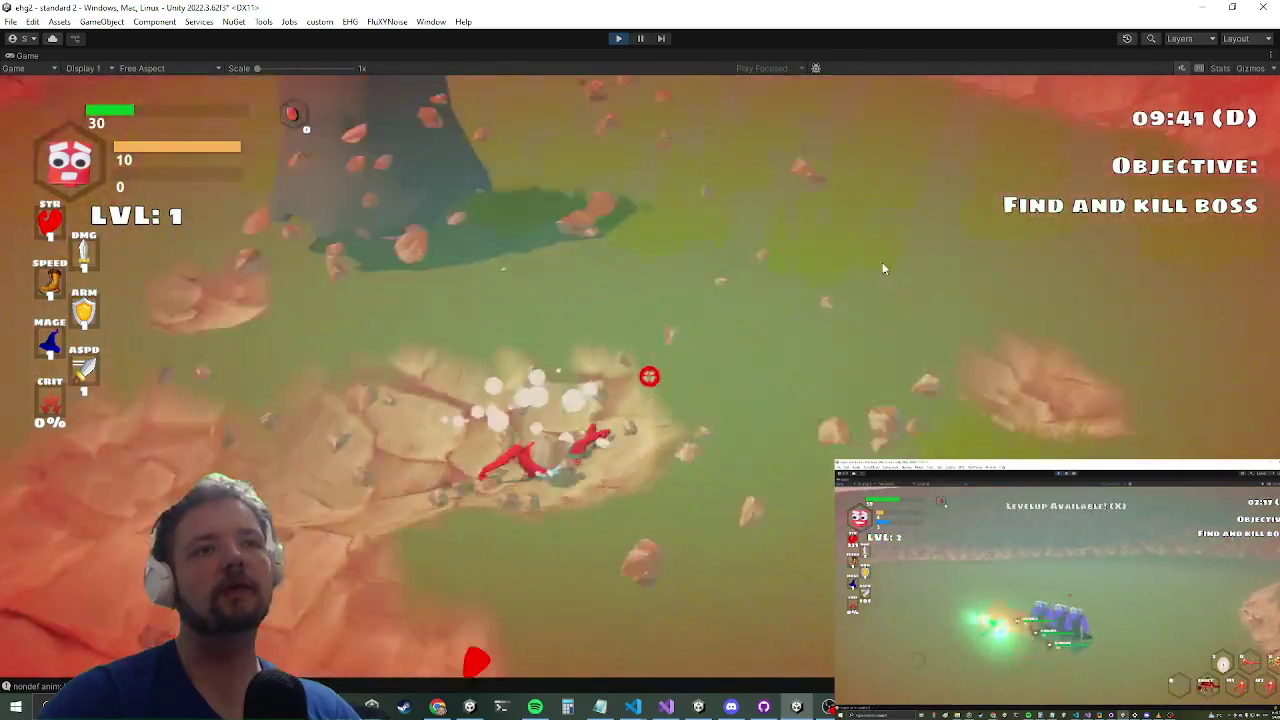
Step: Switch between the running game and RagdollBalancer.cs to revisit the idx > 0 joint-rotation guard
{"action": "key", "text": "alt+Tab"}
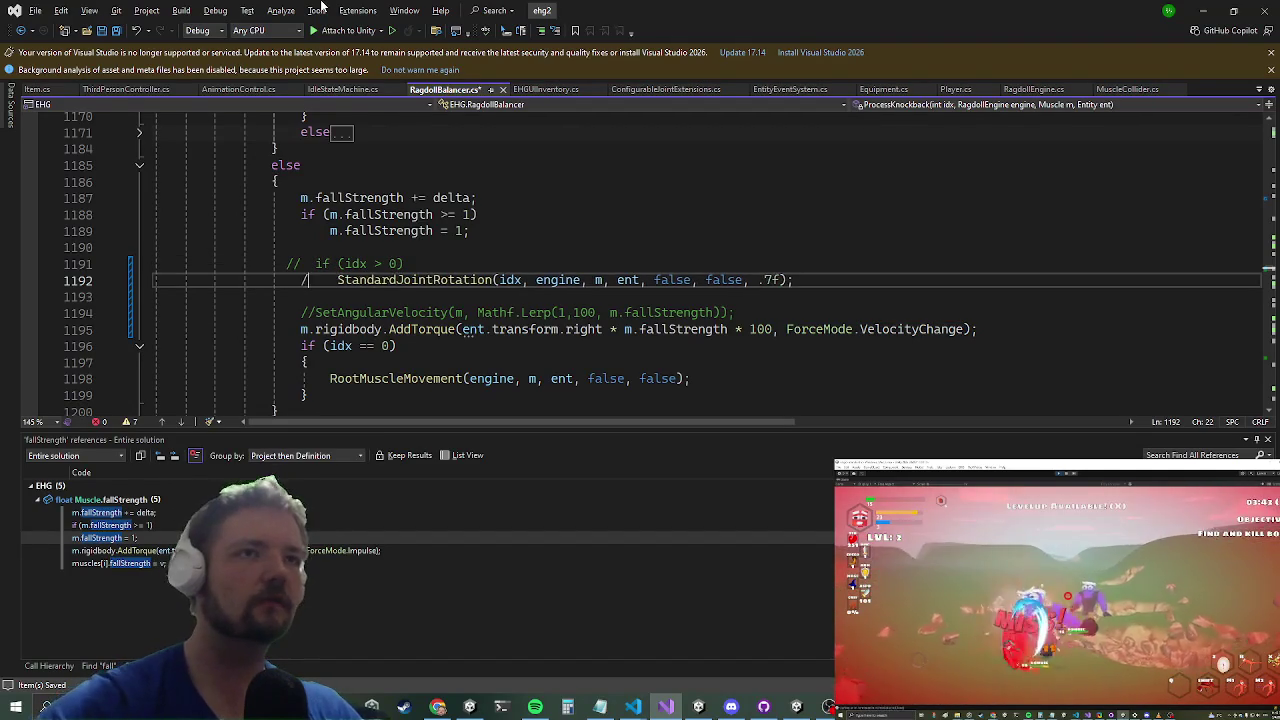
{"action": "key", "text": "alt+Tab"}
{"action": "key", "text": "super"}
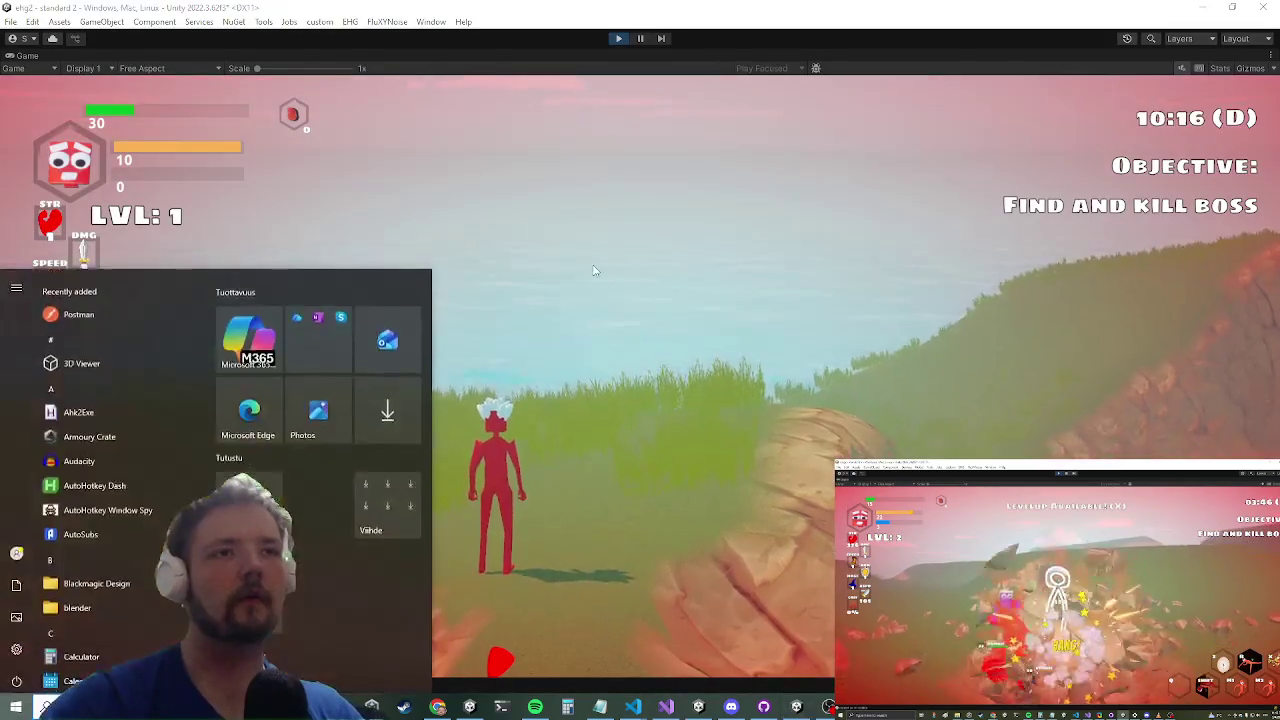
{"action": "key", "text": "super"}
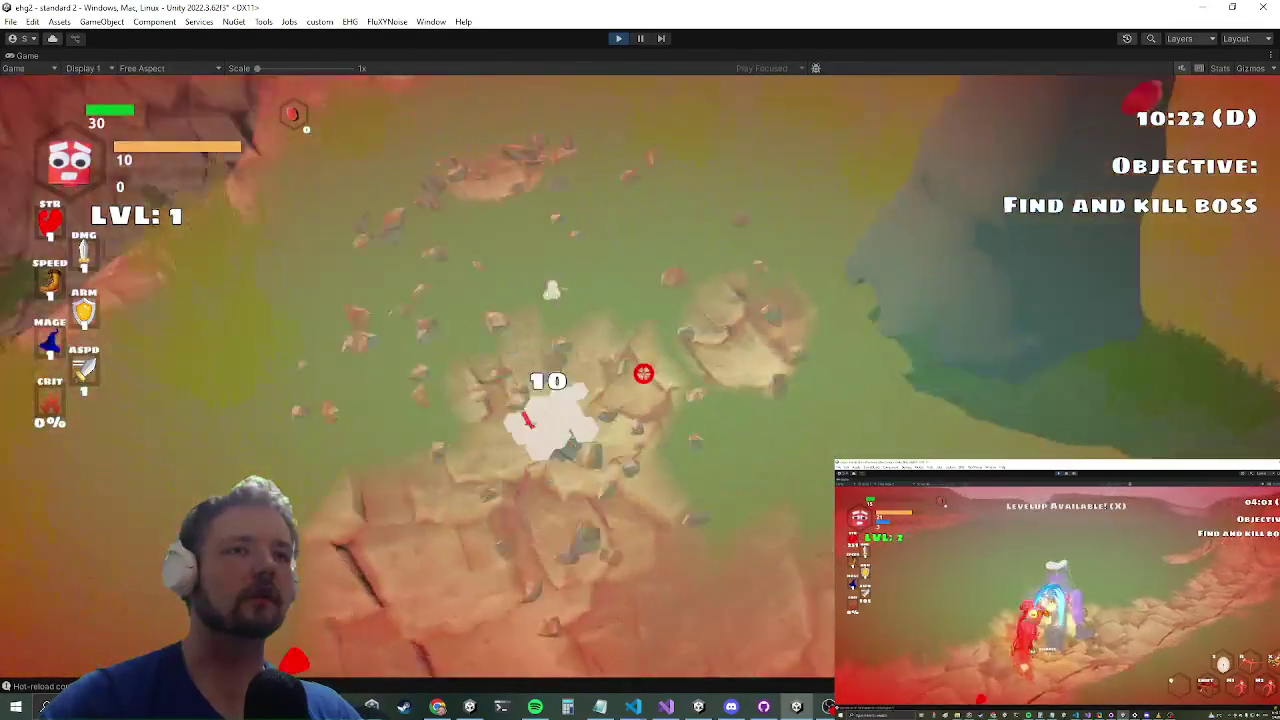
{"action": "key", "text": "alt+Tab"}
{"action": "key", "text": "alt+Tab"}
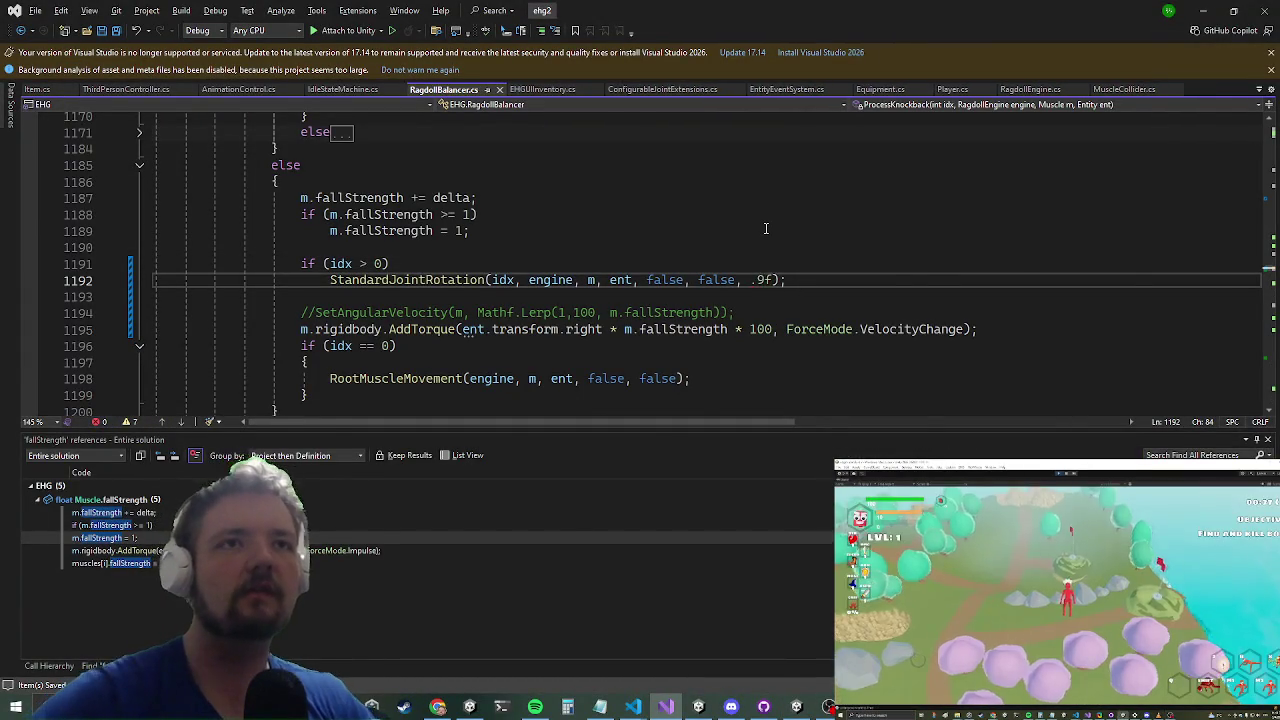
Step: Resume the running game and run the red character over the ridge and across the valley
{"action": "key", "text": "alt+Tab"}
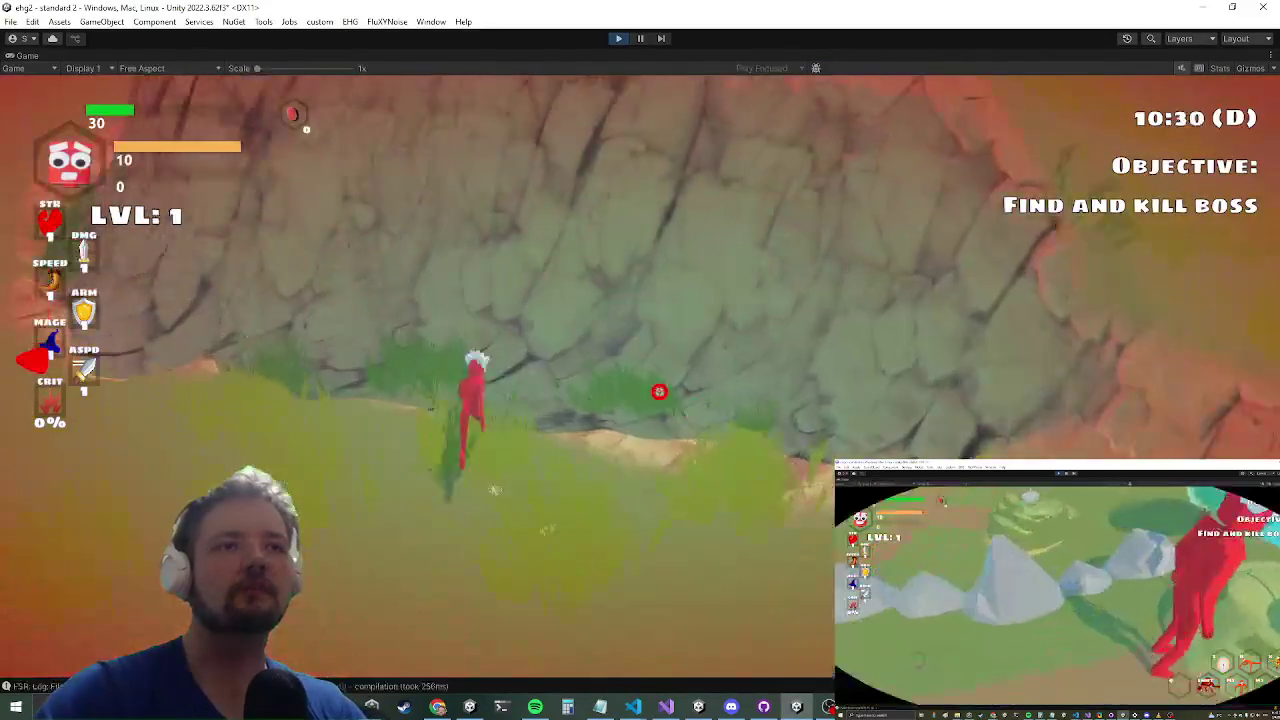
{"action": "key", "text": "w"}
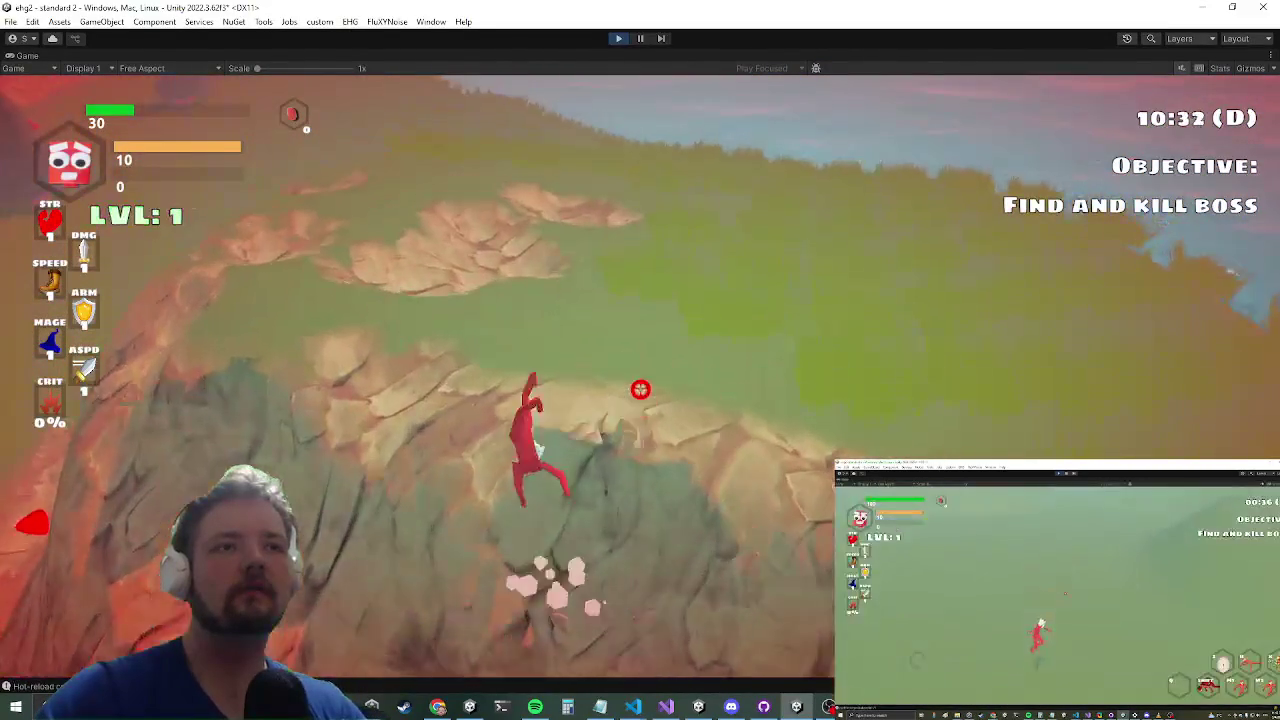
{"action": "key", "text": "w"}
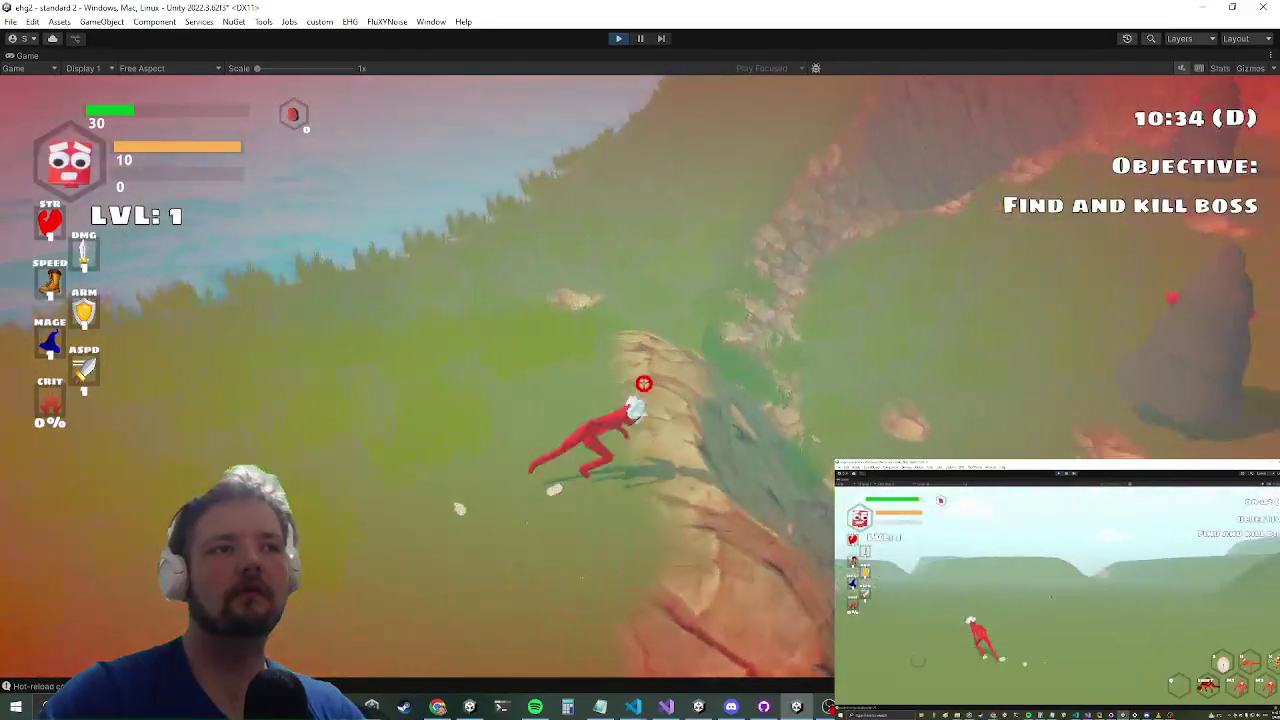
{"action": "key", "text": "w"}
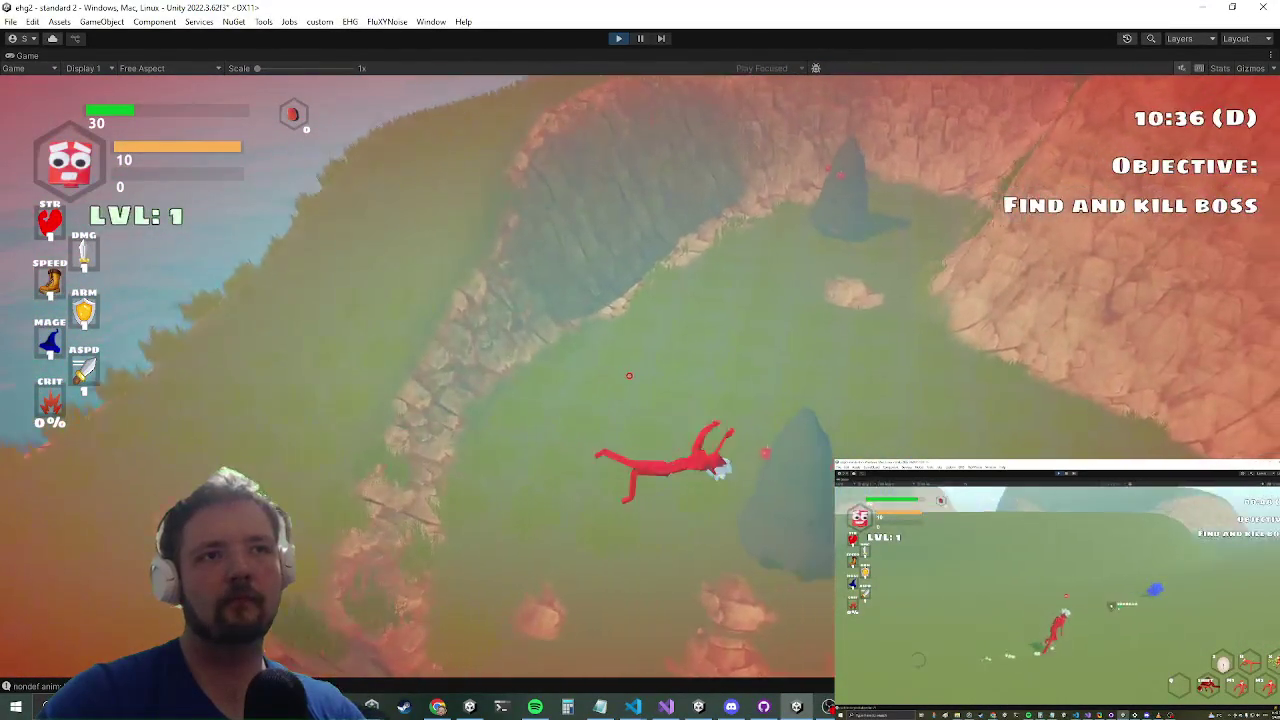
{"action": "key", "text": "w"}
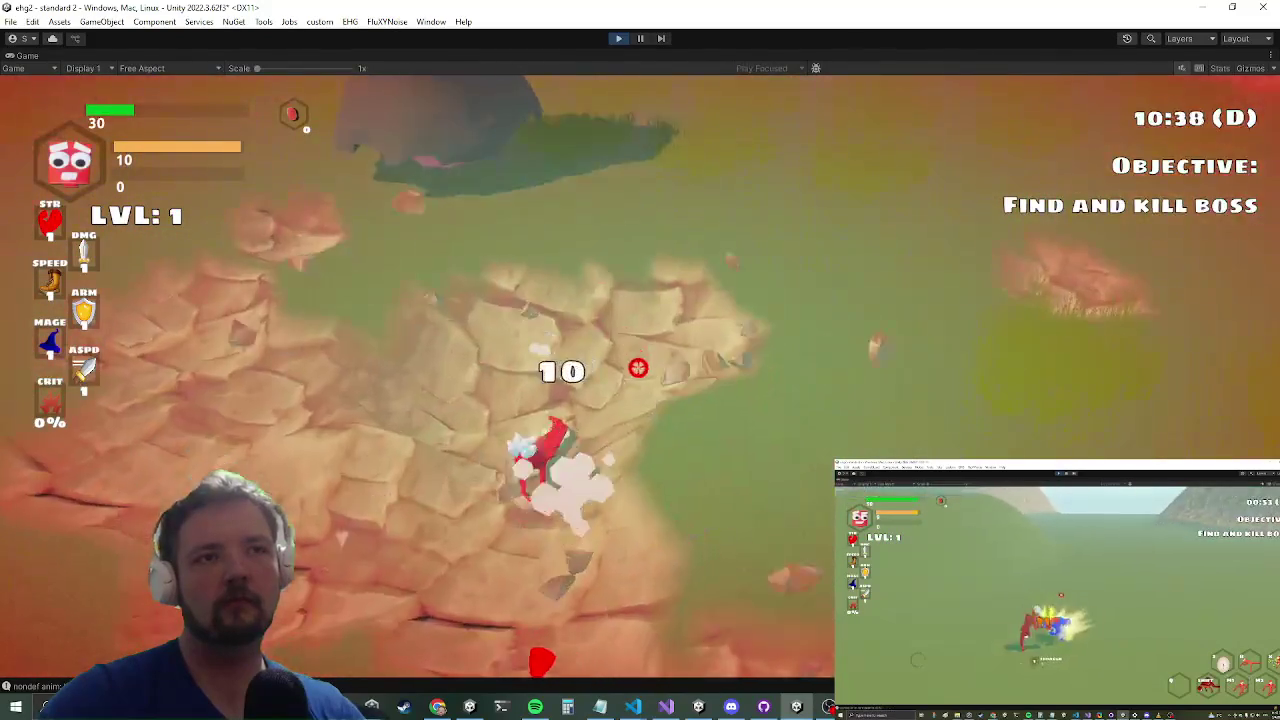
{"action": "key", "text": "w"}
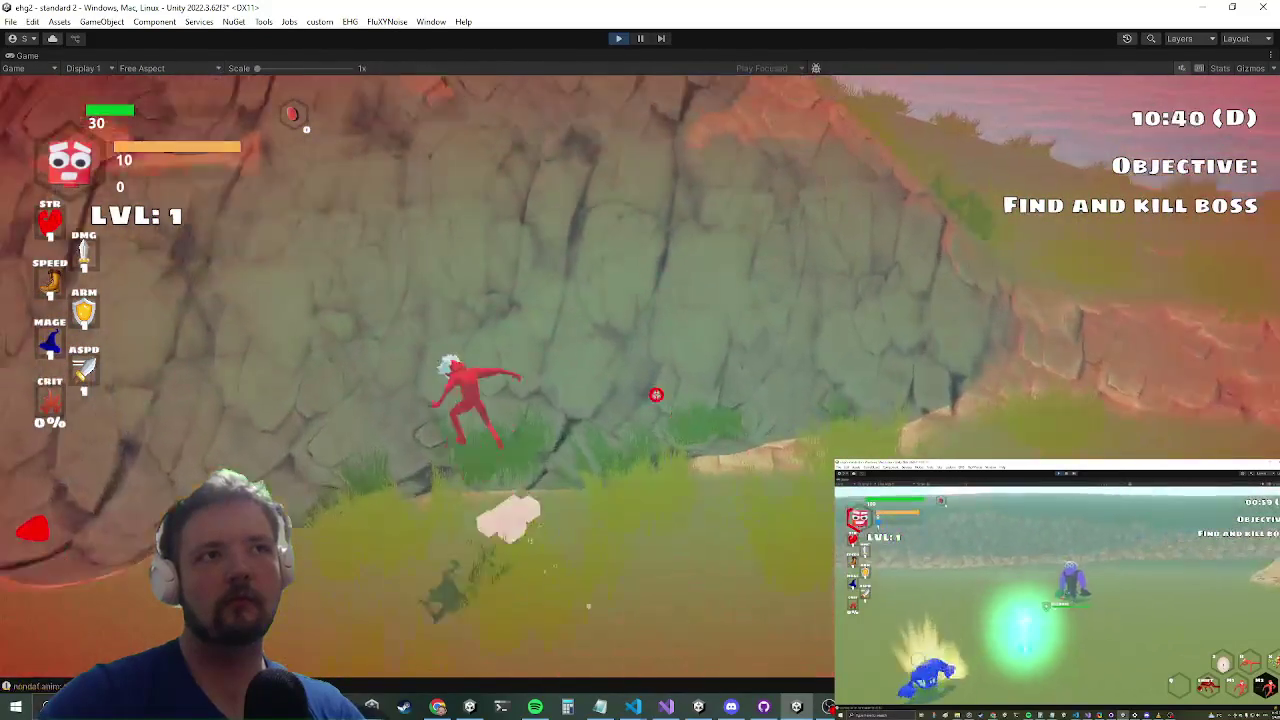
Step: Climb the cliff wall, run the ridge, jump onto the rocks, attack, and leap onto the grass
{"action": "key", "text": "w"}
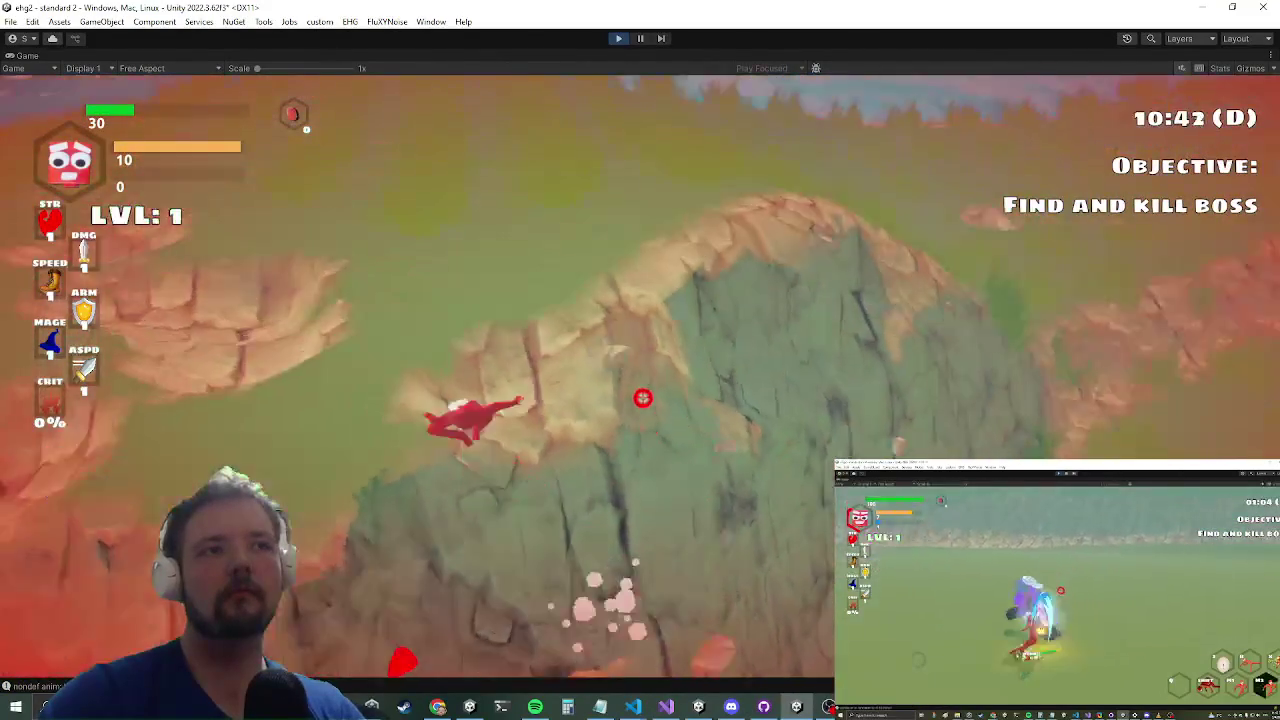
{"action": "key", "text": "w"}
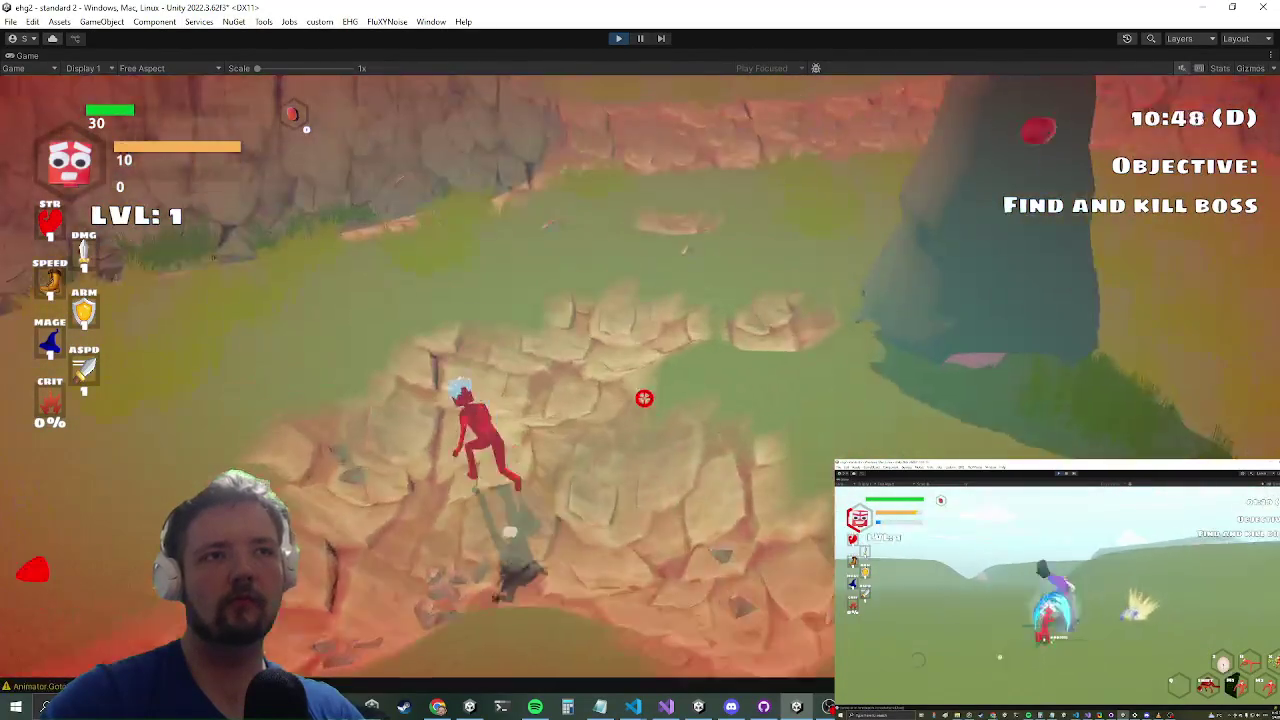
{"action": "key", "text": "w"}
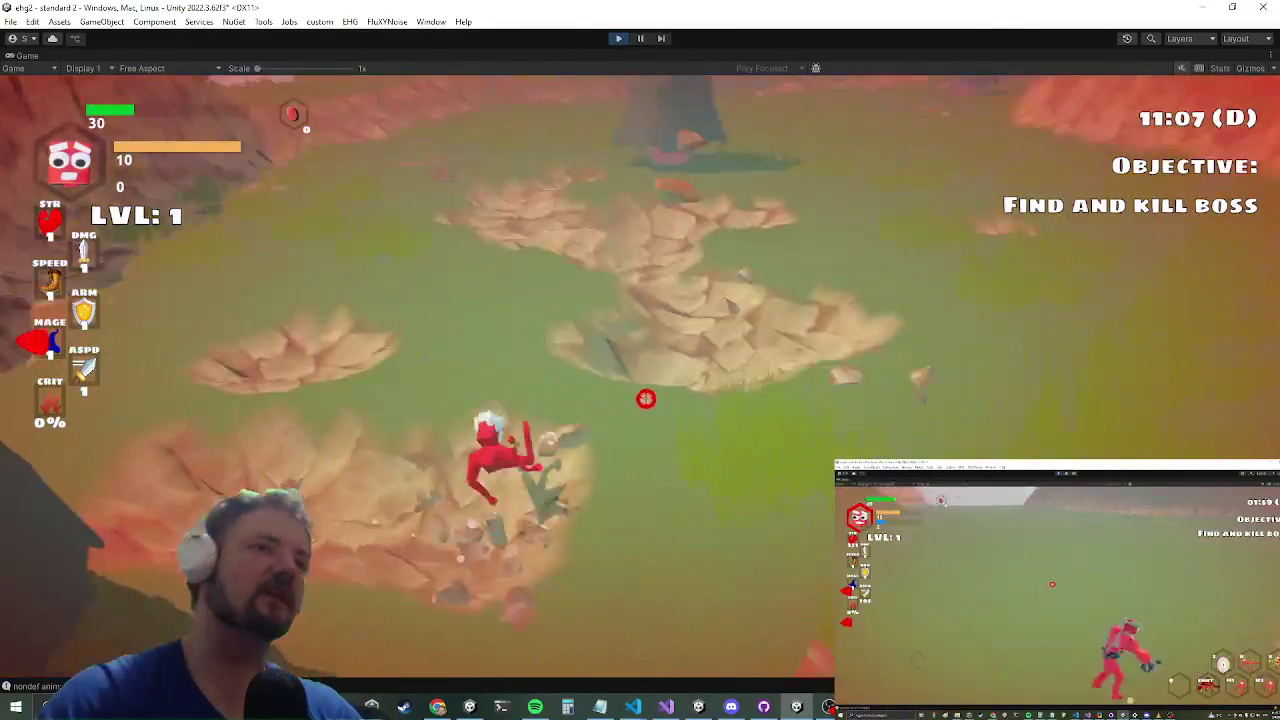
{"action": "key", "text": "space"}
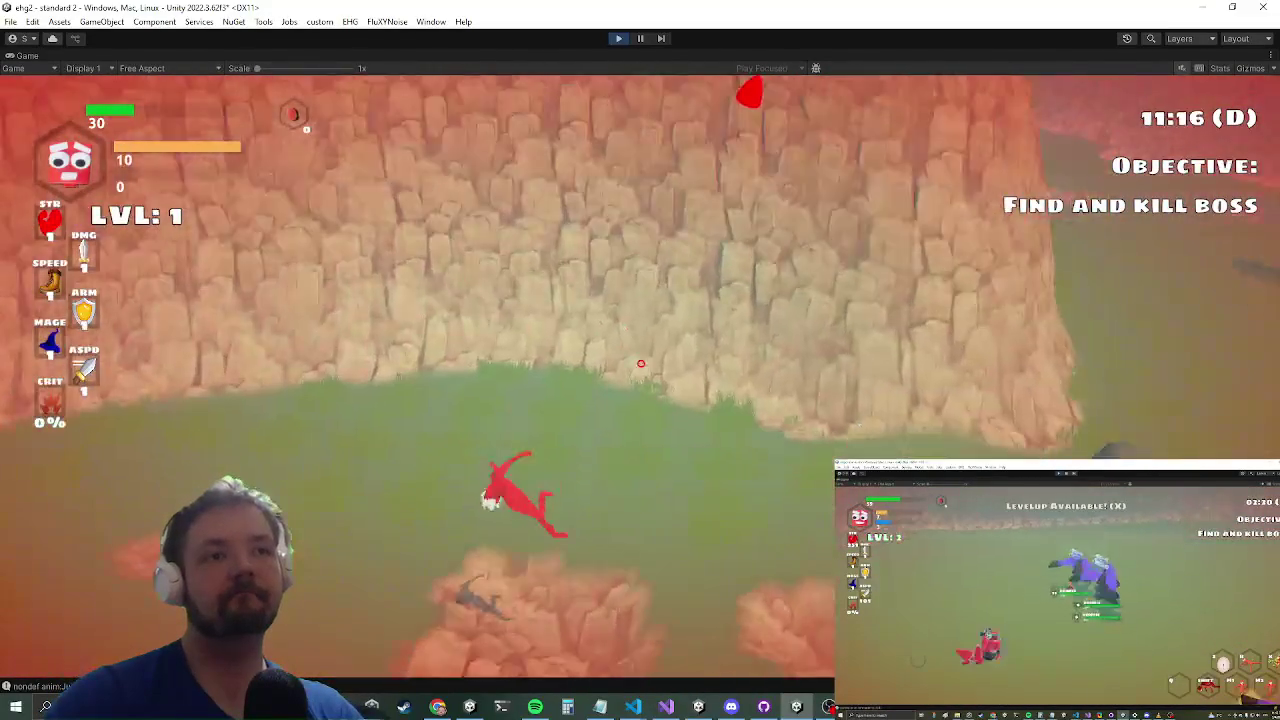
{"action": "key", "text": "w"}
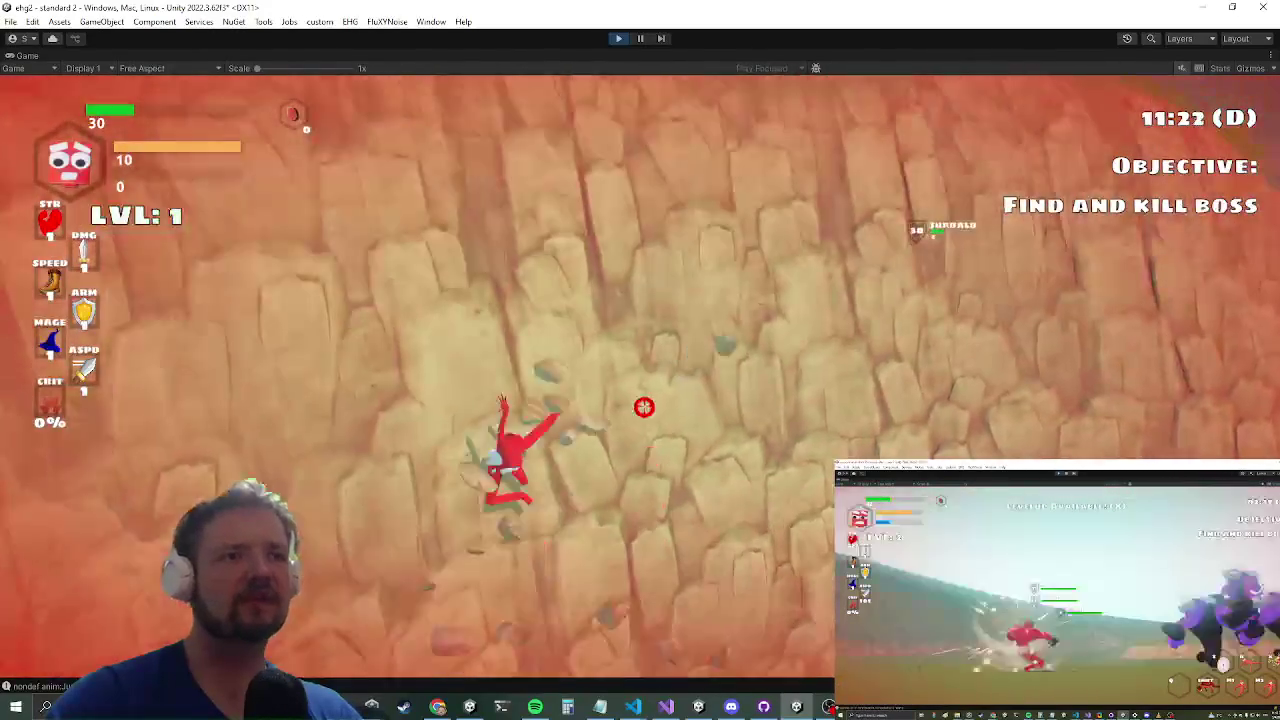
{"action": "left_click", "coordinate": [643, 395]}
{"action": "key", "text": "space"}
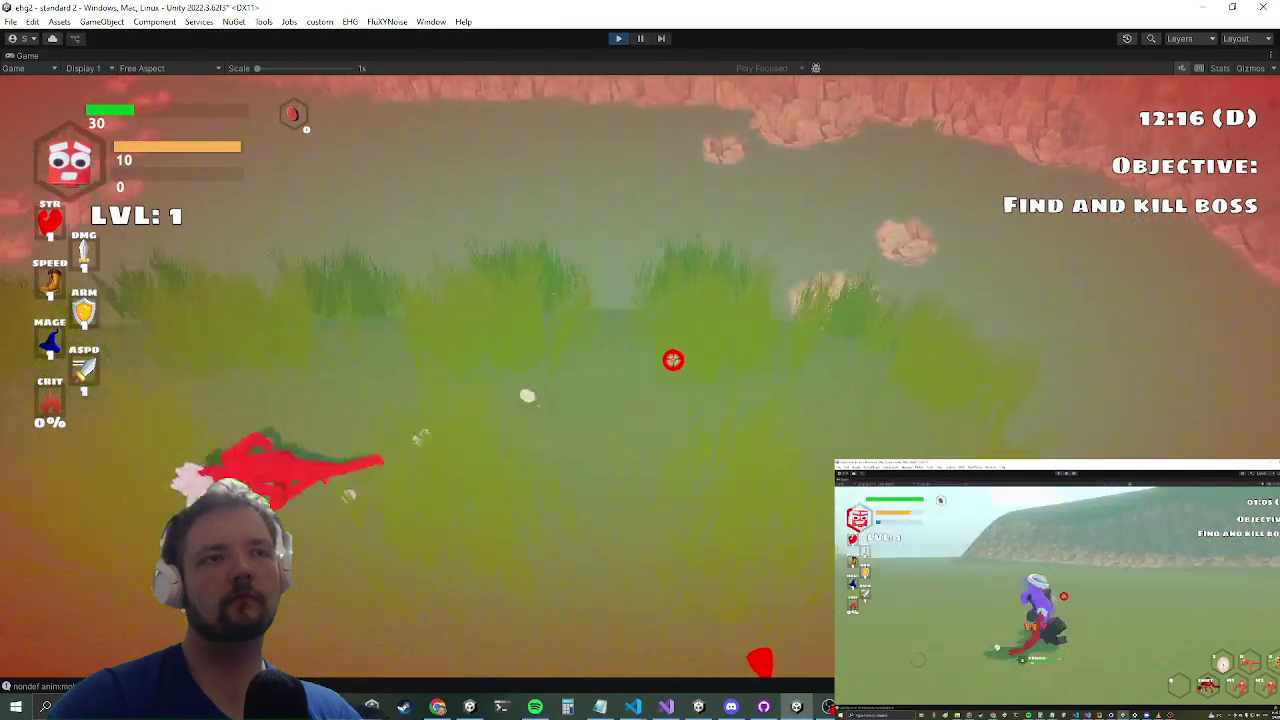
{"action": "key", "text": "alt+Tab"}
{"action": "key", "text": "alt+Tab"}
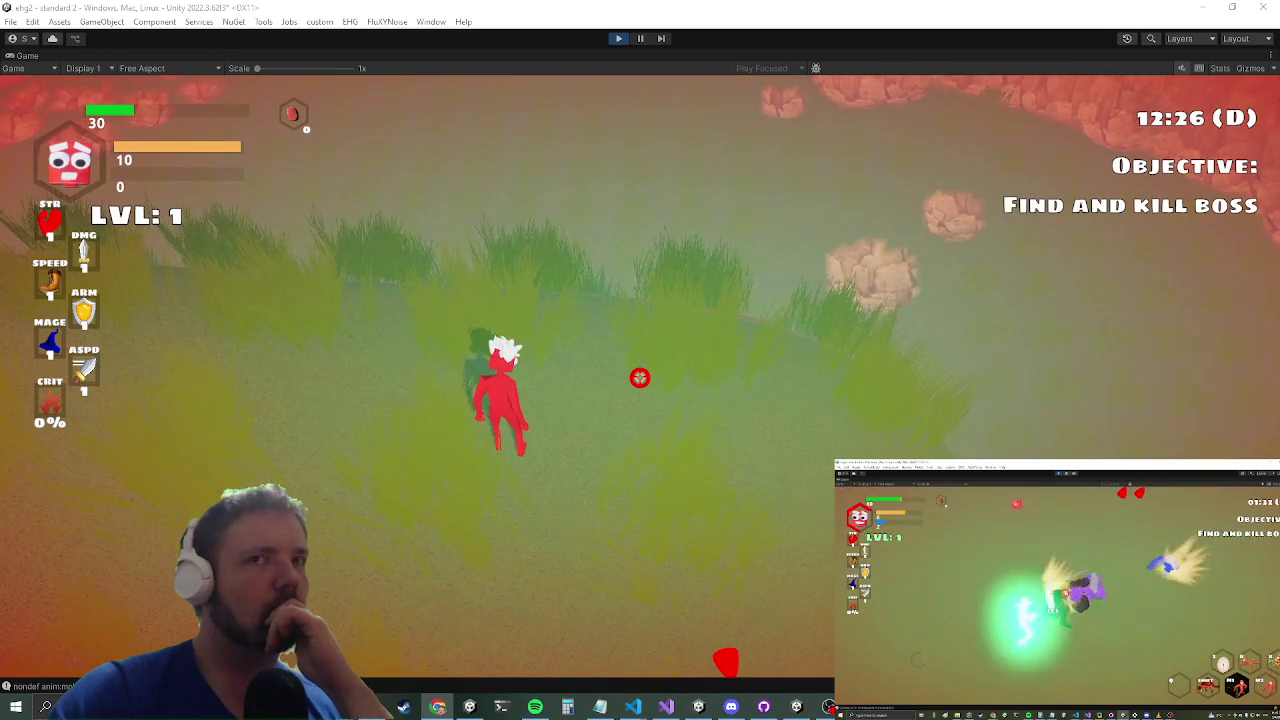
Step: Run the red character down the hillside, across the rocky slope and the water
{"action": "key", "text": "s"}
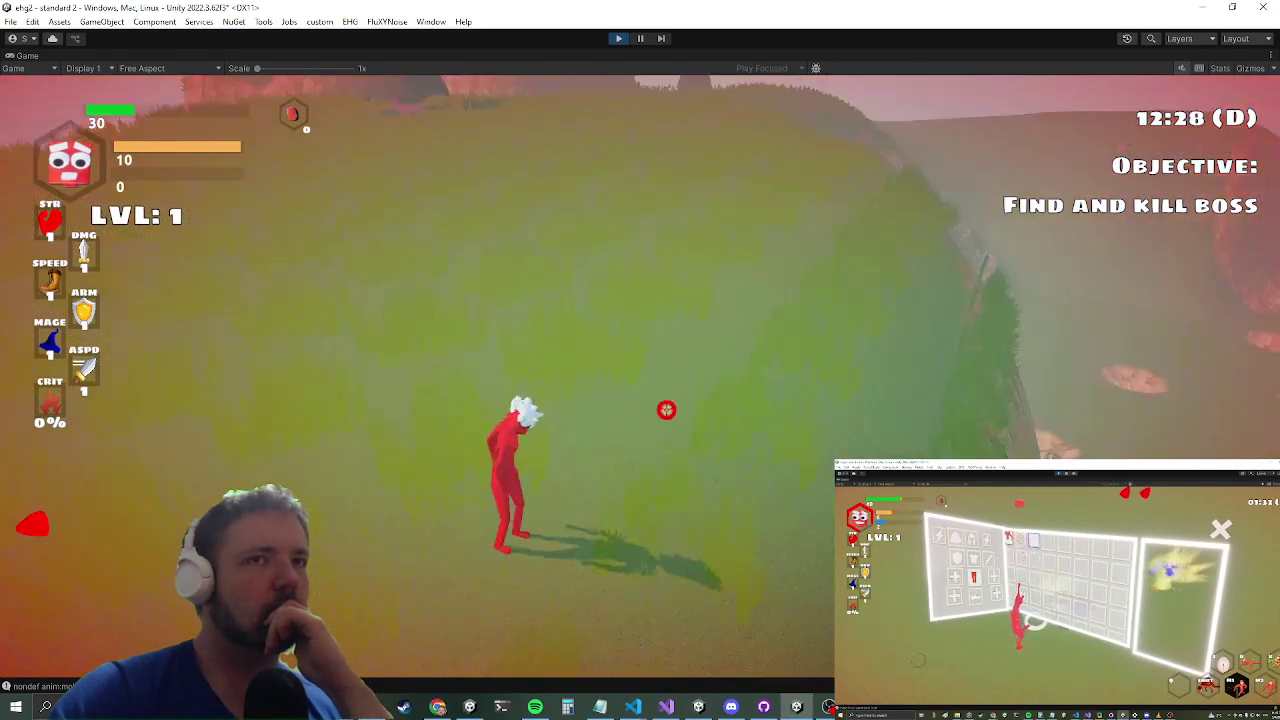
{"action": "key", "text": "w"}
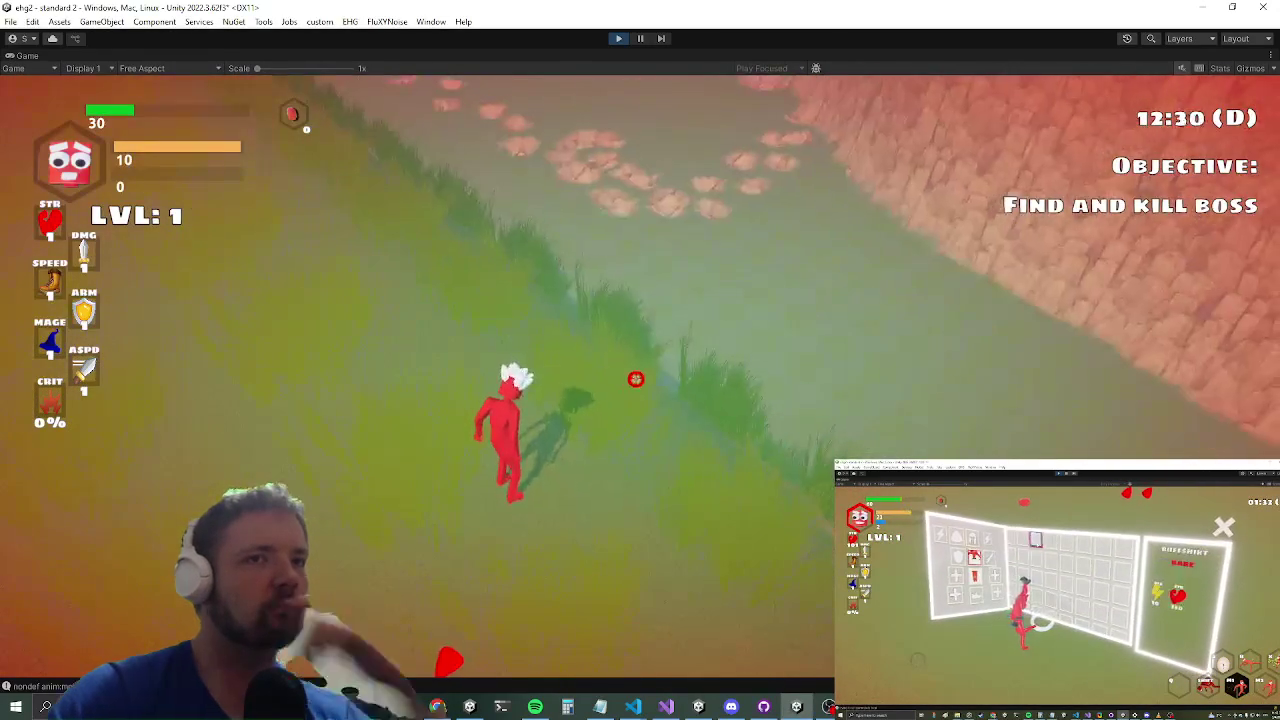
{"action": "key", "text": "w"}
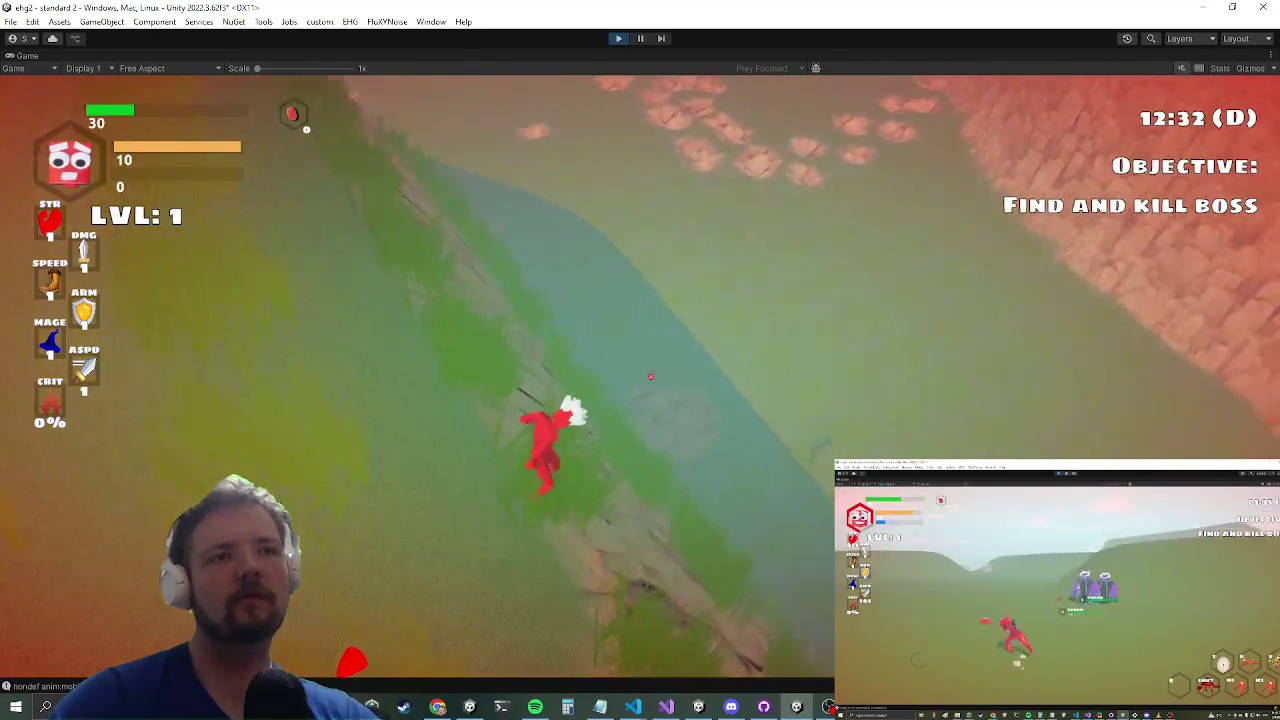
{"action": "key", "text": "w"}
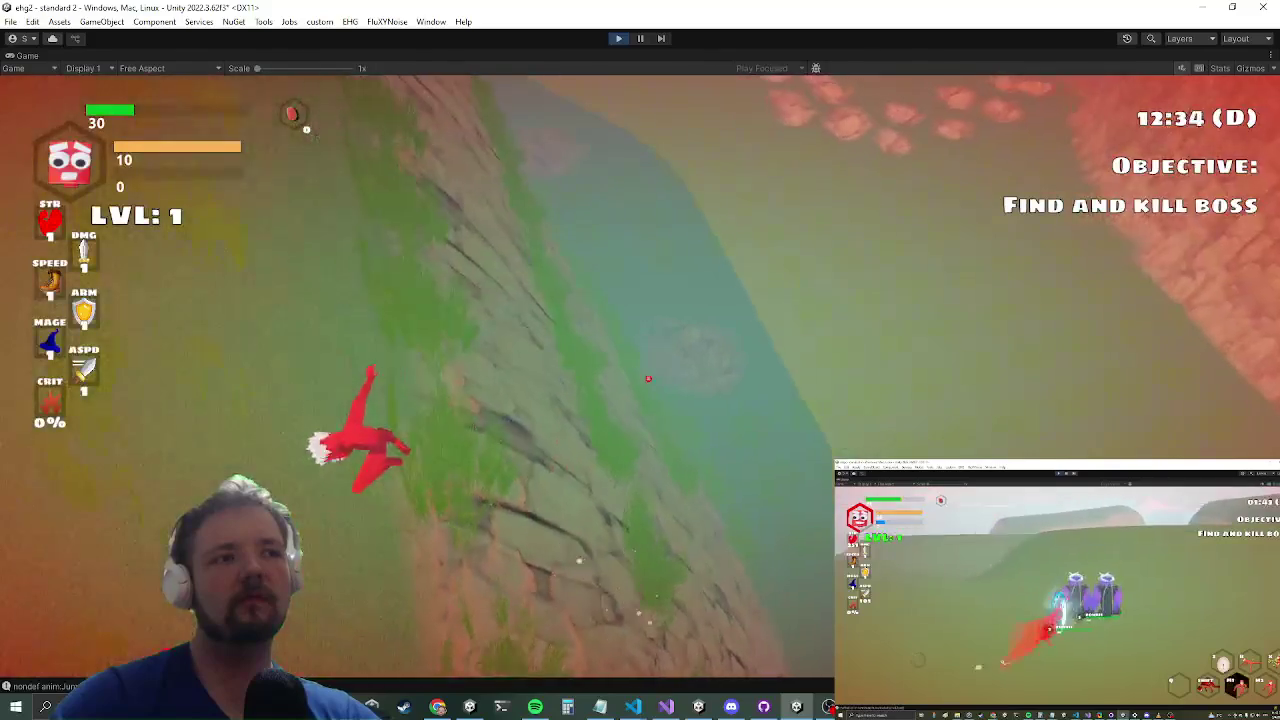
{"action": "key", "text": "w"}
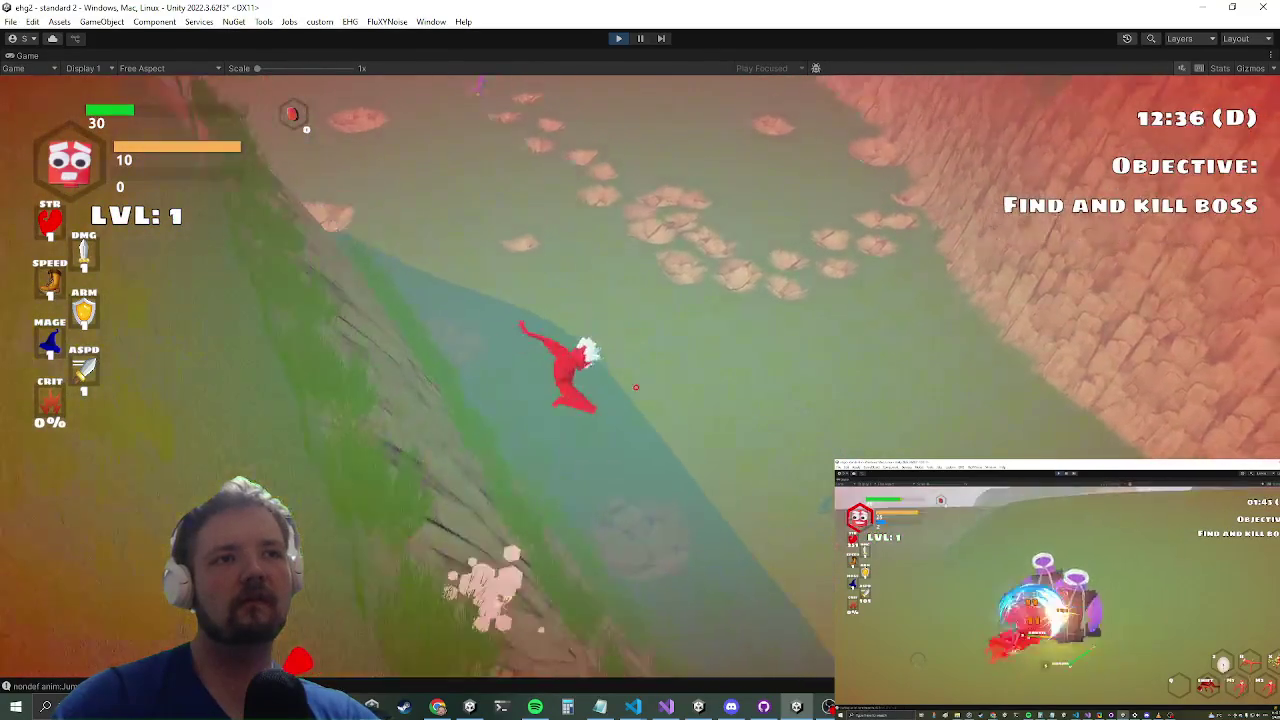
{"action": "key", "text": "w"}
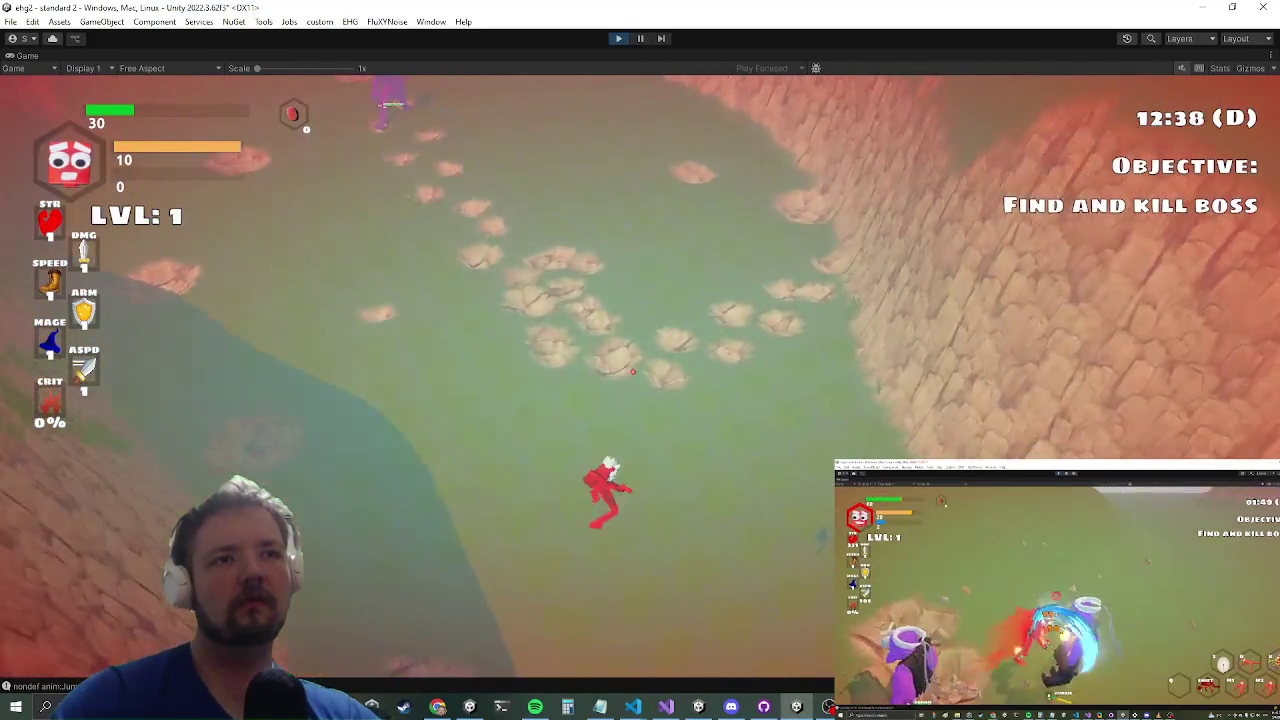
{"action": "key", "text": "w"}
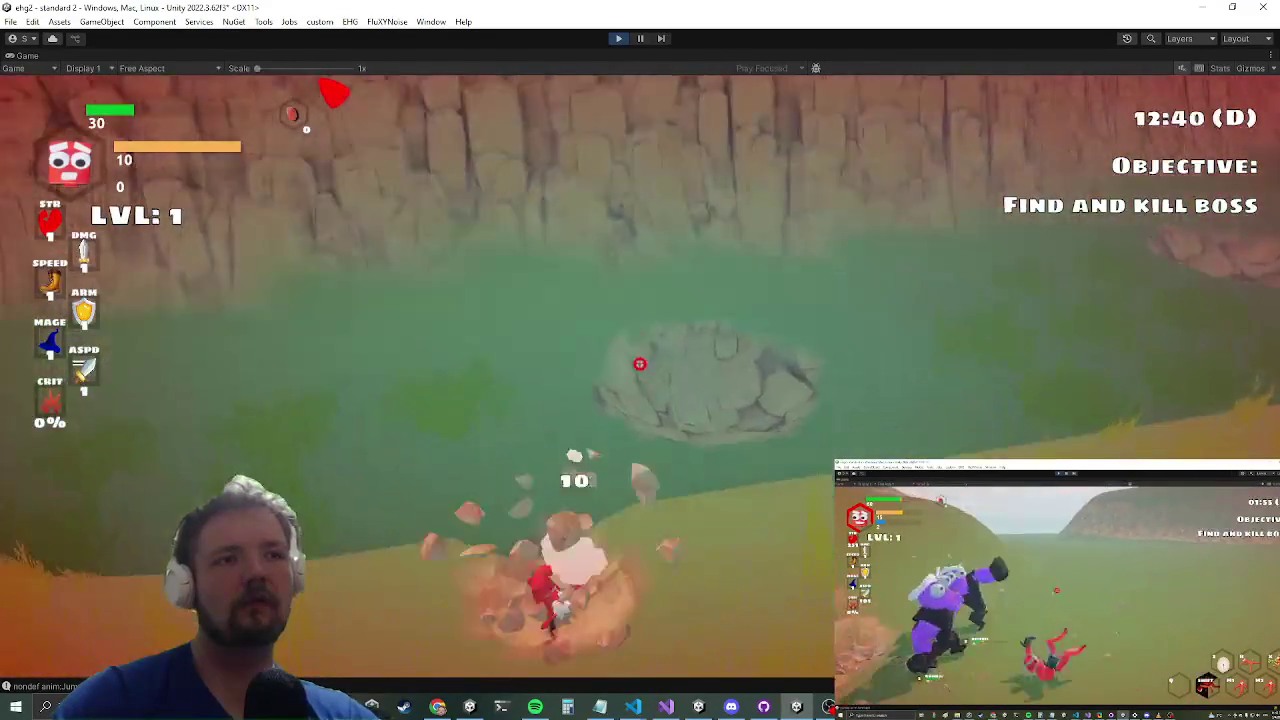
Step: Climb the cliff face and land the character on the grassy plateau
{"action": "key", "text": "w"}
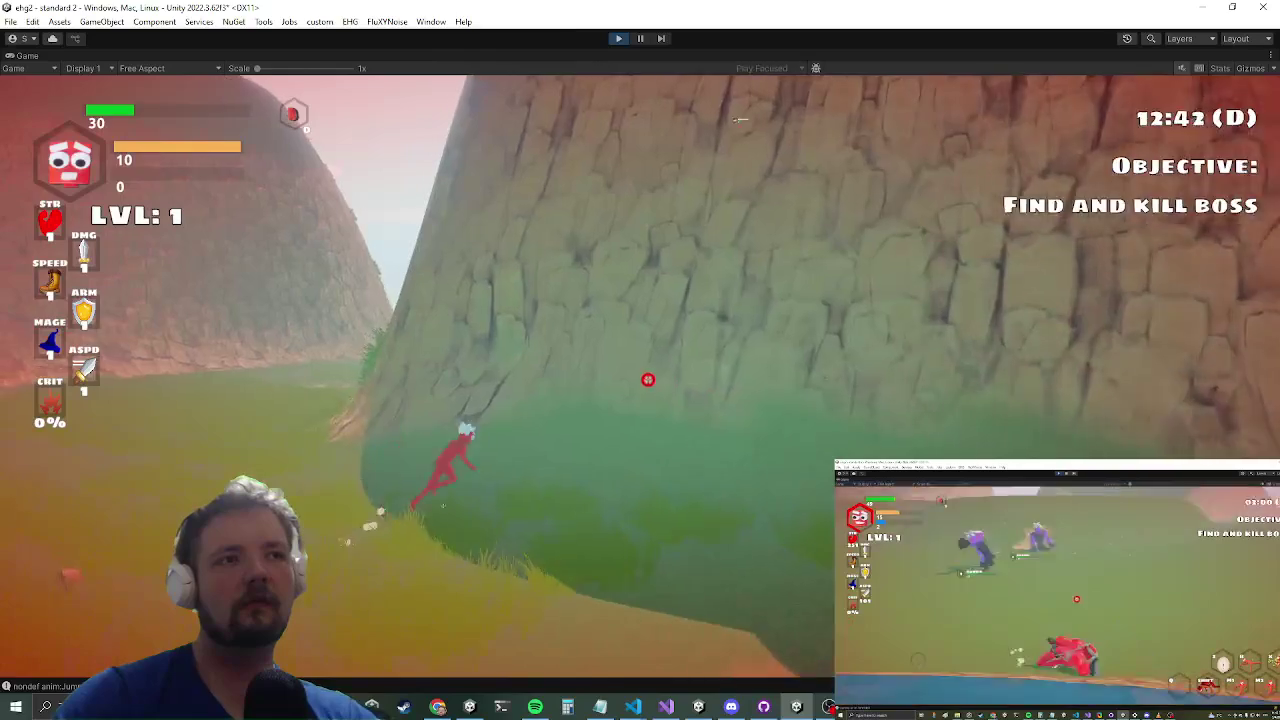
{"action": "key", "text": "w"}
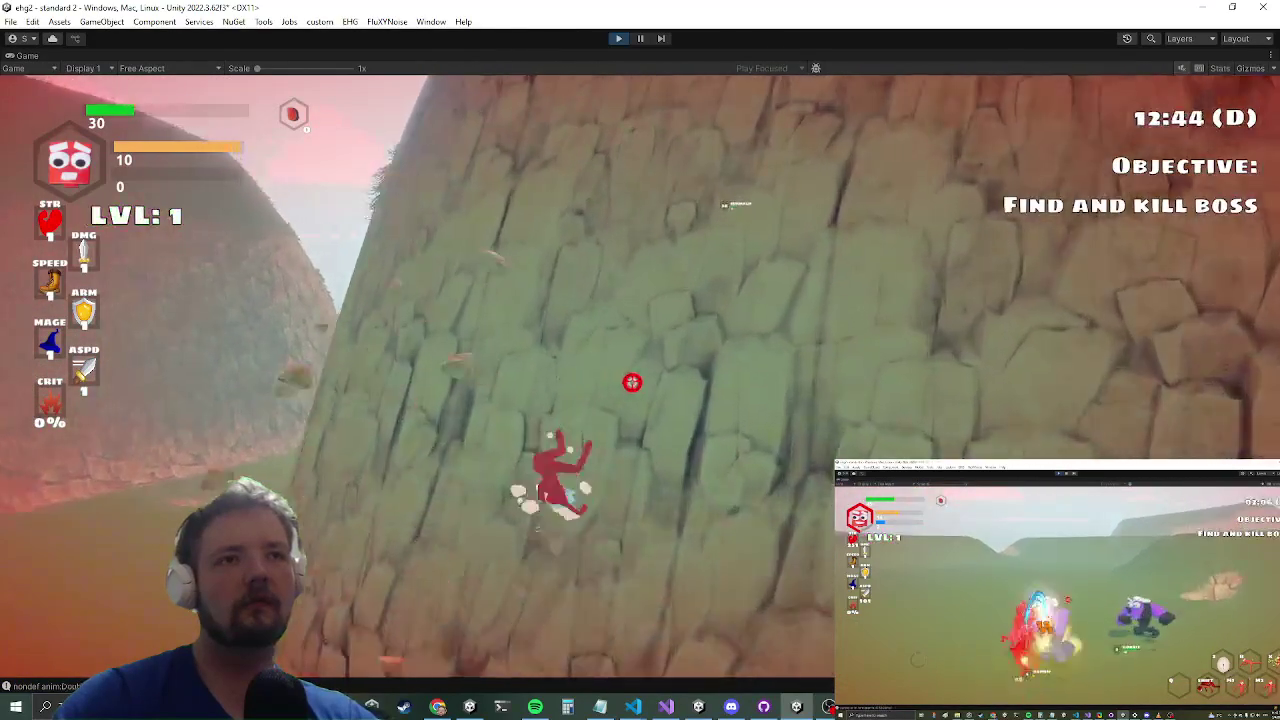
{"action": "key", "text": "w"}
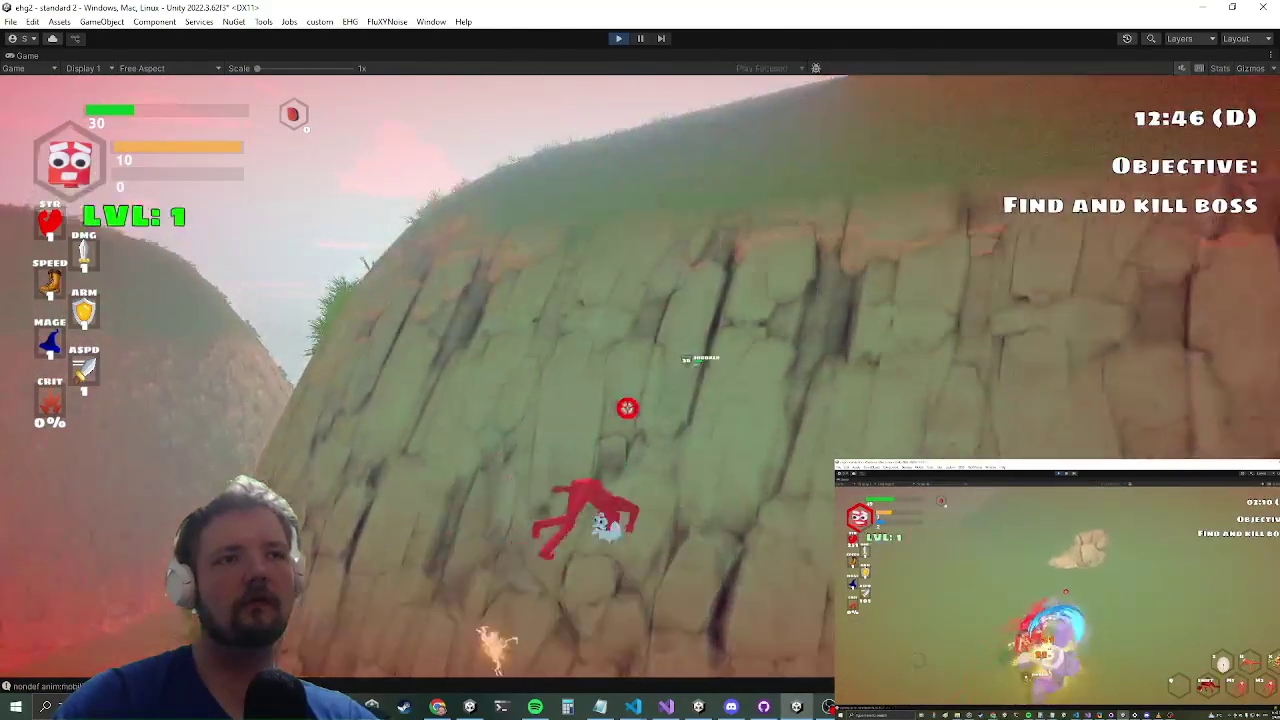
{"action": "key", "text": "w"}
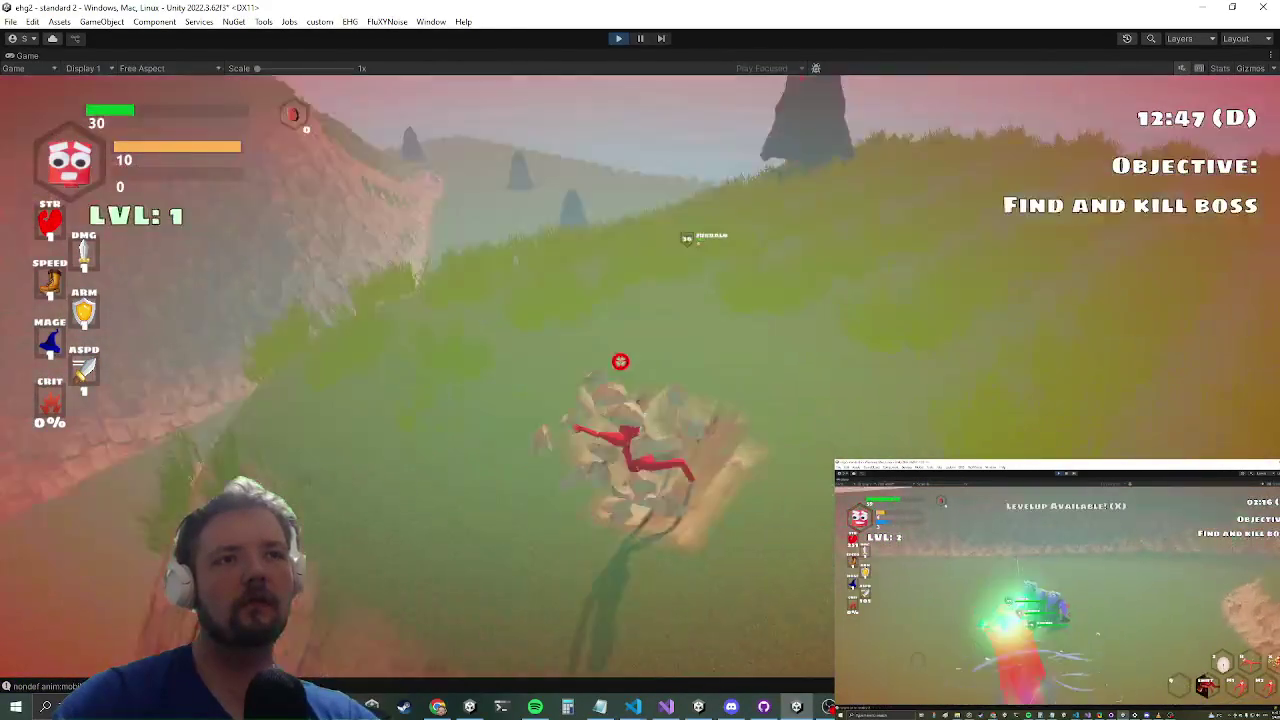
{"action": "key", "text": "w"}
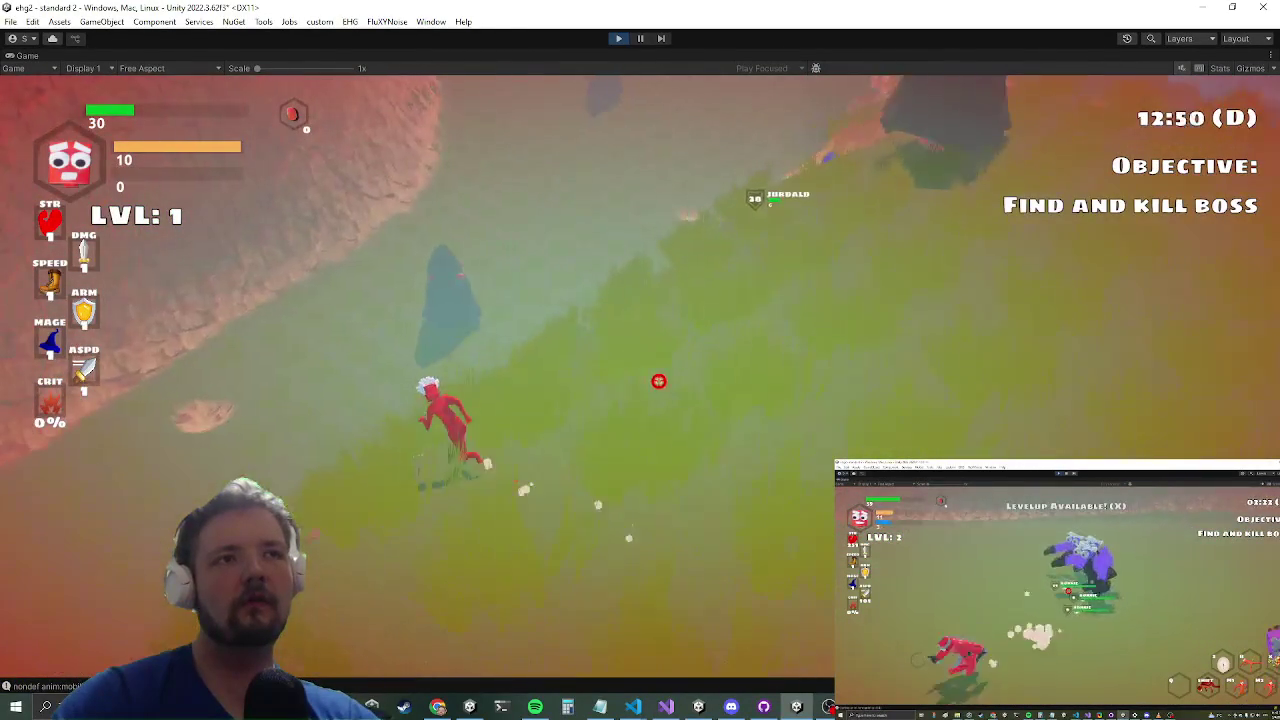
Step: Steer across the plateau, climb the next cliff, and attack the blue enemy
{"action": "key", "text": "a"}
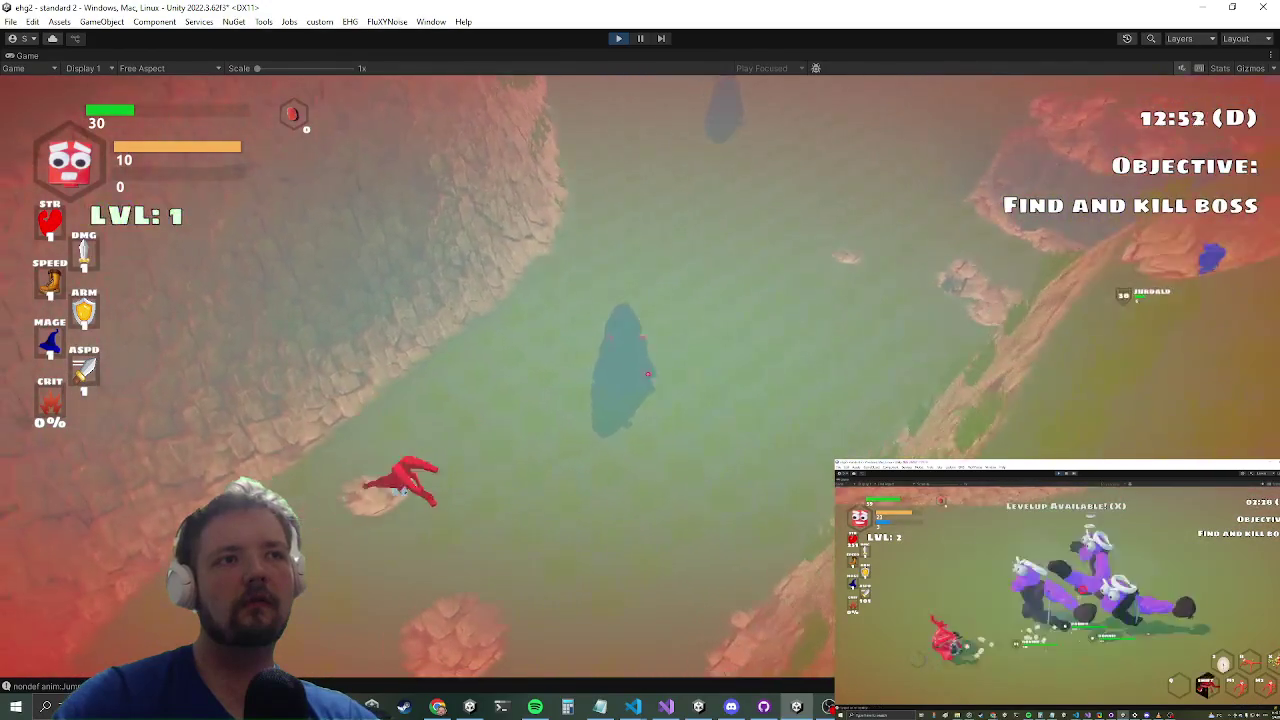
{"action": "key", "text": "s"}
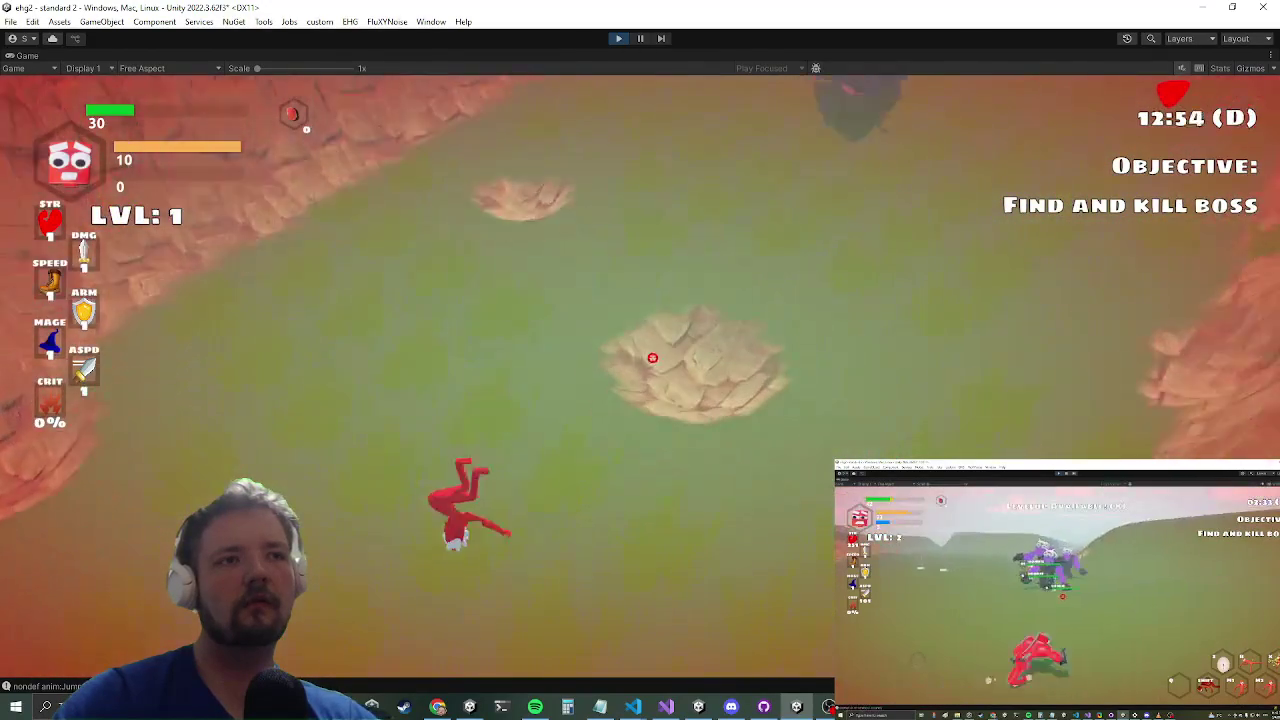
{"action": "key", "text": "w"}
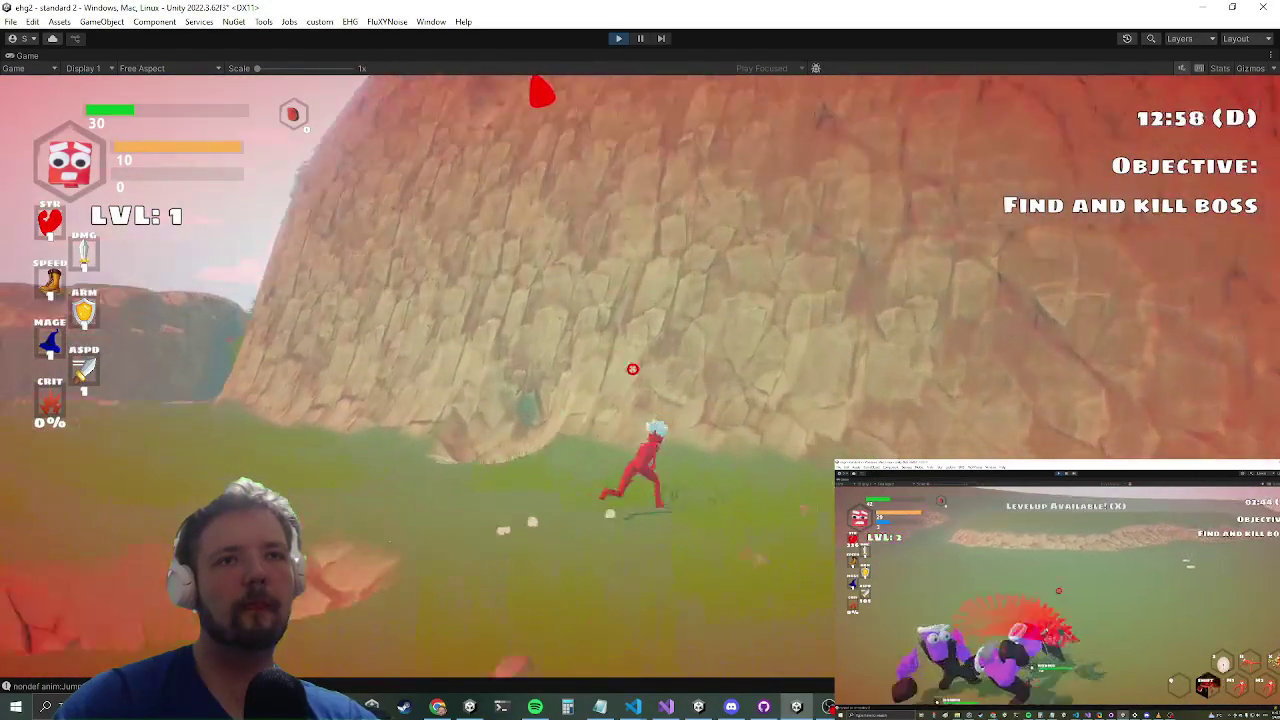
{"action": "key", "text": "w"}
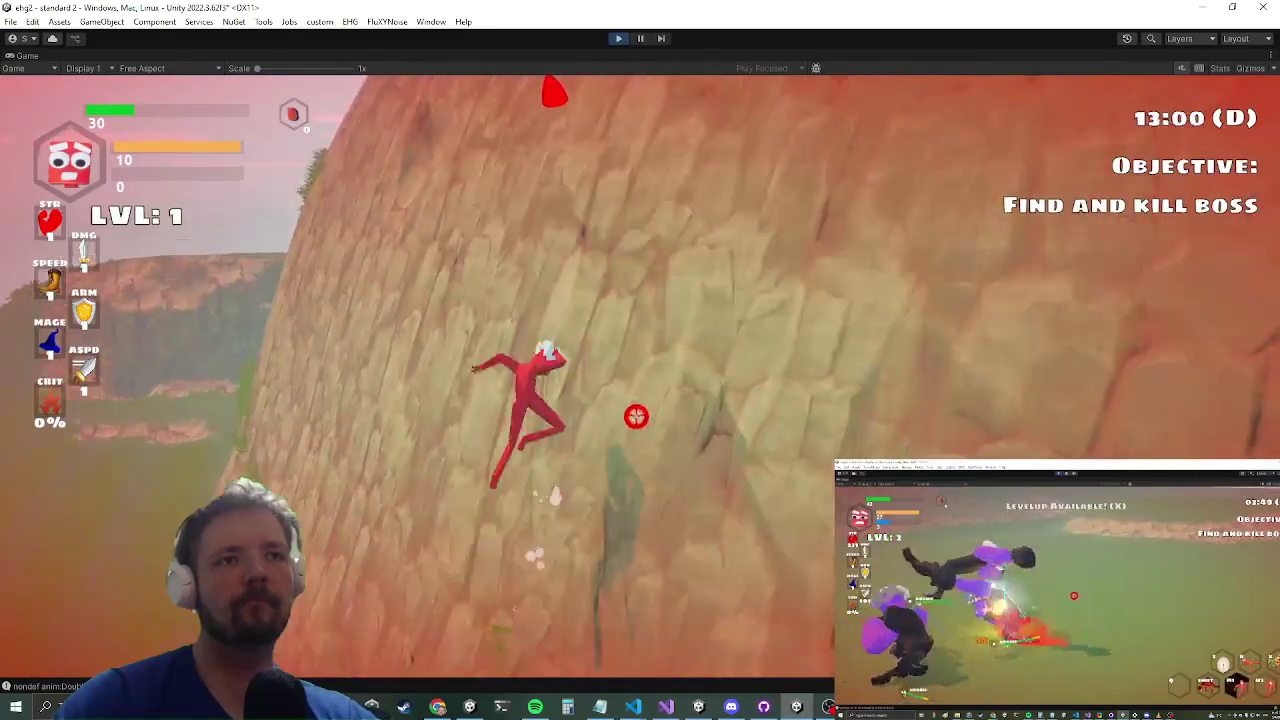
{"action": "key", "text": "w"}
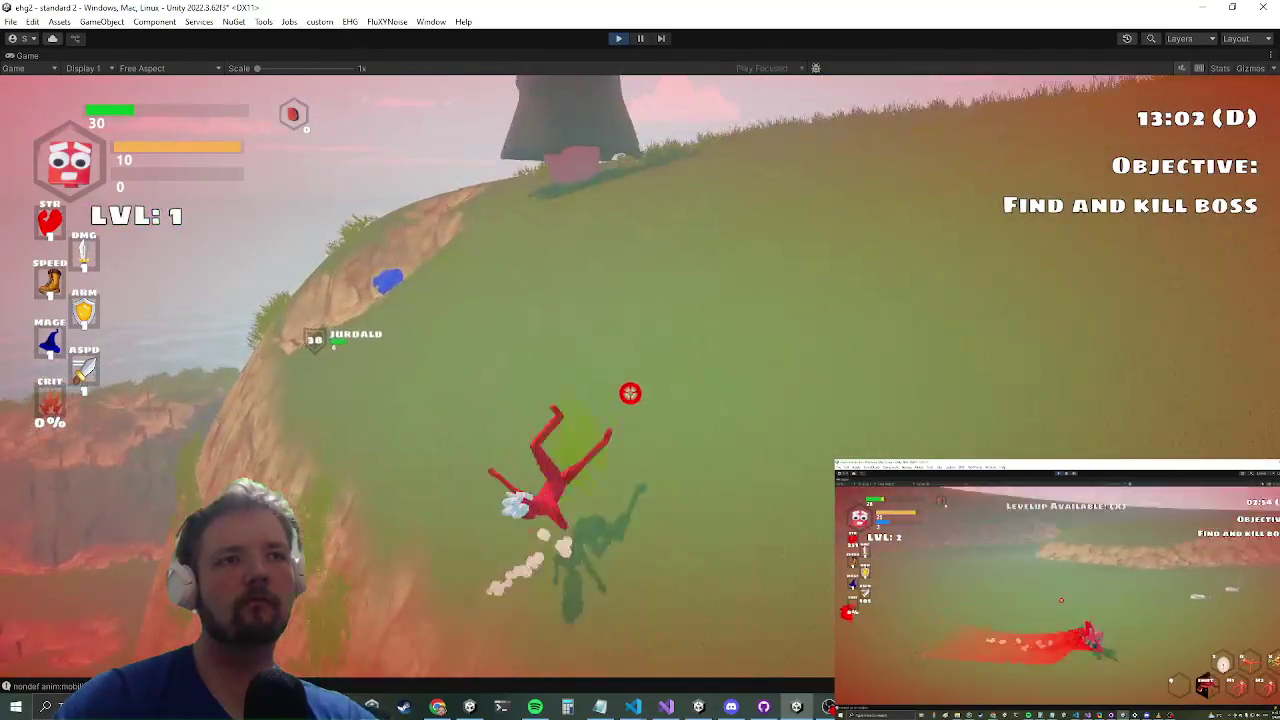
{"action": "key", "text": "w"}
{"action": "key", "text": "w"}
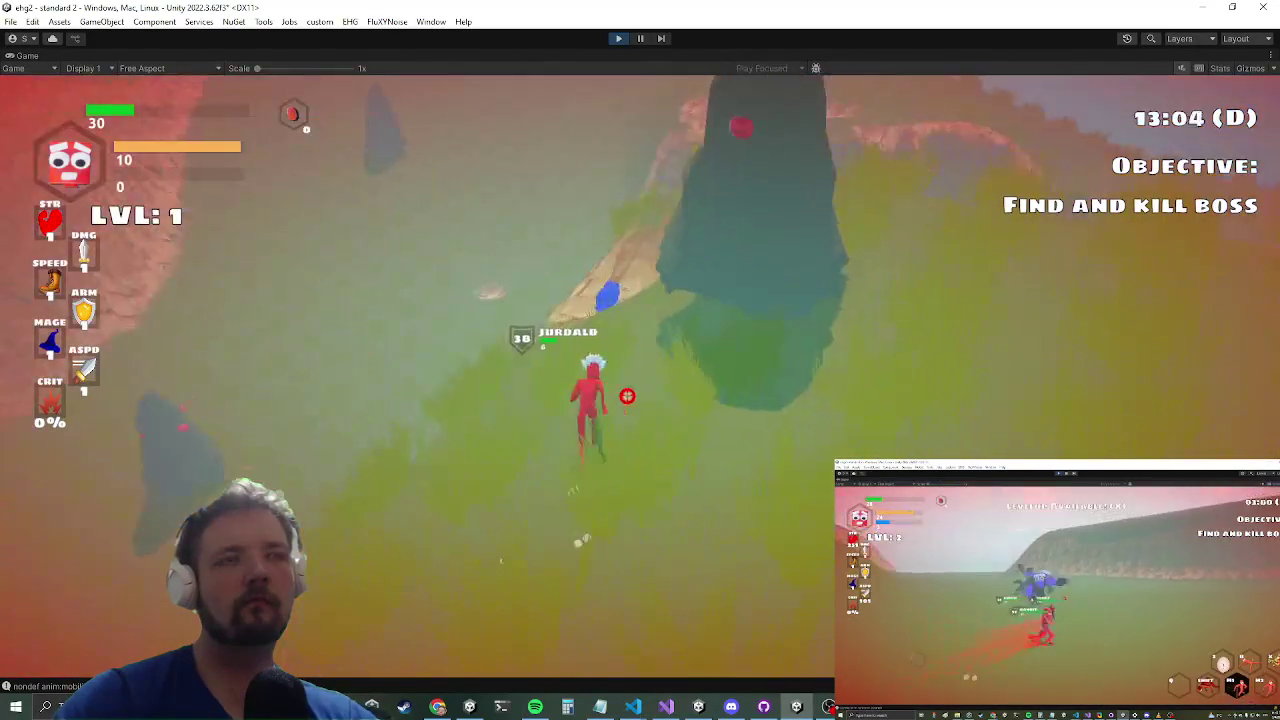
{"action": "left_click", "coordinate": [636, 371]}
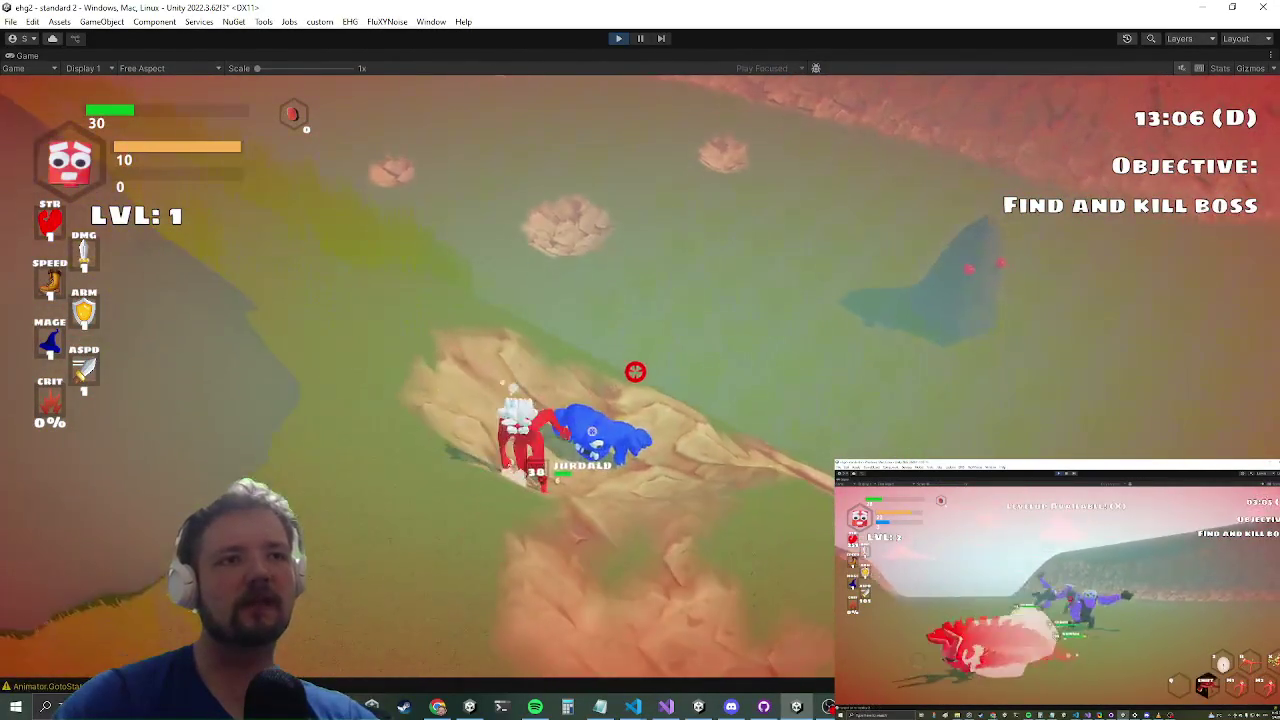
Step: Attack the blue enemy five more times, then jump off the ridge
{"action": "left_click", "coordinate": [640, 380]}
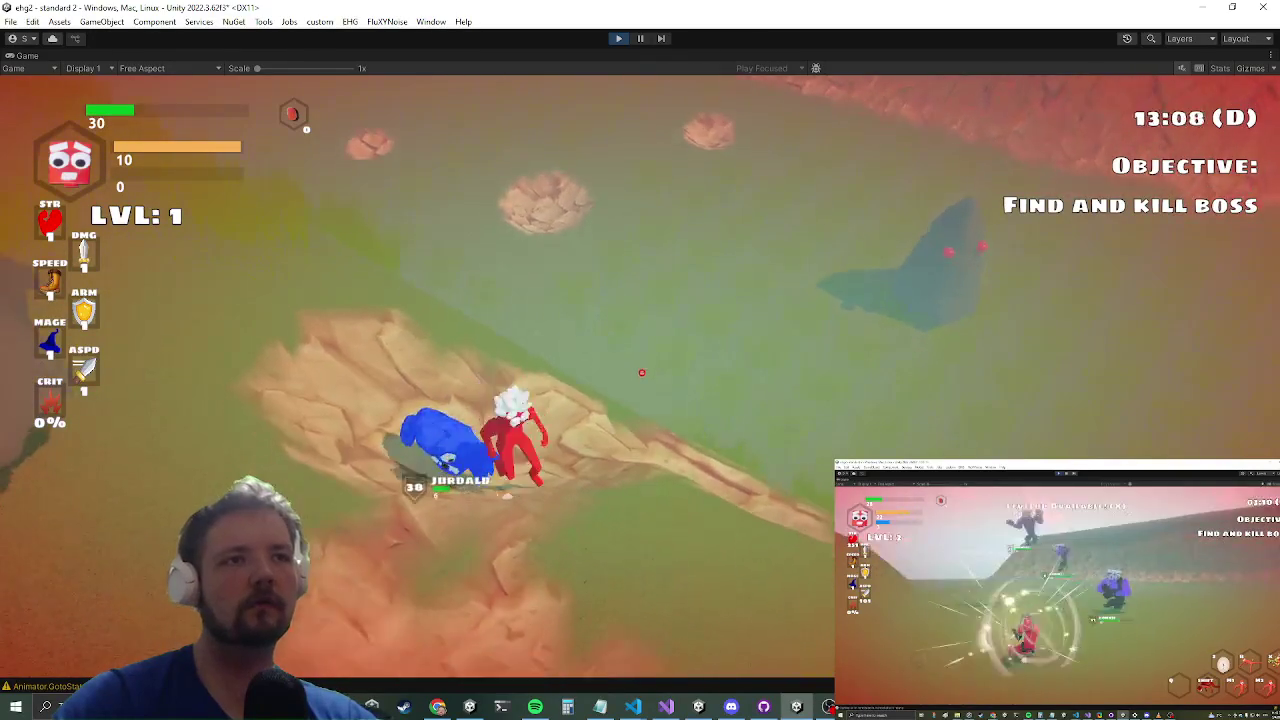
{"action": "left_click", "coordinate": [649, 392]}
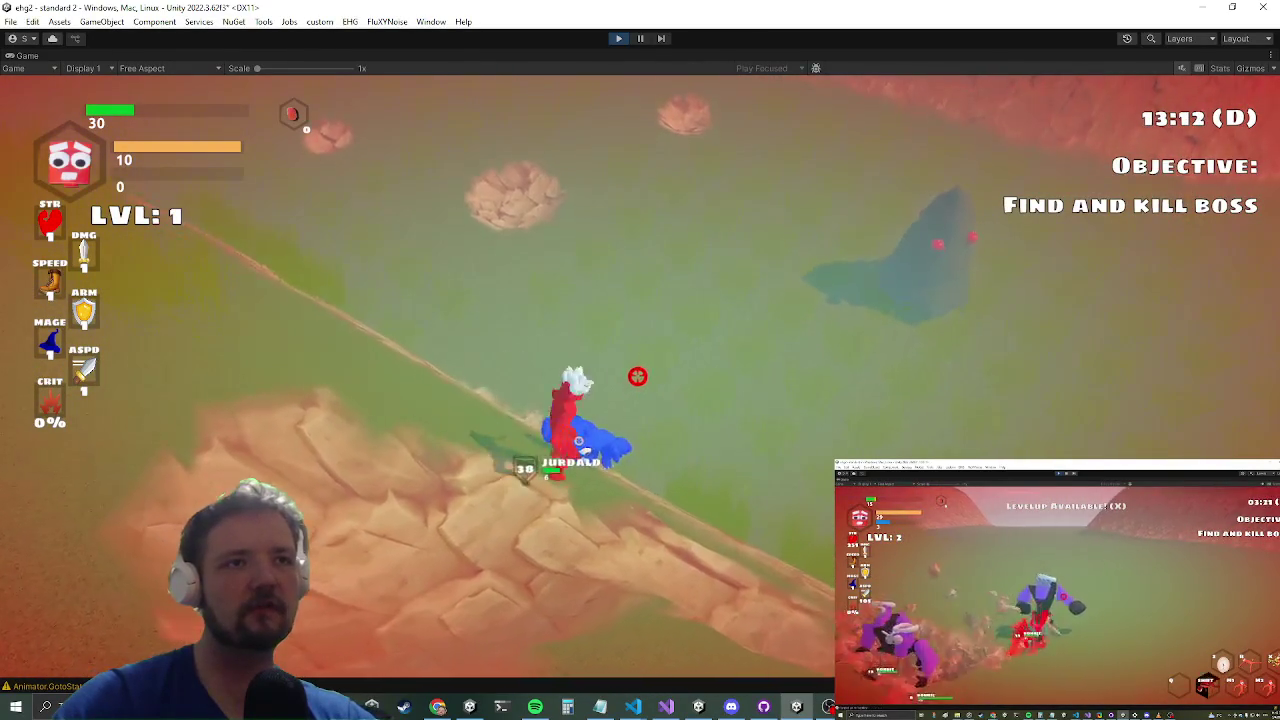
{"action": "left_click", "coordinate": [645, 377]}
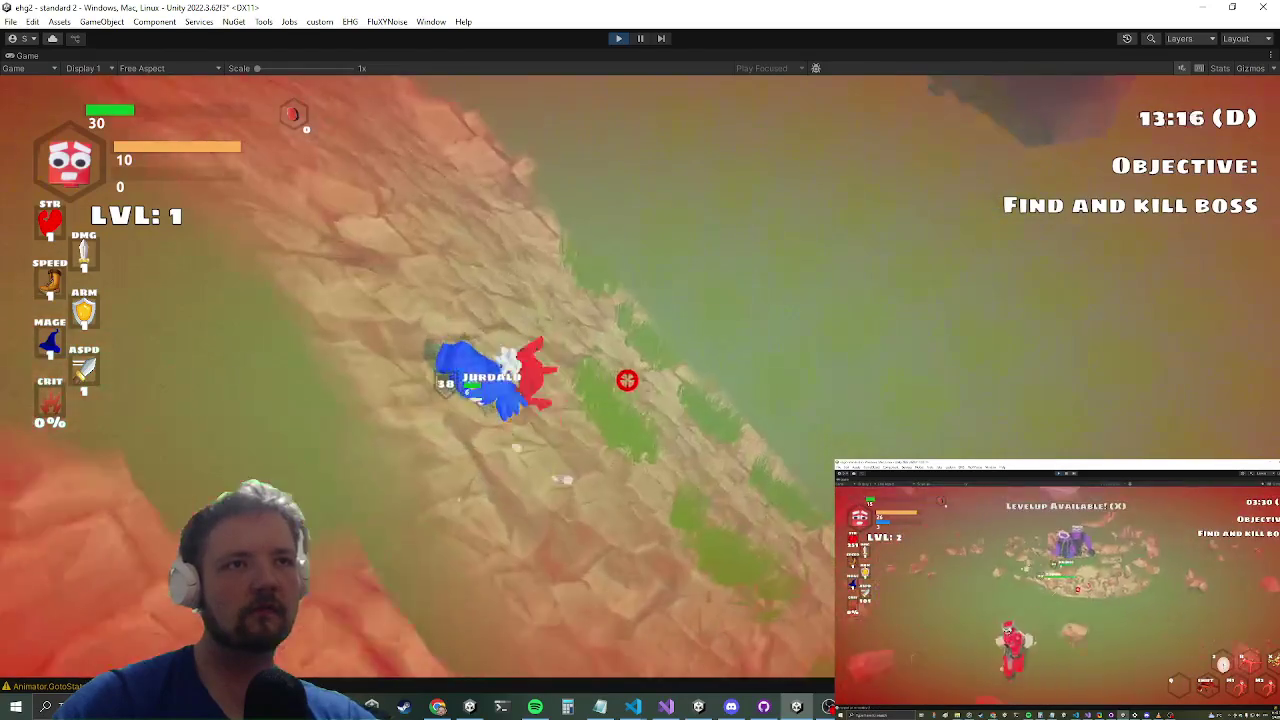
{"action": "left_click", "coordinate": [637, 380]}
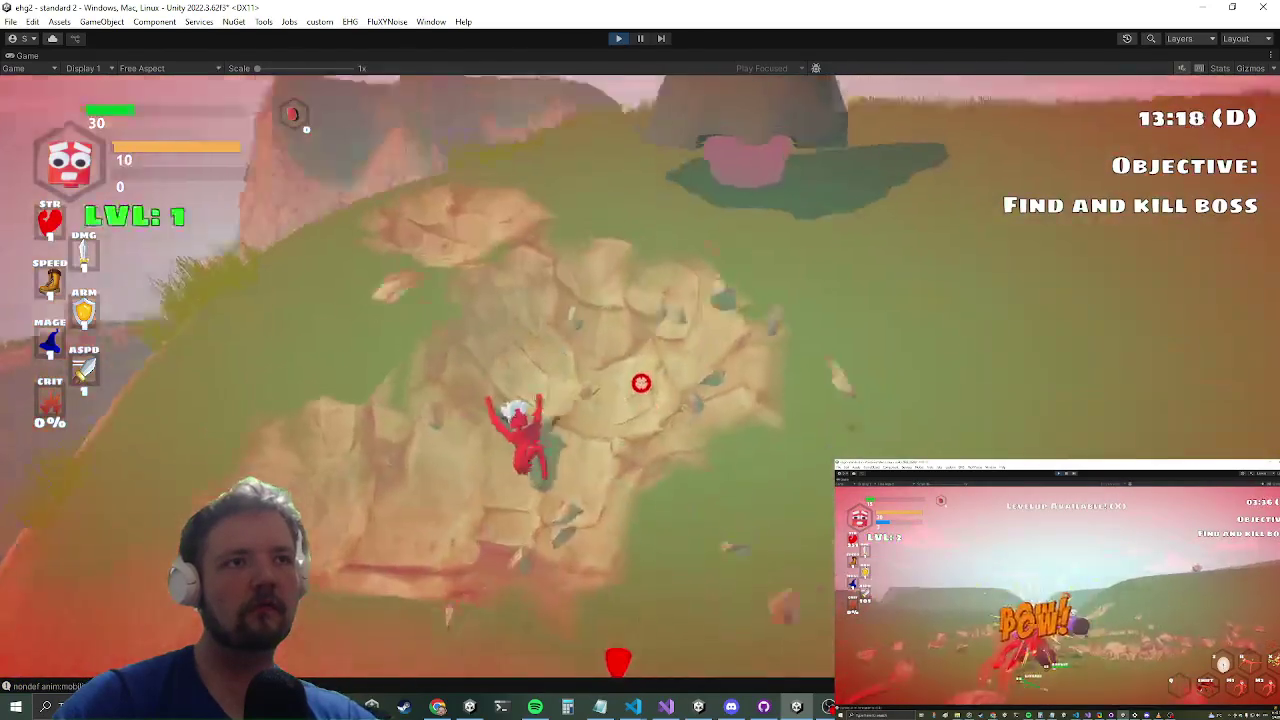
{"action": "left_click", "coordinate": [650, 385]}
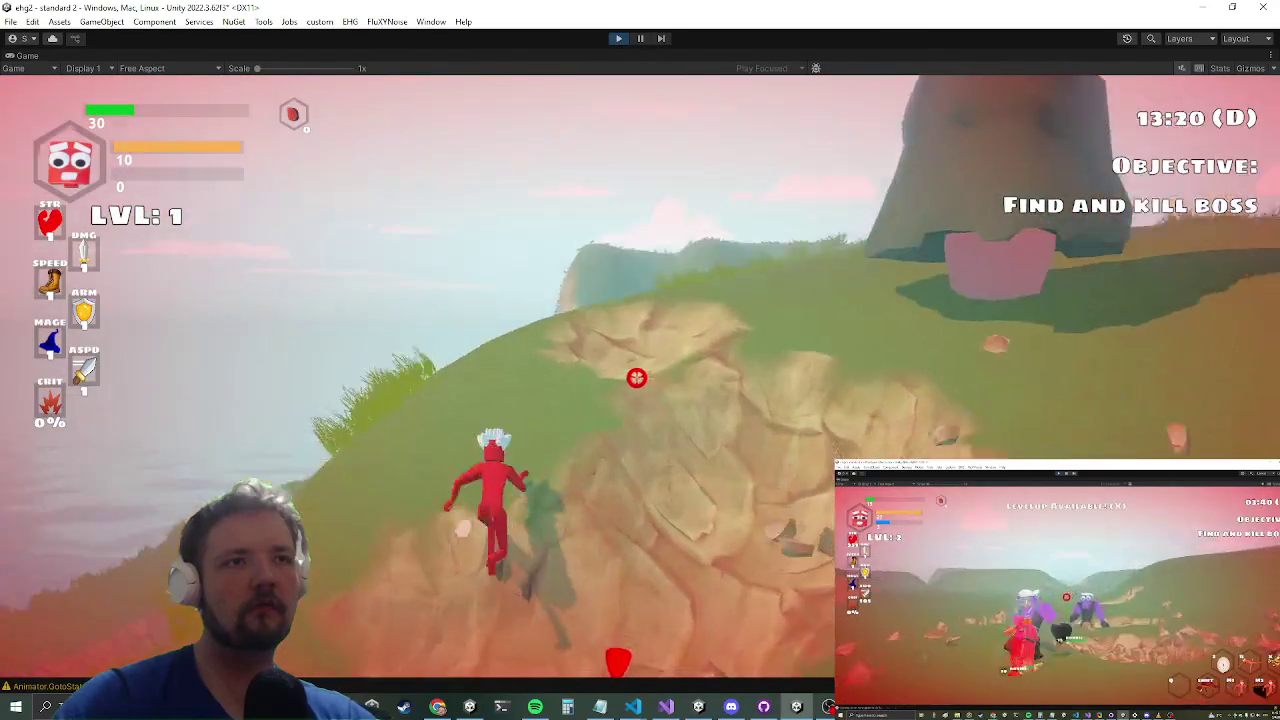
{"action": "key", "text": "space"}
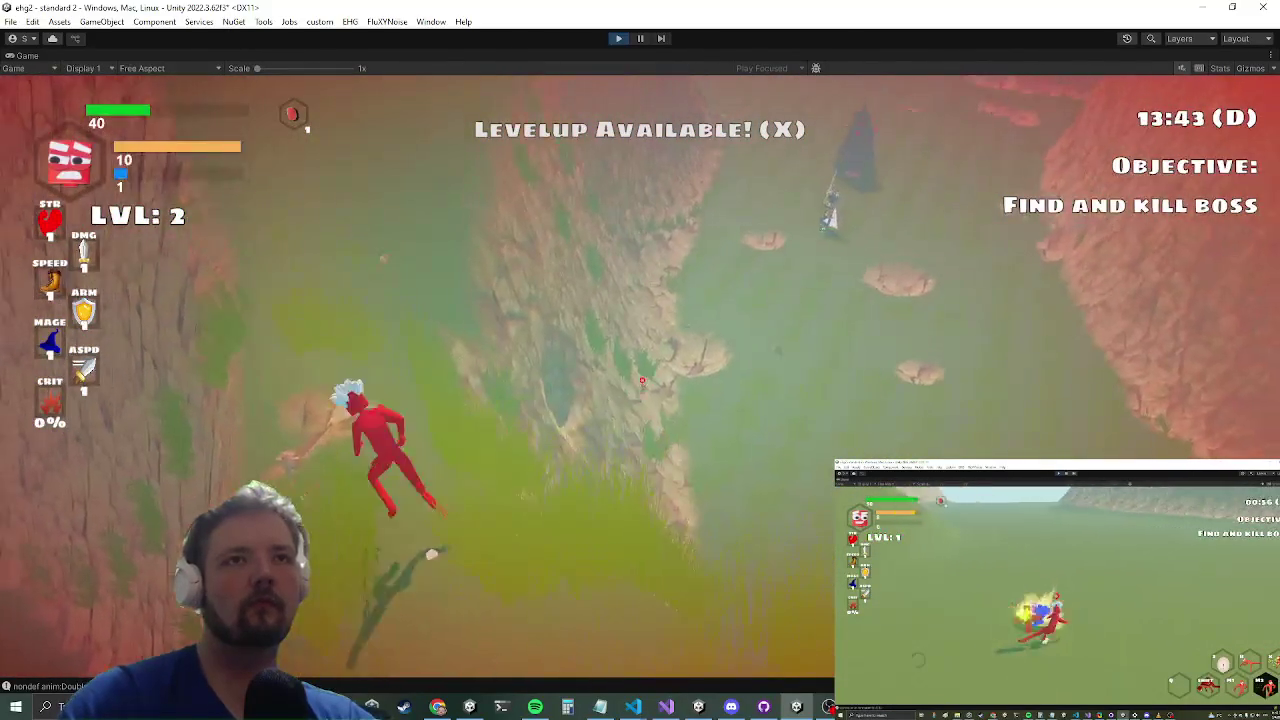
Step: Run the pauseai command in the in-game console, check the log, and close the console
{"action": "key", "text": "grave"}
{"action": "type", "text": "p"}
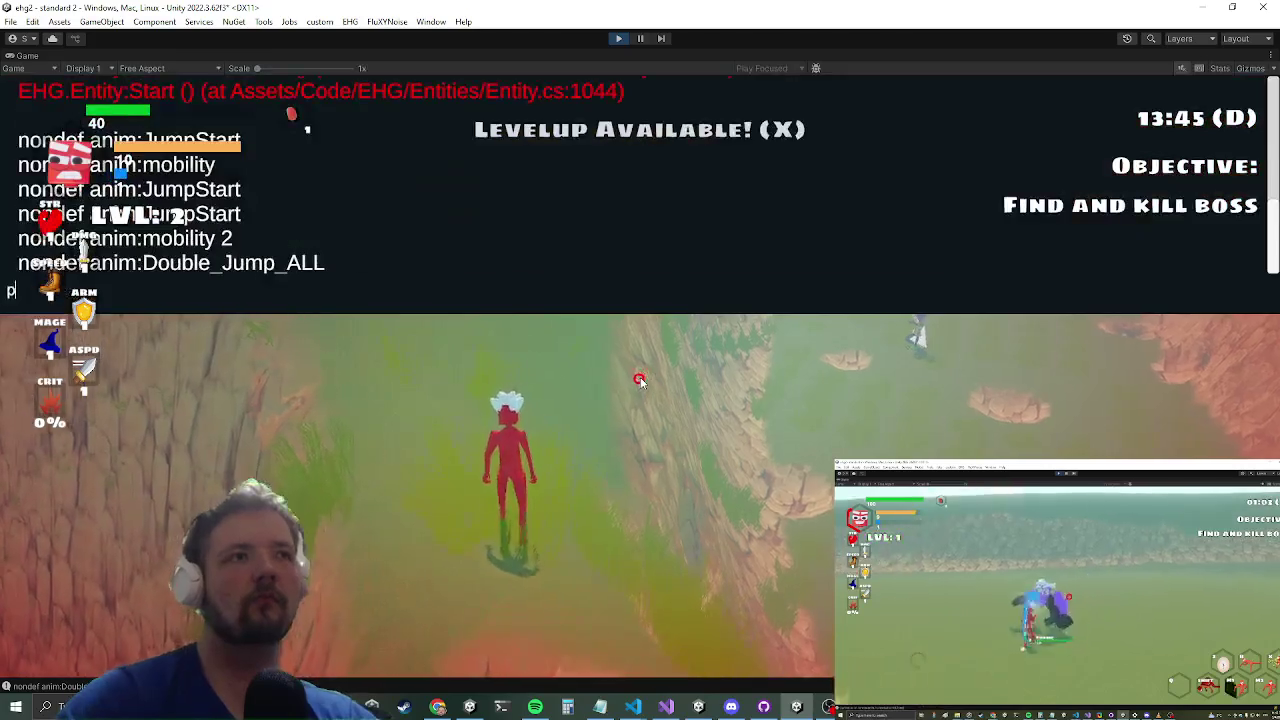
{"action": "key", "text": "grave"}
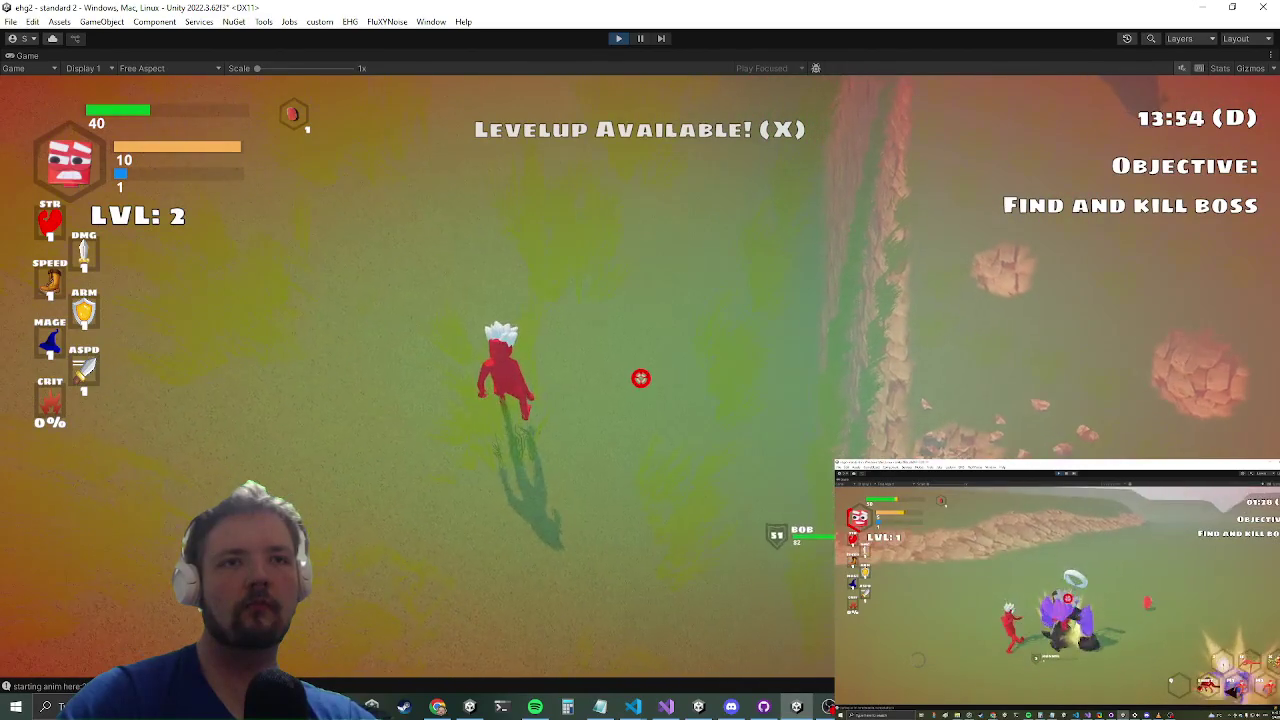
{"action": "key", "text": "grave"}
{"action": "type", "text": "pa"}
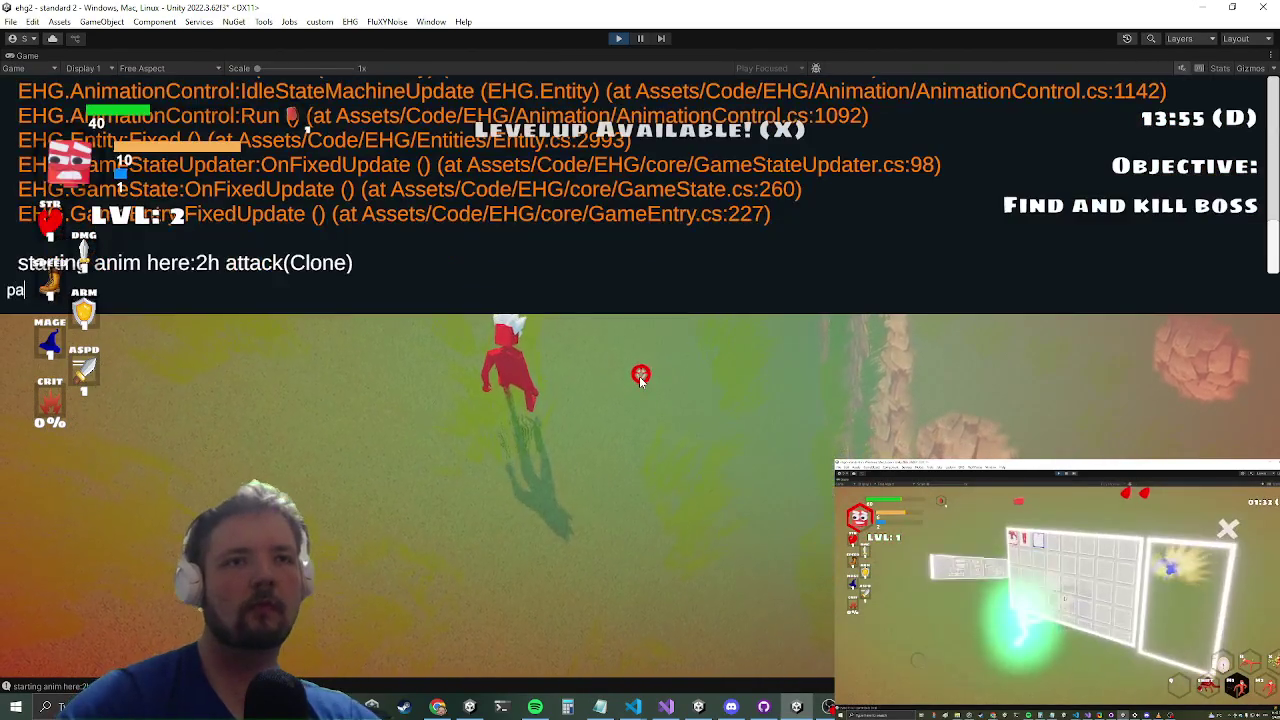
{"action": "type", "text": "eai"}
{"action": "key", "text": "Return"}
{"action": "key", "text": "grave"}
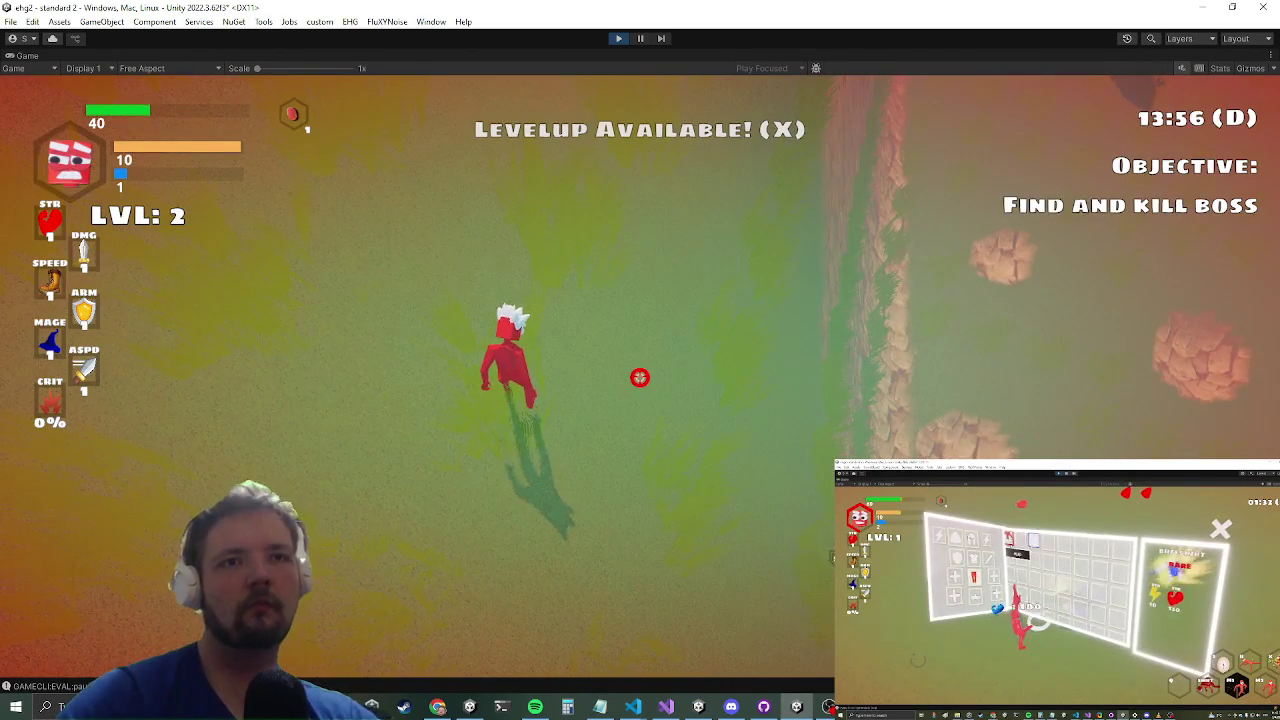
{"action": "key", "text": "grave"}
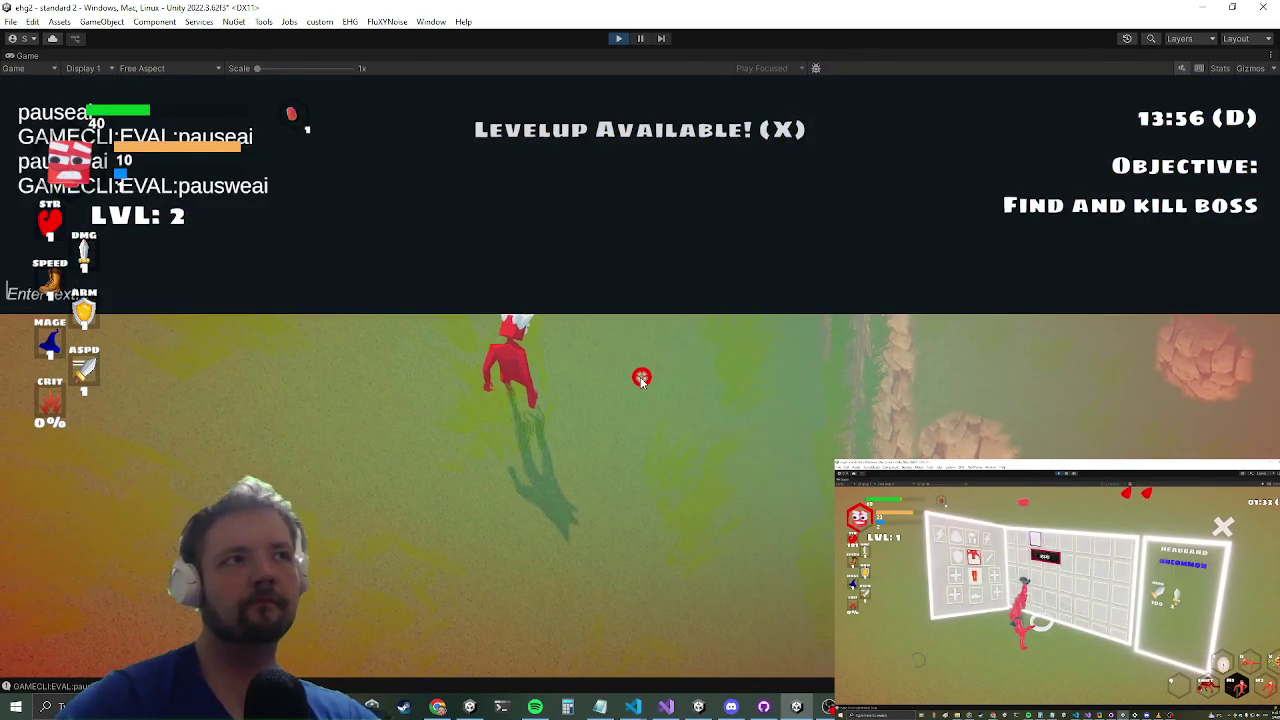
{"action": "key", "text": "grave"}
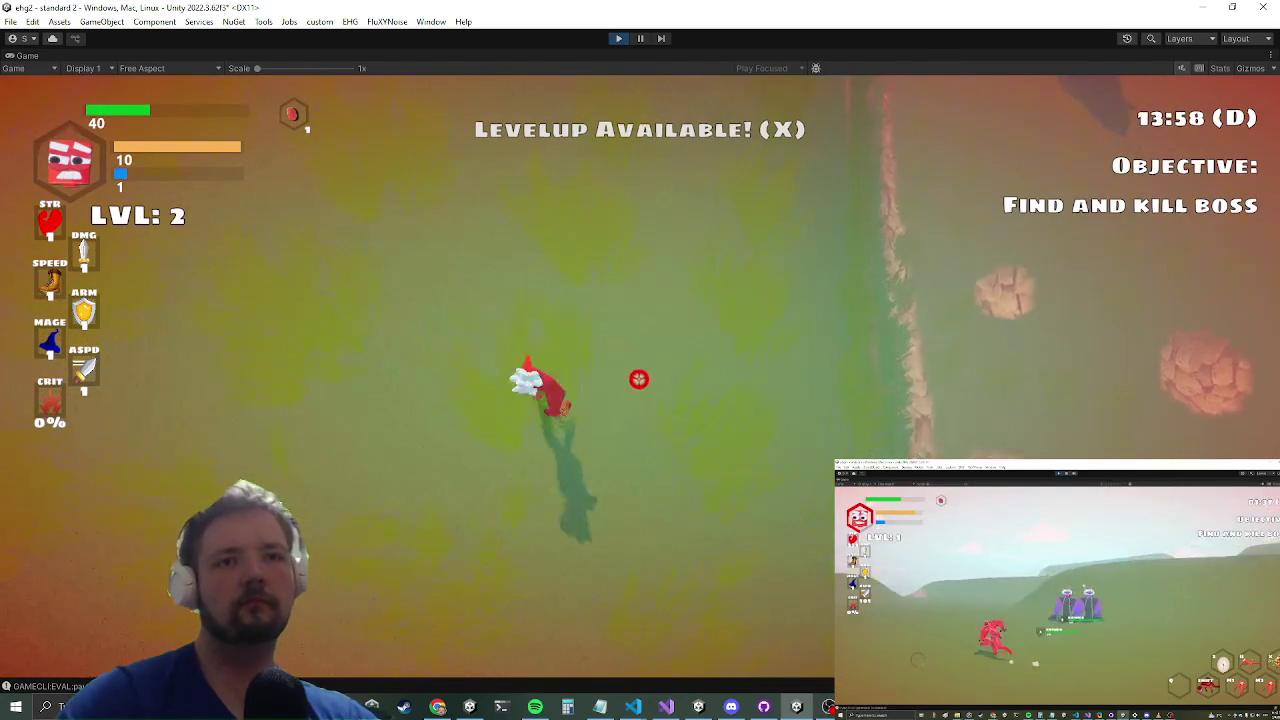
{"action": "key", "text": "w"}
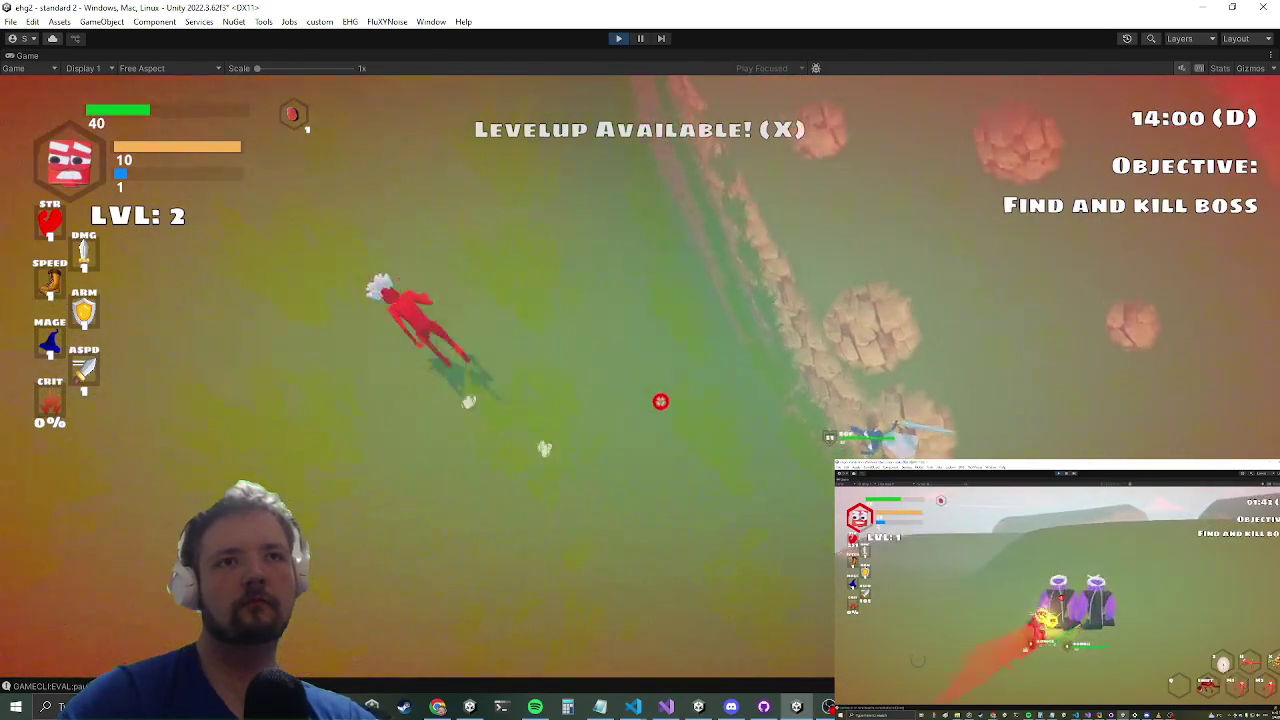
{"action": "key", "text": "w"}
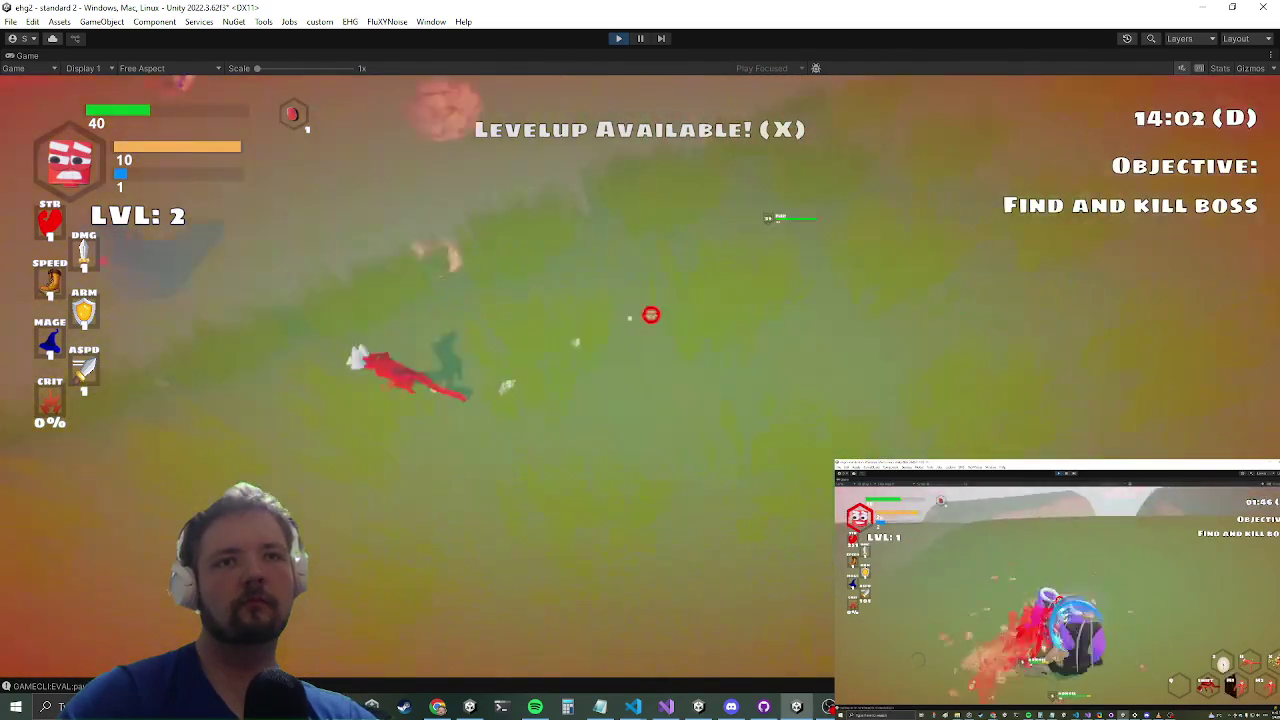
{"action": "key", "text": "w"}
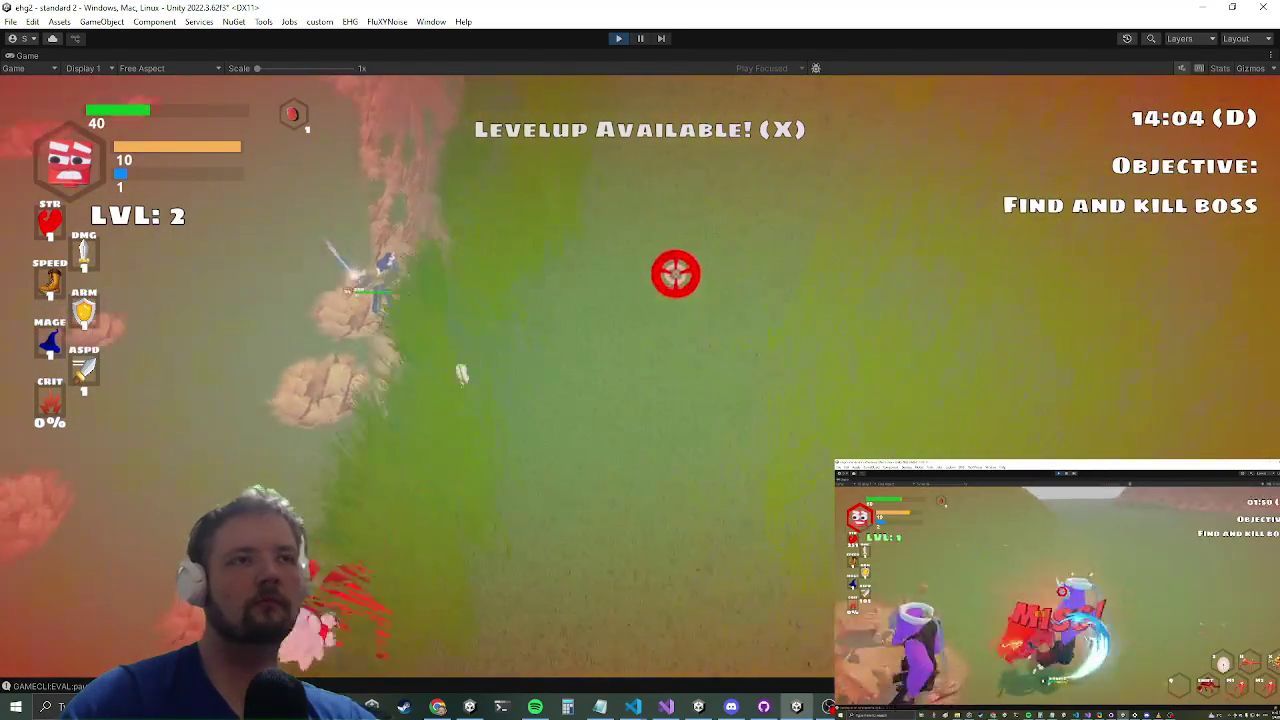
{"action": "key", "text": "w"}
{"action": "key", "text": "w"}
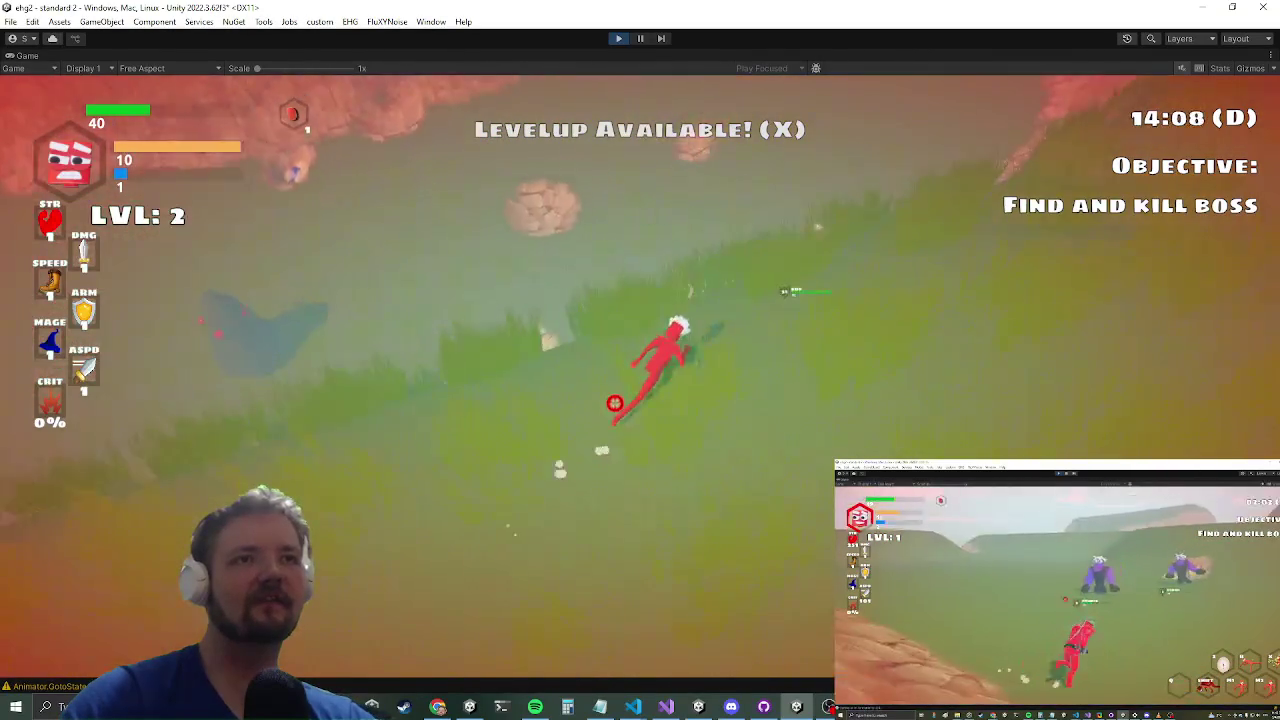
{"action": "key", "text": "w"}
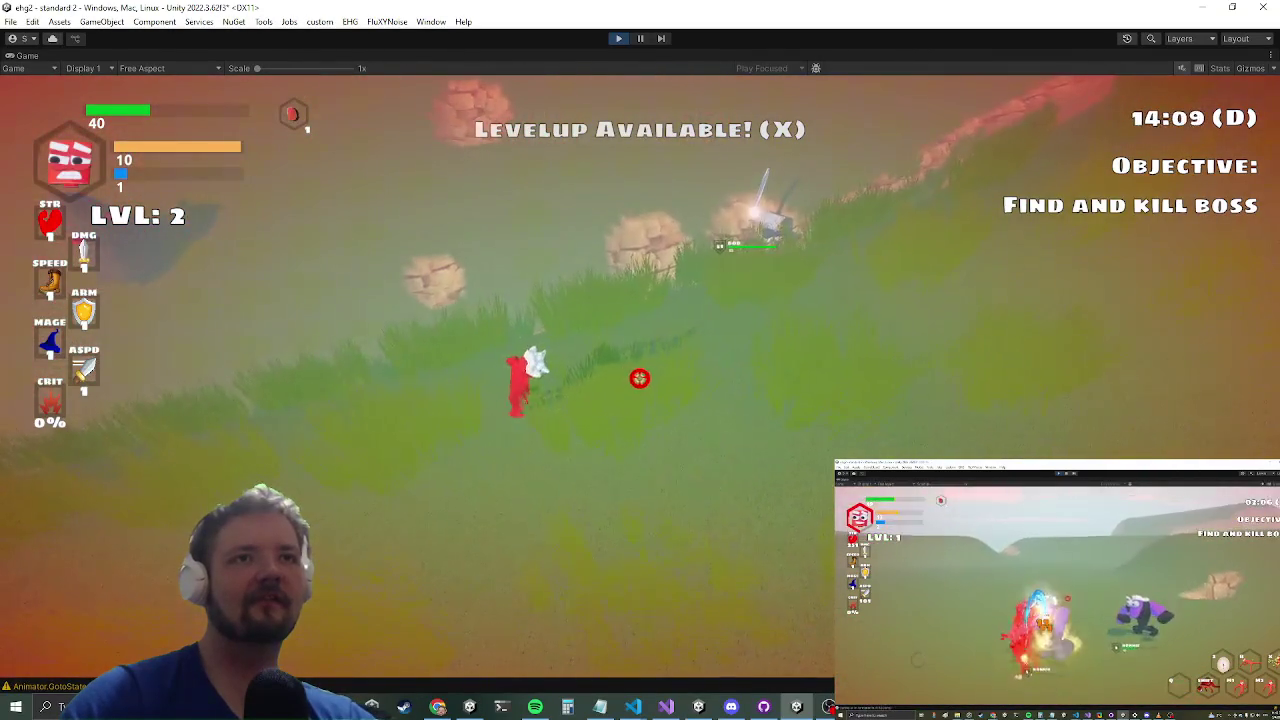
{"action": "key", "text": "w"}
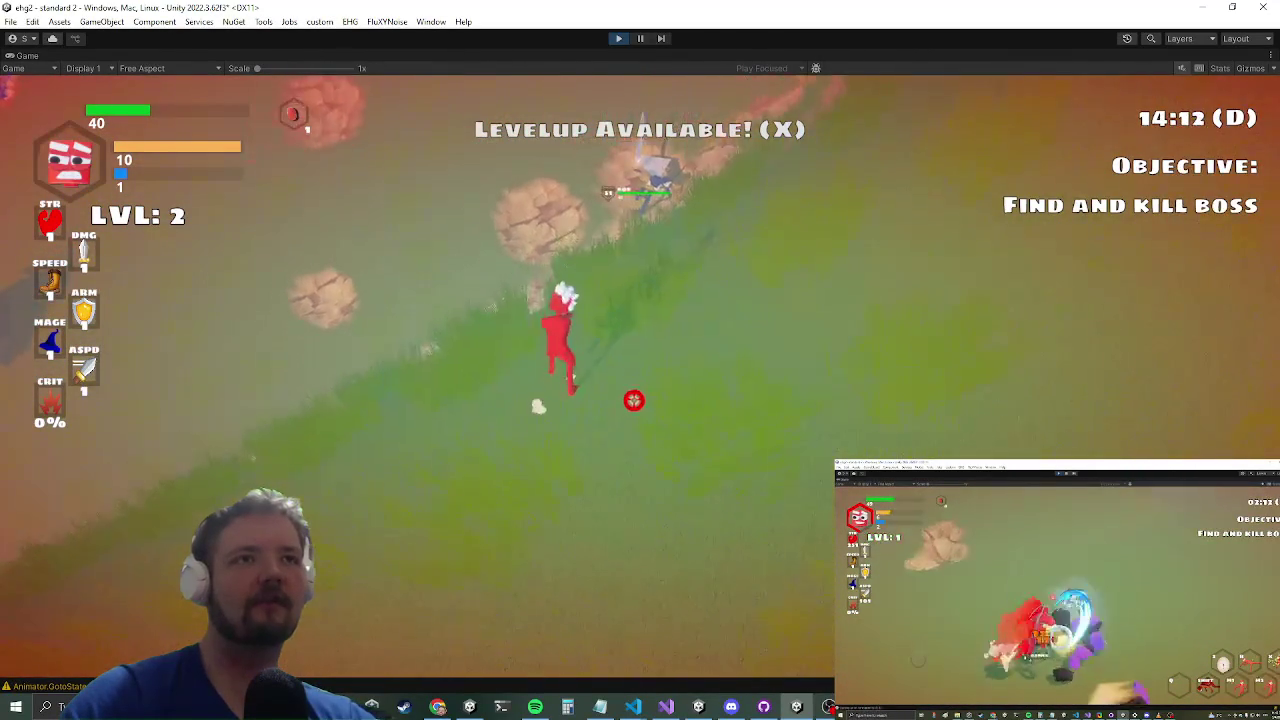
{"action": "key", "text": "w"}
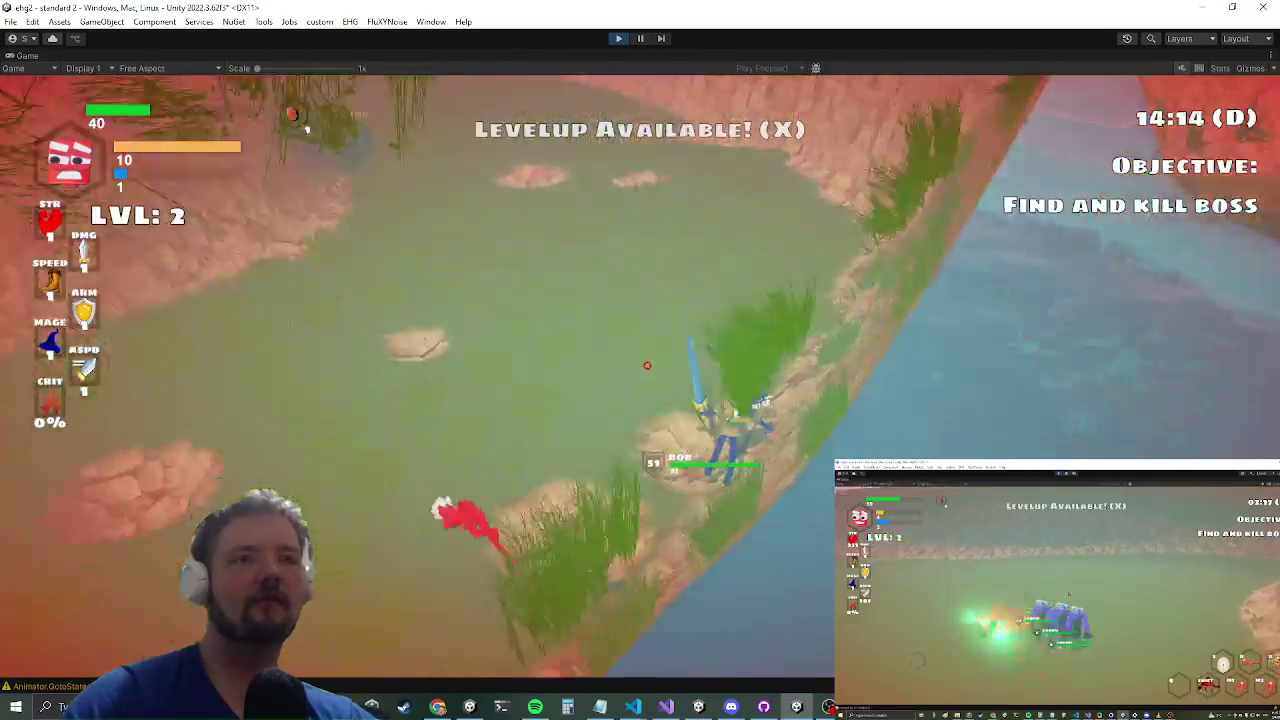
{"action": "key", "text": "w"}
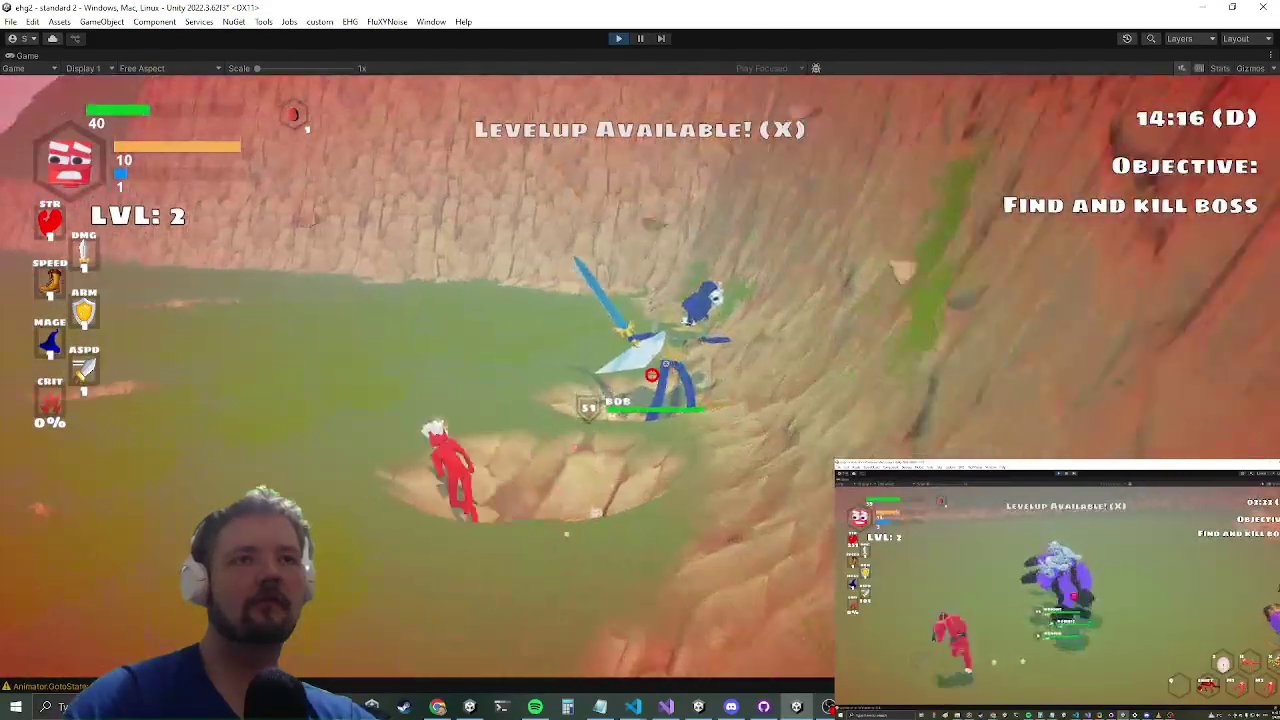
{"action": "key", "text": "grave"}
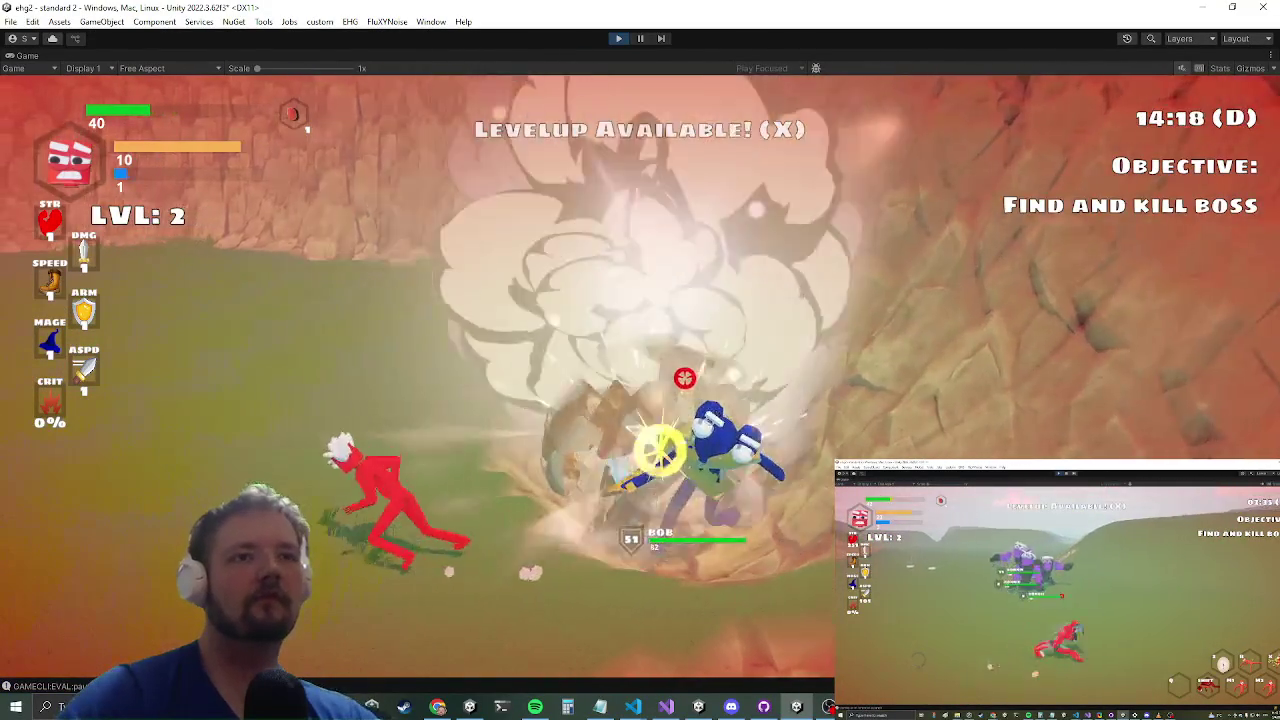
{"action": "key", "text": "w"}
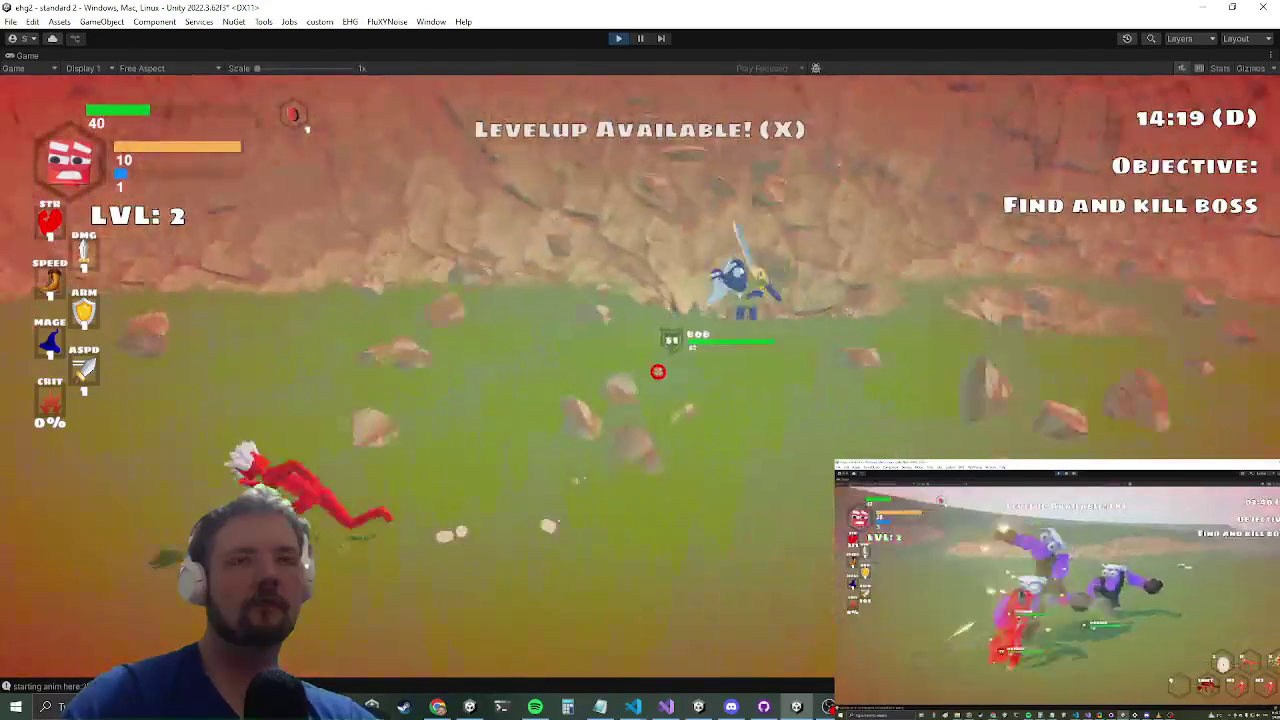
{"action": "key", "text": "w"}
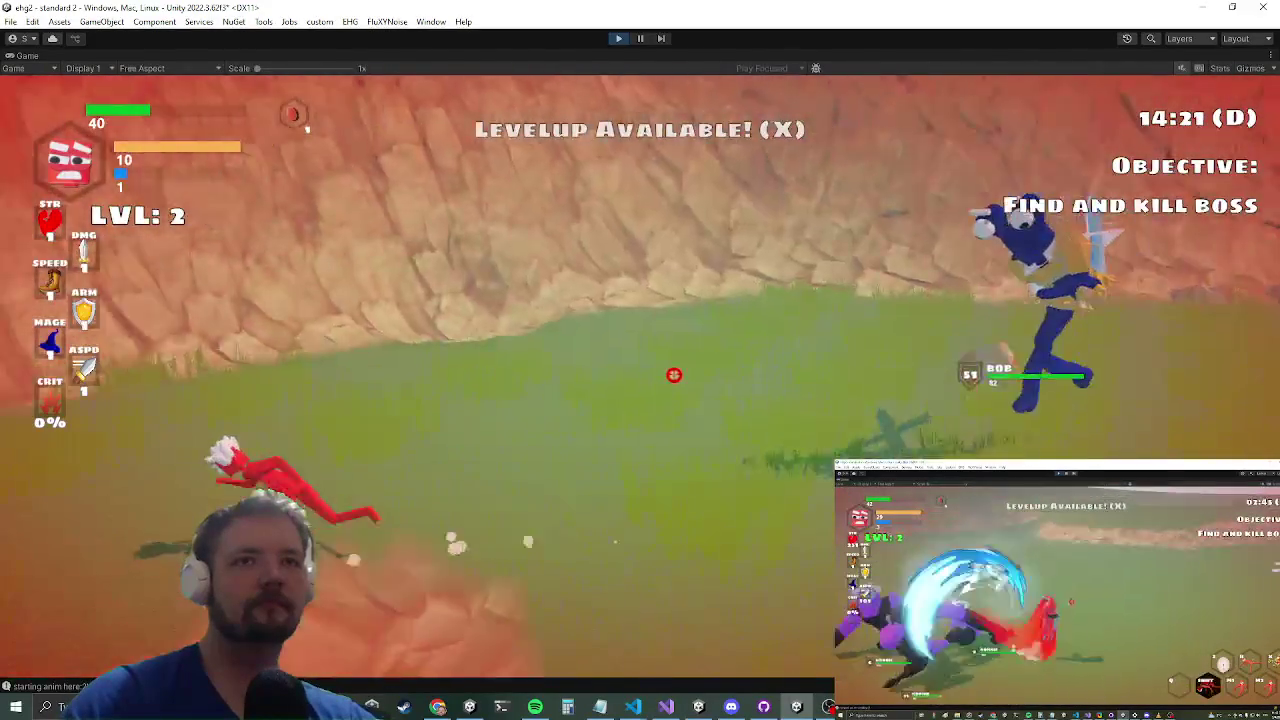
{"action": "key", "text": "w"}
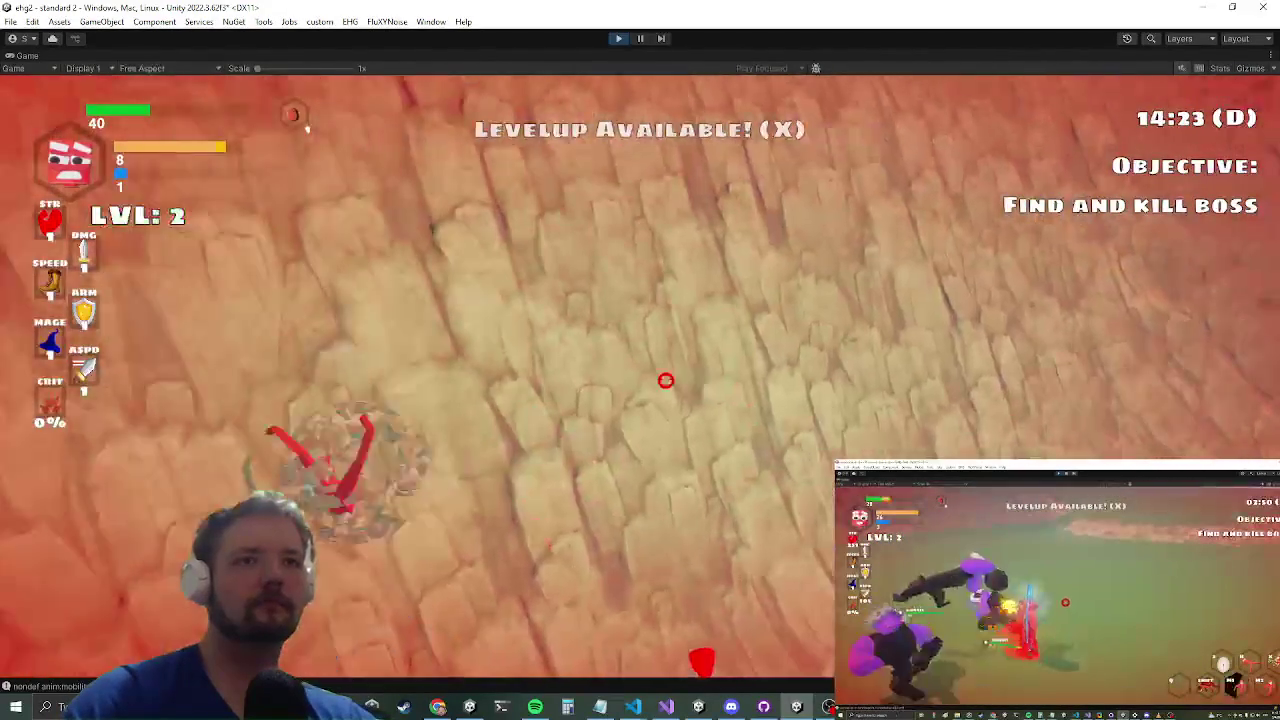
{"action": "key", "text": "w"}
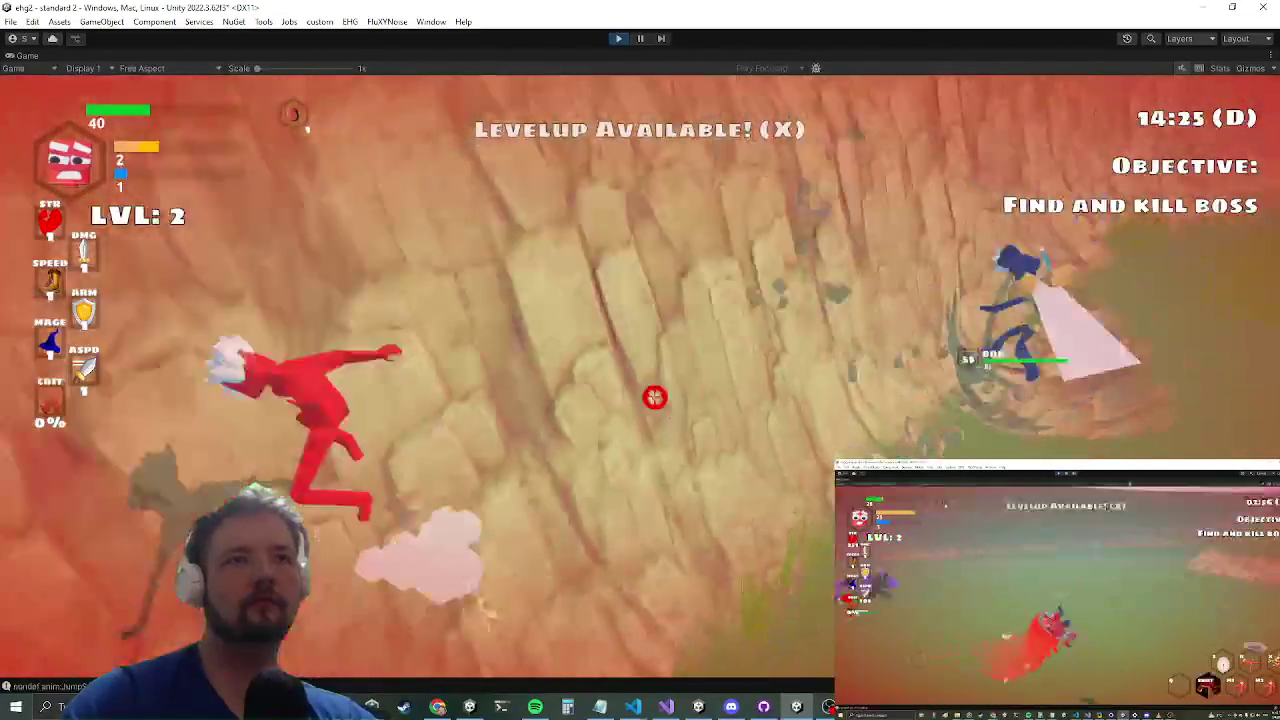
{"action": "key", "text": "w"}
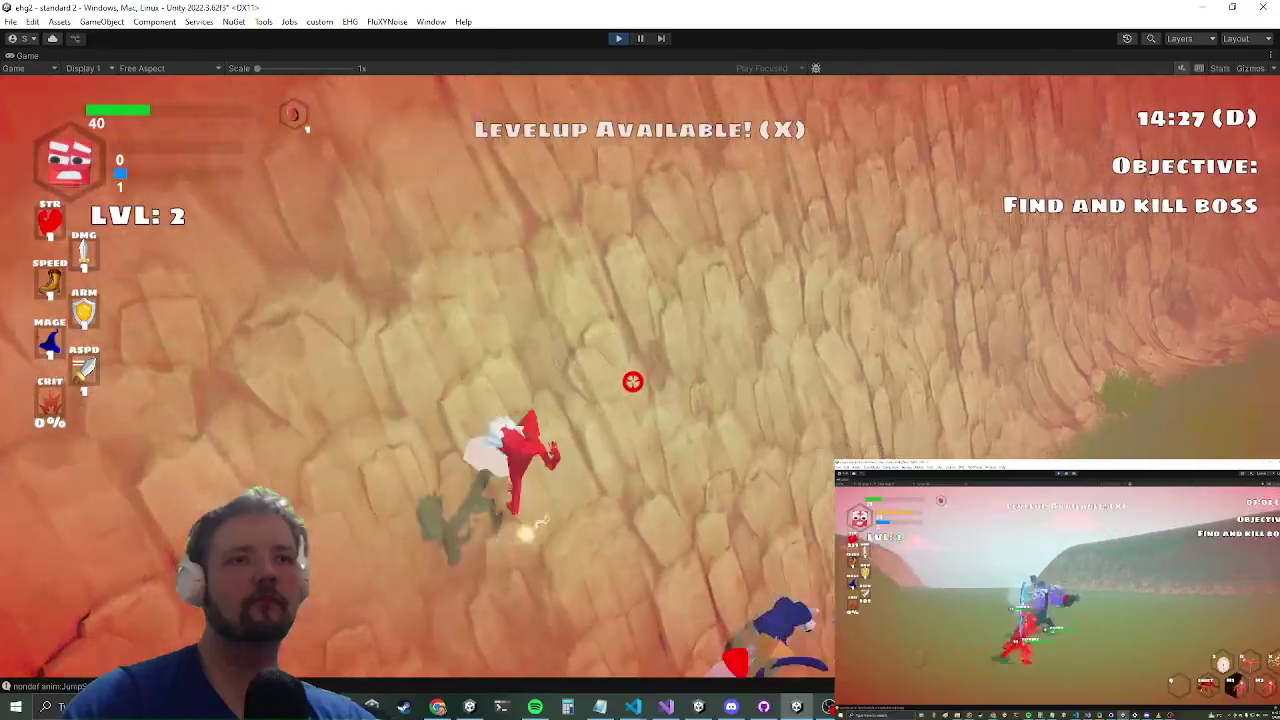
{"action": "key", "text": "w"}
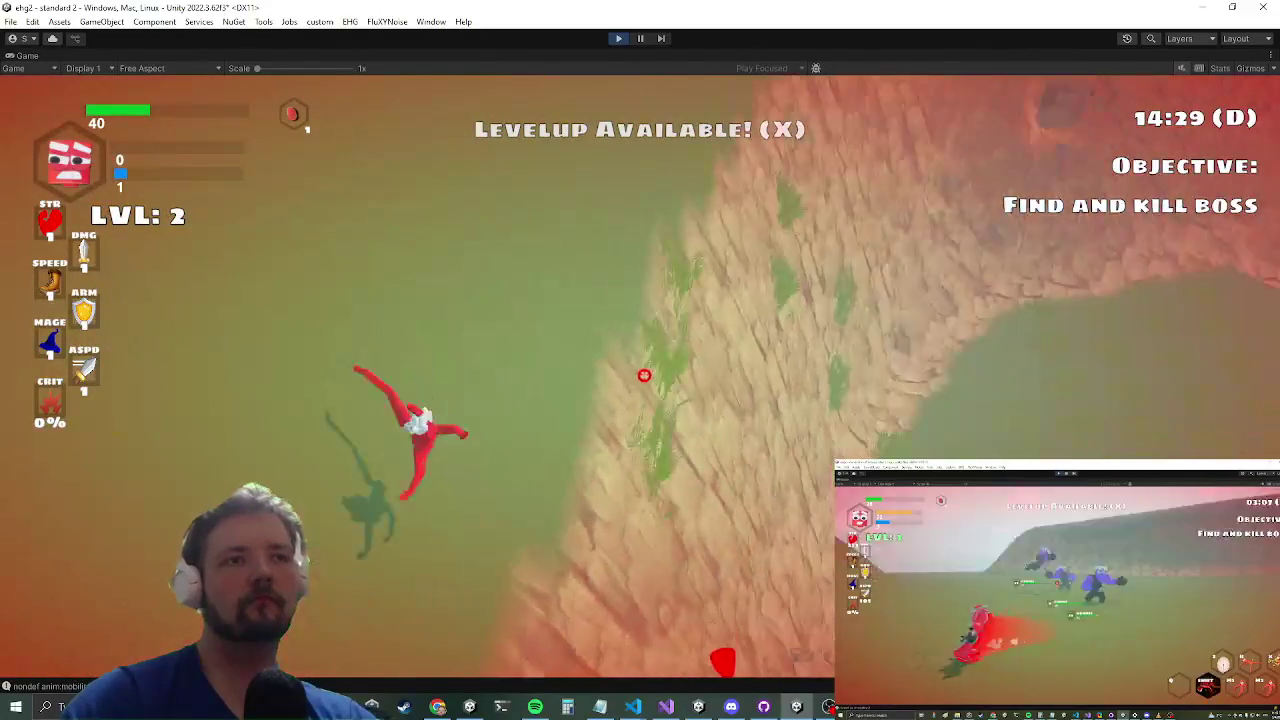
{"action": "key", "text": "w"}
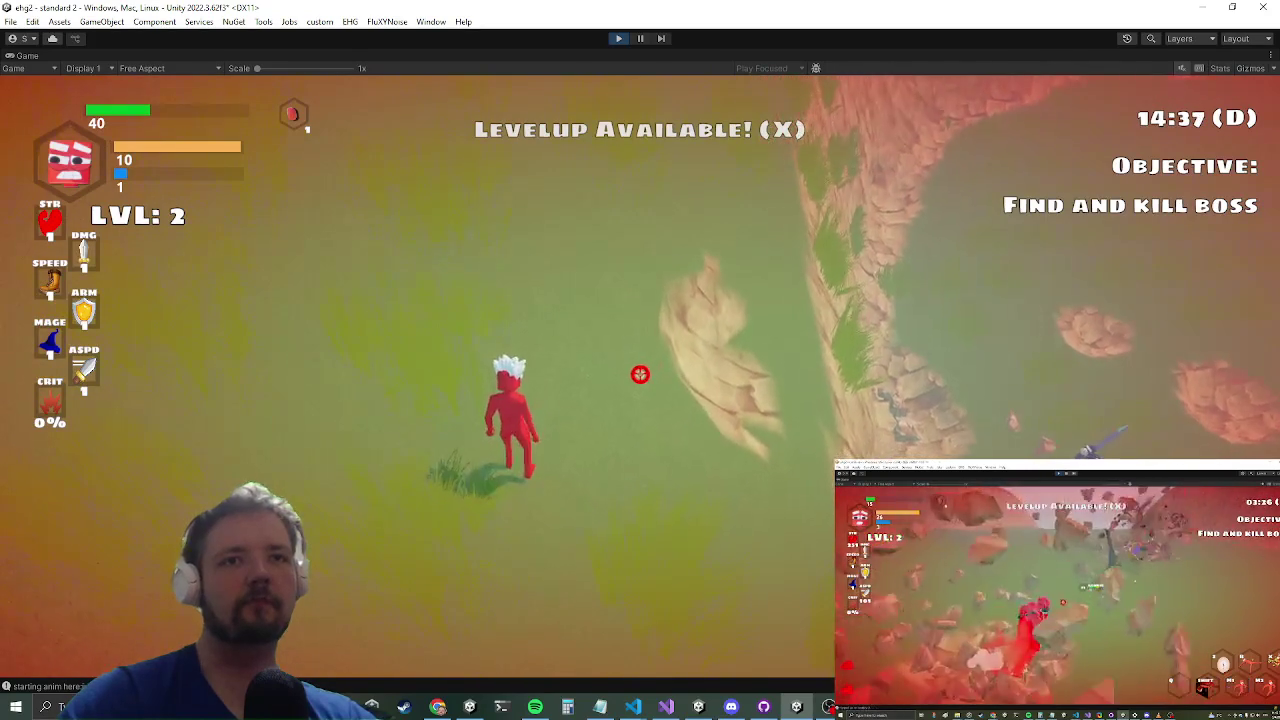
{"action": "key", "text": "w"}
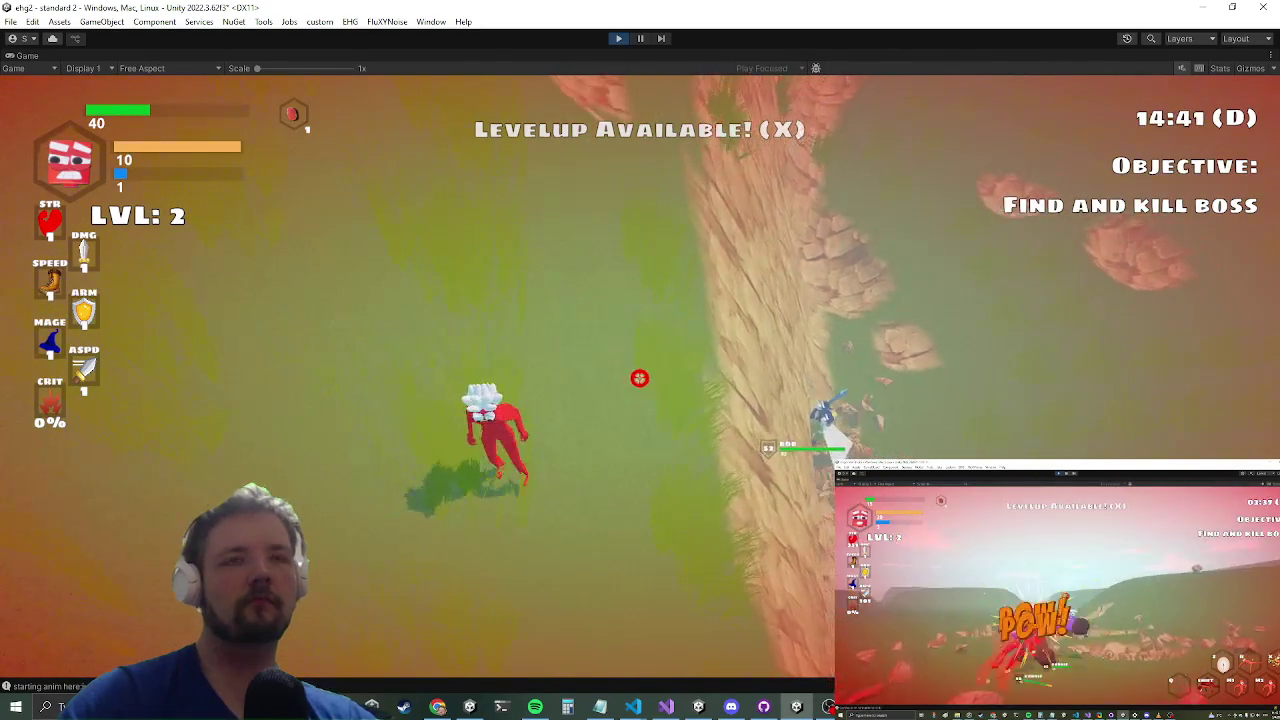
{"action": "key", "text": "w"}
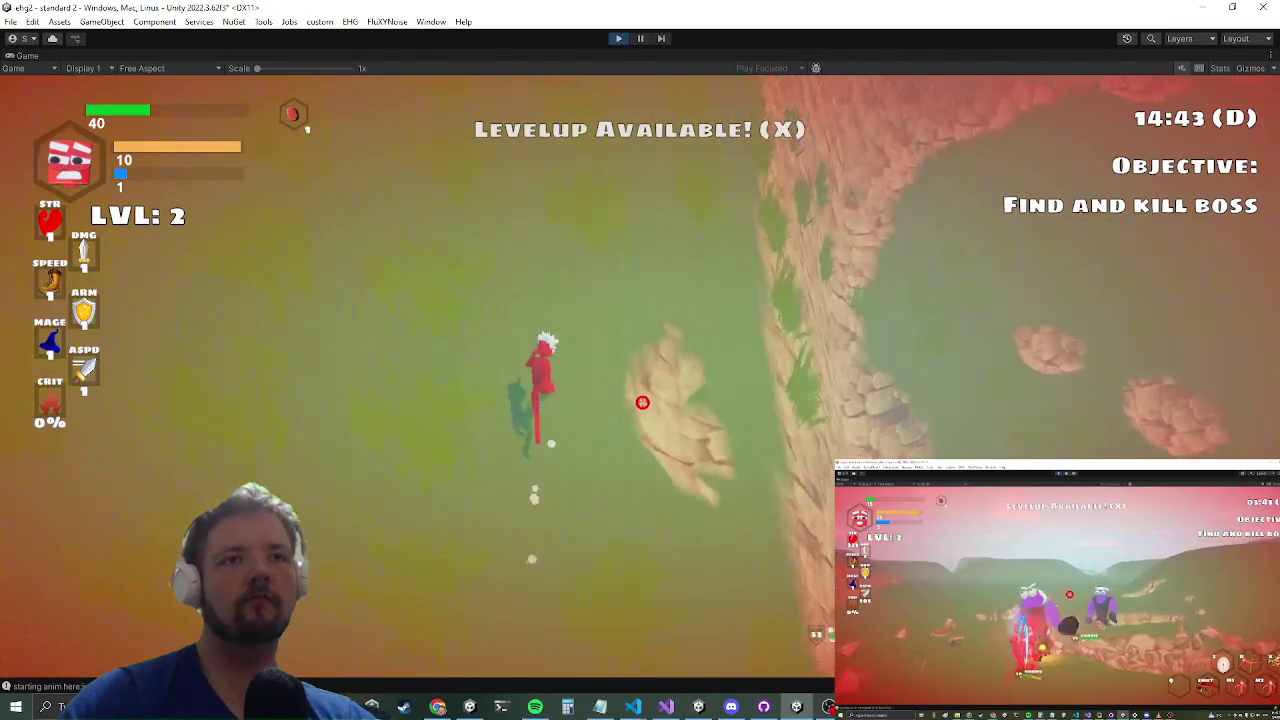
{"action": "key", "text": "w"}
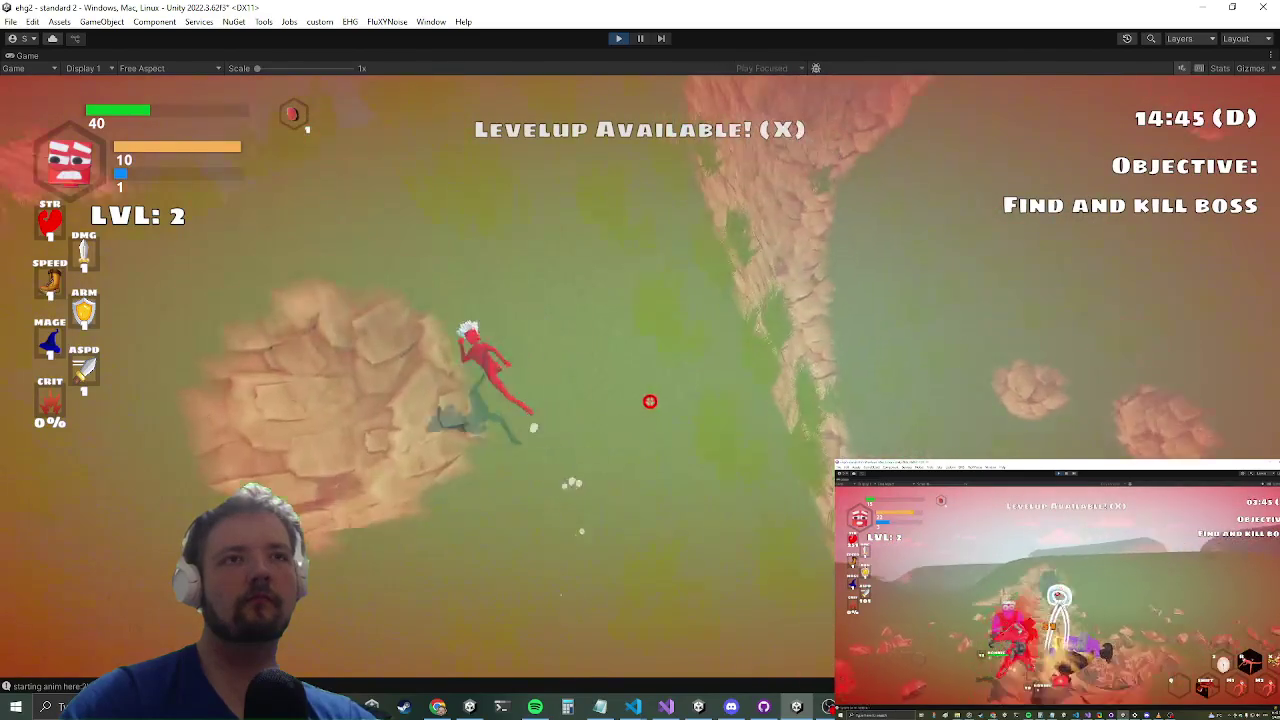
{"action": "key", "text": "w"}
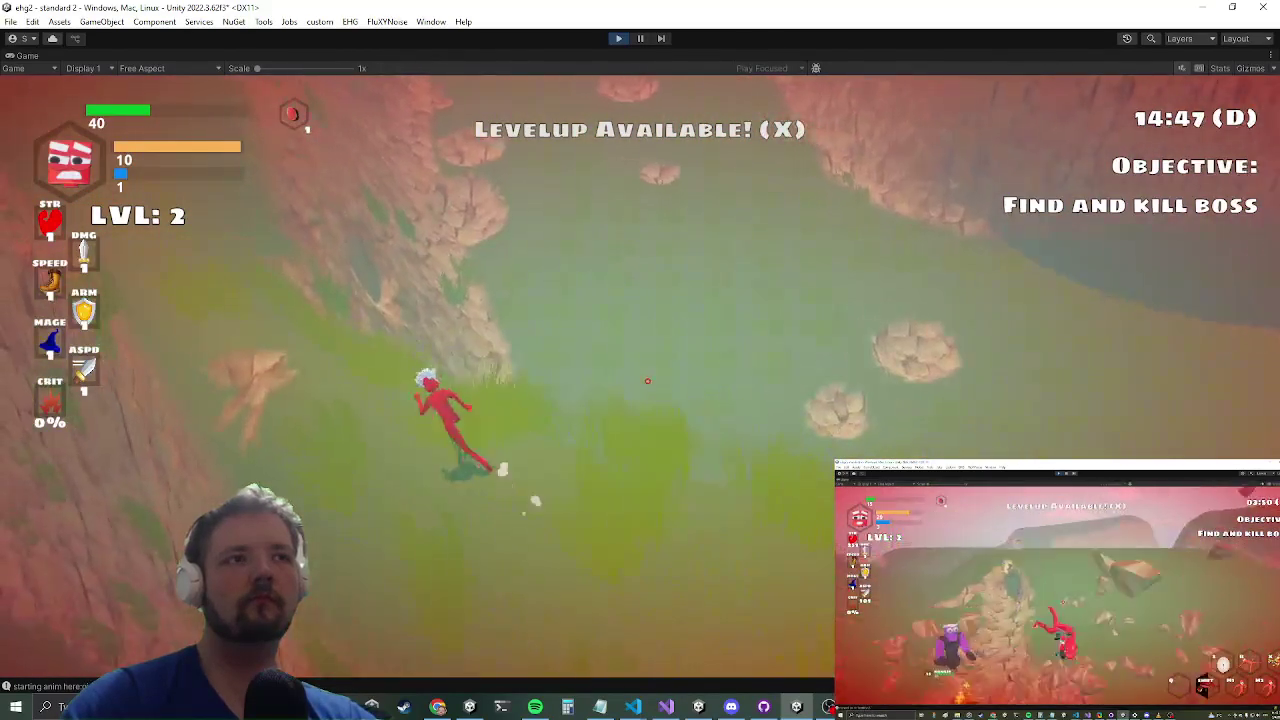
{"action": "key", "text": "w"}
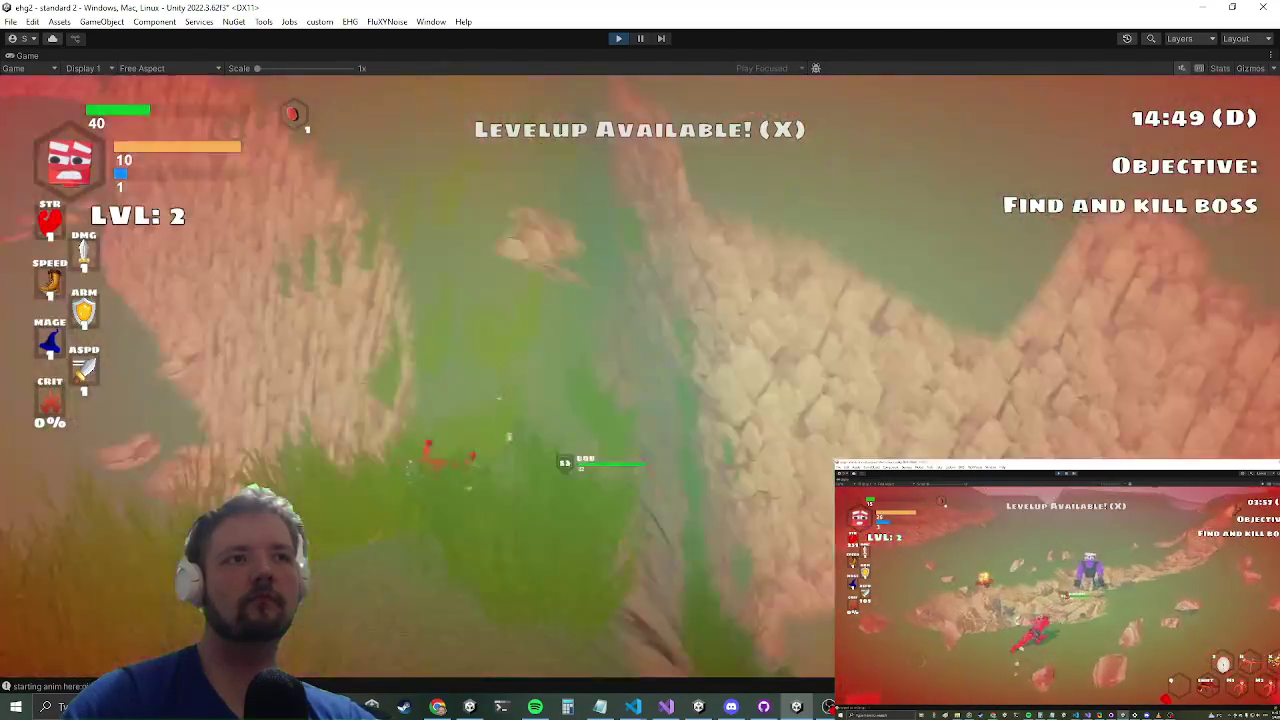
{"action": "key", "text": "w"}
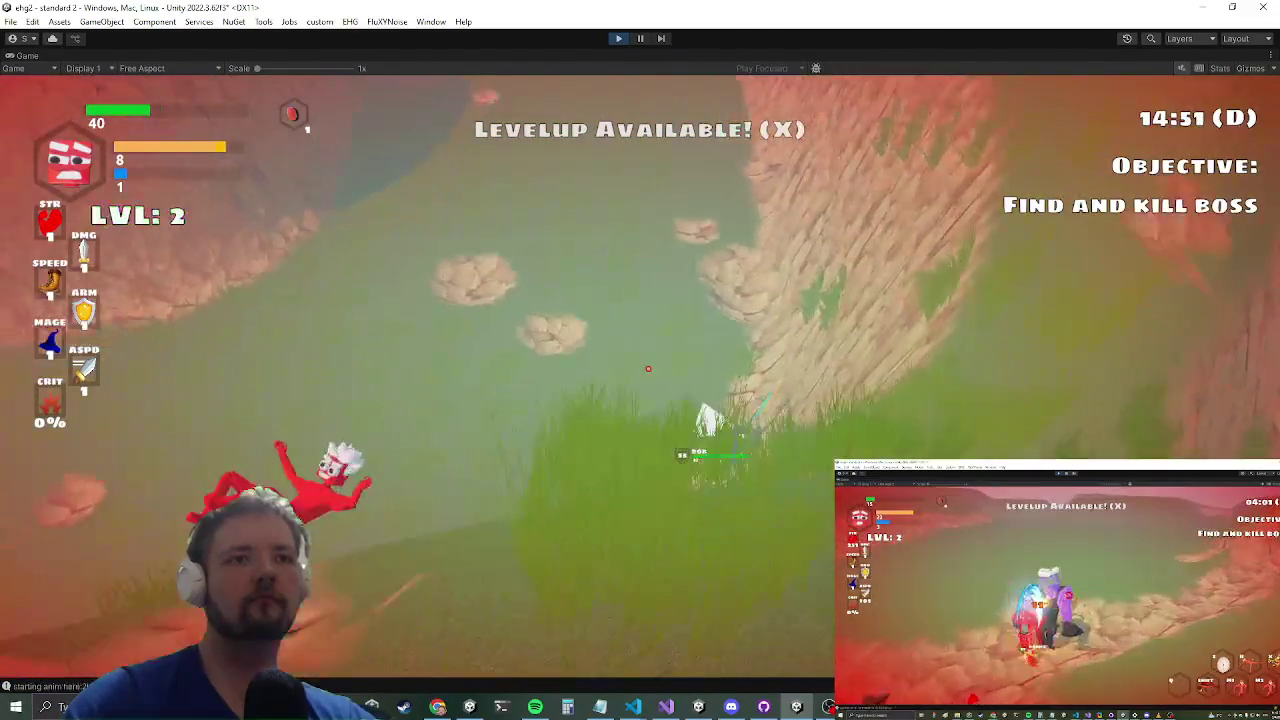
{"action": "key", "text": "w"}
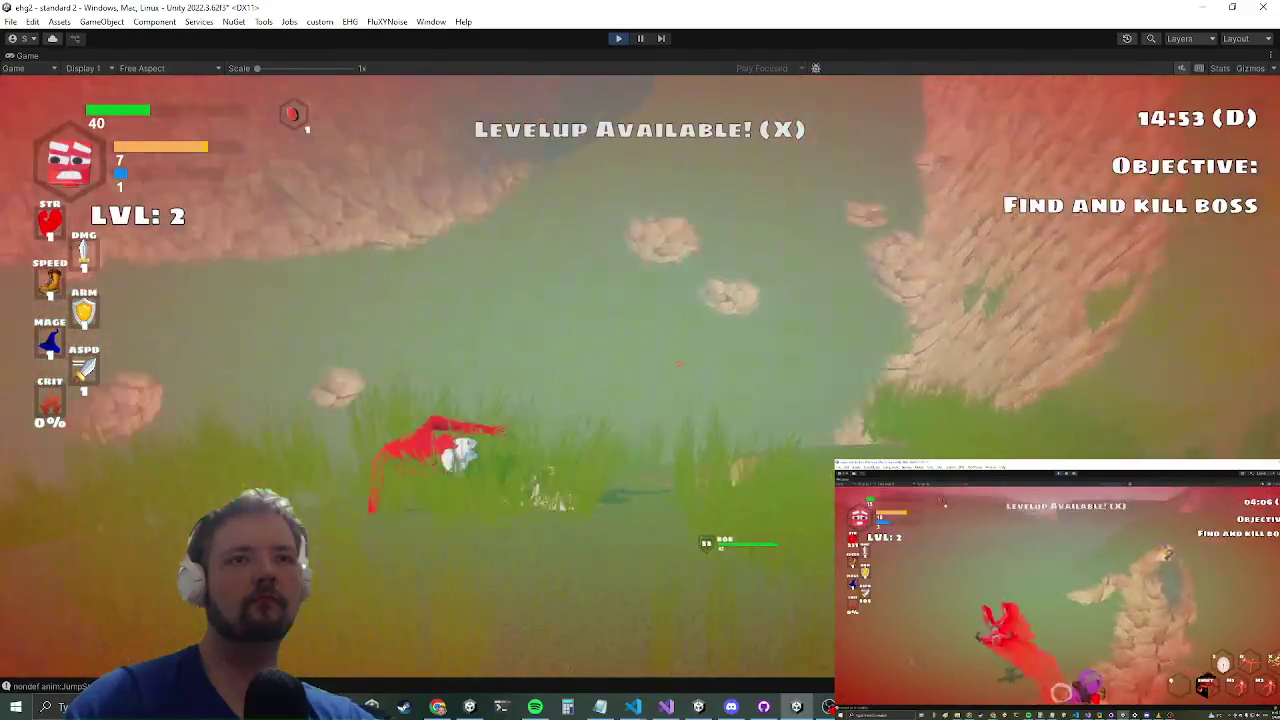
{"action": "key", "text": "w"}
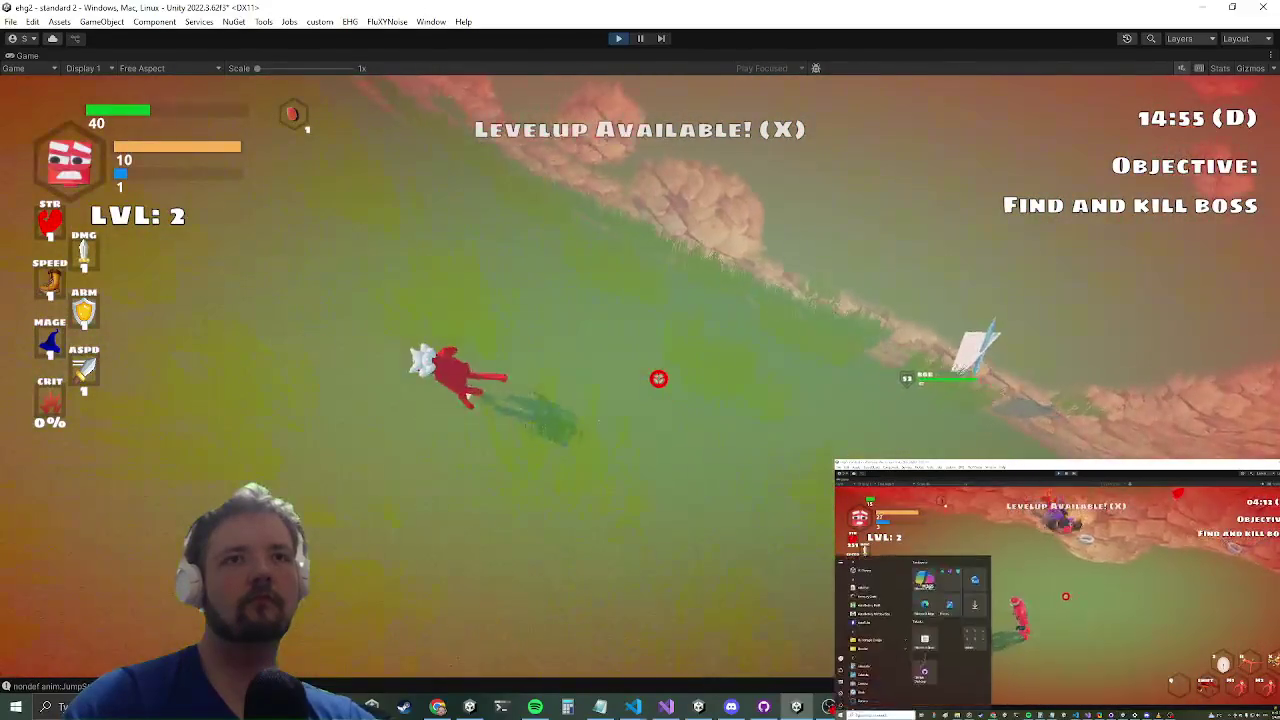
{"action": "key", "text": "w"}
{"action": "key", "text": "w"}
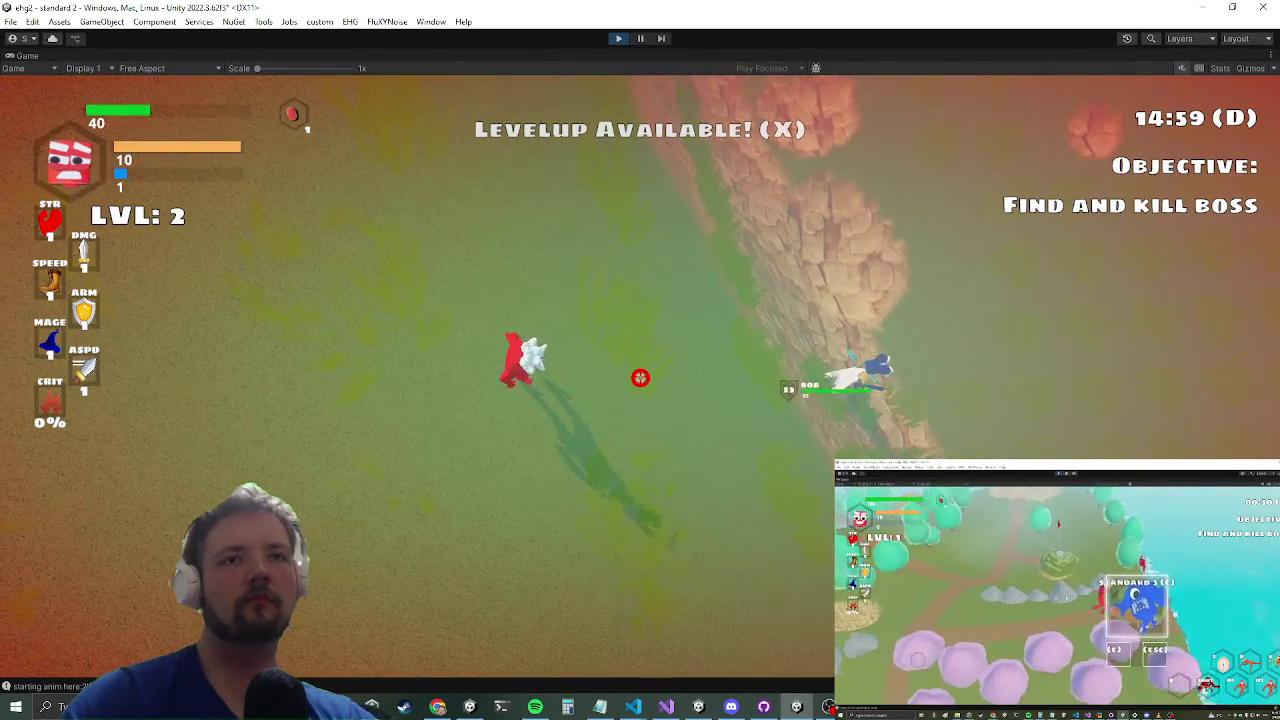
{"action": "key", "text": "w"}
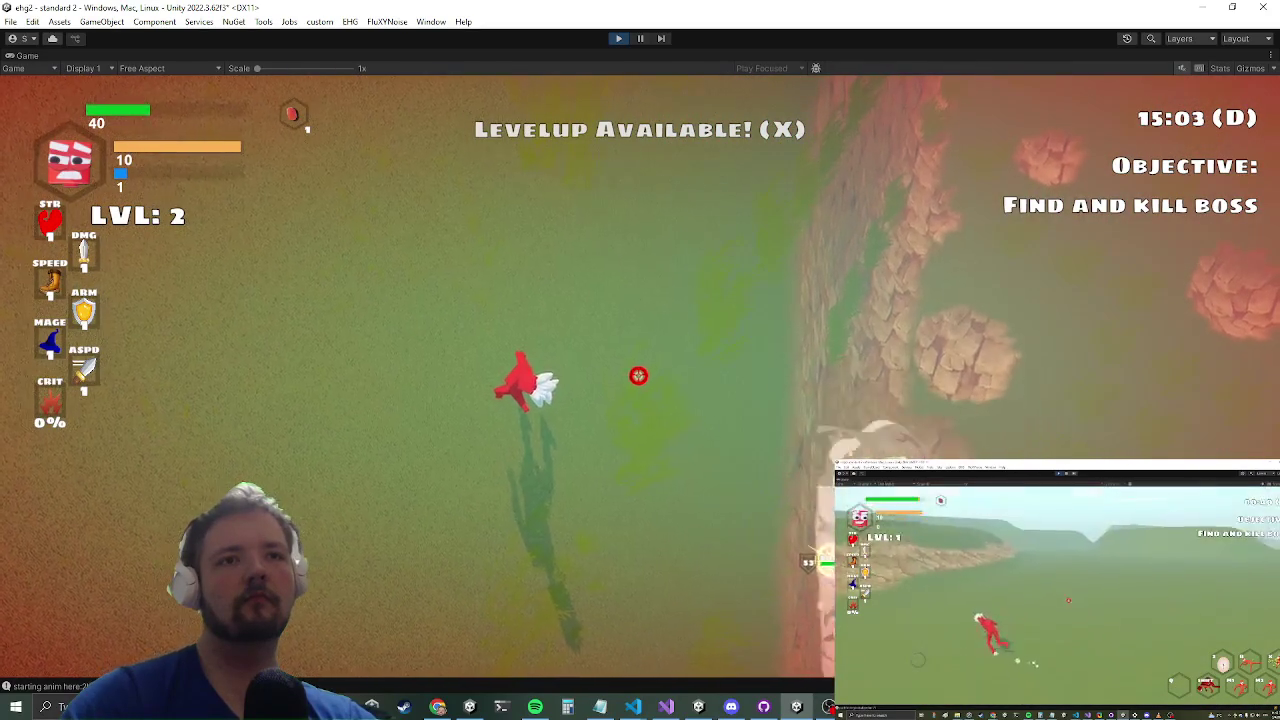
{"action": "key", "text": "w"}
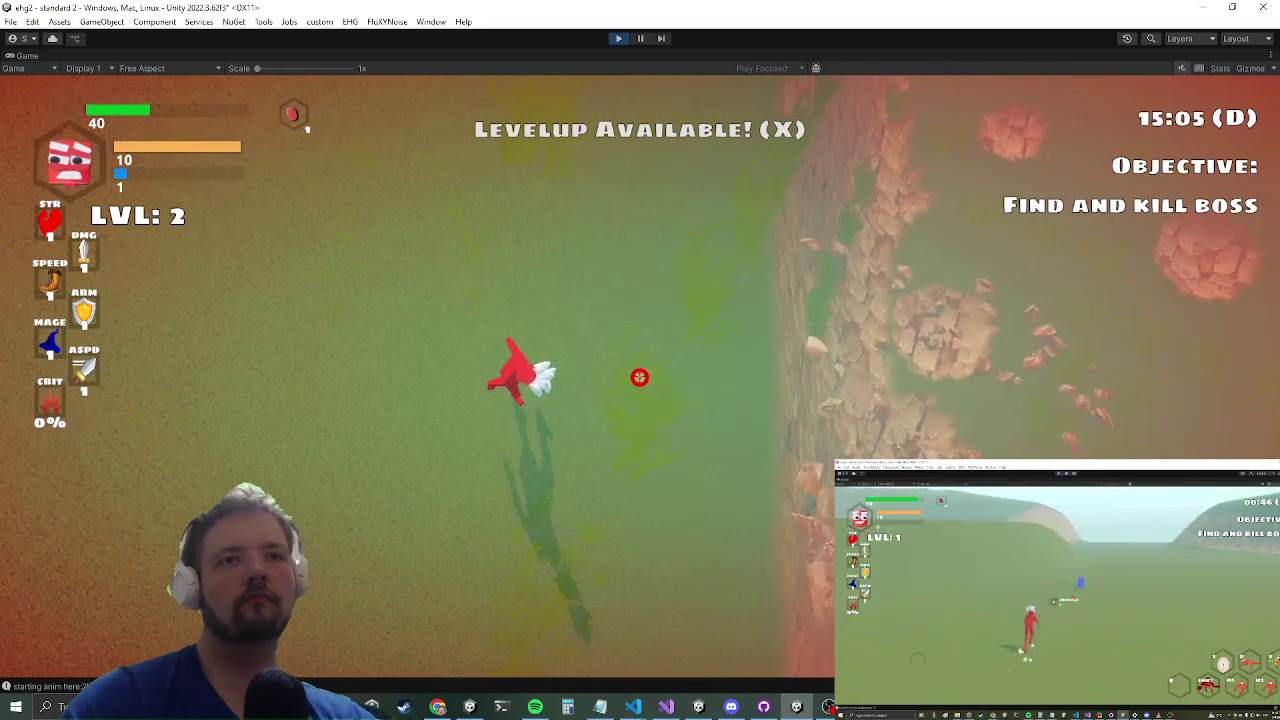
{"action": "key", "text": "w"}
{"action": "key", "text": "w"}
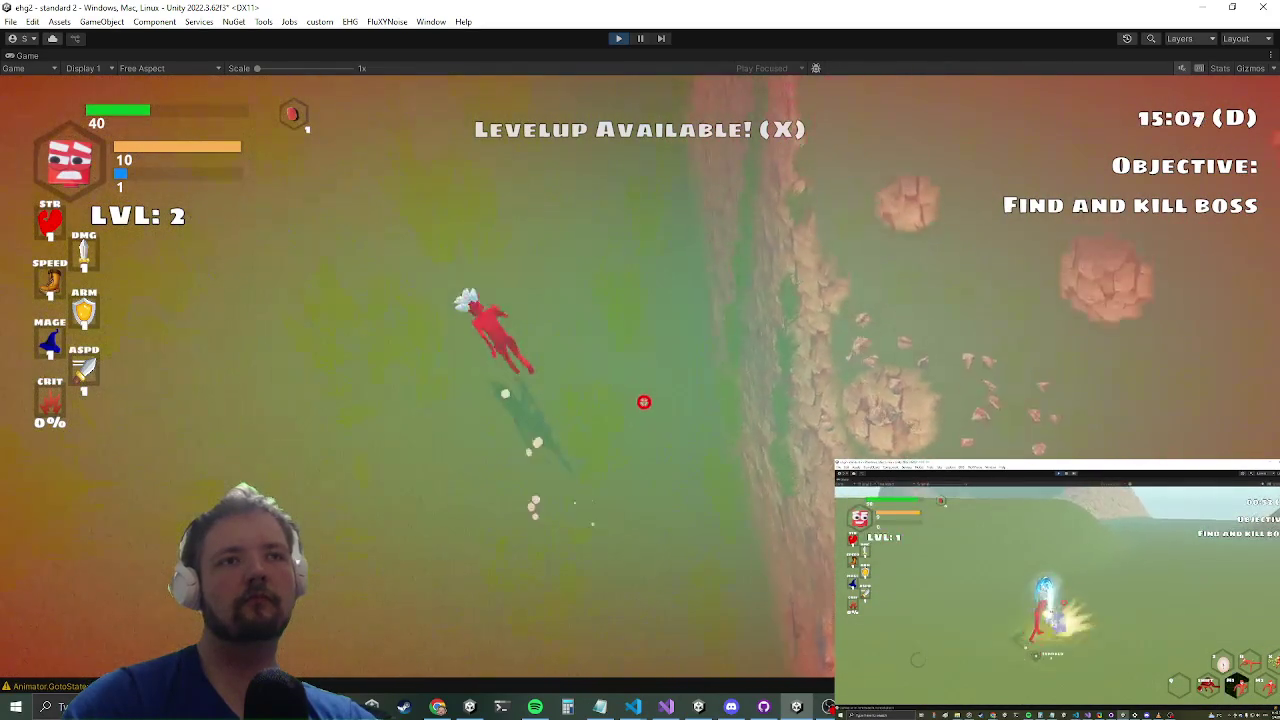
{"action": "key", "text": "w"}
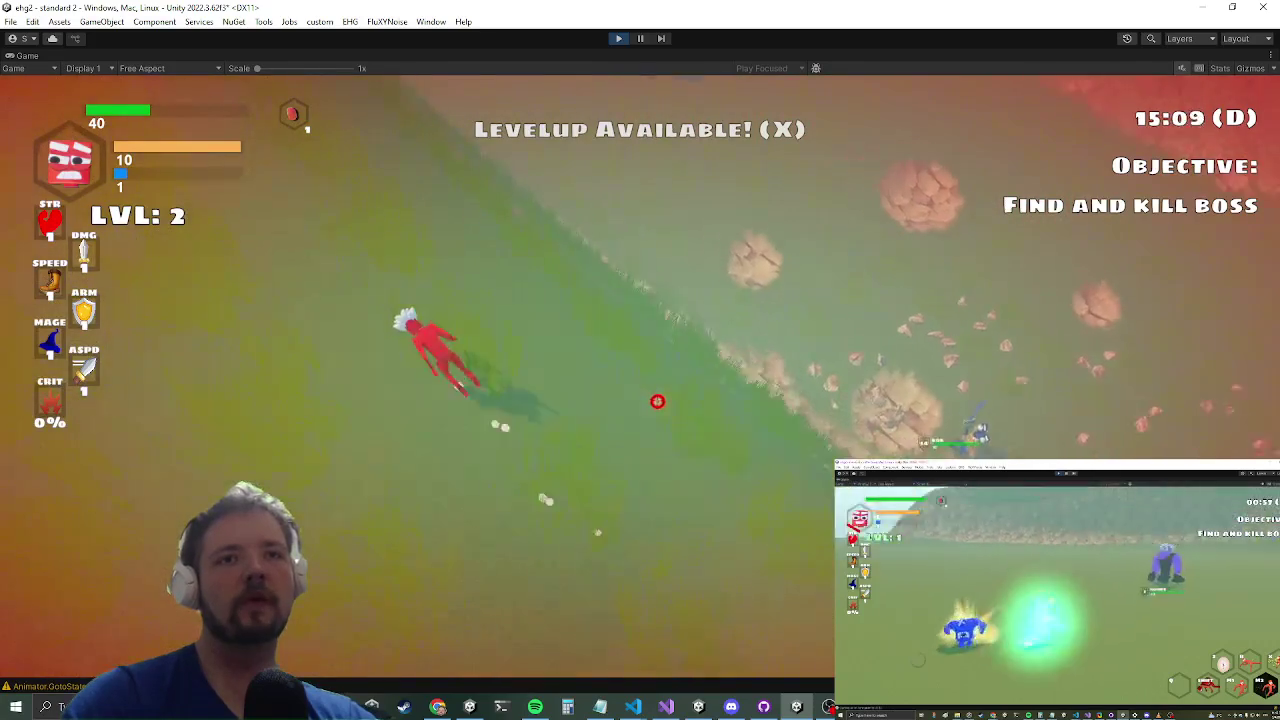
{"action": "key", "text": "w"}
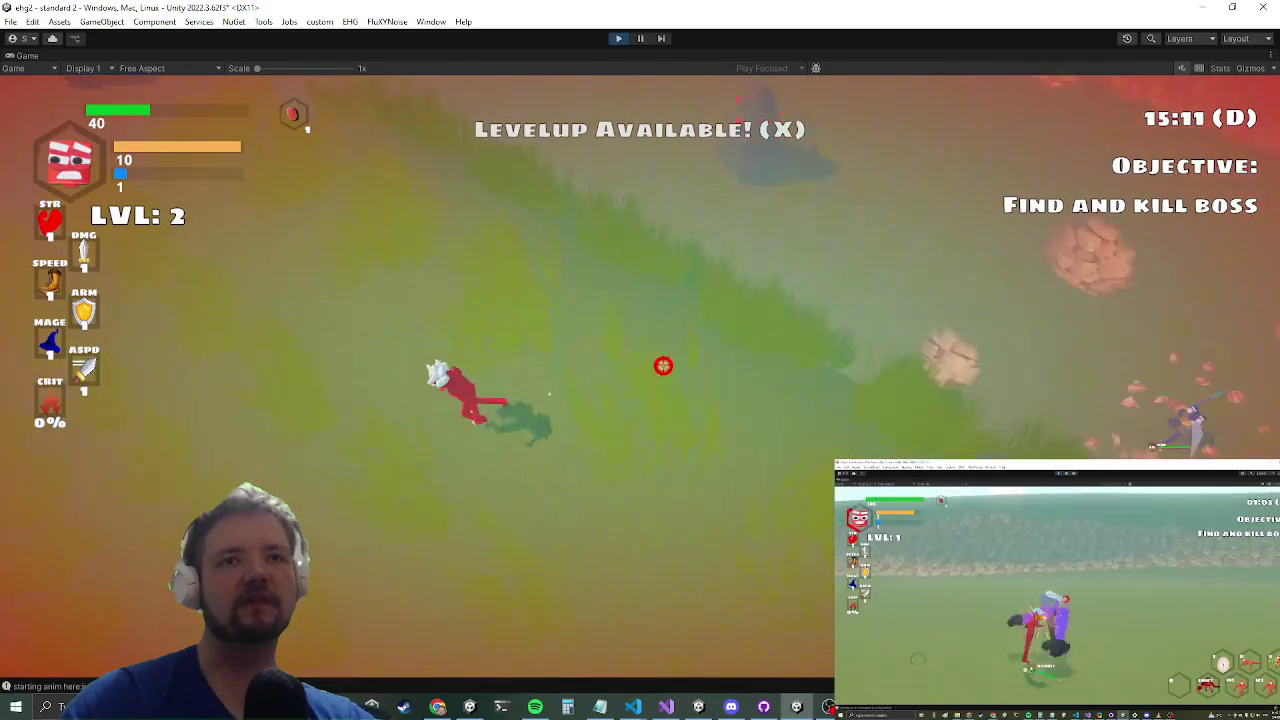
{"action": "key", "text": "w"}
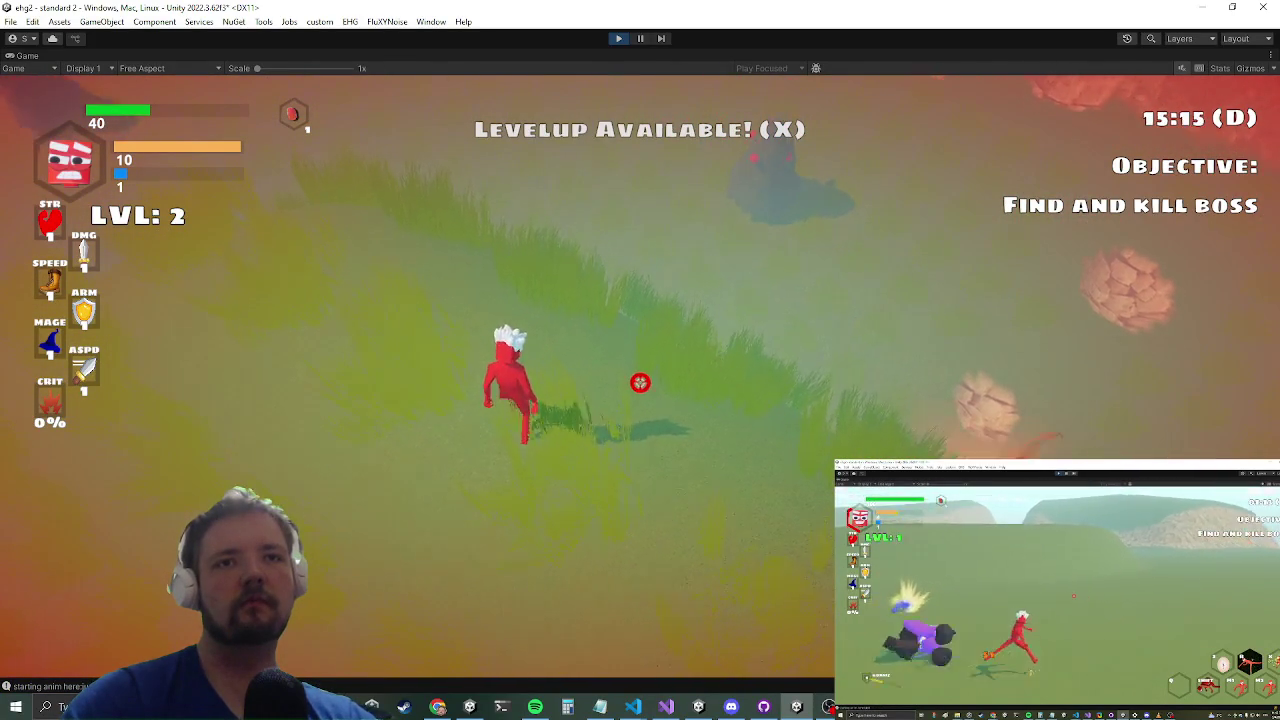
{"action": "key", "text": "space"}
{"action": "key", "text": "w"}
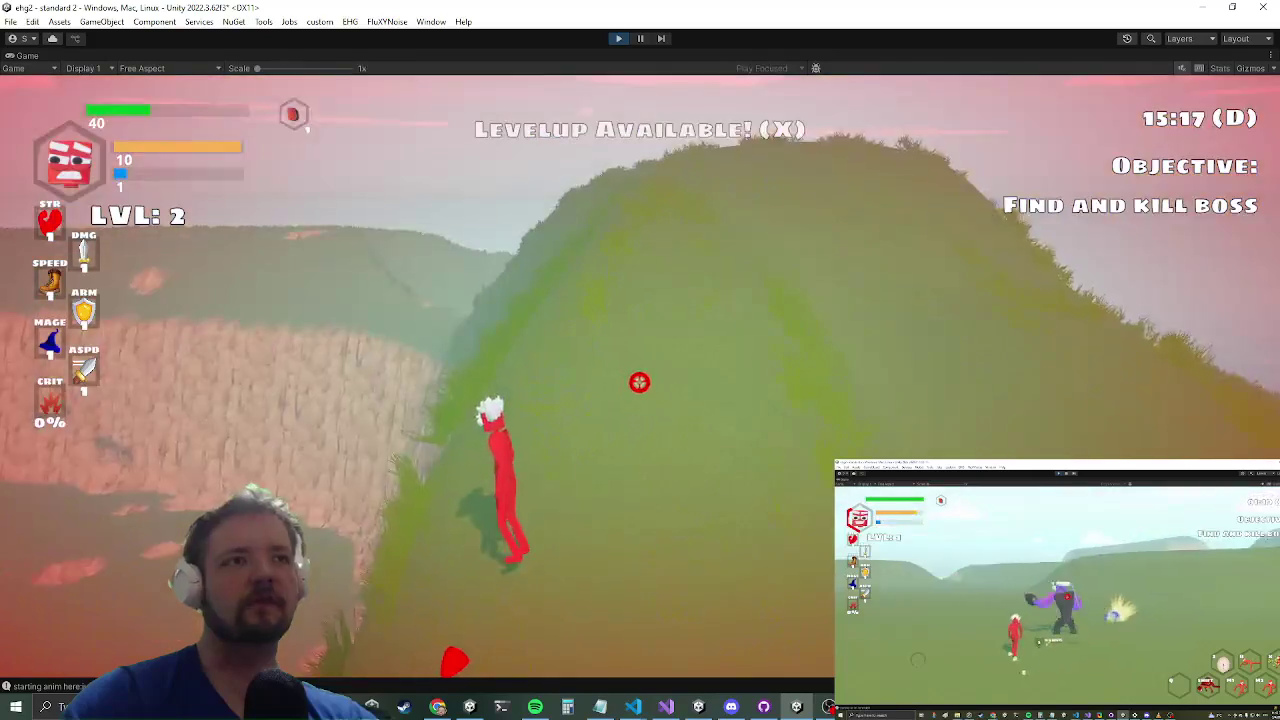
{"action": "key", "text": "w"}
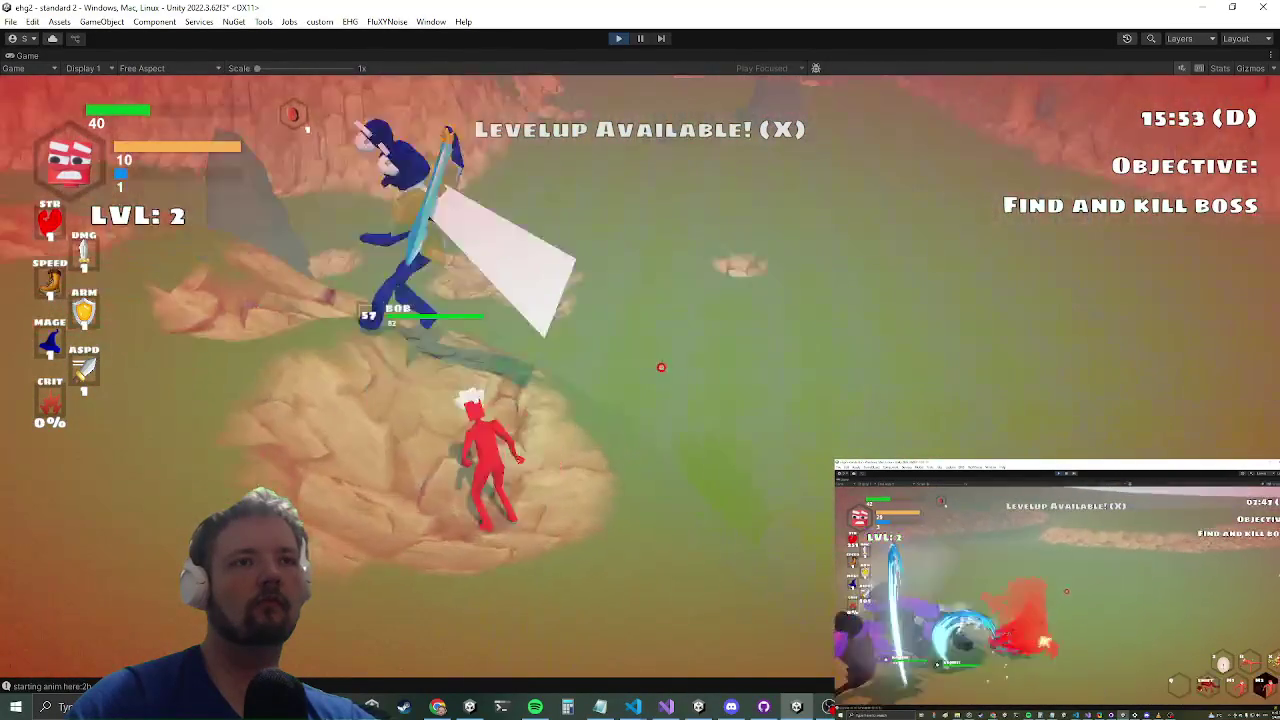
{"action": "key", "text": "grave"}
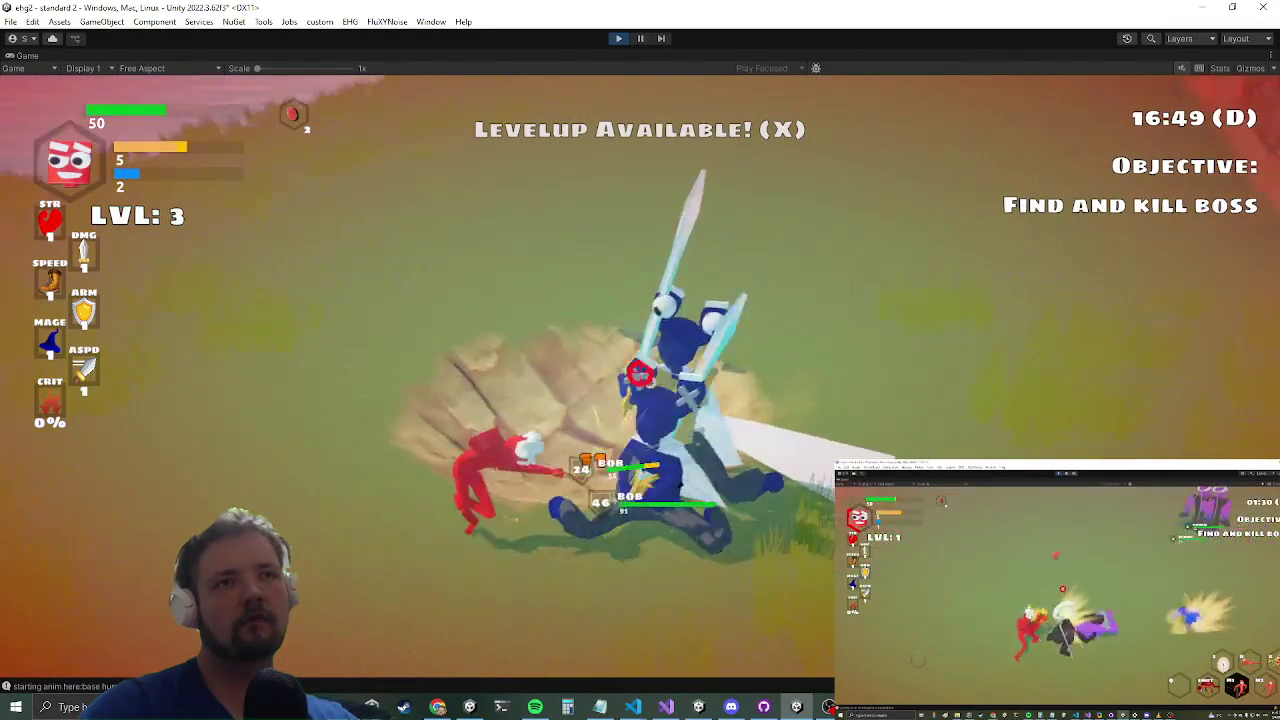
Step: Switch to Visual Studio and place the cursor on empty line 1190 of RagdollBalancer.cs
{"action": "key", "text": "alt+Tab"}
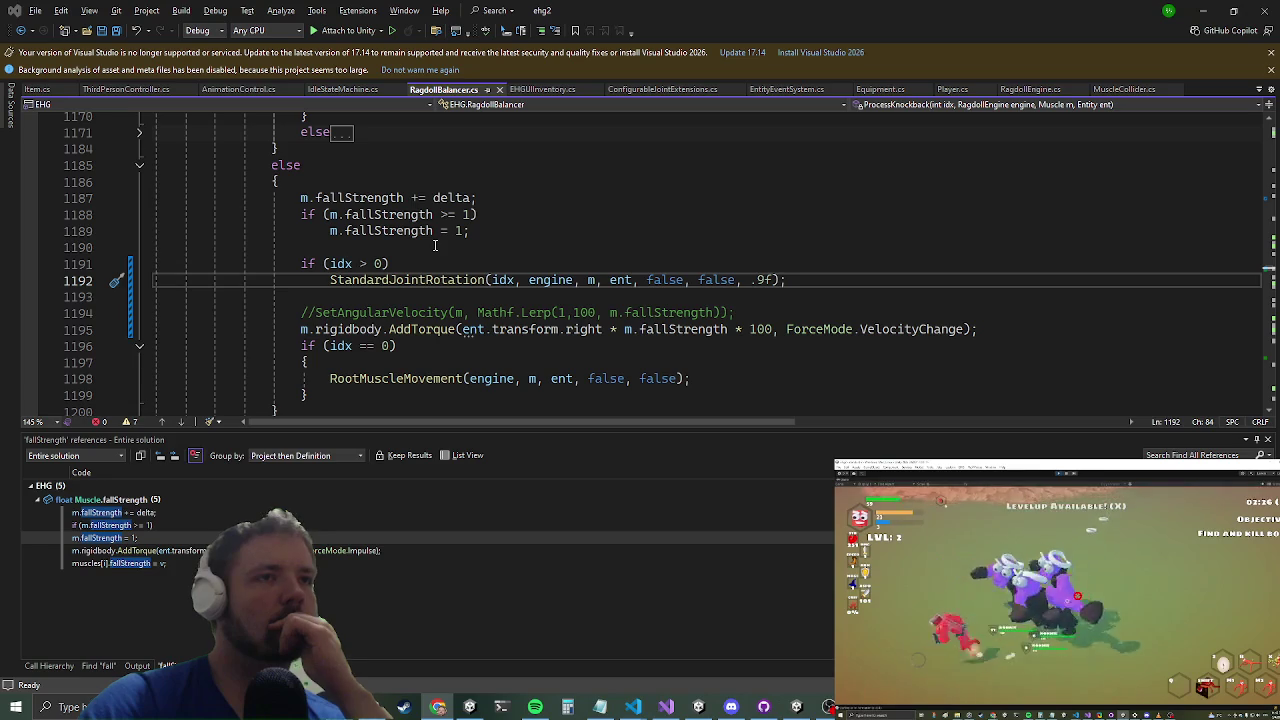
{"action": "left_click", "coordinate": [435, 247]}
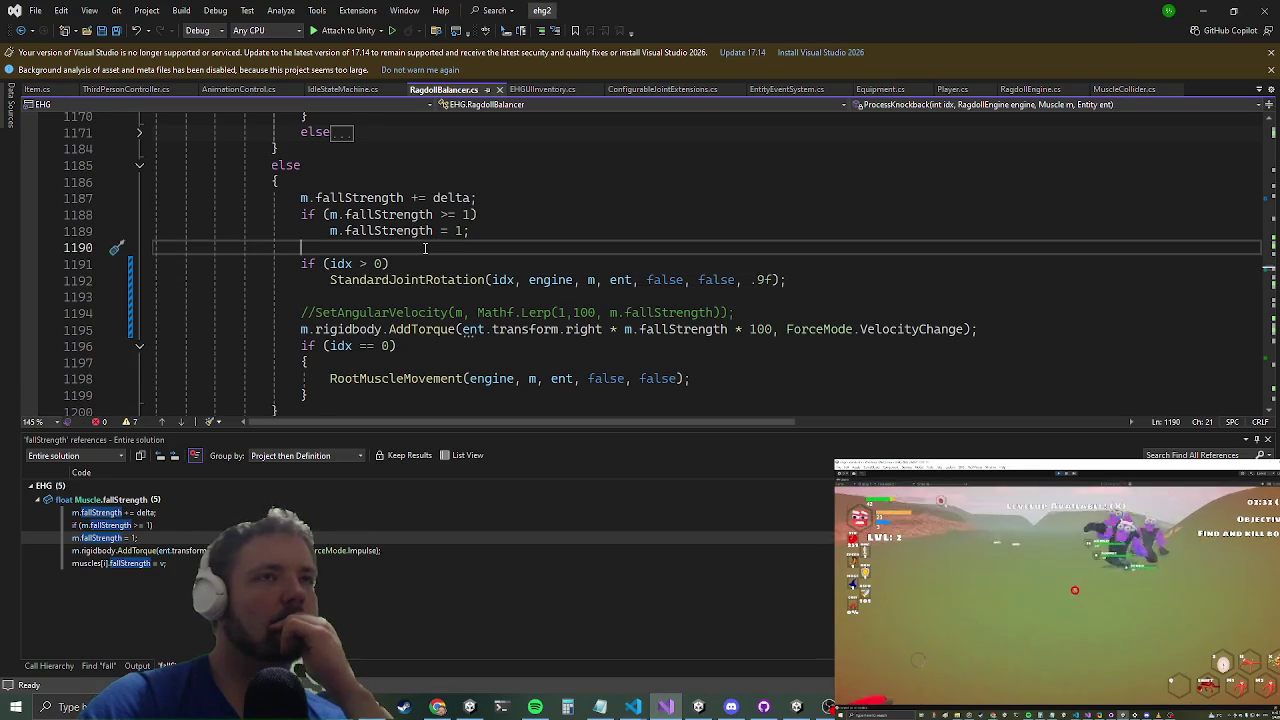
Step: Minimize Visual Studio to watch the game, then return and launch Code Search with Ctrl+T
{"action": "left_click", "coordinate": [1205, 10]}
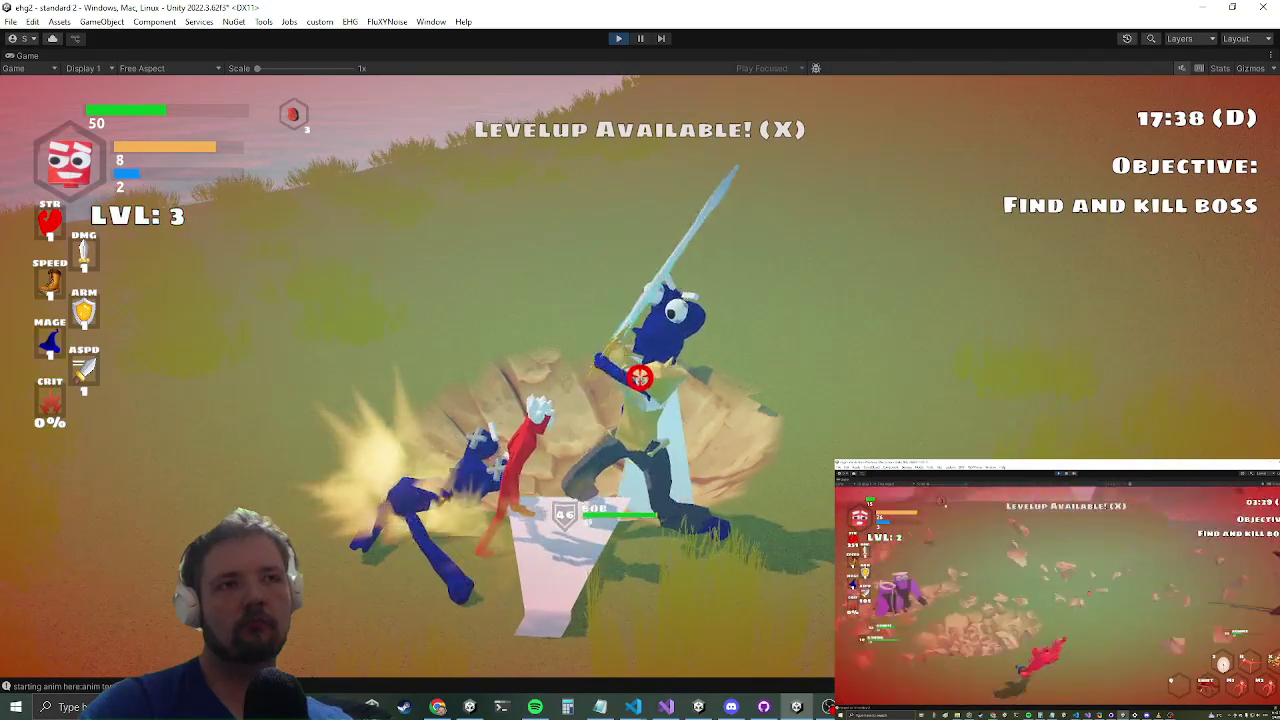
{"action": "key", "text": "alt+Tab"}
{"action": "key", "text": "alt+Tab"}
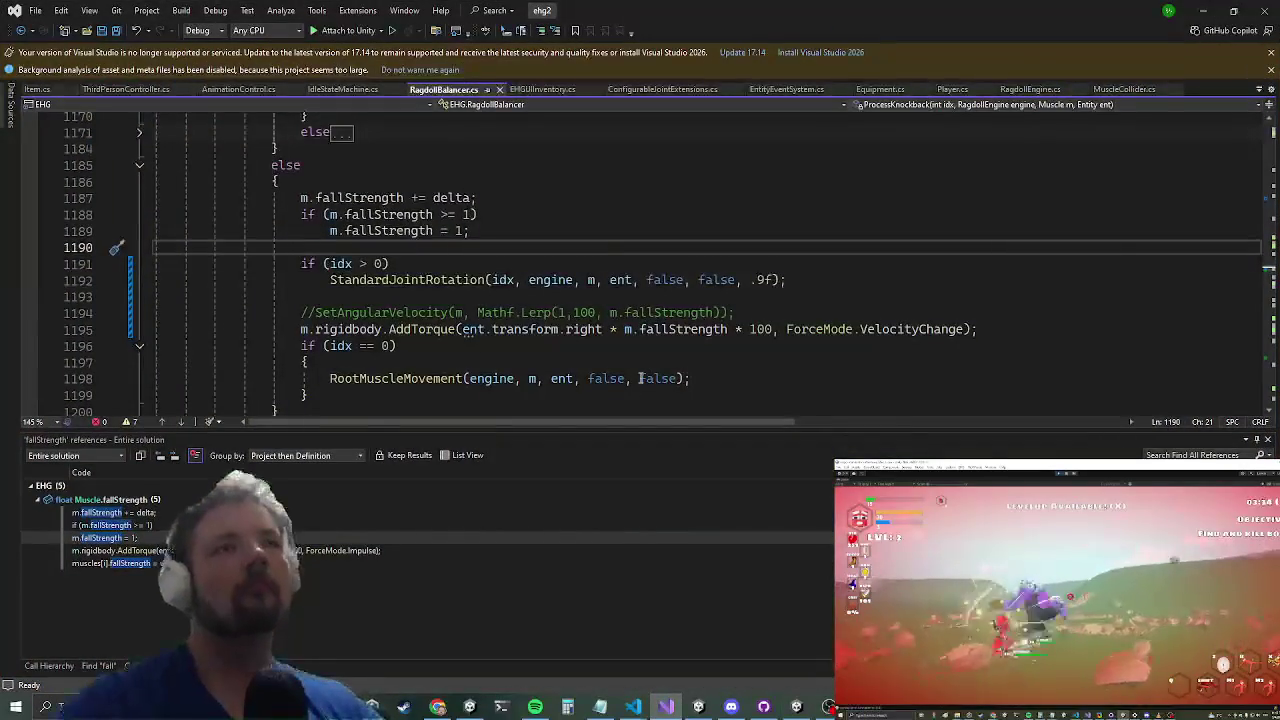
{"action": "key", "text": "ctrl+t"}
{"action": "key", "text": "BackSpace"}
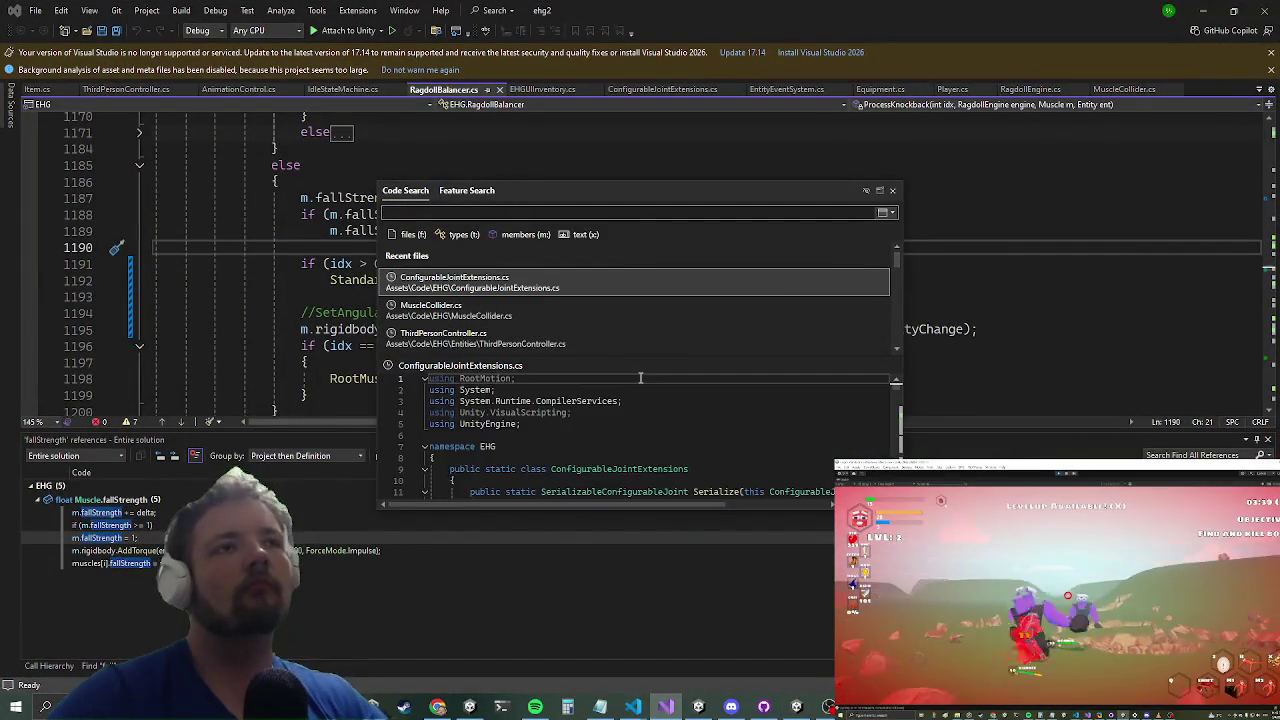
Step: Open the KnockbackOnHit class from Code Search and read down through its knockback code
{"action": "type", "text": "knockbackonhit"}
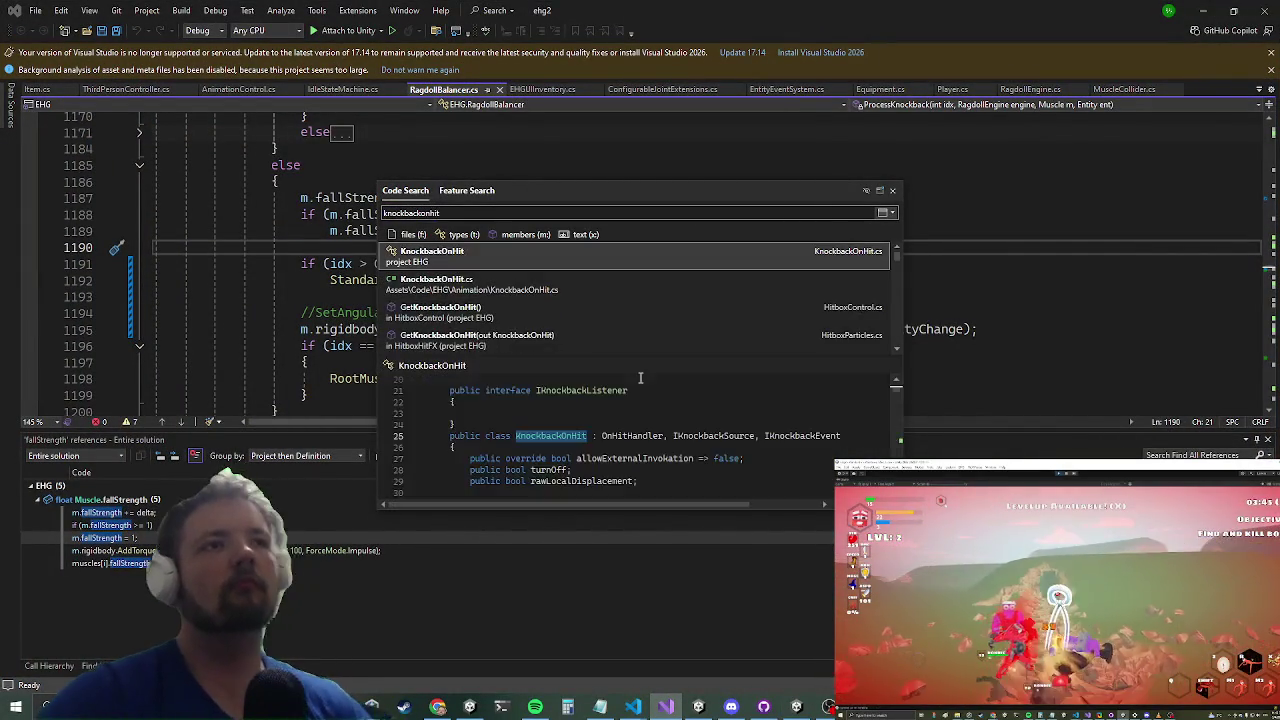
{"action": "key", "text": "Return"}
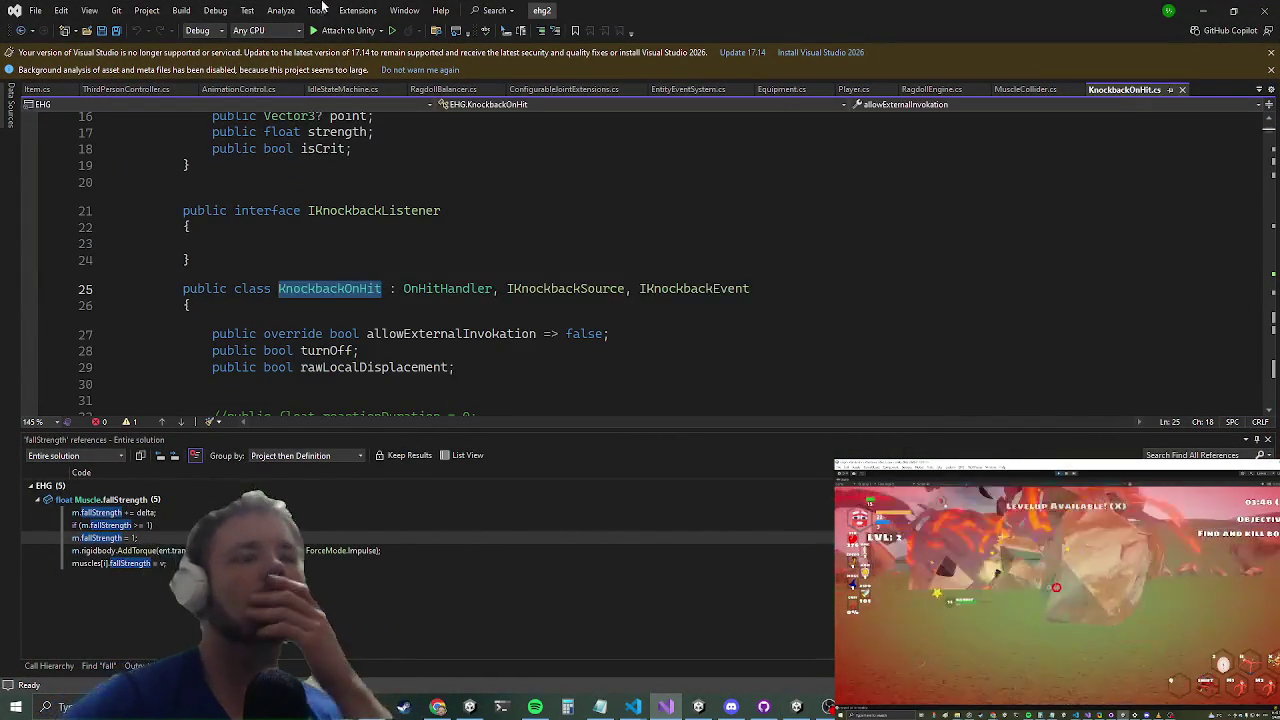
{"action": "scroll", "coordinate": [373, 117], "scroll_direction": "down", "scroll_amount": 20}
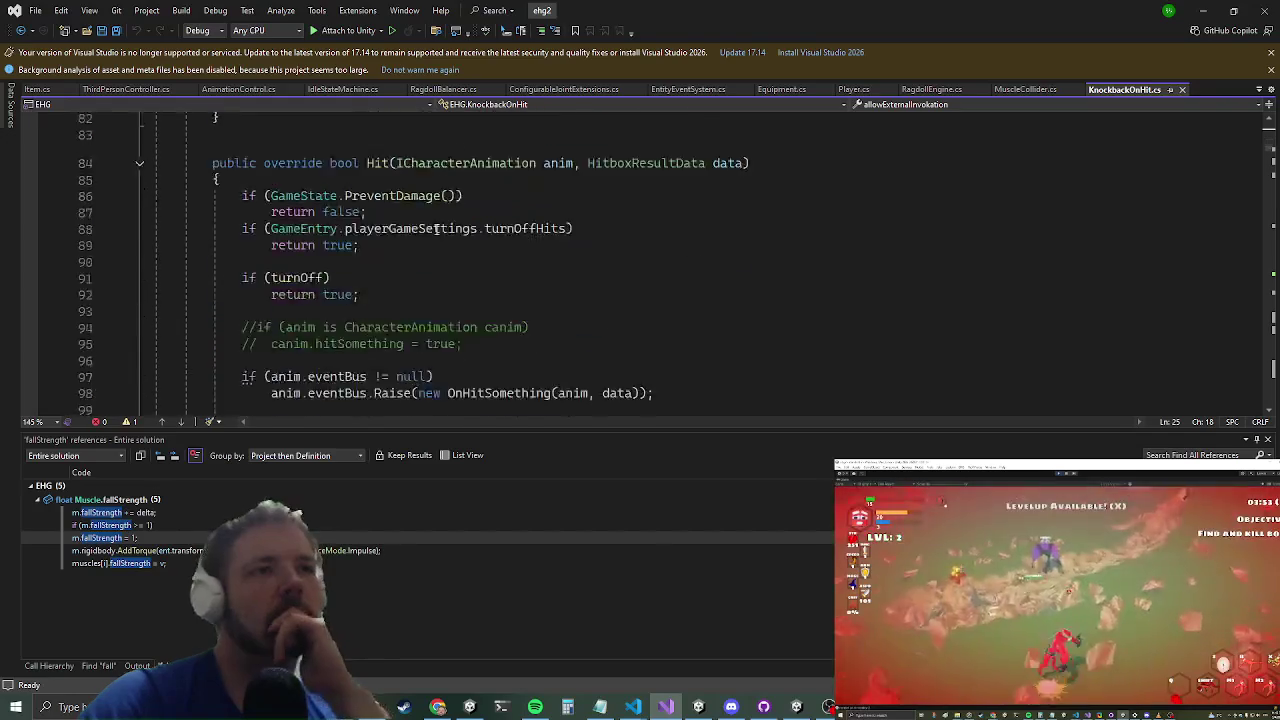
{"action": "scroll", "coordinate": [361, 264], "scroll_direction": "down", "scroll_amount": 7}
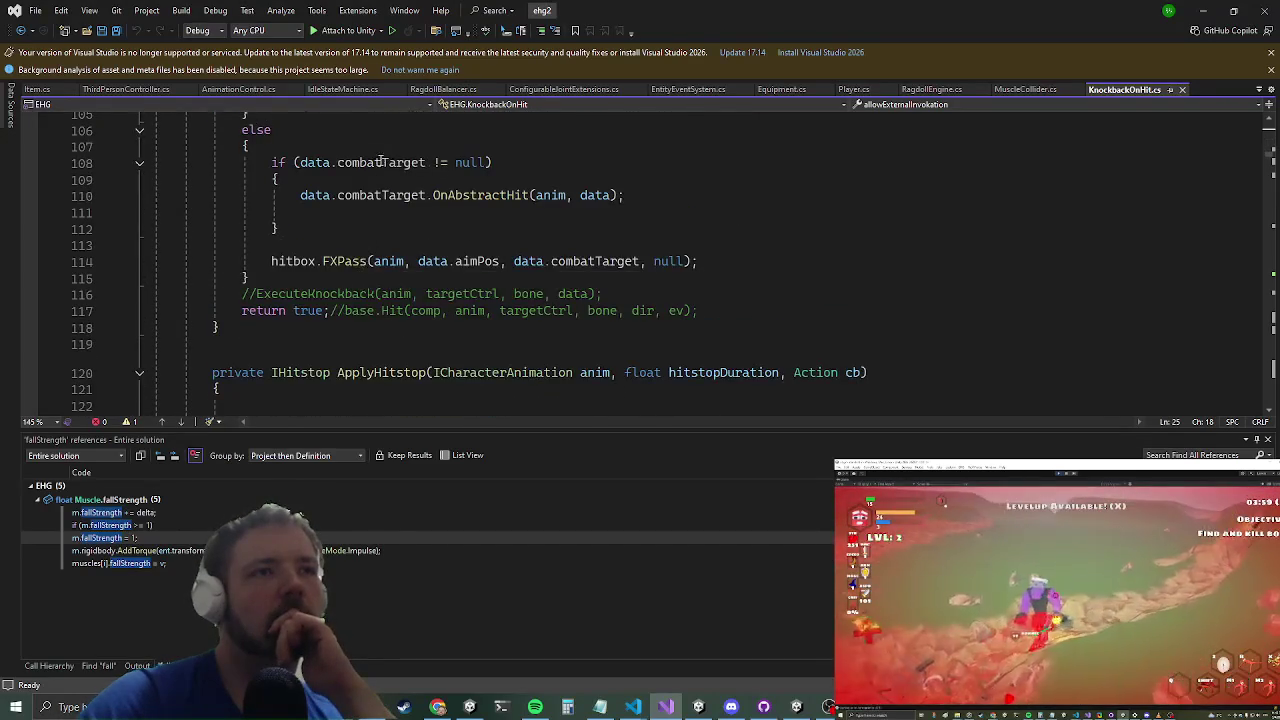
{"action": "scroll", "coordinate": [382, 157], "scroll_direction": "down", "scroll_amount": 15}
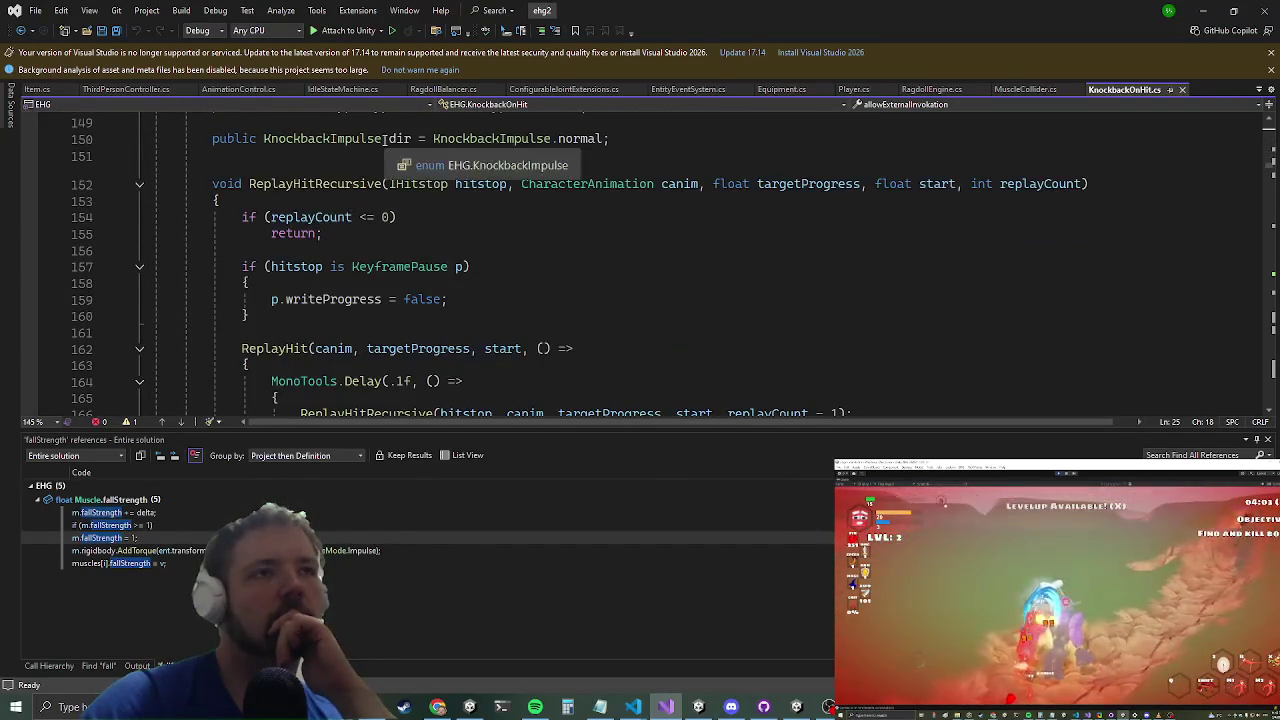
{"action": "scroll", "coordinate": [381, 148], "scroll_direction": "down", "scroll_amount": 1}
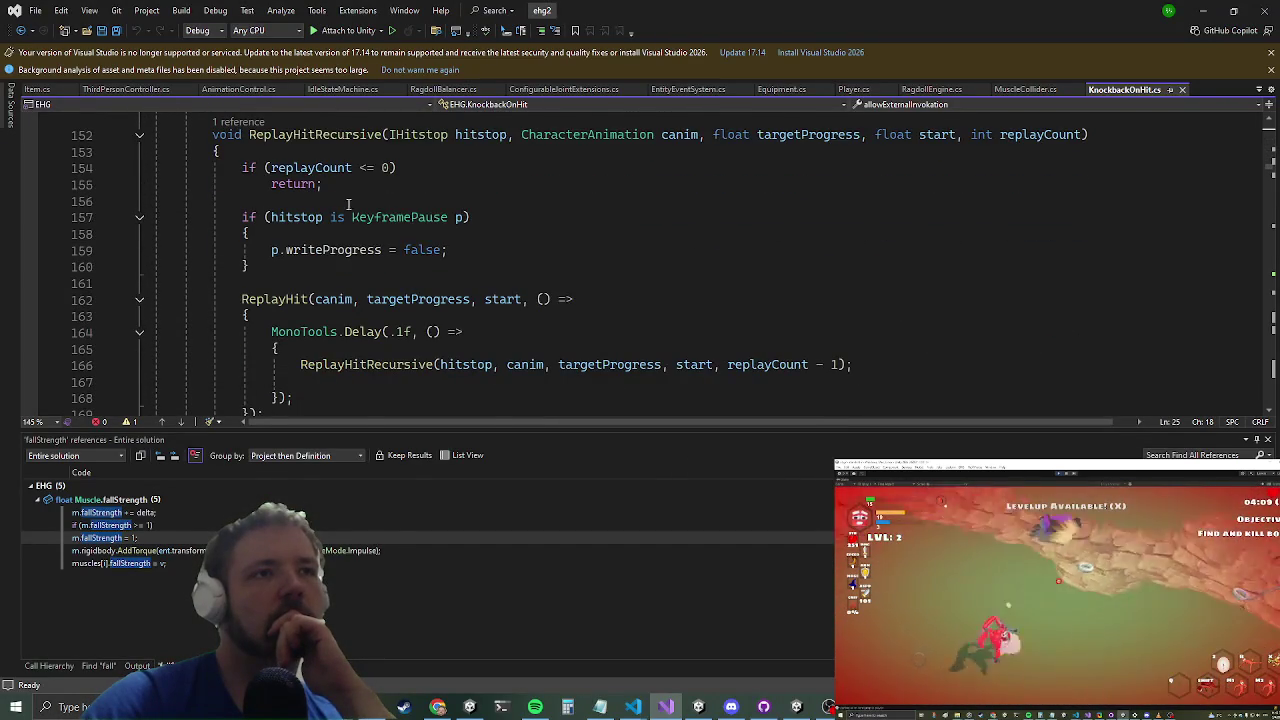
{"action": "scroll", "coordinate": [350, 203], "scroll_direction": "down", "scroll_amount": 7}
{"action": "scroll", "coordinate": [380, 226], "scroll_direction": "down", "scroll_amount": 3}
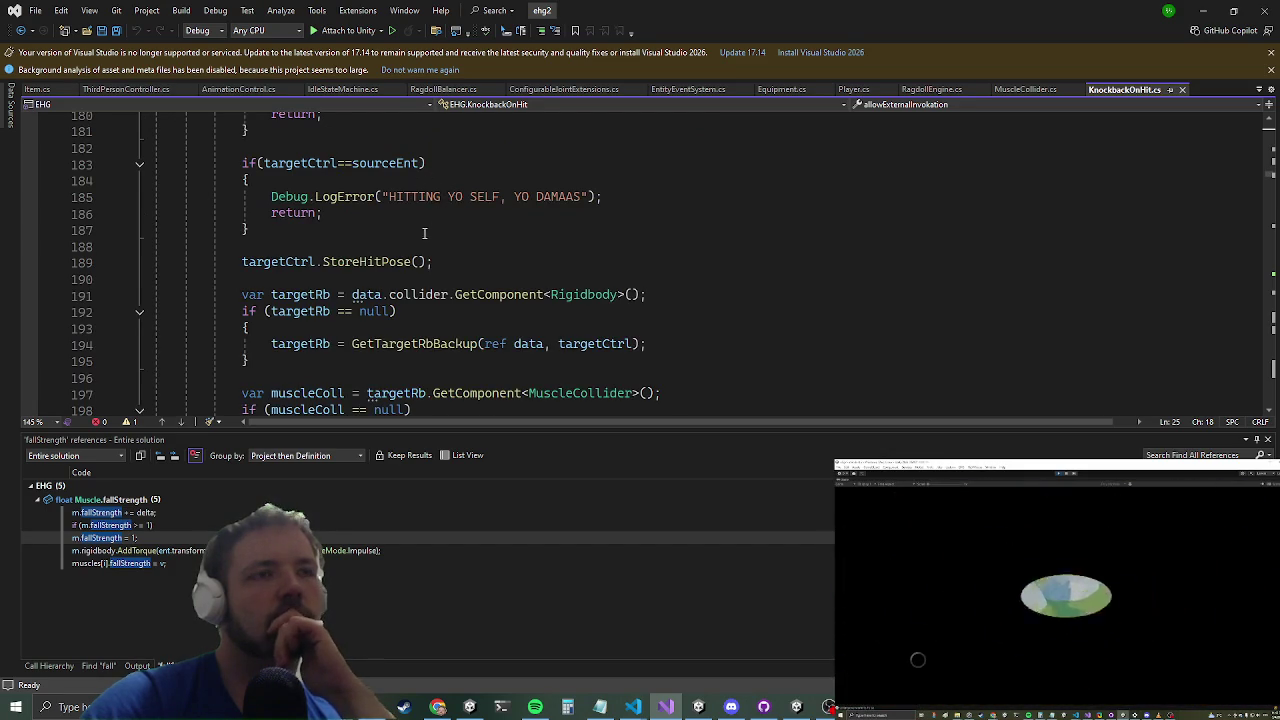
{"action": "scroll", "coordinate": [410, 257], "scroll_direction": "down", "scroll_amount": 4}
{"action": "scroll", "coordinate": [410, 257], "scroll_direction": "down", "scroll_amount": 5}
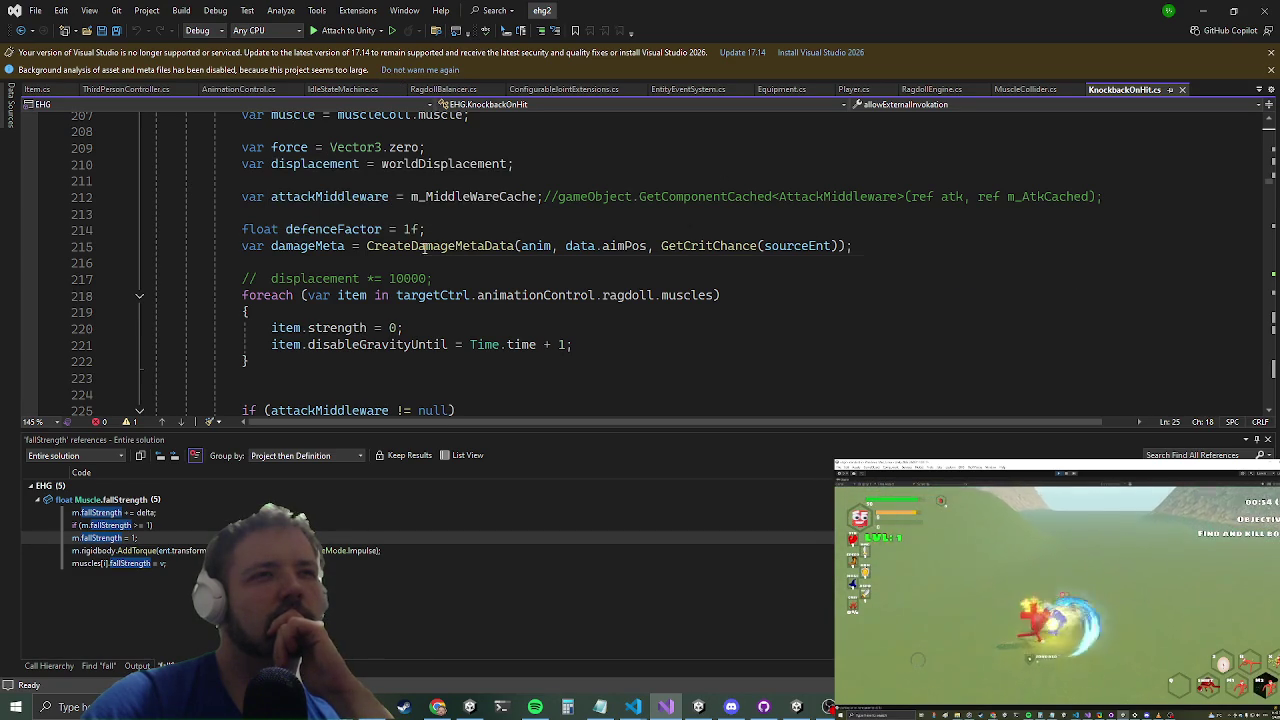
{"action": "scroll", "coordinate": [424, 247], "scroll_direction": "down", "scroll_amount": 3}
{"action": "scroll", "coordinate": [432, 130], "scroll_direction": "down", "scroll_amount": 3}
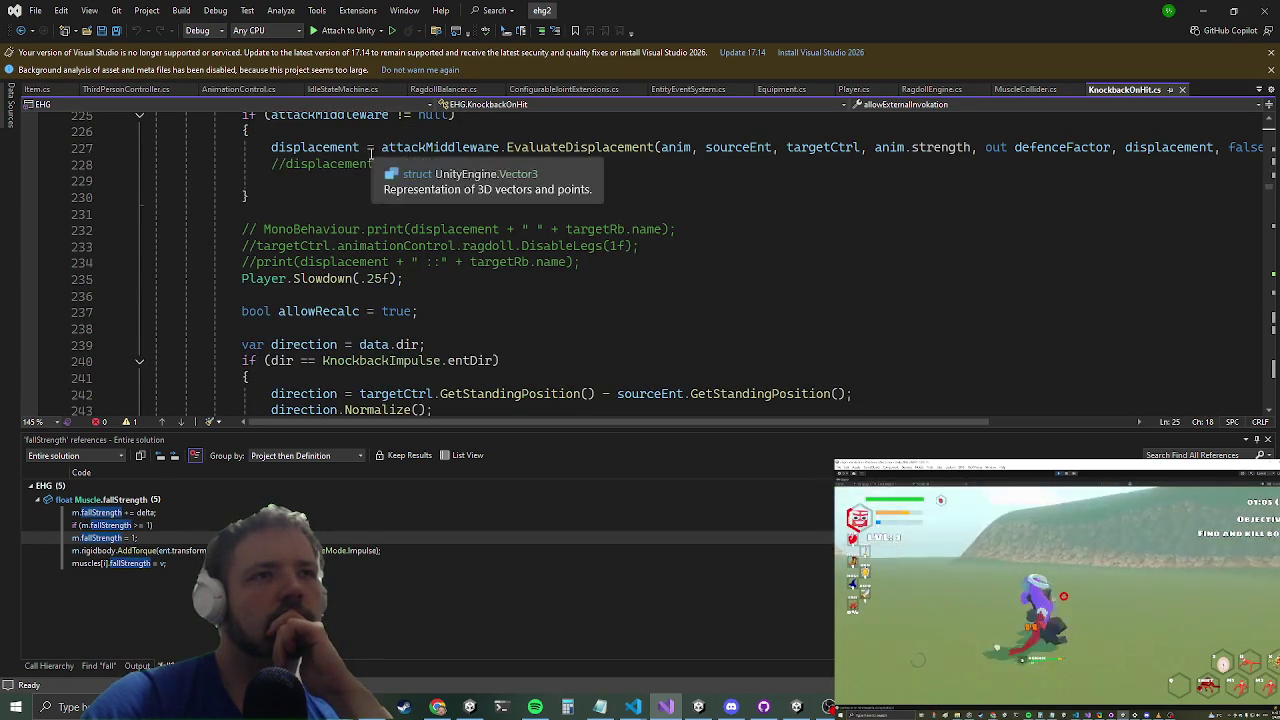
{"action": "scroll", "coordinate": [330, 220], "scroll_direction": "down", "scroll_amount": 6}
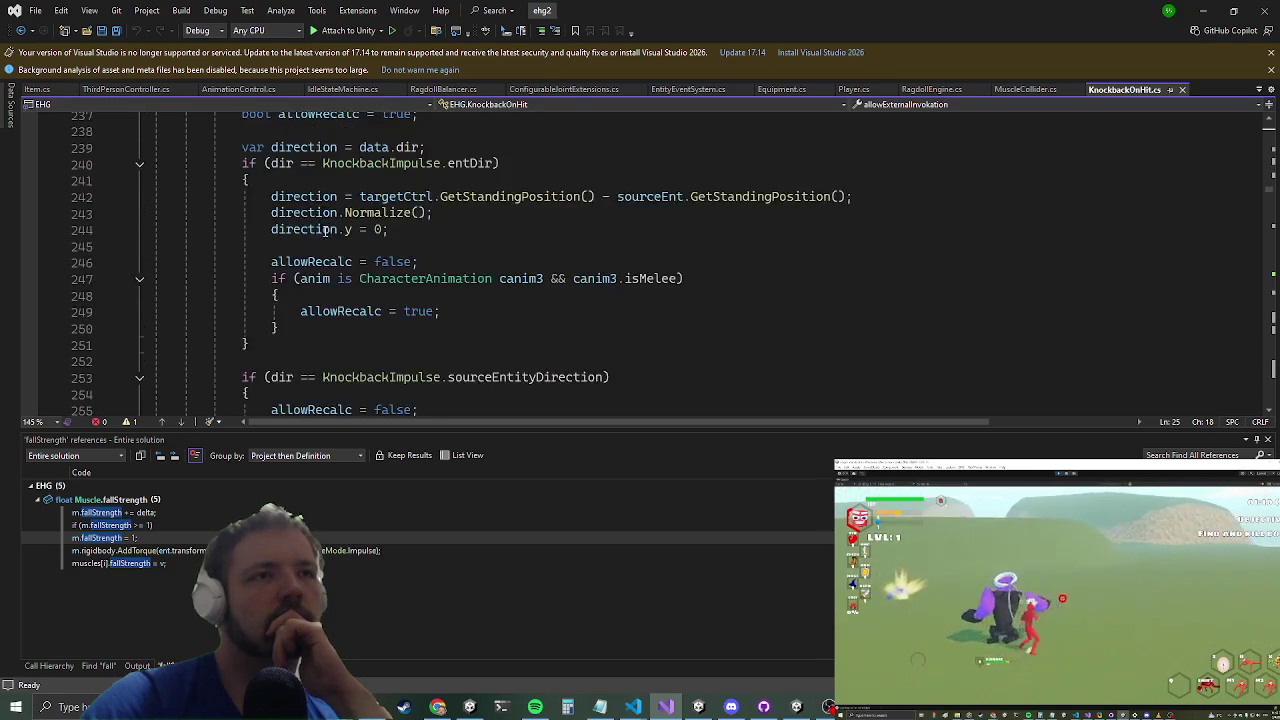
{"action": "scroll", "coordinate": [322, 231], "scroll_direction": "down", "scroll_amount": 2}
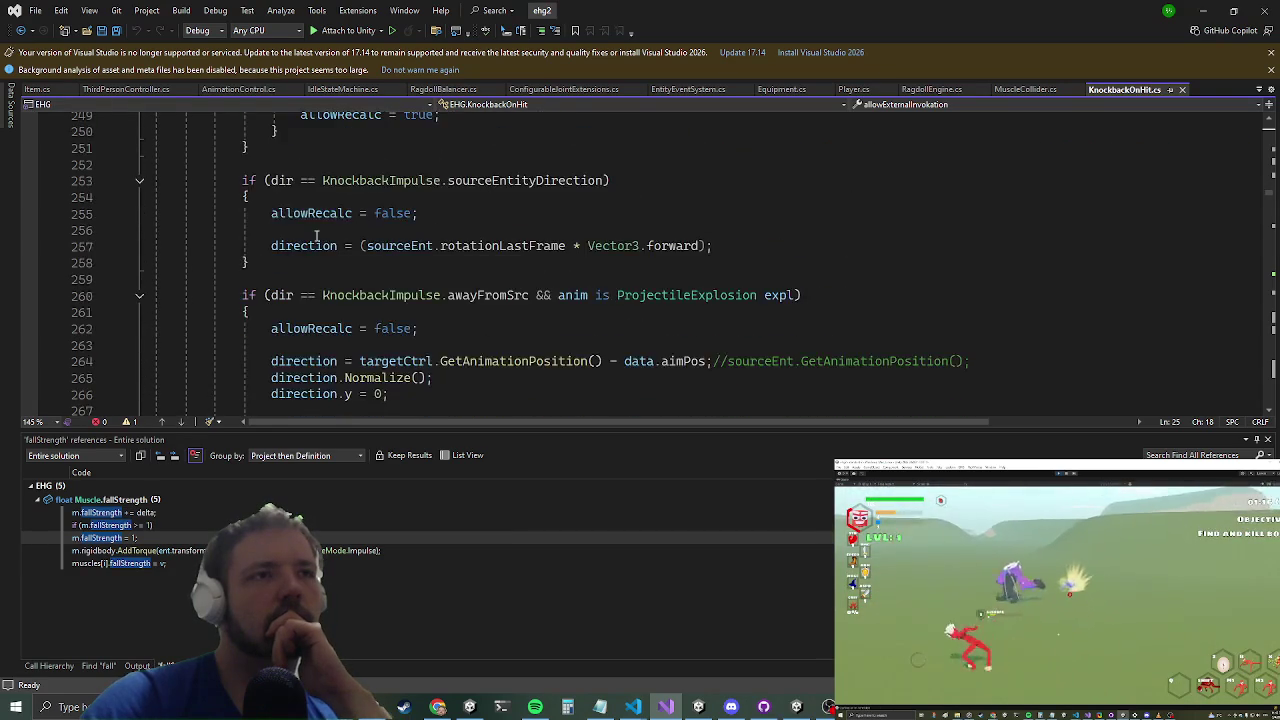
Step: Highlight the direction uses near line 266, then go to ApplyPhysicsKnockback's definition from line 397
{"action": "left_click", "coordinate": [322, 393]}
{"action": "scroll", "coordinate": [355, 311], "scroll_direction": "down", "scroll_amount": 9}
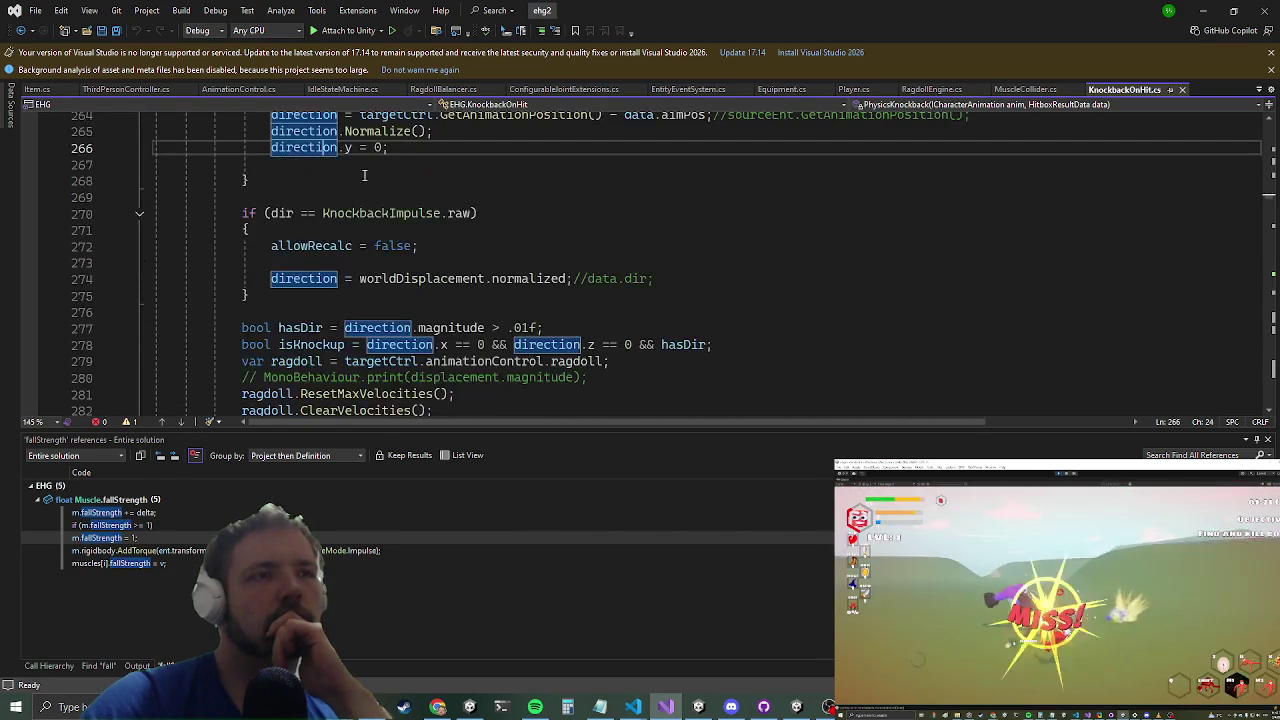
{"action": "scroll", "coordinate": [350, 200], "scroll_direction": "down", "scroll_amount": 6}
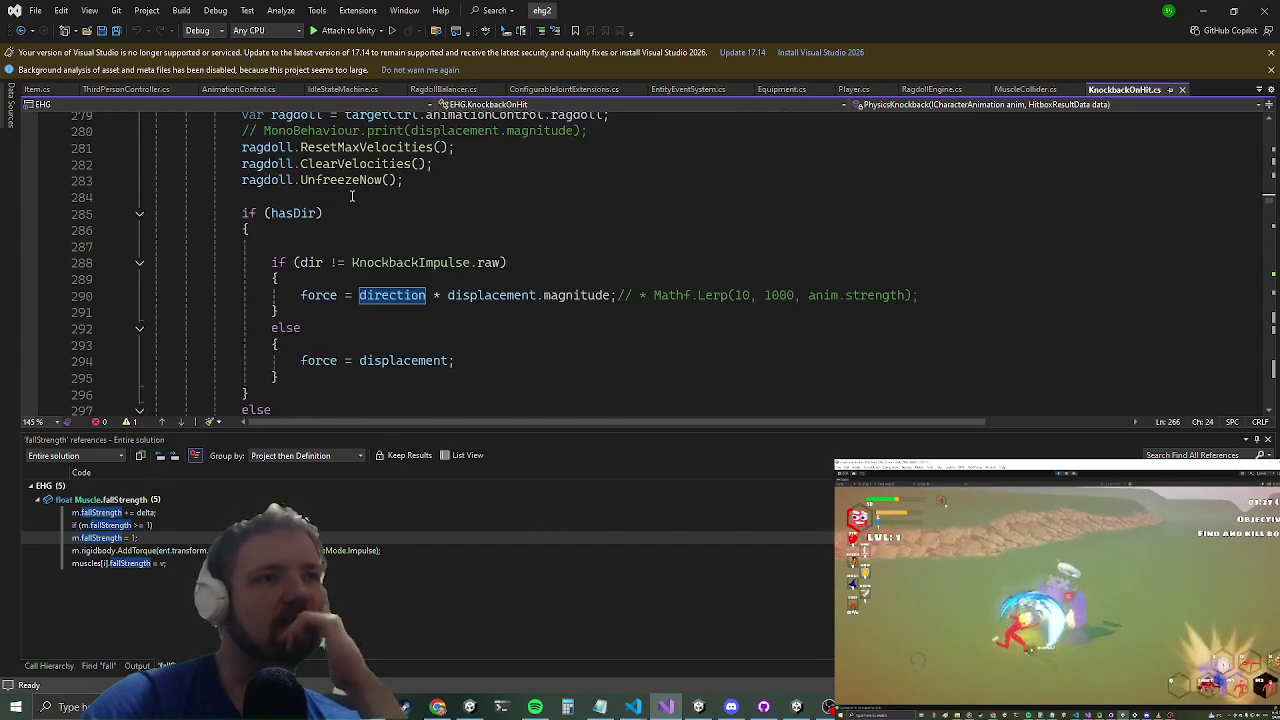
{"action": "scroll", "coordinate": [347, 205], "scroll_direction": "down", "scroll_amount": 3}
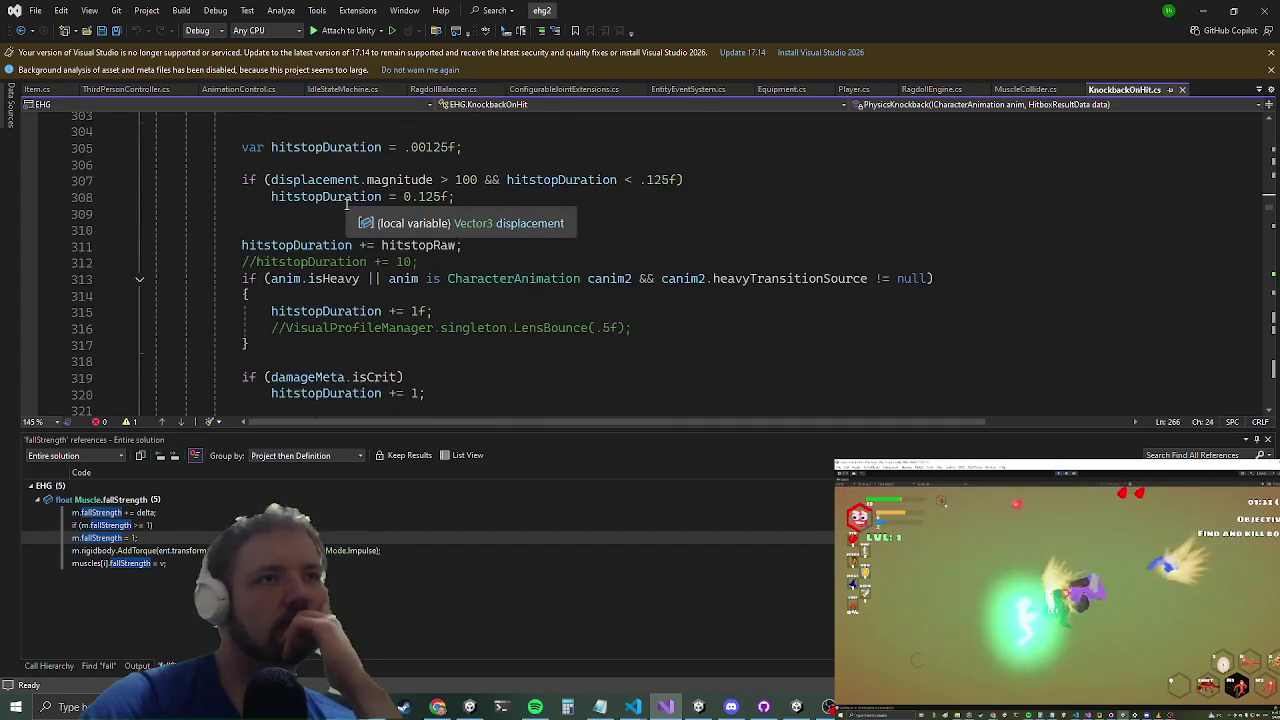
{"action": "scroll", "coordinate": [295, 228], "scroll_direction": "down", "scroll_amount": 4}
{"action": "scroll", "coordinate": [294, 228], "scroll_direction": "down", "scroll_amount": 19}
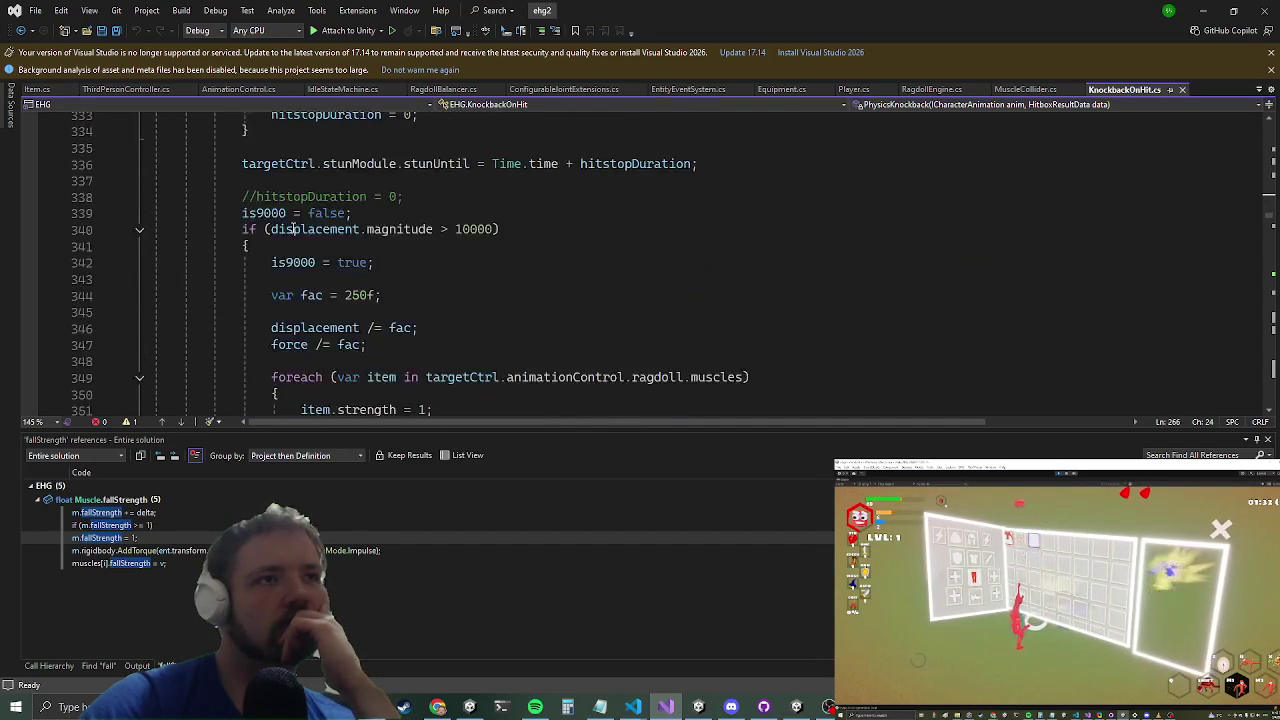
{"action": "scroll", "coordinate": [294, 225], "scroll_direction": "down", "scroll_amount": 3}
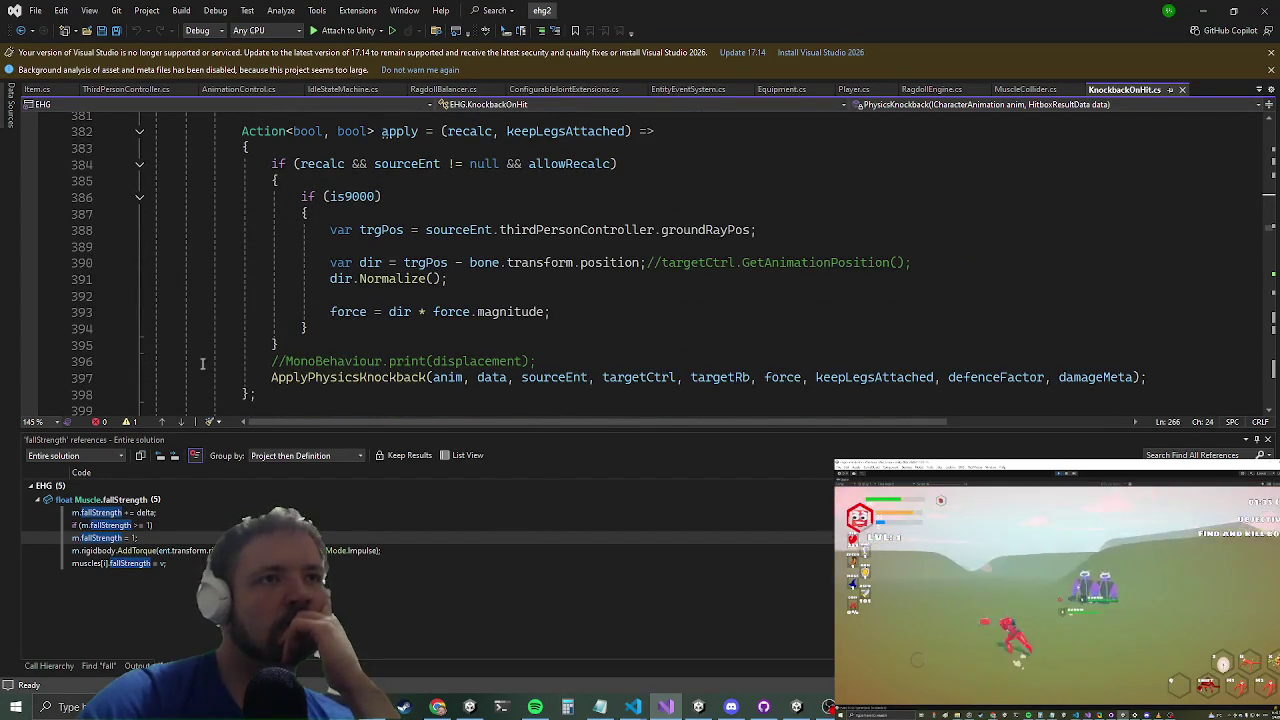
{"action": "double_click", "coordinate": [325, 377]}
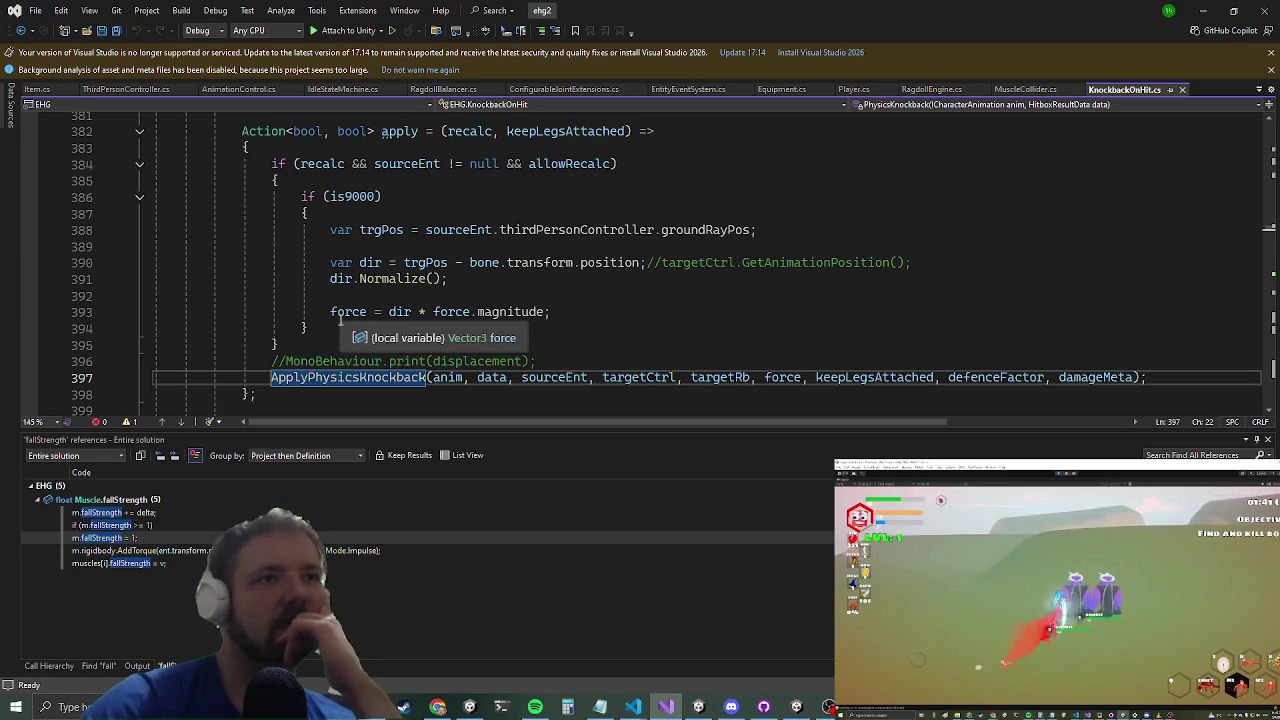
{"action": "key", "text": "F12"}
Step: Scroll through ApplyPhysicsKnockback to the player-mode inHitstop check around line 657
{"action": "scroll", "coordinate": [655, 268], "scroll_direction": "down", "scroll_amount": 6}
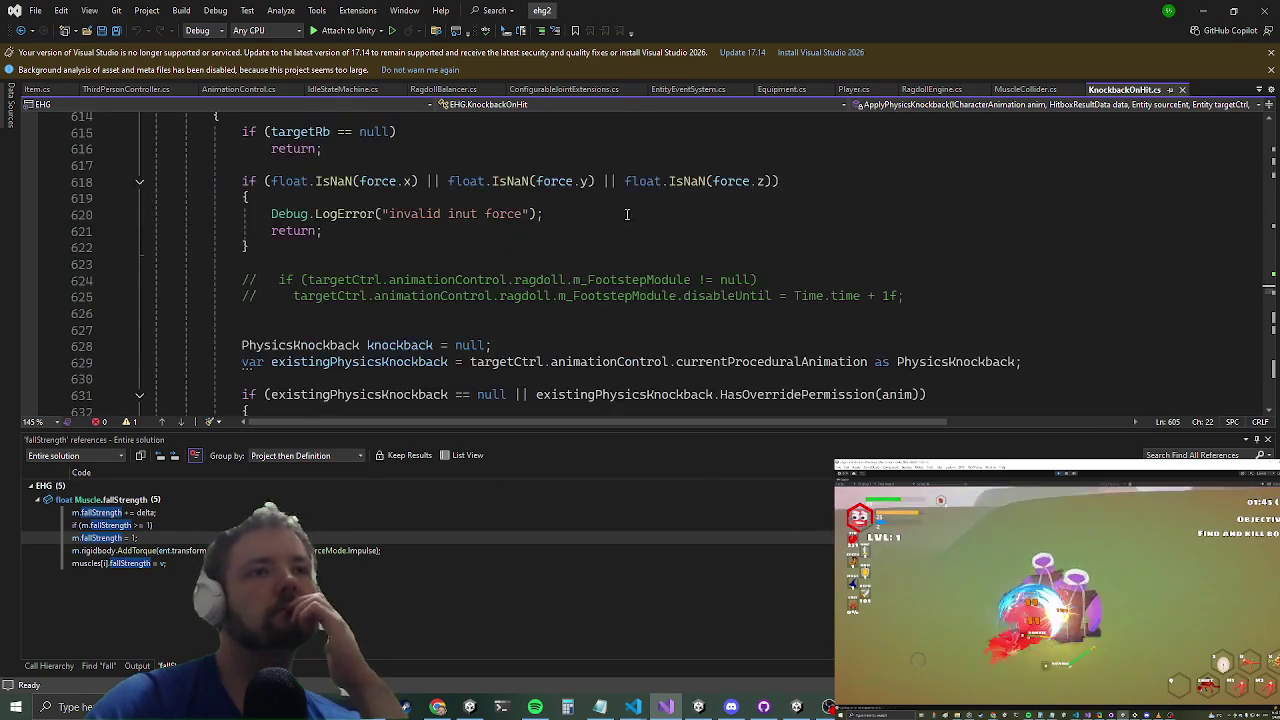
{"action": "scroll", "coordinate": [606, 321], "scroll_direction": "down", "scroll_amount": 8}
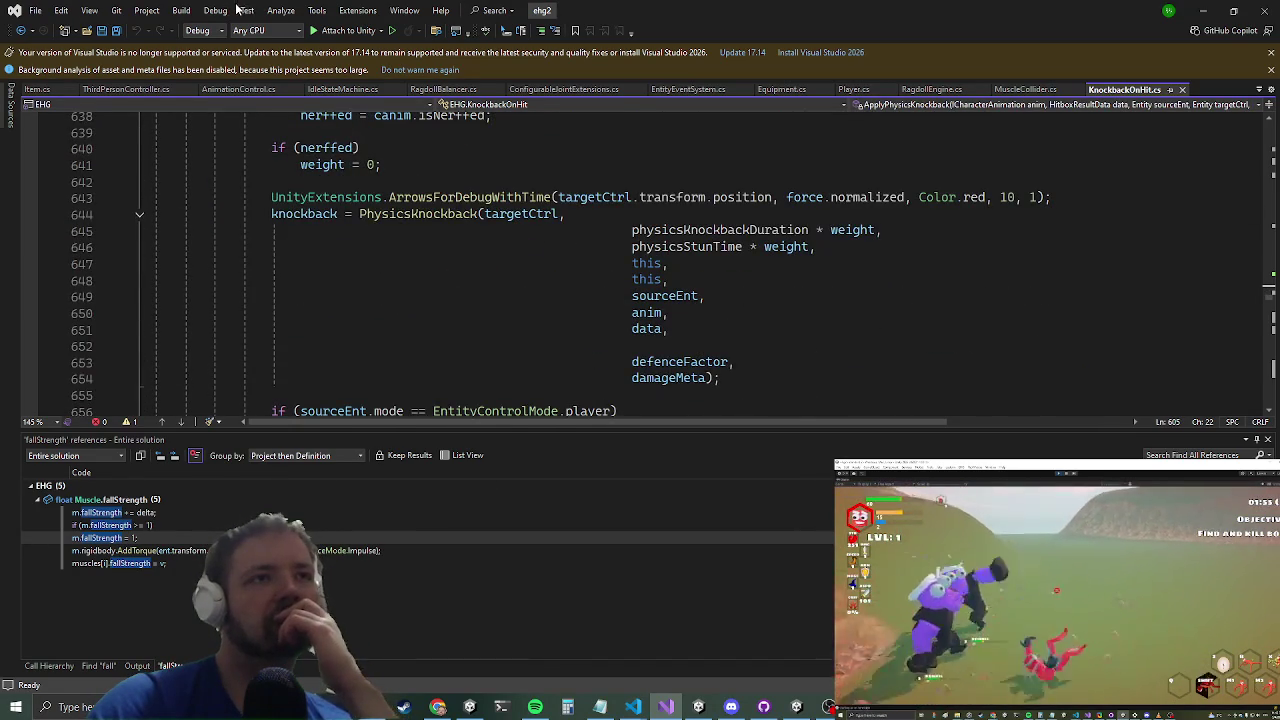
{"action": "scroll", "coordinate": [235, 130], "scroll_direction": "down", "scroll_amount": 2}
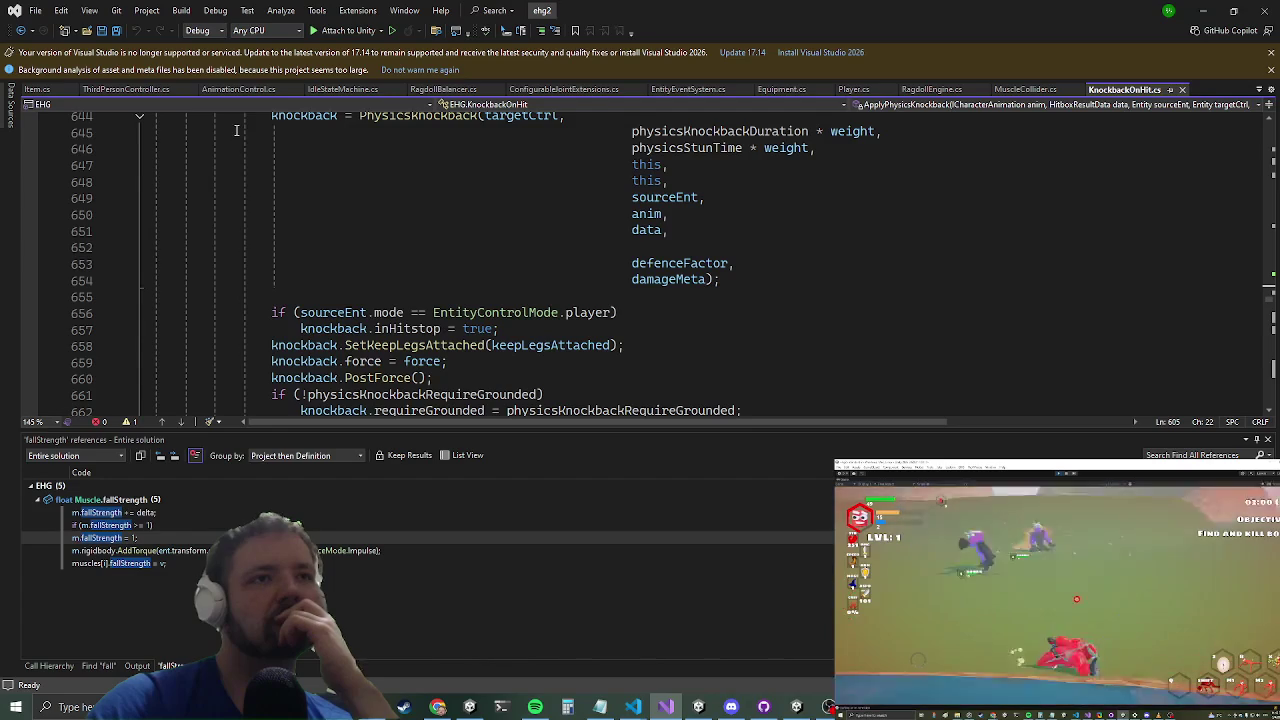
{"action": "scroll", "coordinate": [230, 133], "scroll_direction": "down", "scroll_amount": 5}
{"action": "scroll", "coordinate": [230, 133], "scroll_direction": "up", "scroll_amount": 2}
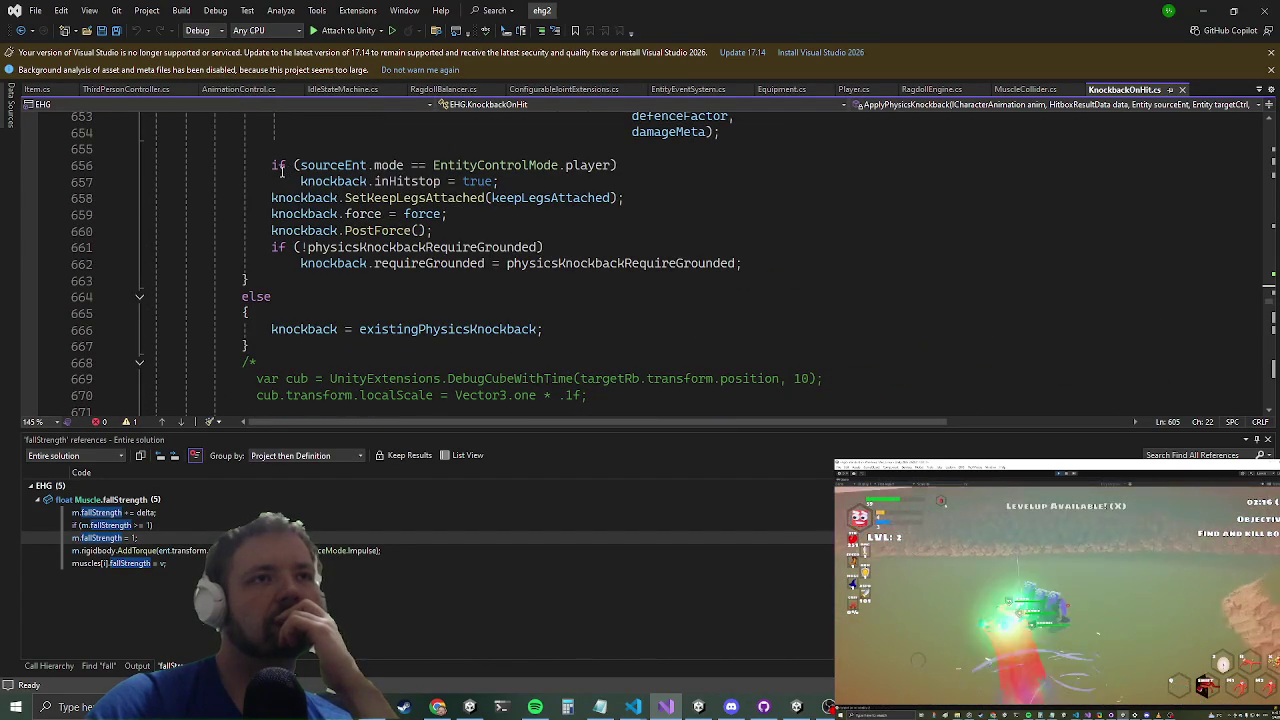
{"action": "scroll", "coordinate": [282, 170], "scroll_direction": "up", "scroll_amount": 2}
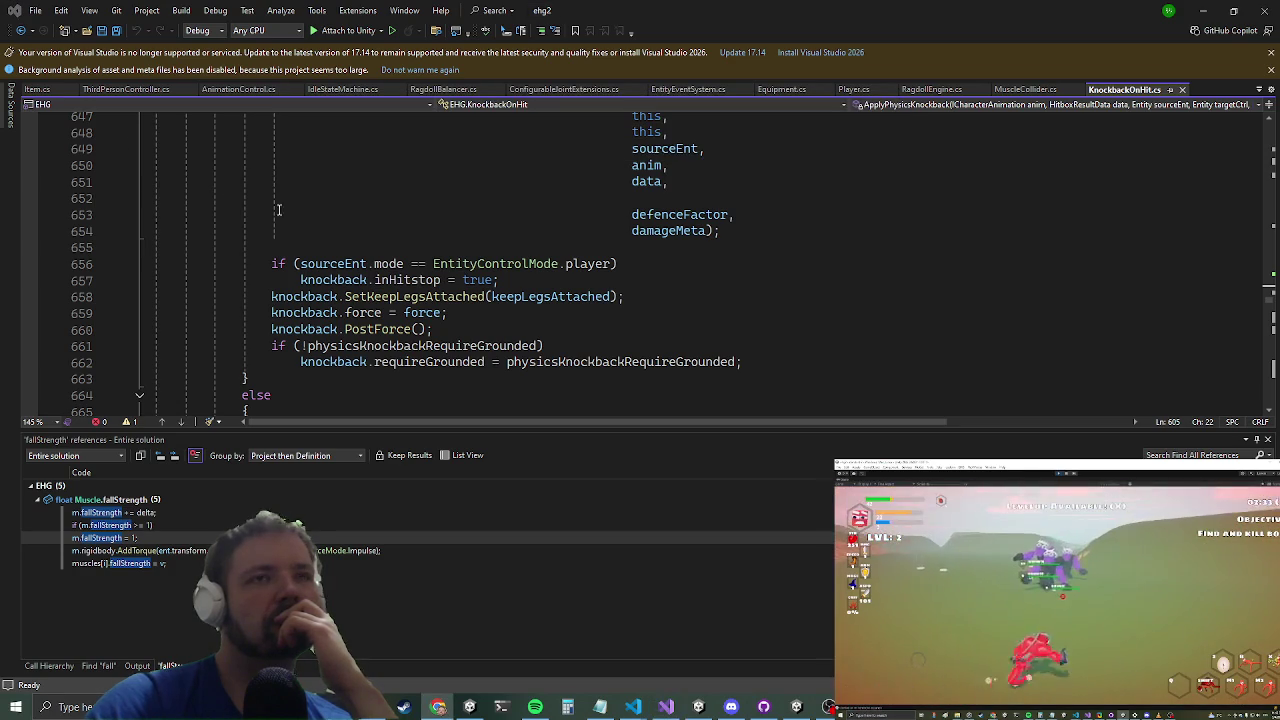
{"action": "left_click", "coordinate": [510, 265]}
{"action": "left_click", "coordinate": [513, 283]}
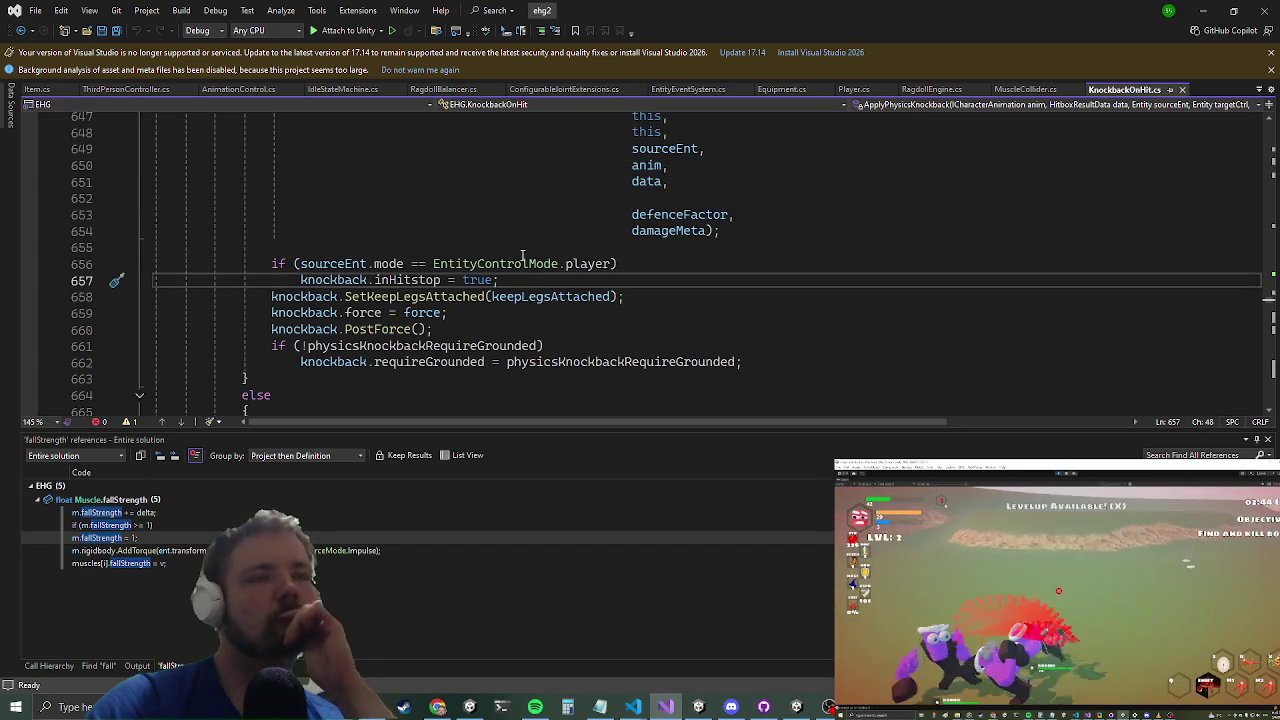
{"action": "scroll", "coordinate": [546, 162], "scroll_direction": "up", "scroll_amount": 4}
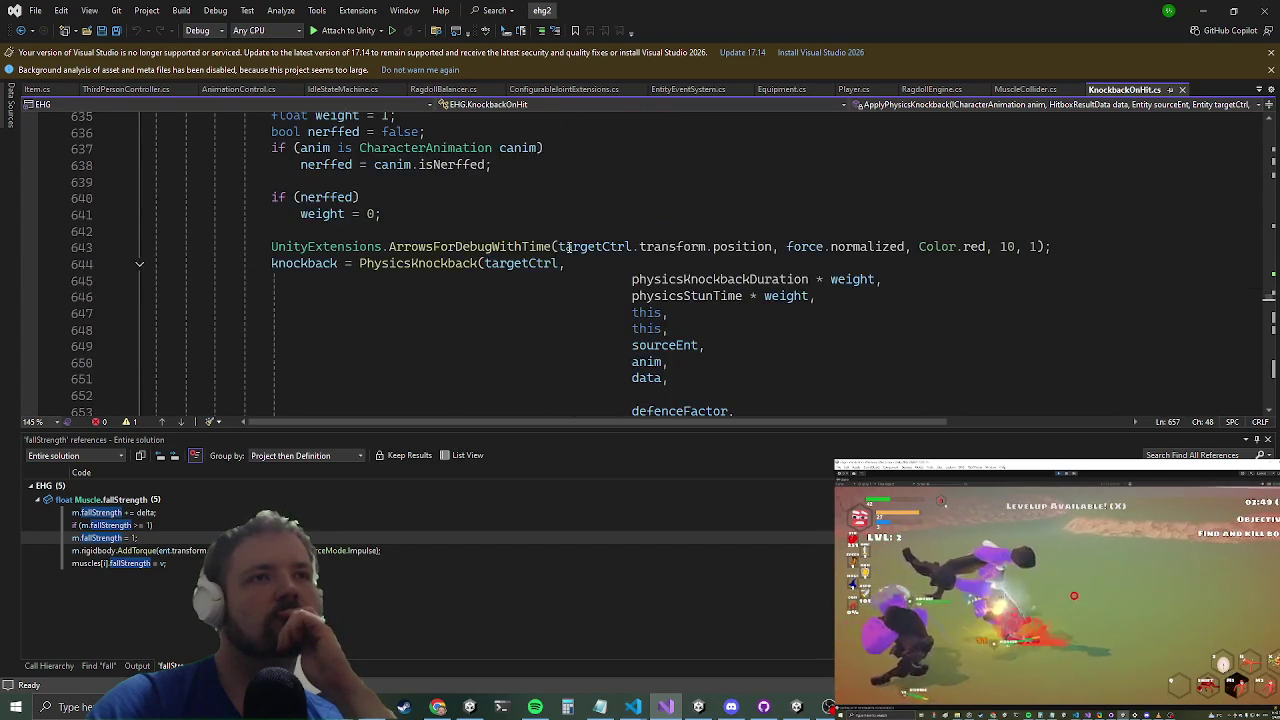
{"action": "scroll", "coordinate": [583, 197], "scroll_direction": "up", "scroll_amount": 1}
{"action": "scroll", "coordinate": [586, 231], "scroll_direction": "down", "scroll_amount": 2}
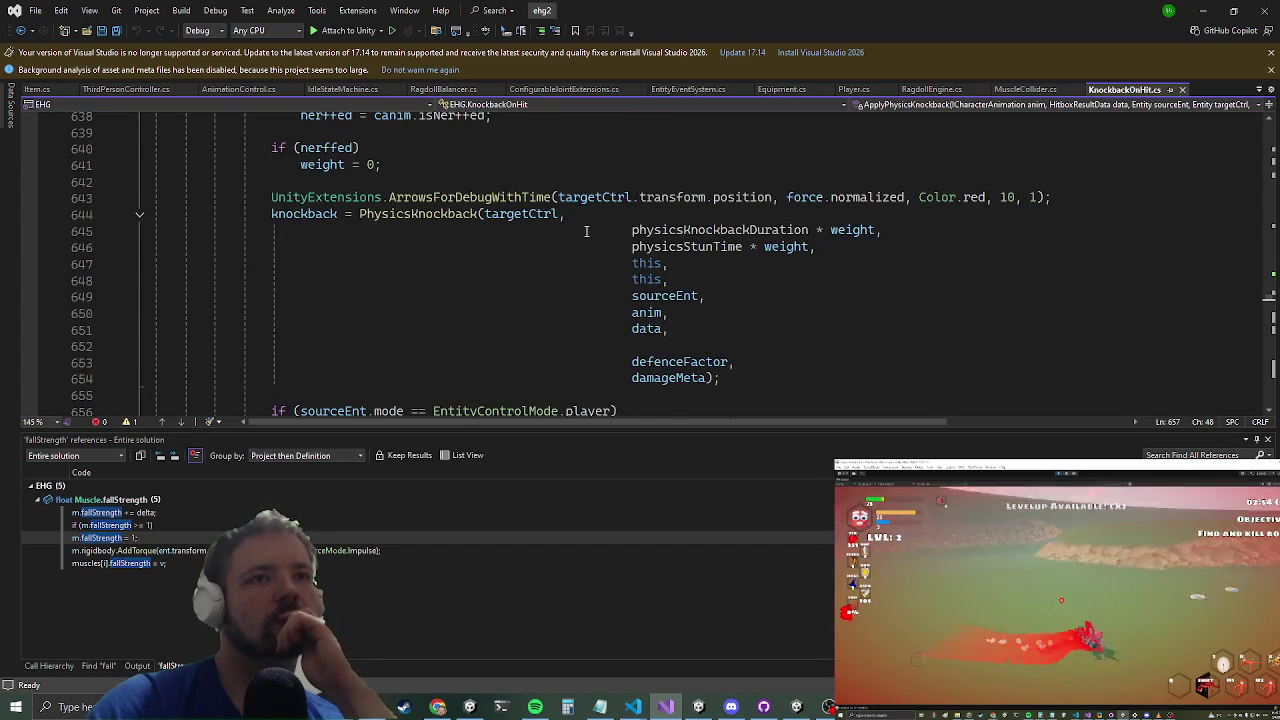
{"action": "scroll", "coordinate": [593, 242], "scroll_direction": "up", "scroll_amount": 4}
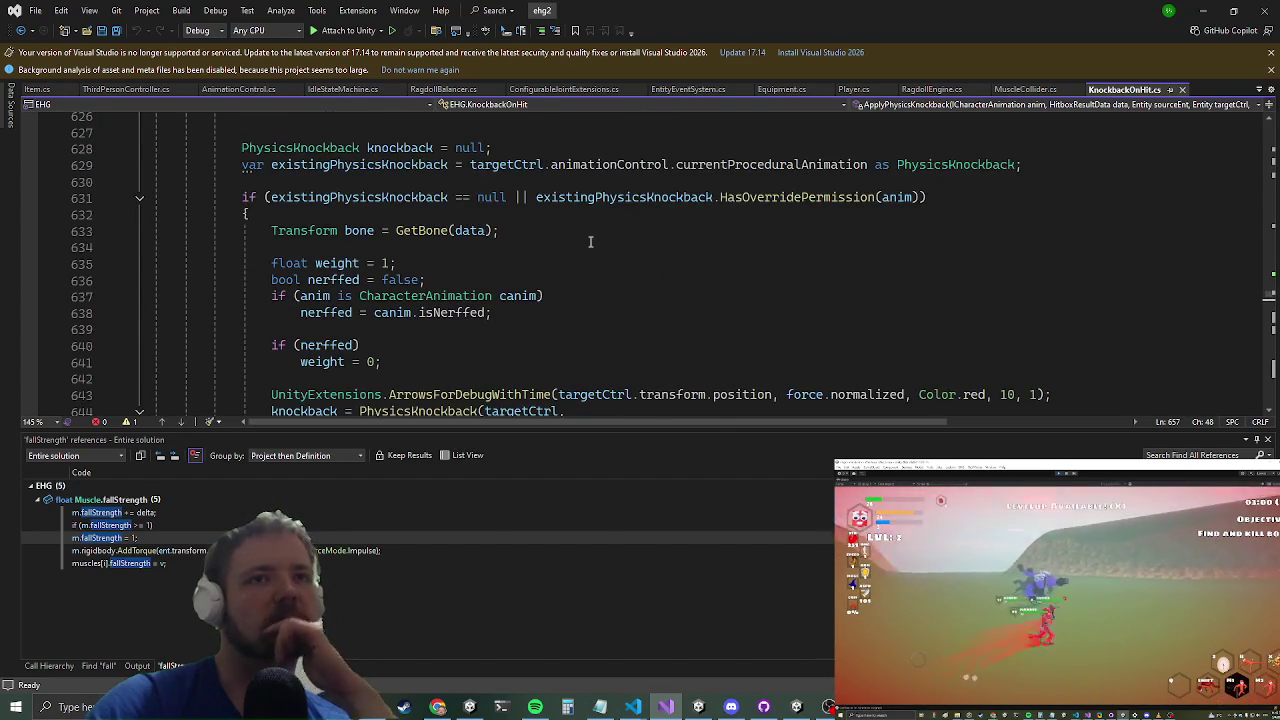
{"action": "scroll", "coordinate": [590, 242], "scroll_direction": "up", "scroll_amount": 9}
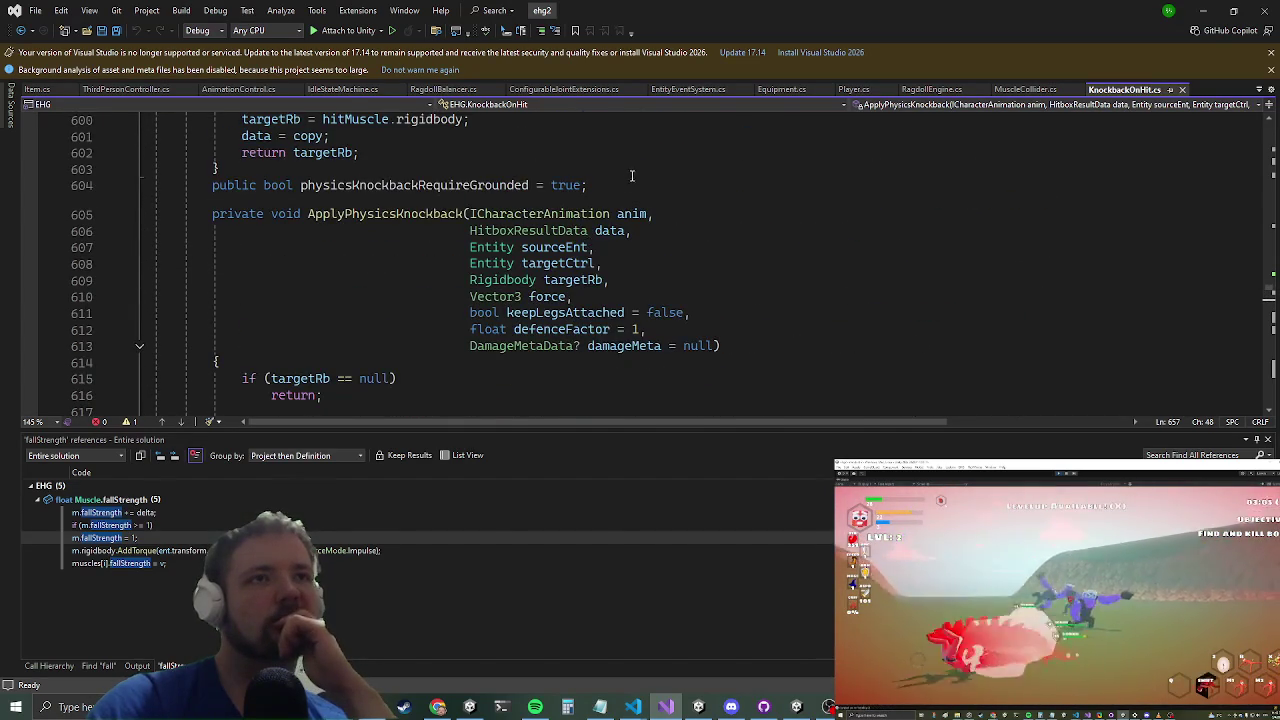
Step: Highlight the data and force parameter uses, then go to the end of the SetKeepLegsAttached line
{"action": "left_click", "coordinate": [607, 236]}
{"action": "scroll", "coordinate": [600, 260], "scroll_direction": "down", "scroll_amount": 16}
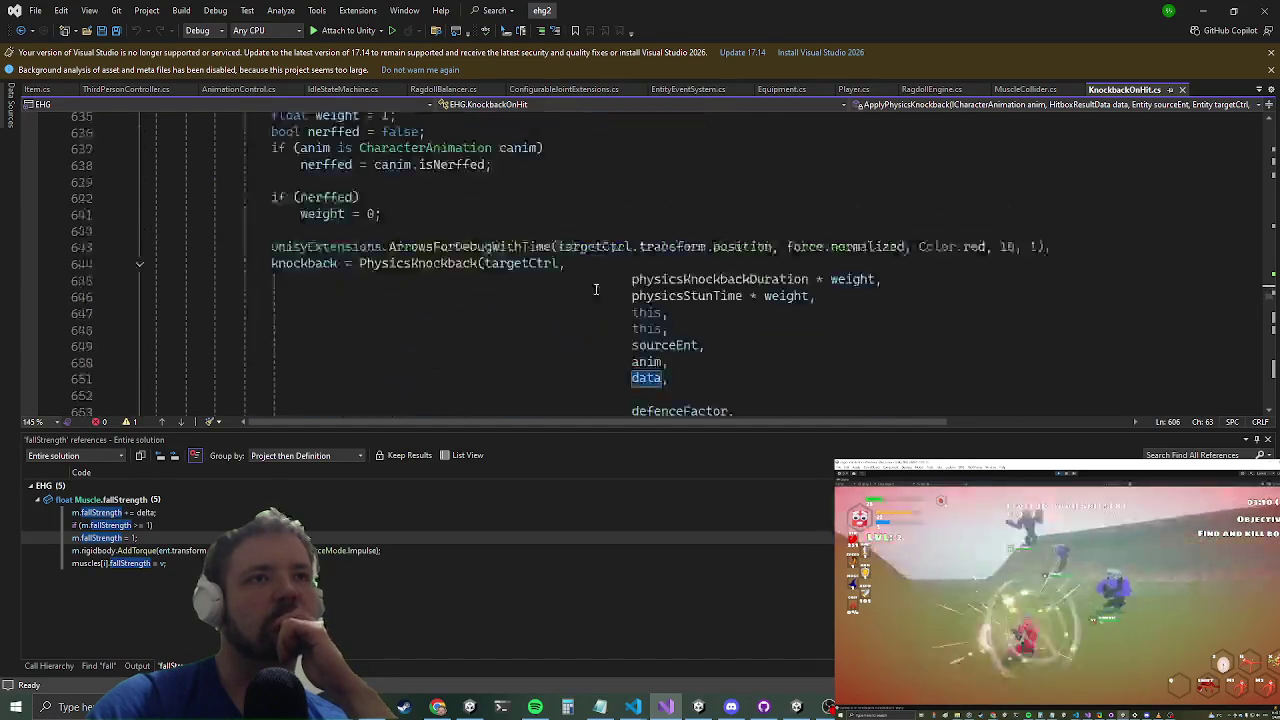
{"action": "scroll", "coordinate": [589, 280], "scroll_direction": "up", "scroll_amount": 3}
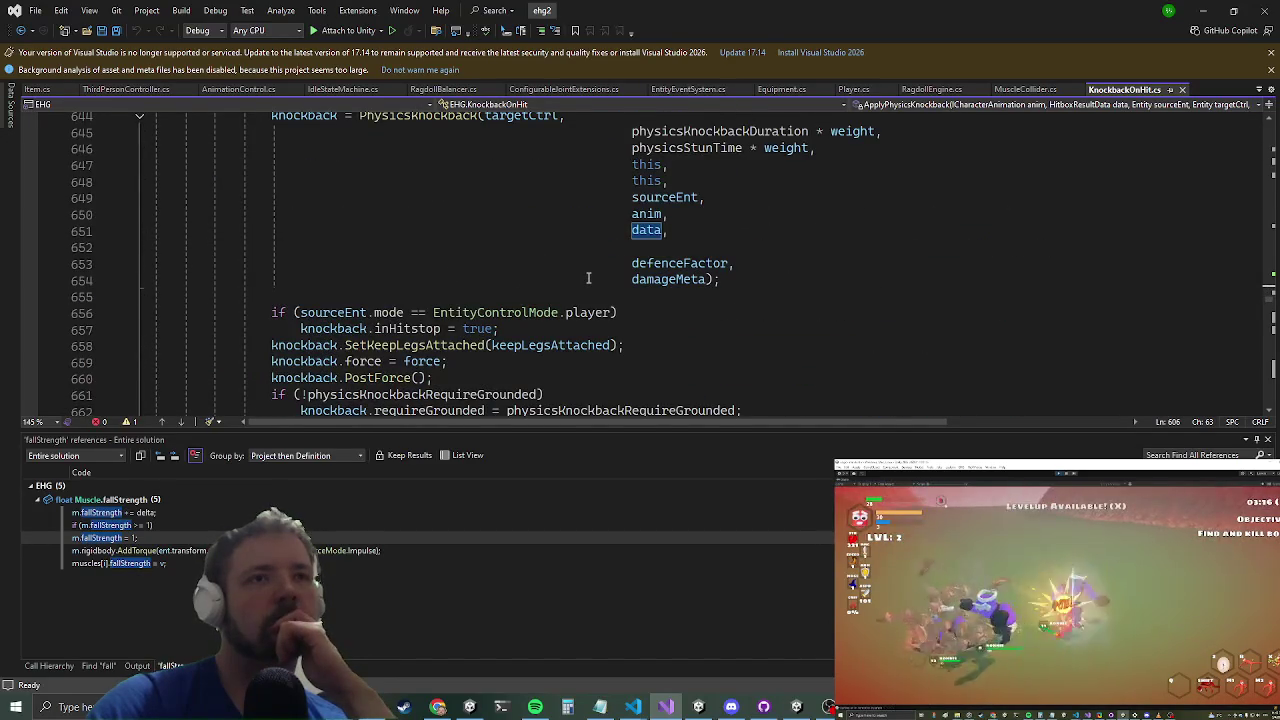
{"action": "scroll", "coordinate": [588, 278], "scroll_direction": "up", "scroll_amount": 10}
{"action": "scroll", "coordinate": [587, 272], "scroll_direction": "up", "scroll_amount": 6}
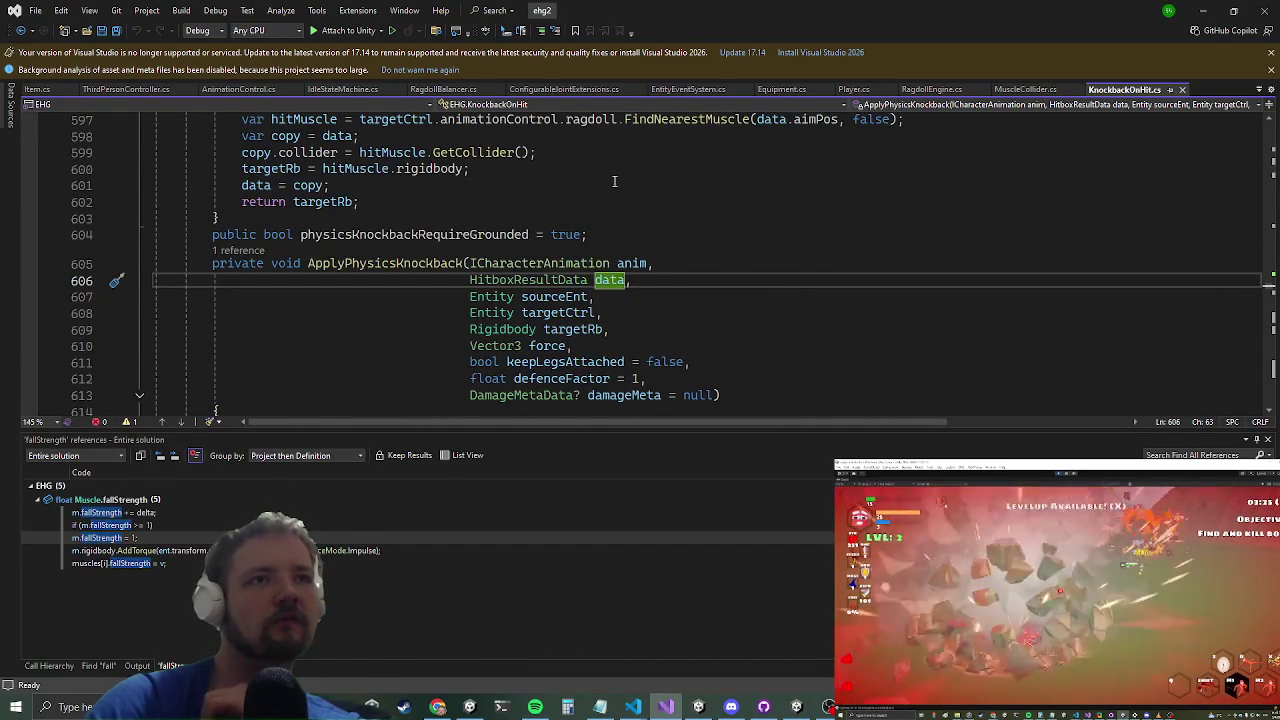
{"action": "left_click", "coordinate": [550, 345]}
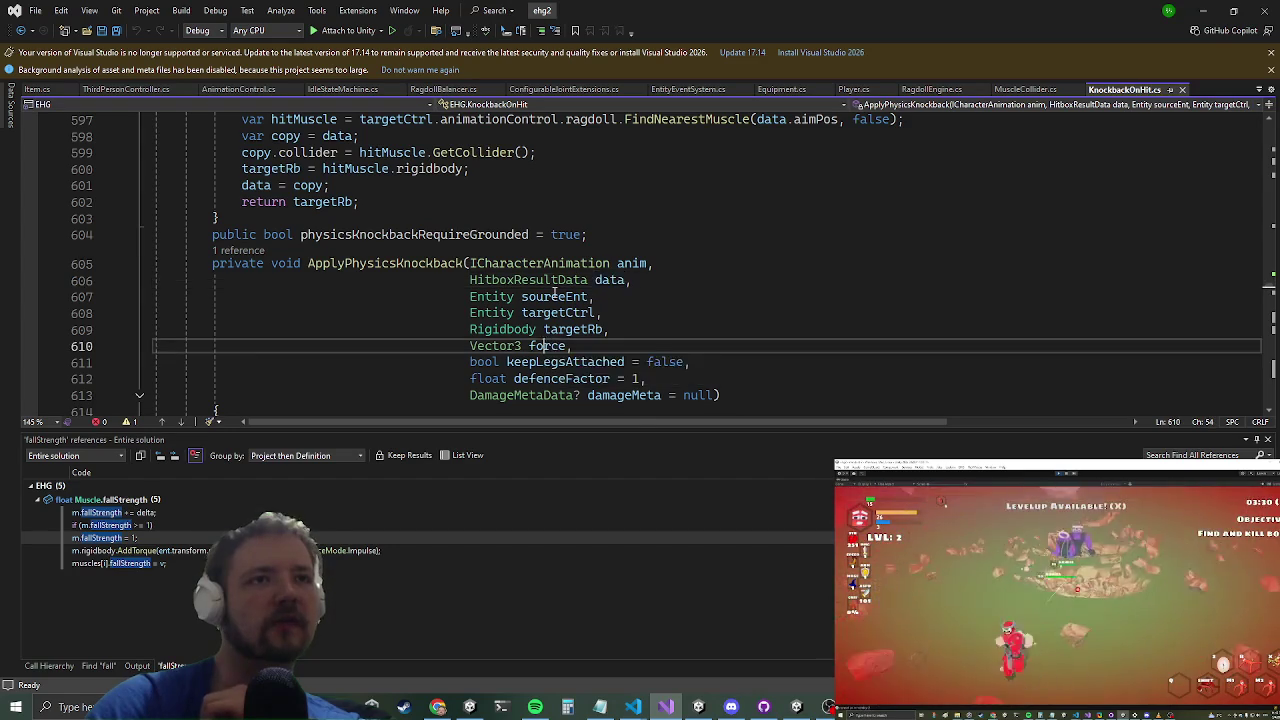
{"action": "scroll", "coordinate": [554, 287], "scroll_direction": "down", "scroll_amount": 13}
{"action": "scroll", "coordinate": [554, 287], "scroll_direction": "down", "scroll_amount": 6}
{"action": "scroll", "coordinate": [550, 300], "scroll_direction": "up", "scroll_amount": 2}
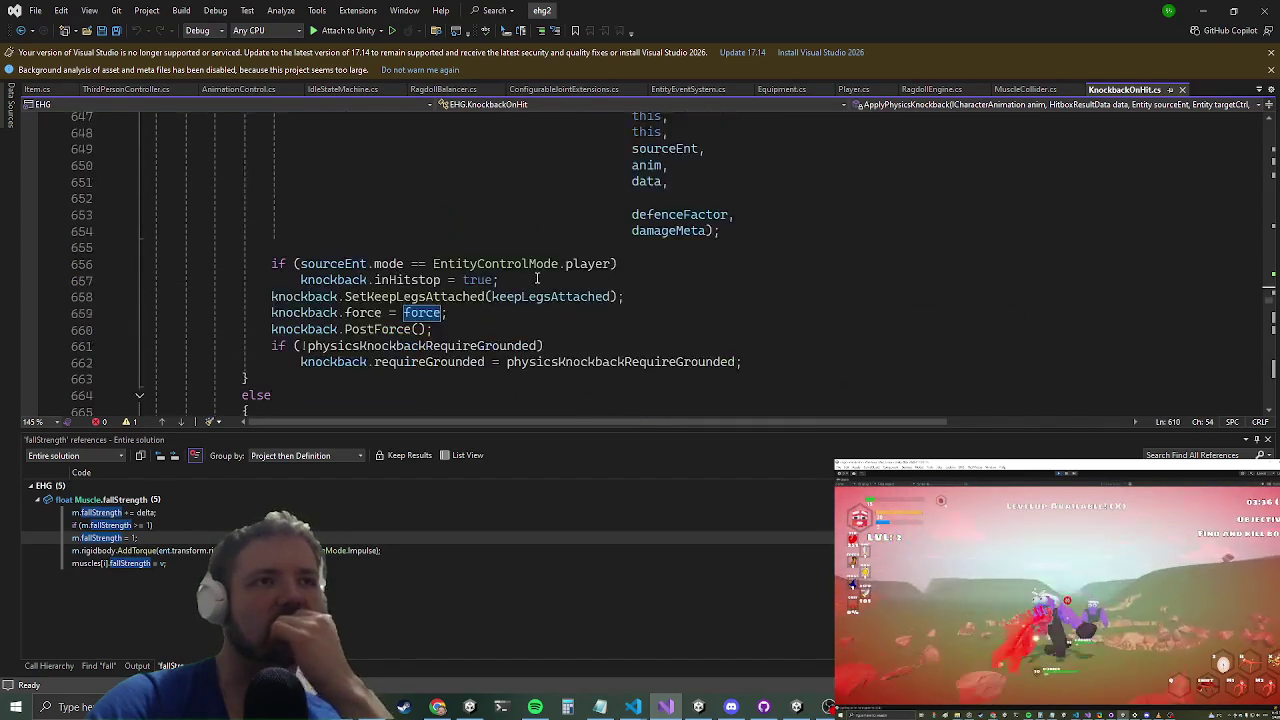
{"action": "left_click", "coordinate": [548, 307]}
{"action": "left_click", "coordinate": [635, 297]}
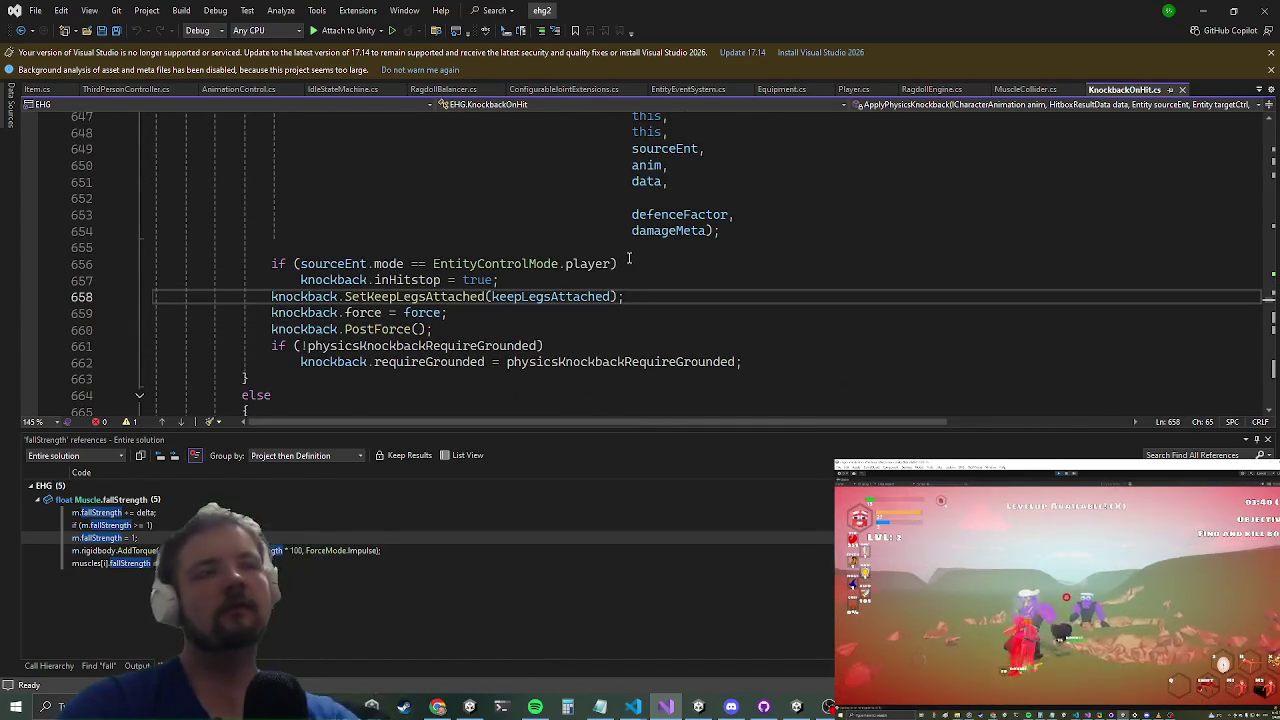
Step: Add 'var hitPoint = data.aimPos;' after the SetKeepLegsAttached line
{"action": "key", "text": "Return"}
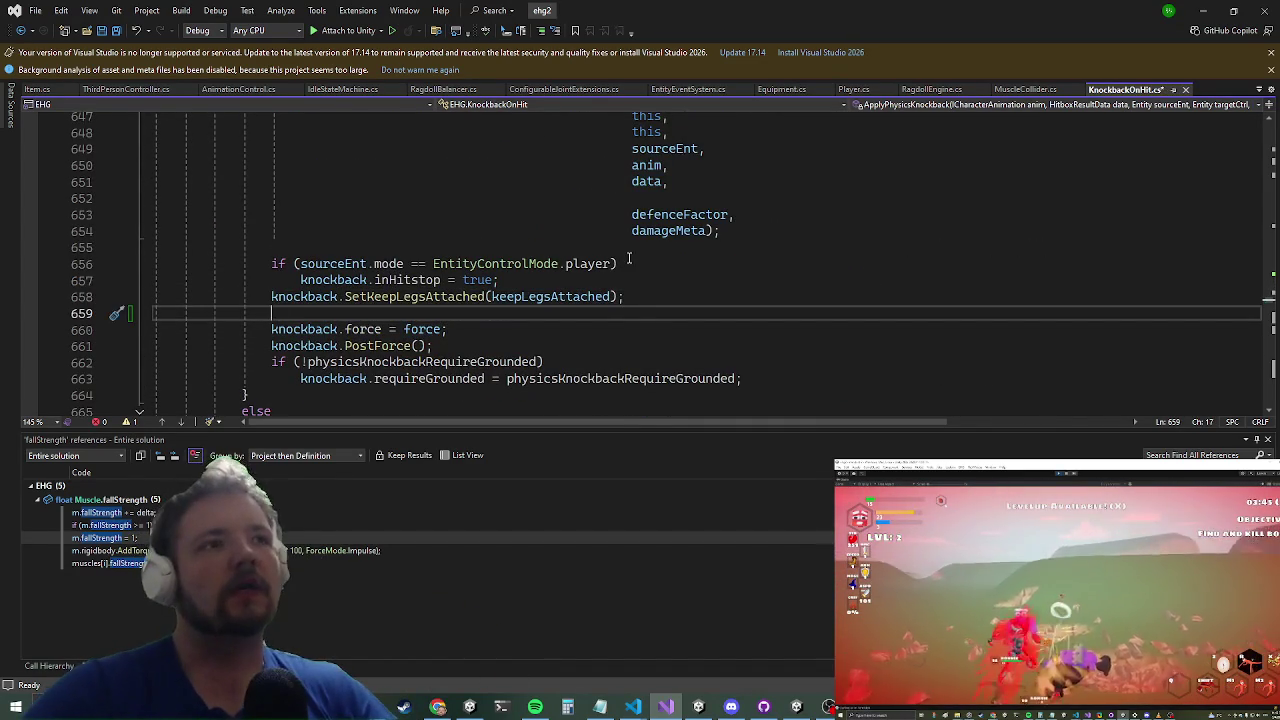
{"action": "type", "text": "var hitP"}
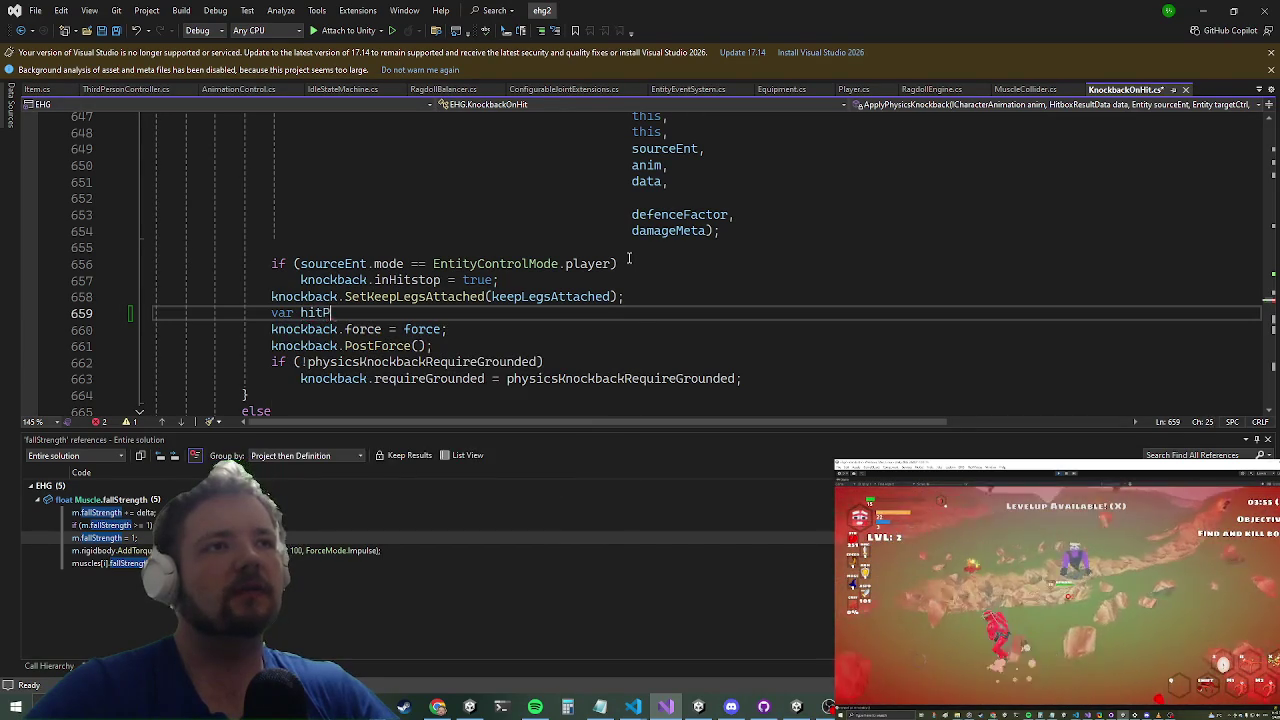
{"action": "type", "text": "oint = data.poi"}
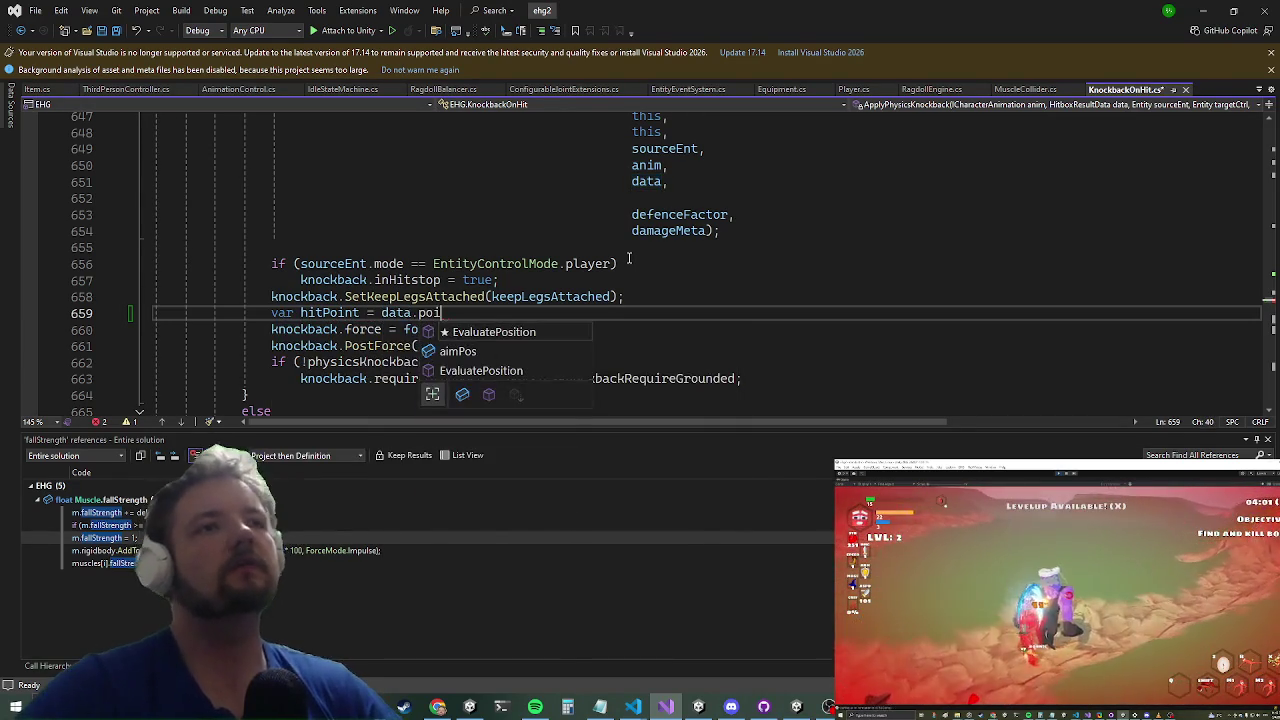
{"action": "key", "text": "Down"}
{"action": "key", "text": "Tab"}
{"action": "type", "text": ";"}
Step: Add 'hitPoint += force.normalized * 3;' below it and space the hitPoint lines with blank lines
{"action": "key", "text": "Return"}
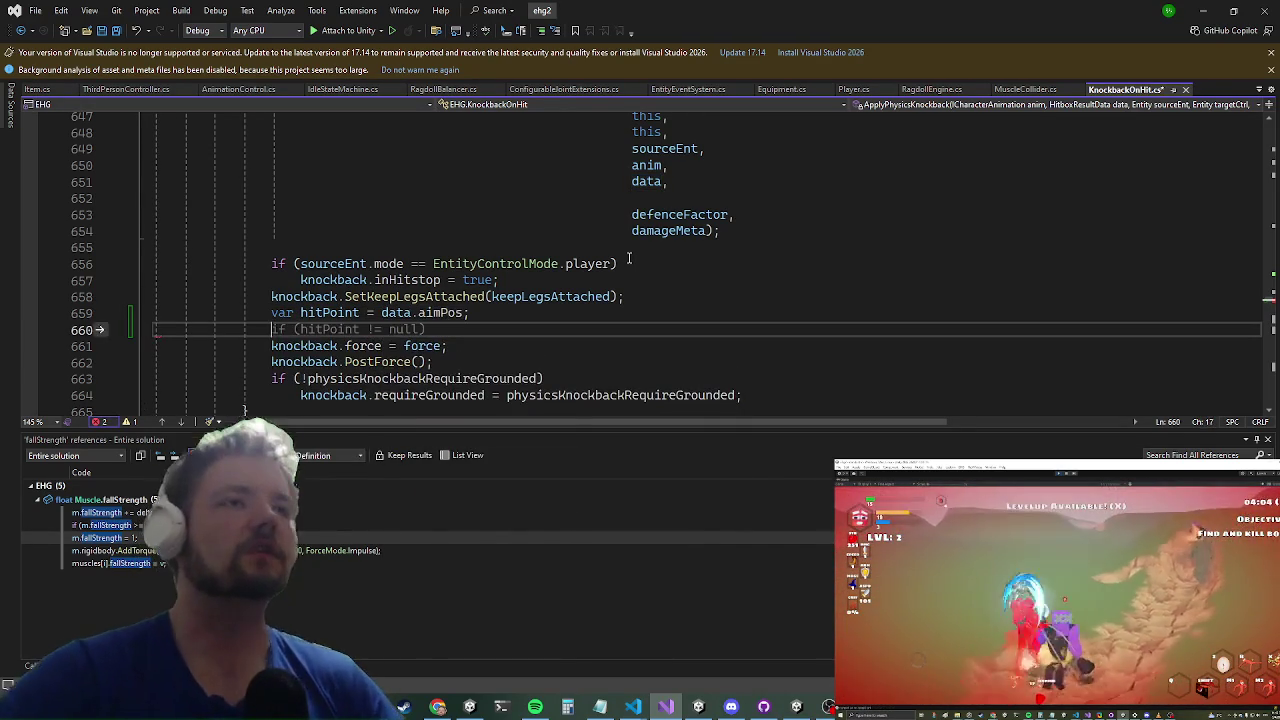
{"action": "type", "text": "hitPoint+=v"}
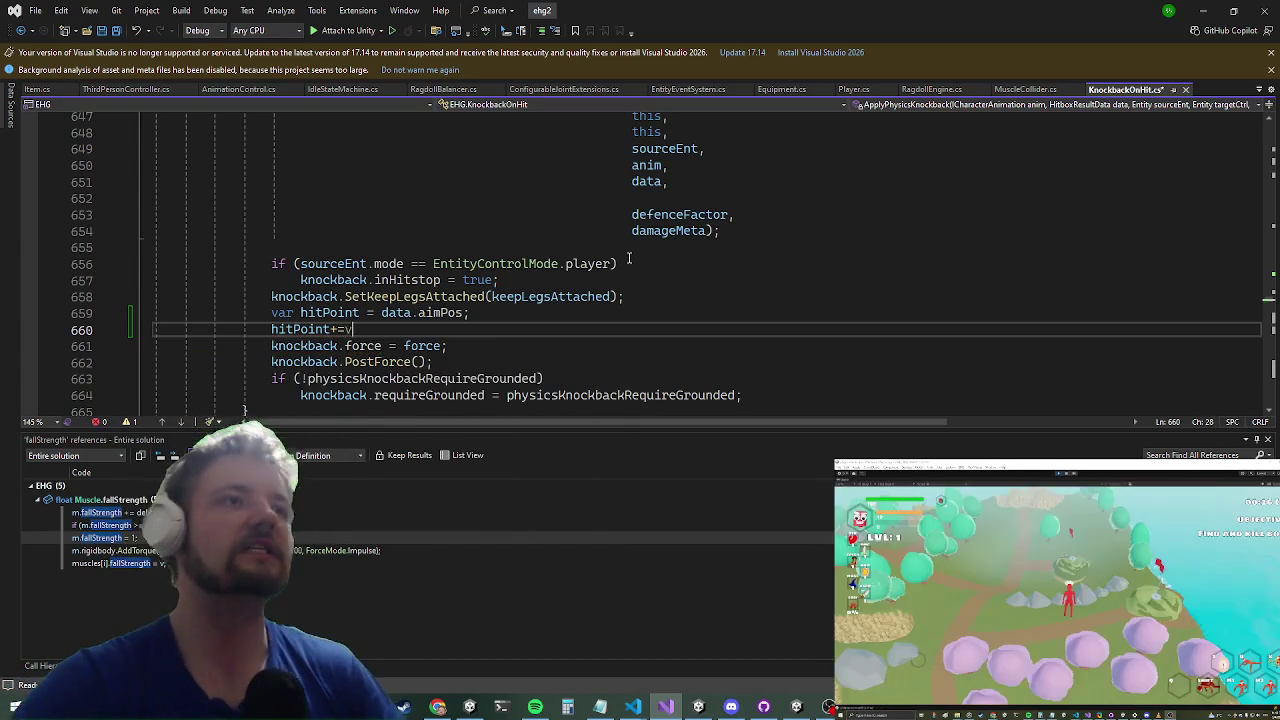
{"action": "key", "text": "ctrl+space"}
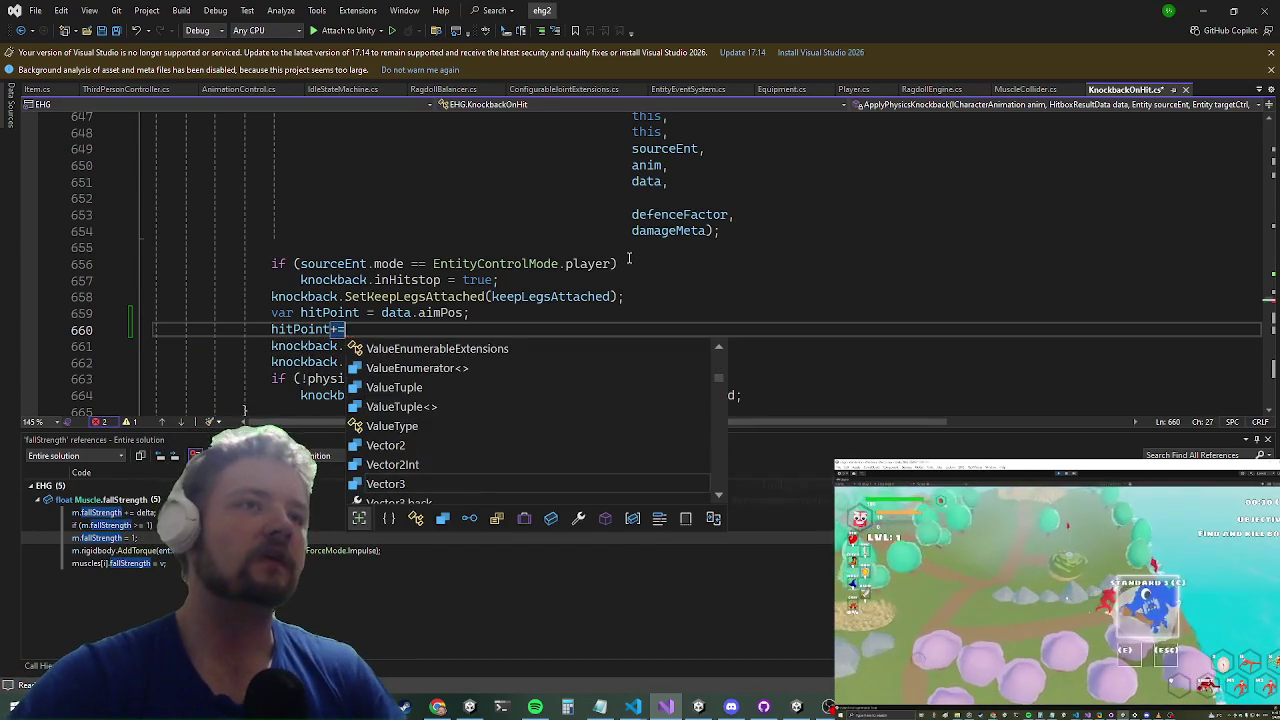
{"action": "type", "text": "force."}
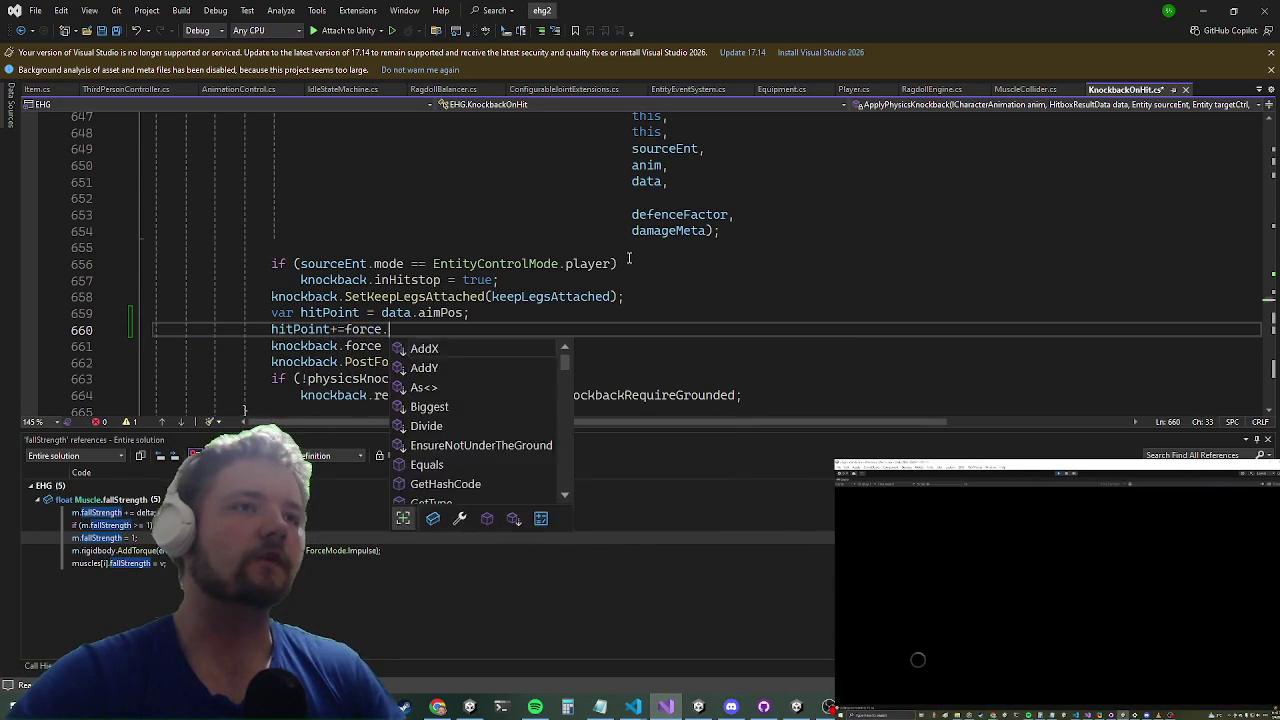
{"action": "type", "text": "no"}
{"action": "key", "text": "Tab"}
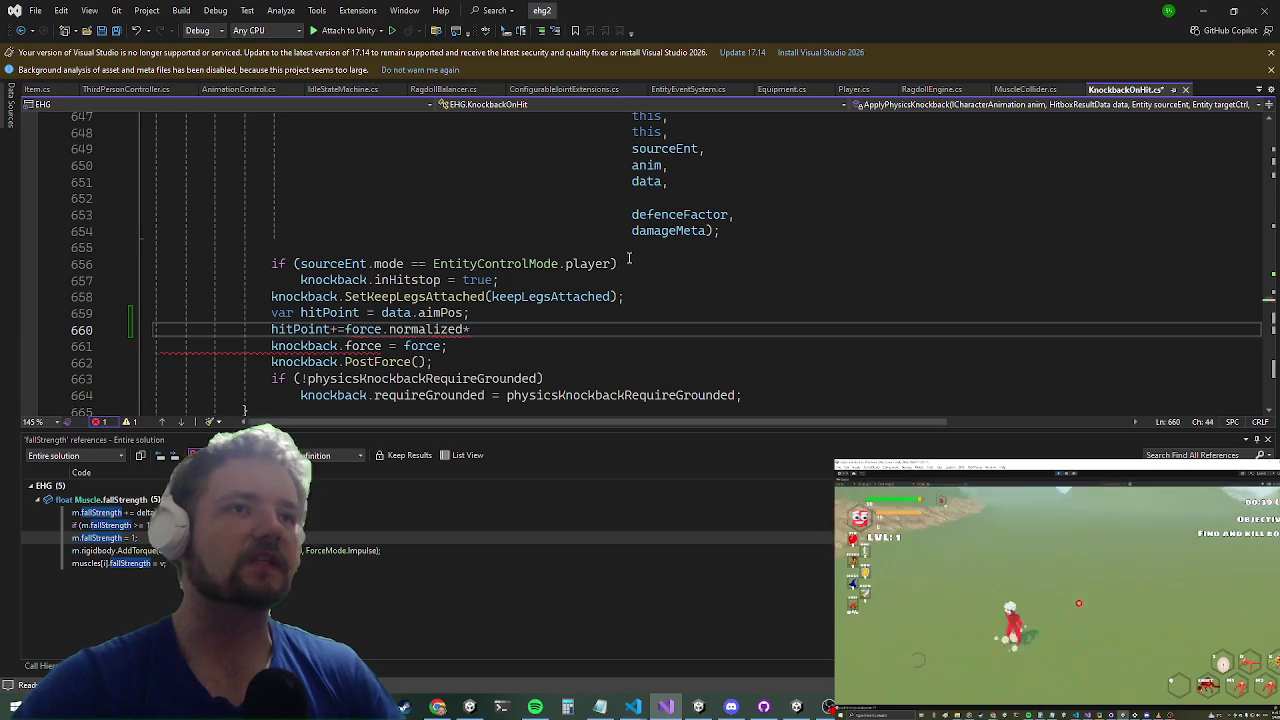
{"action": "type", "text": " 3;"}
{"action": "key", "text": "Return"}
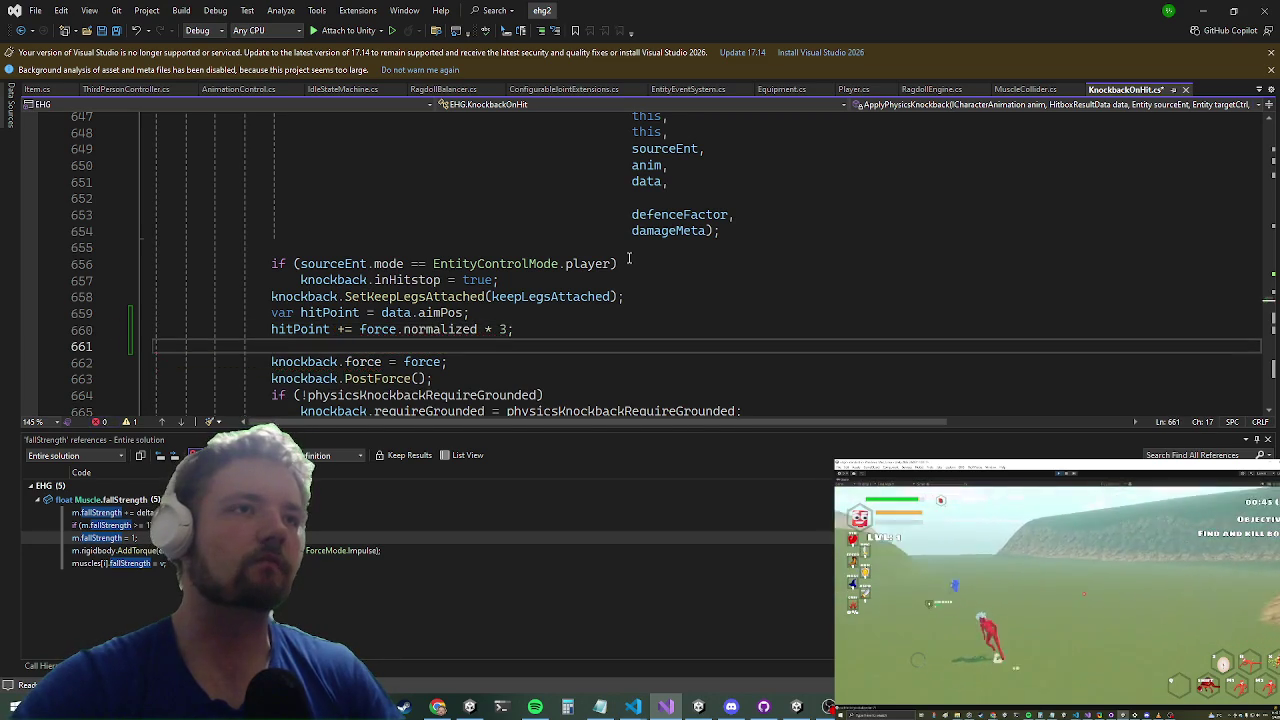
{"action": "key", "text": "Return"}
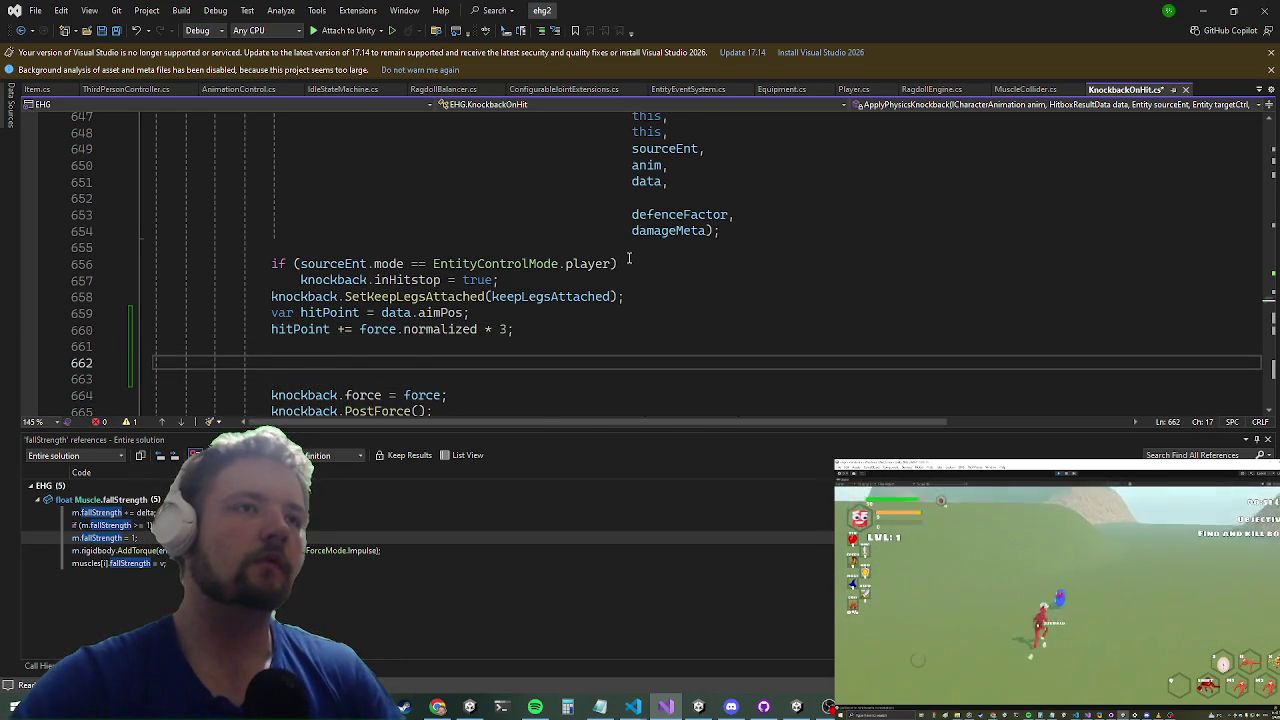
{"action": "key", "text": "Up"}
{"action": "key", "text": "Up"}
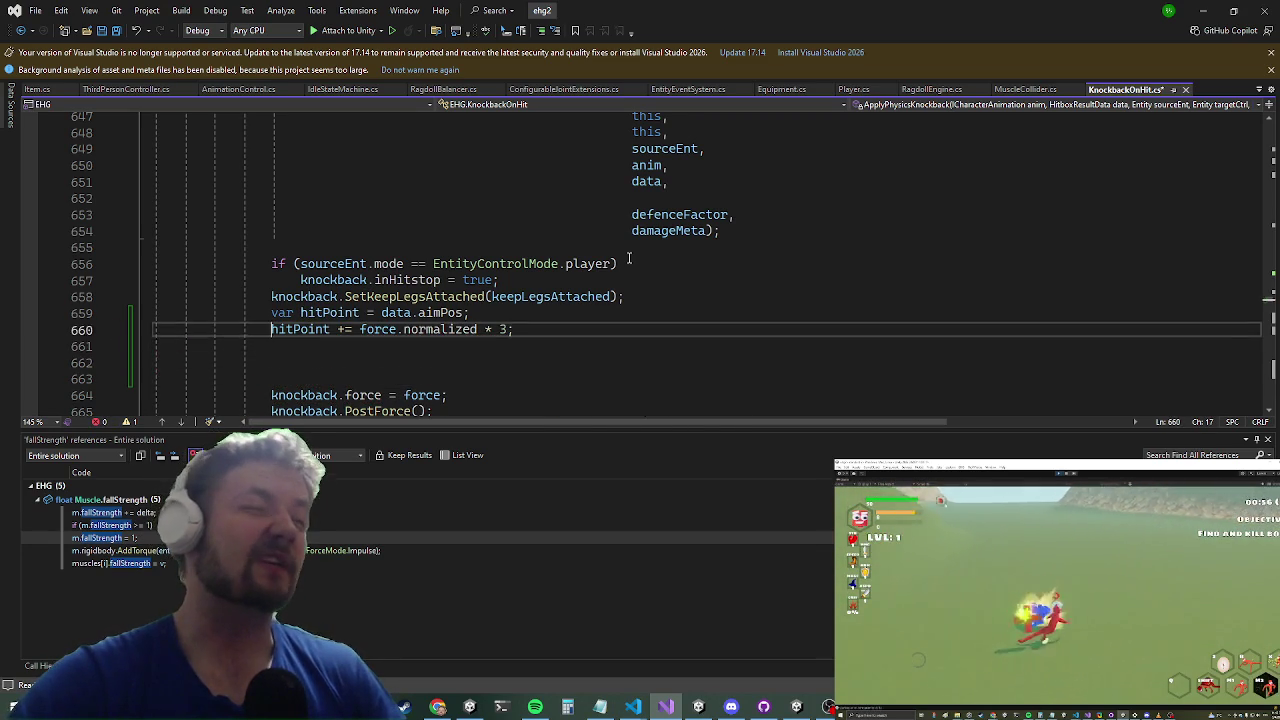
{"action": "key", "text": "Up"}
{"action": "key", "text": "Home"}
{"action": "key", "text": "Return"}
{"action": "key", "text": "Down"}
{"action": "key", "text": "Down"}
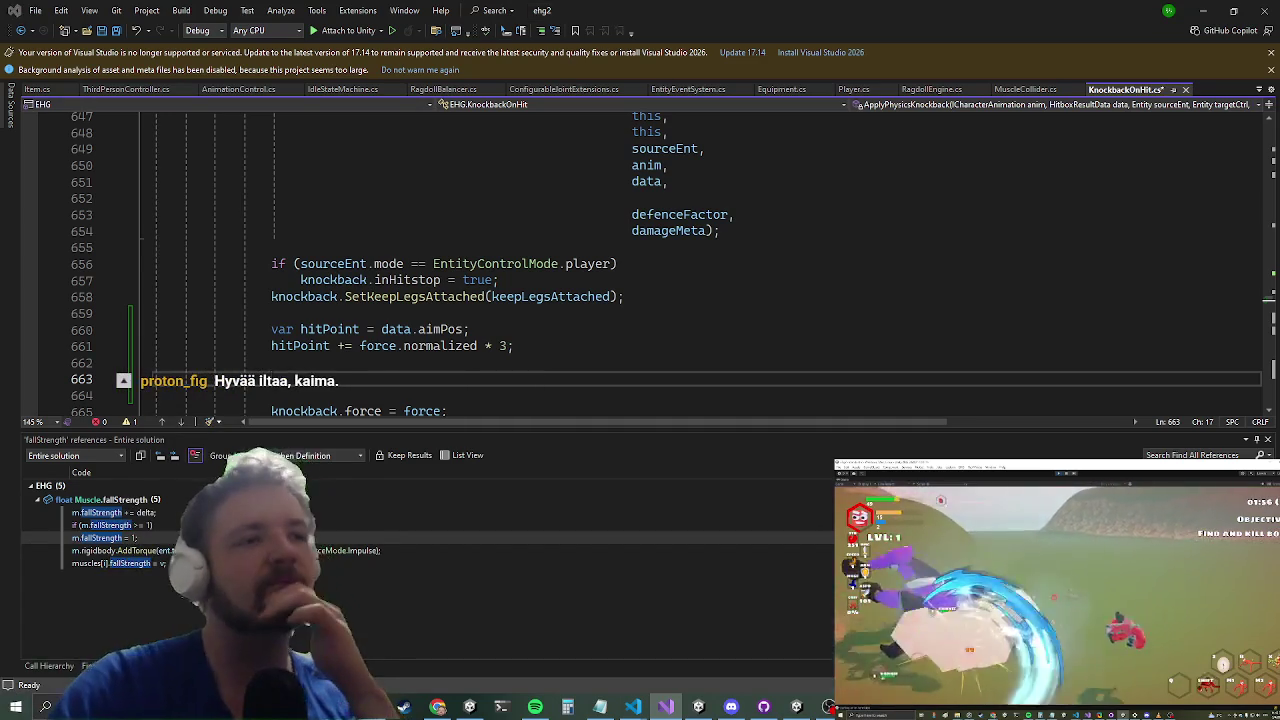
Step: Leave Visual Studio for the blank, untitled Paint canvas
{"action": "key", "text": "alt+Tab"}
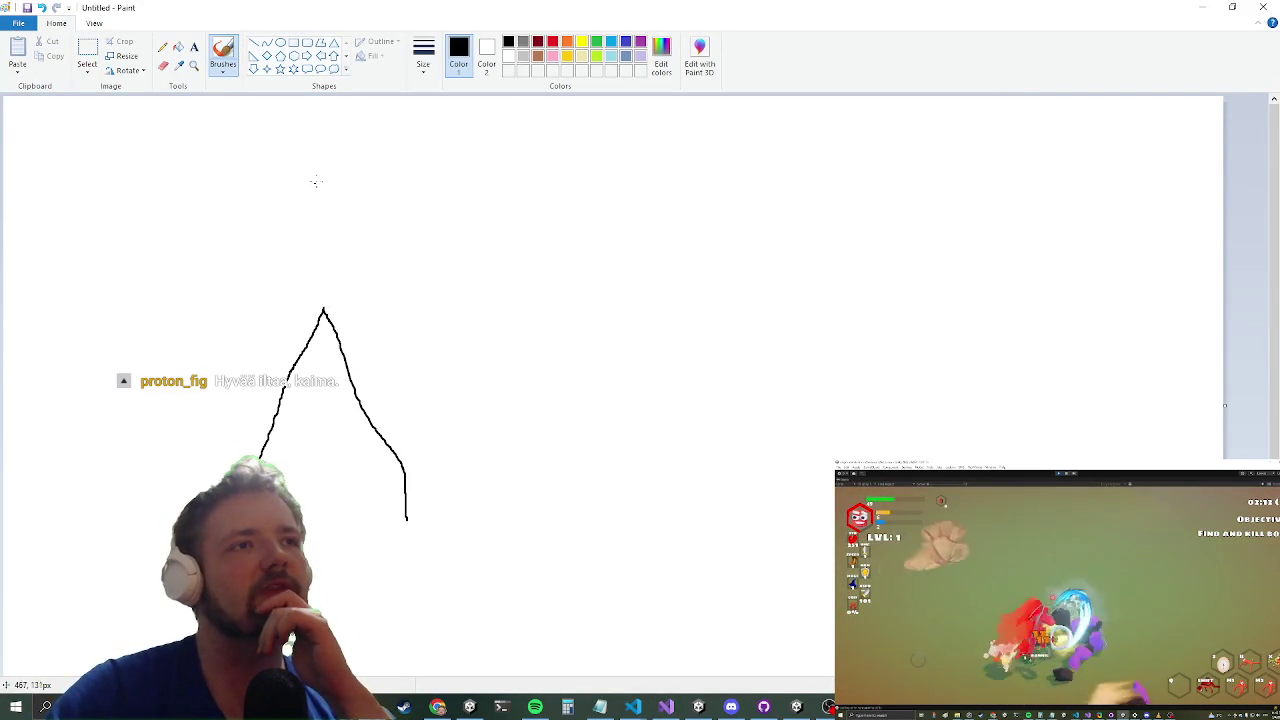
Step: Sketch two black stick figures, the first reaching out to punch the second
{"action": "left_click_drag", "start_coordinate": [322, 190], "coordinate": [330, 335]}
{"action": "mouse_move", "coordinate": [316, 143]}
{"action": "left_mouse_down"}
{"action": "mouse_move", "coordinate": [302, 144]}
{"action": "mouse_move", "coordinate": [387, 97]}
{"action": "left_mouse_up"}
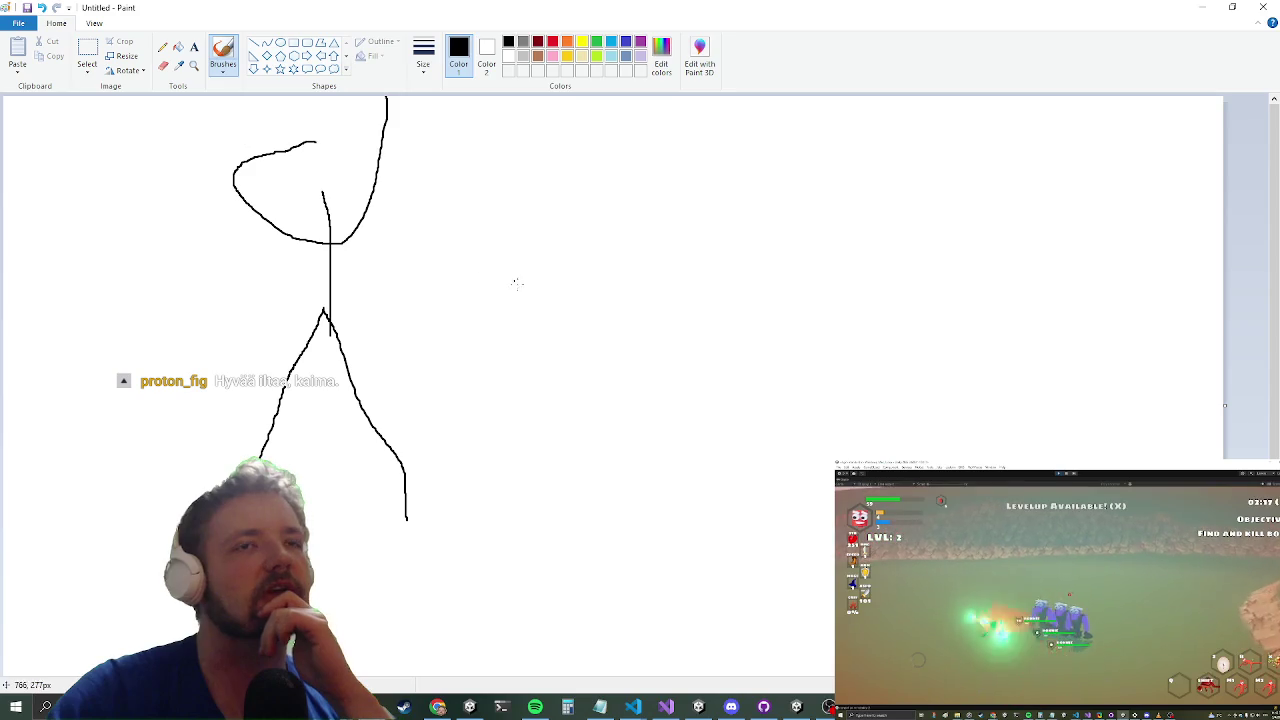
{"action": "left_click_drag", "start_coordinate": [627, 533], "coordinate": [680, 362]}
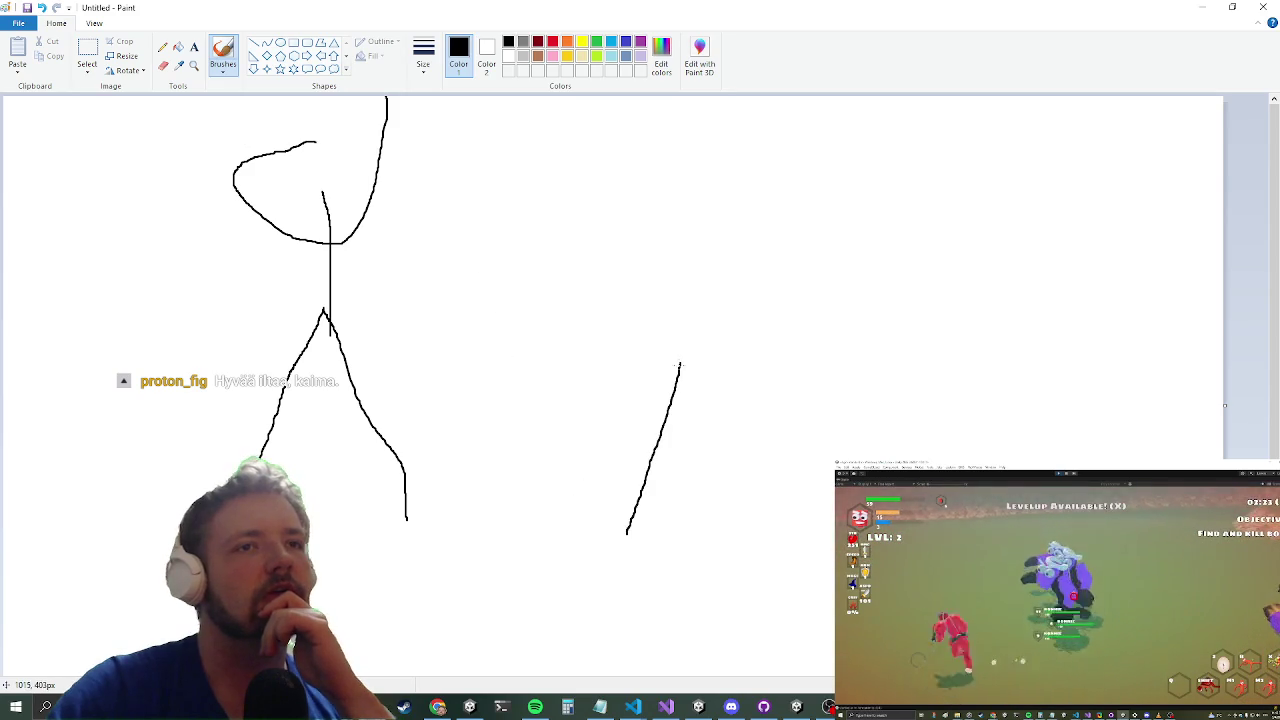
{"action": "left_click_drag", "start_coordinate": [688, 211], "coordinate": [712, 415]}
{"action": "left_click_drag", "start_coordinate": [592, 238], "coordinate": [624, 257]}
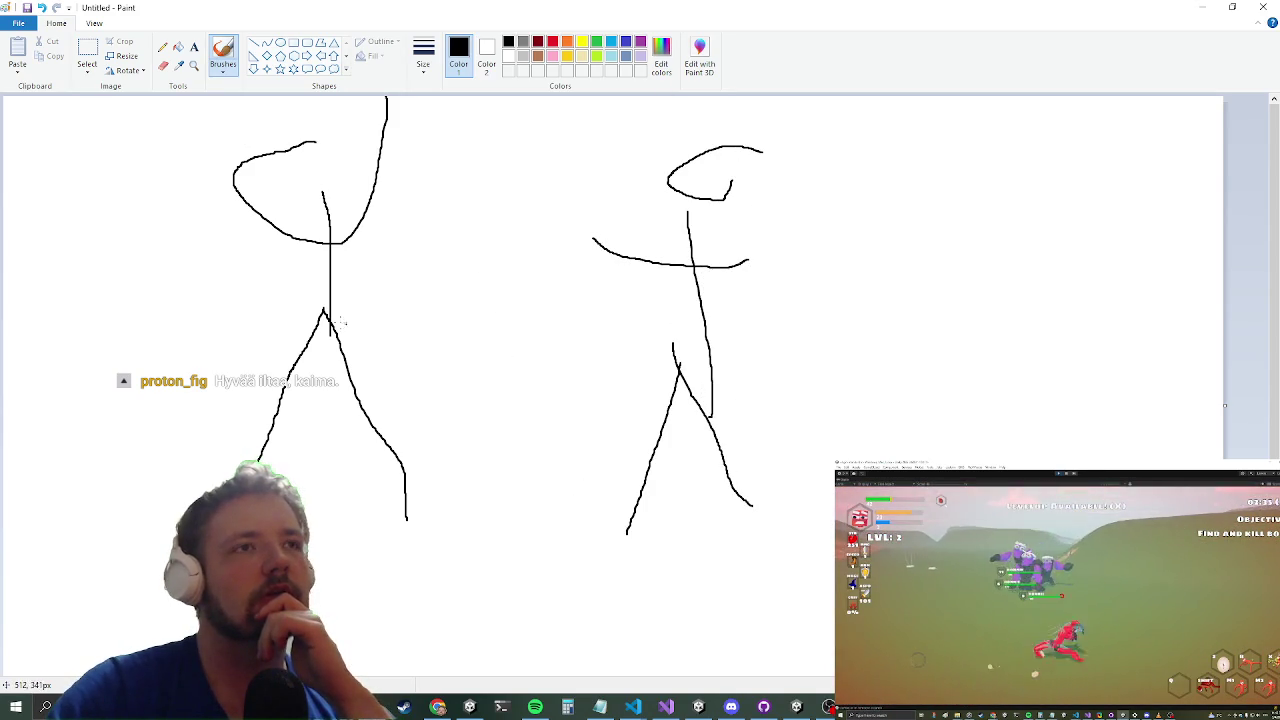
{"action": "mouse_move", "coordinate": [330, 243]}
{"action": "left_mouse_down"}
{"action": "mouse_move", "coordinate": [457, 277]}
{"action": "mouse_move", "coordinate": [614, 250]}
{"action": "mouse_move", "coordinate": [590, 276]}
{"action": "left_mouse_up"}
{"action": "key", "text": "ctrl+z"}
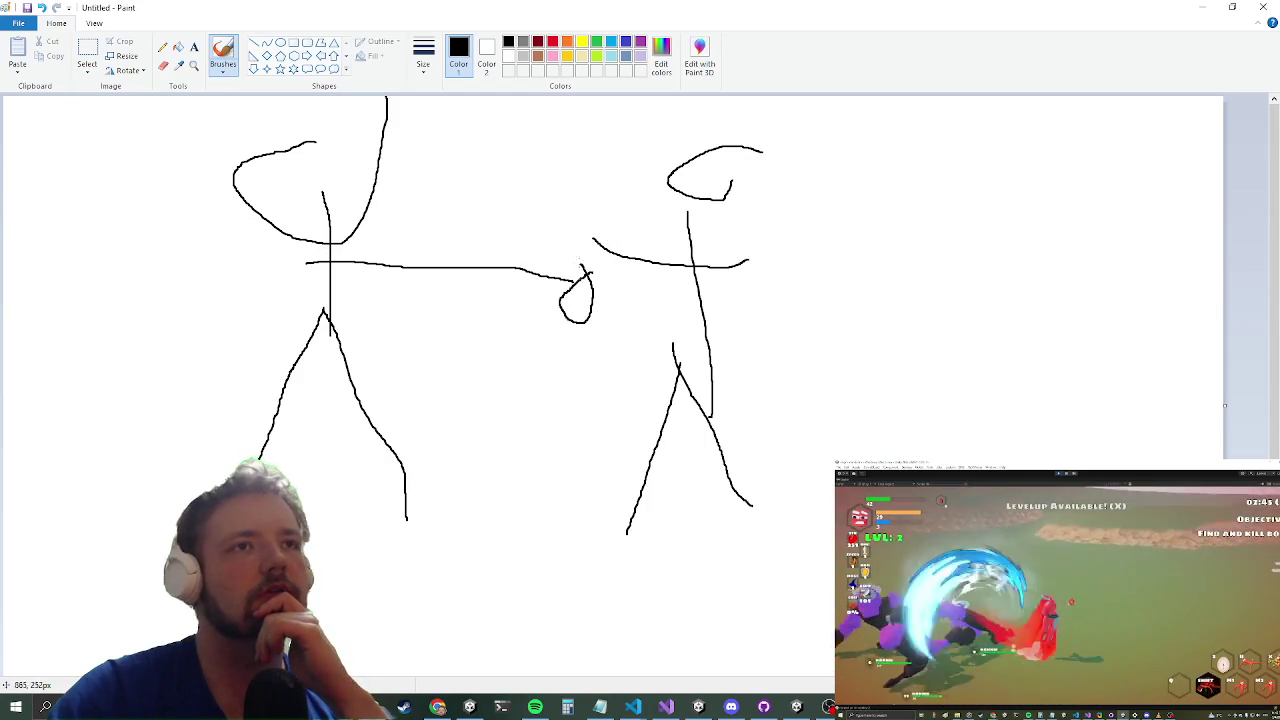
{"action": "scroll", "coordinate": [479, 401], "scroll_direction": "down", "scroll_amount": 1}
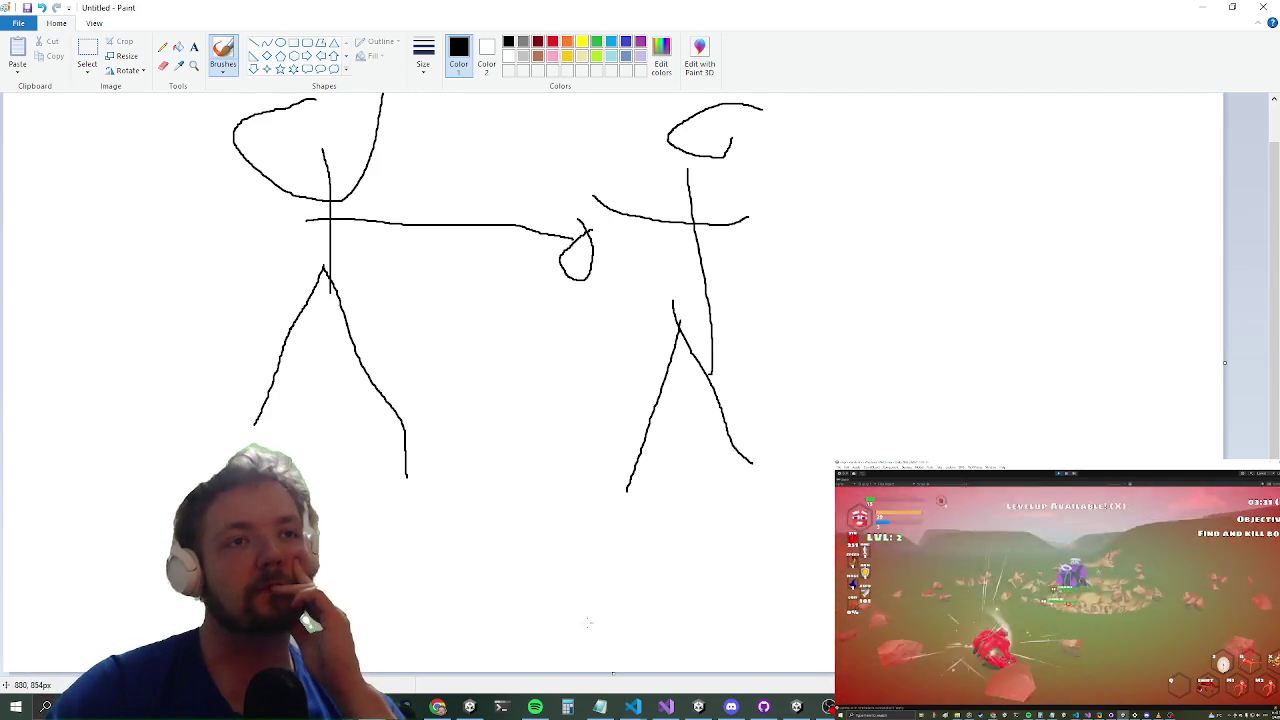
Step: Add a ground line and a downward-sloping knockback path, then return to Visual Studio
{"action": "left_click_drag", "start_coordinate": [236, 447], "coordinate": [735, 520]}
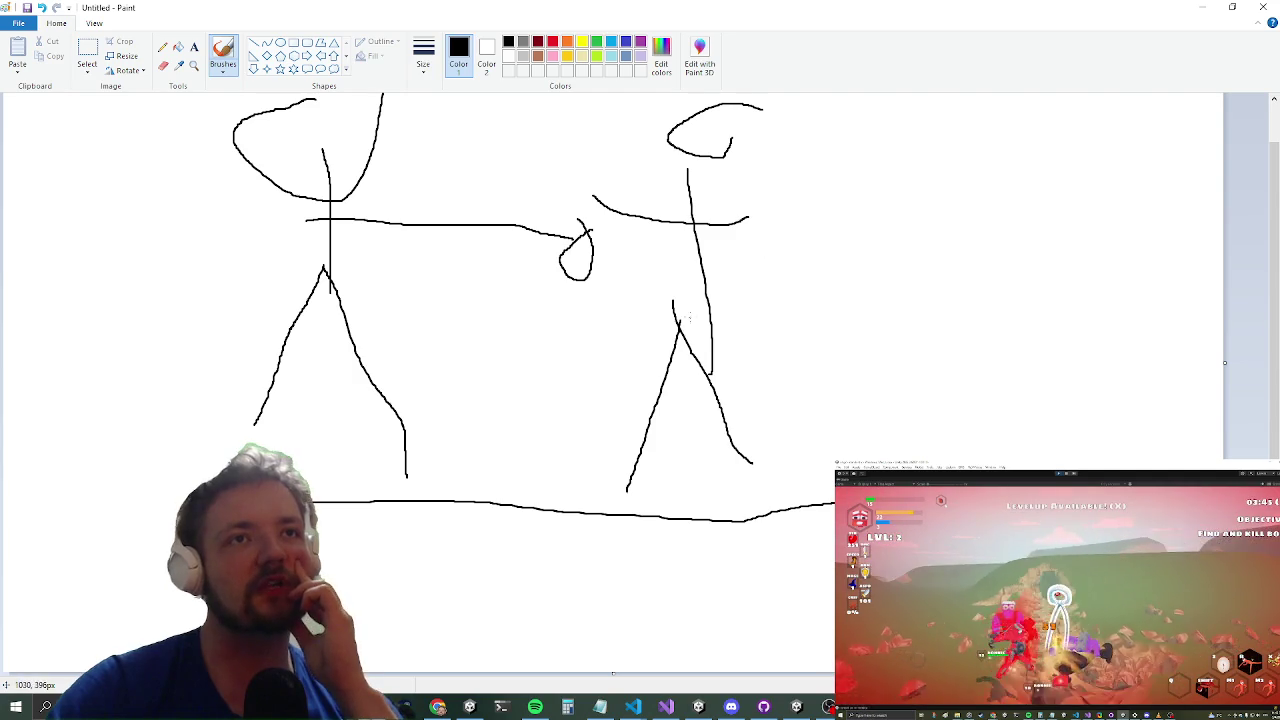
{"action": "key", "text": "ctrl+z"}
{"action": "mouse_move", "coordinate": [755, 273]}
{"action": "left_mouse_down"}
{"action": "mouse_move", "coordinate": [795, 292]}
{"action": "mouse_move", "coordinate": [985, 458]}
{"action": "left_mouse_up"}
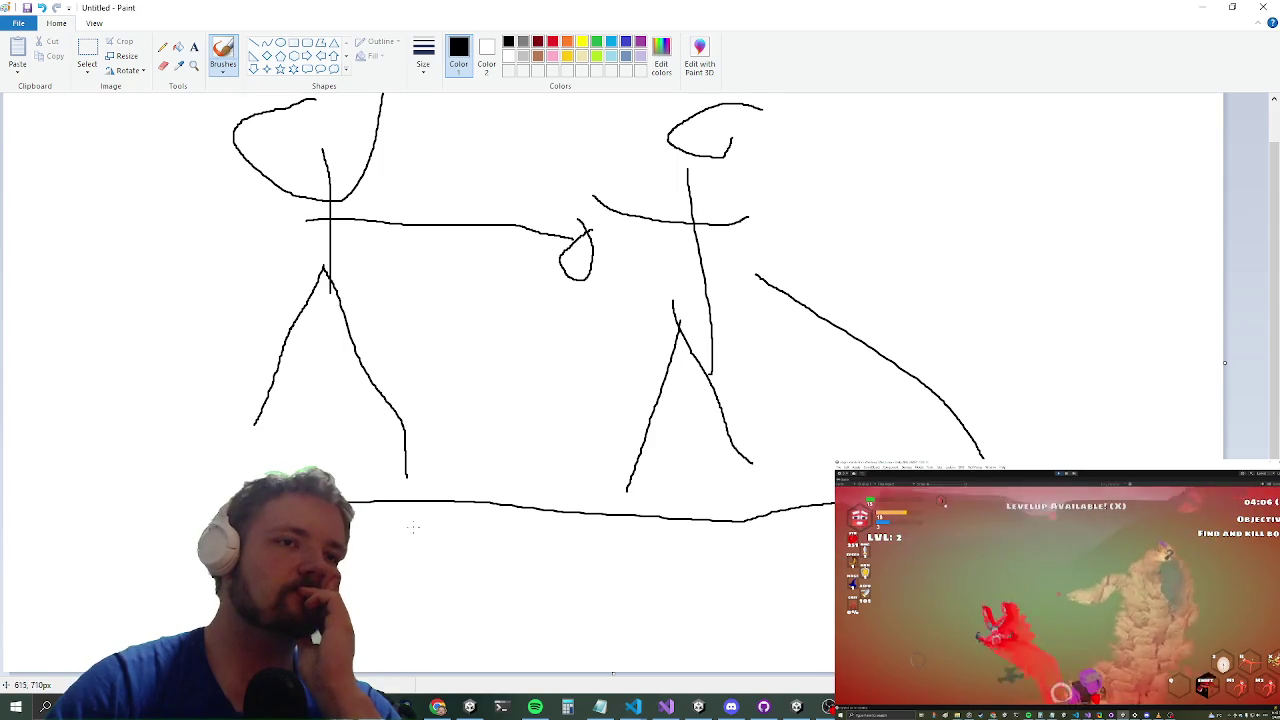
{"action": "key", "text": "super"}
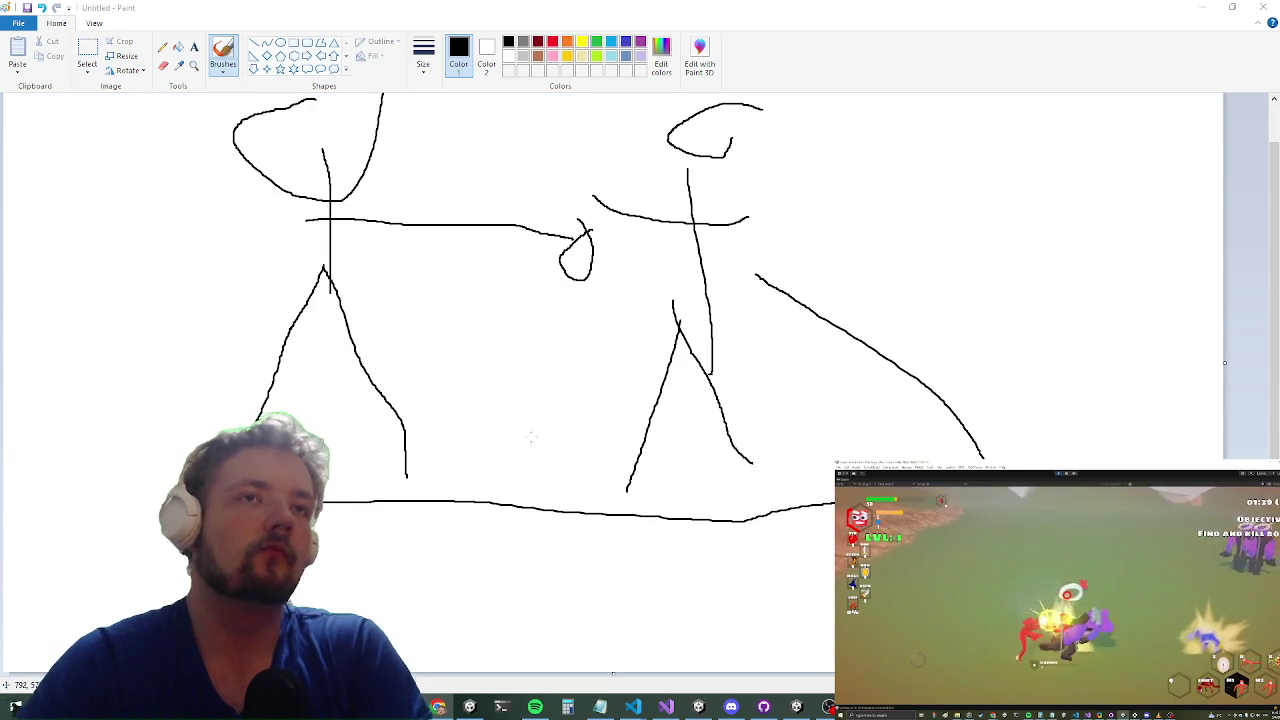
{"action": "key", "text": "alt+Tab"}
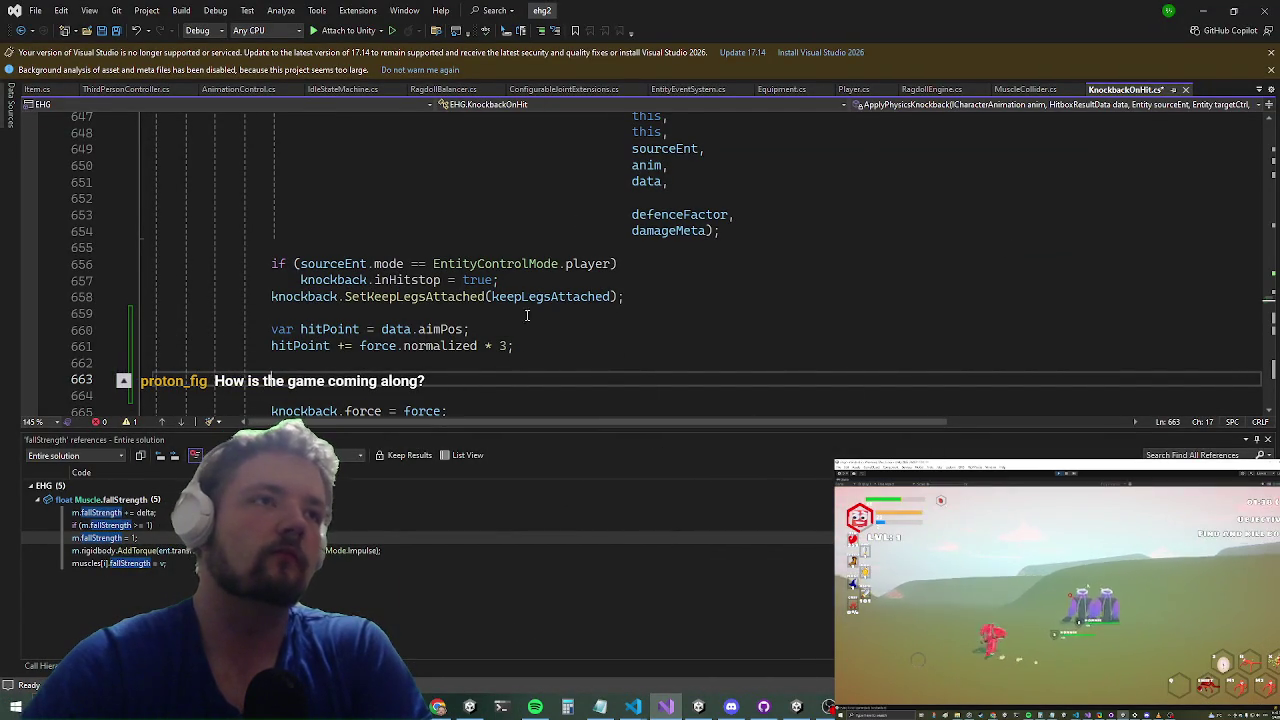
Step: Write 'var dstToGround = Vector3.Distance(hitPoint, hitPoint.Grounded())' on line 663, then go to Unity
{"action": "scroll", "coordinate": [520, 322], "scroll_direction": "up", "scroll_amount": 1}
{"action": "scroll", "coordinate": [524, 315], "scroll_direction": "down", "scroll_amount": 3}
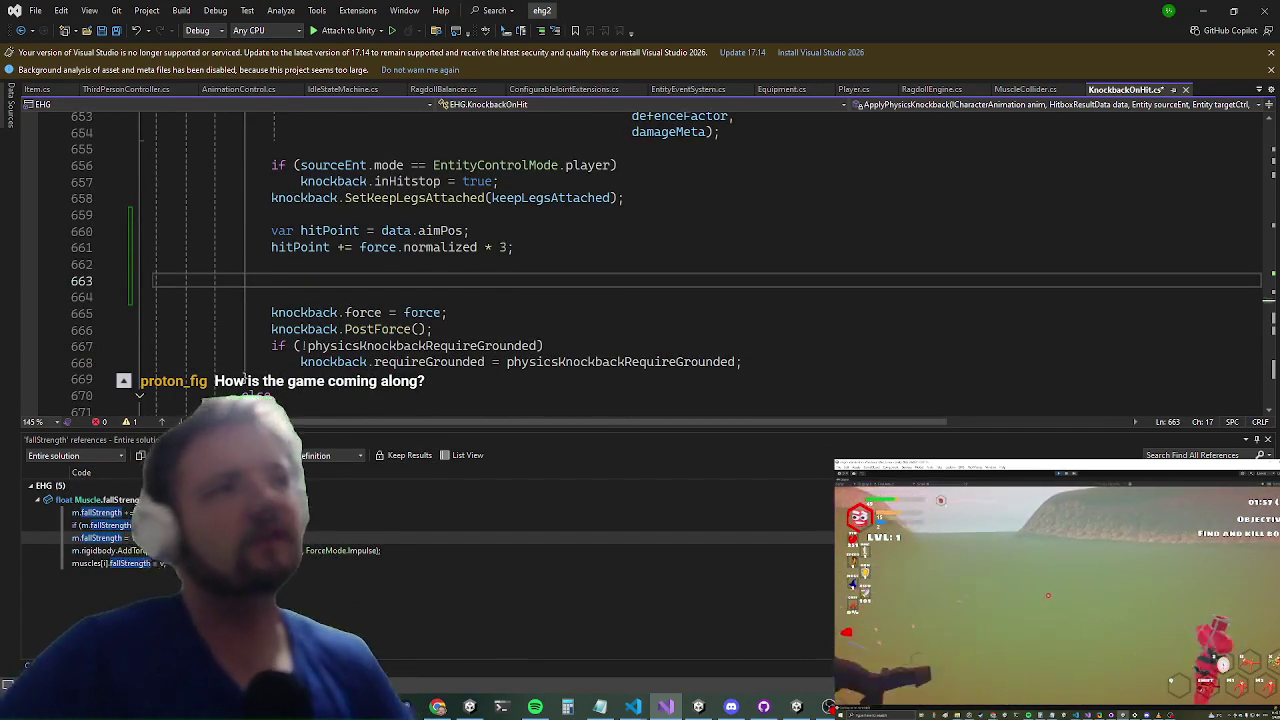
{"action": "type", "text": "var dstTo"}
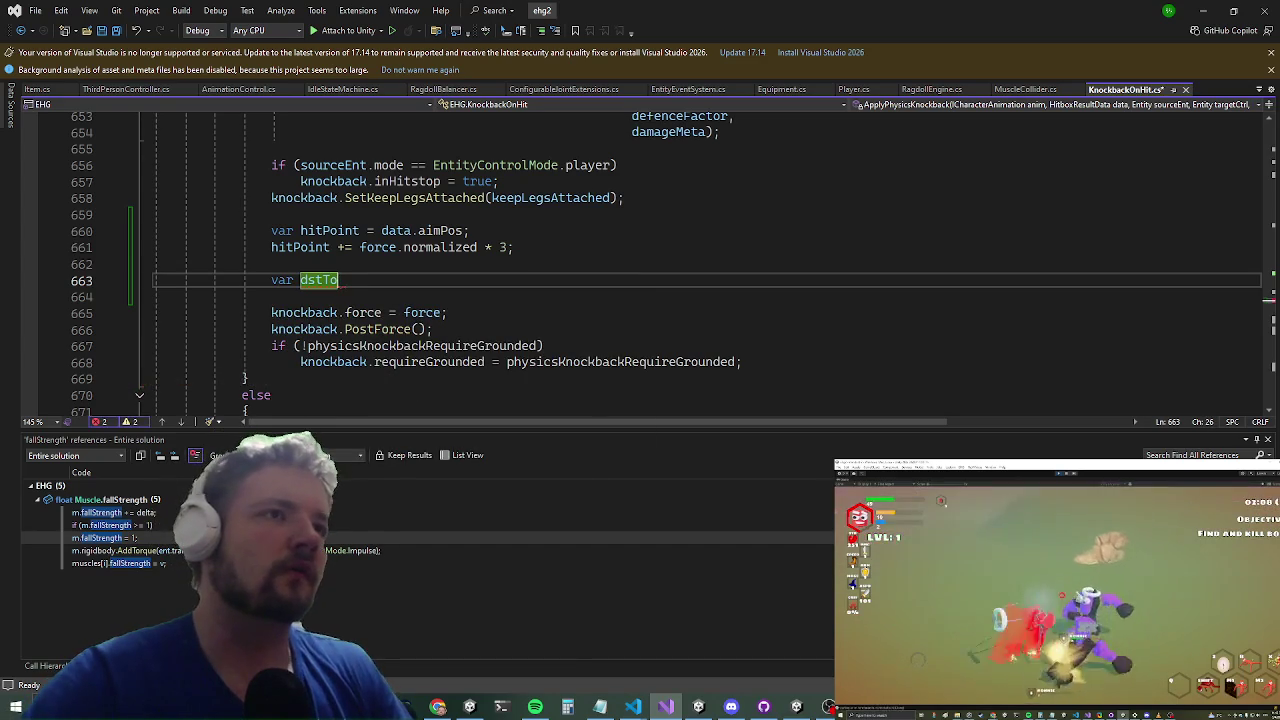
{"action": "type", "text": "Ground ="}
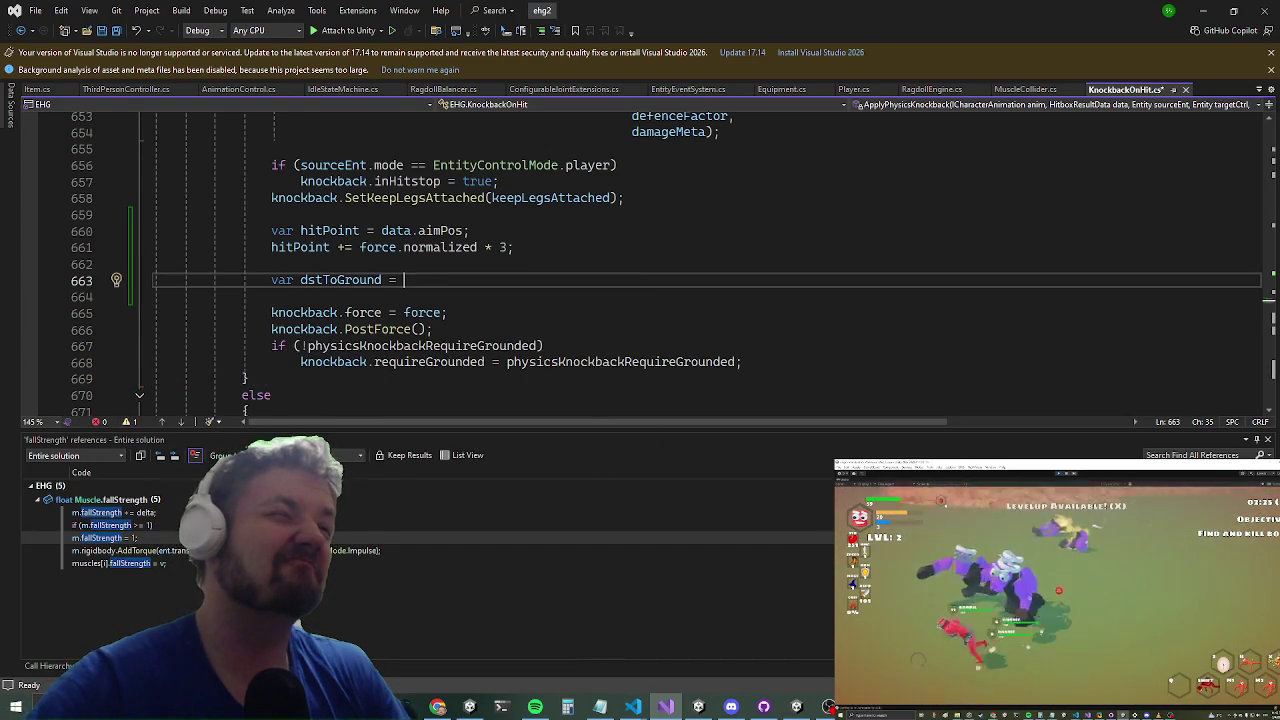
{"action": "type", "text": " Vector3"}
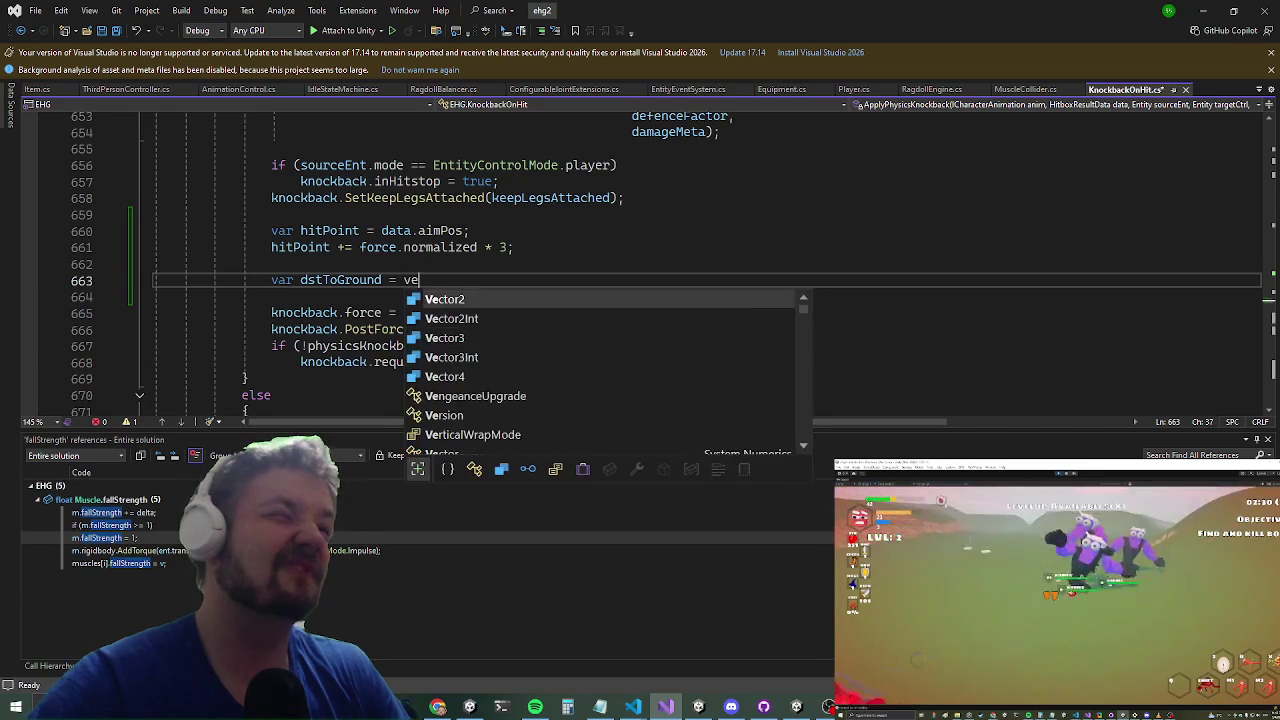
{"action": "type", "text": ".Distance(hi"}
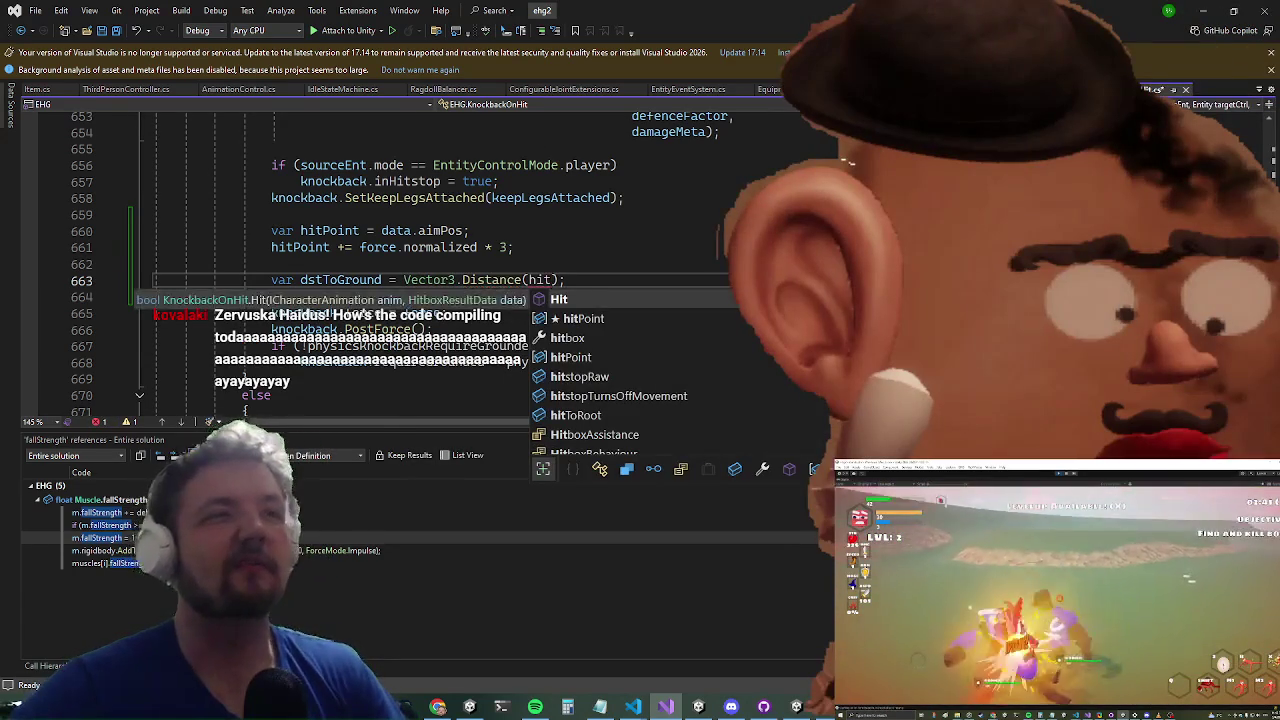
{"action": "type", "text": "tPoint,"}
{"action": "type", "text": " hitPoint"}
{"action": "type", "text": ".Grounded("}
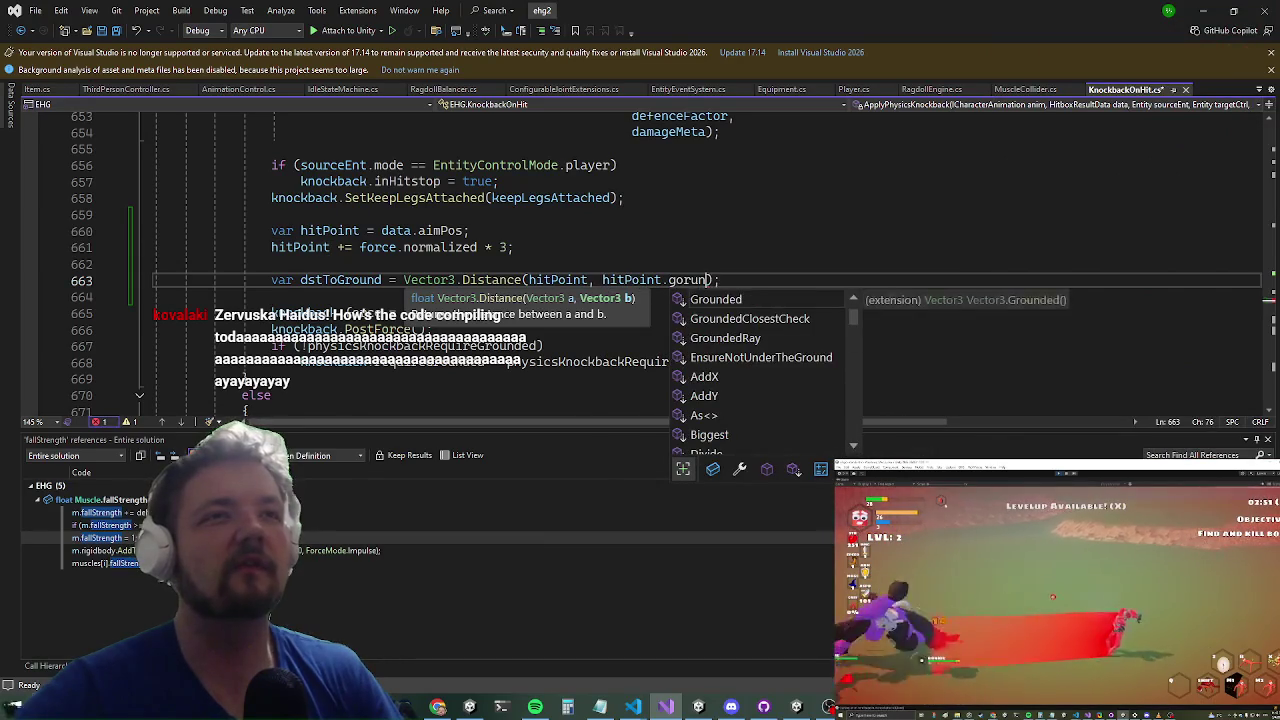
{"action": "type", "text": "))"}
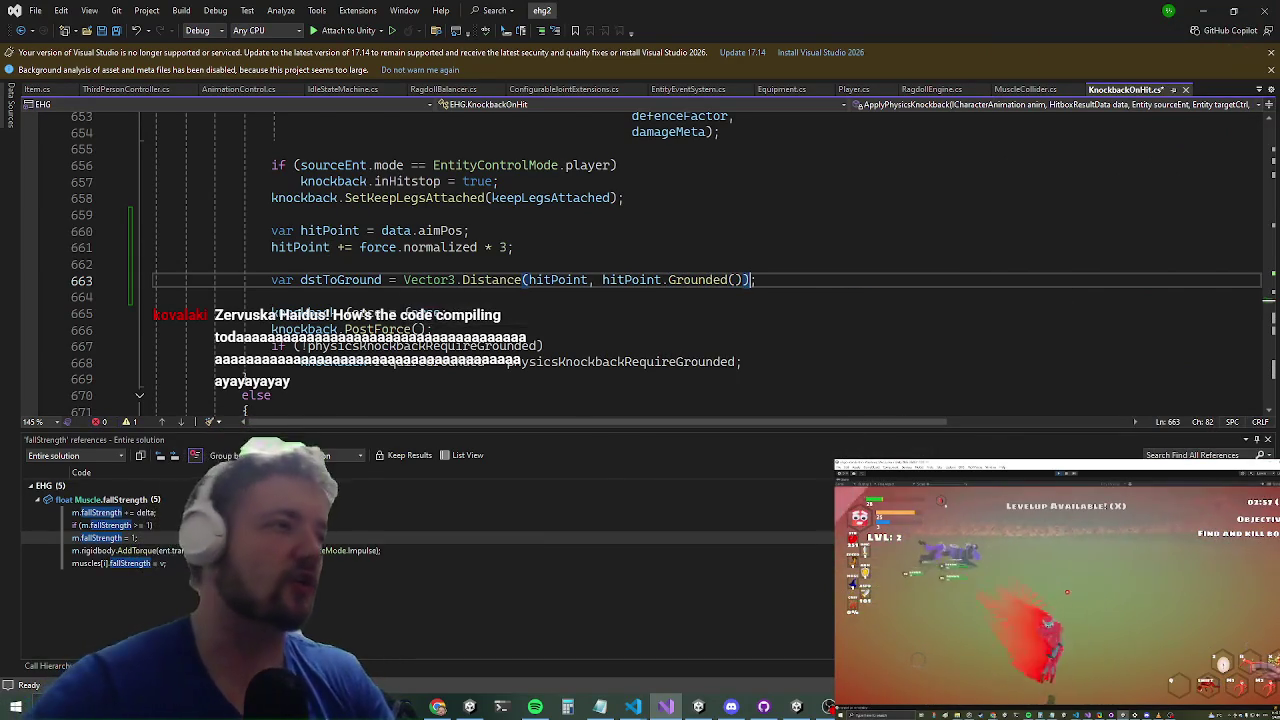
{"action": "key", "text": "alt+Tab"}
{"action": "key", "text": "alt+Tab"}
{"action": "key", "text": "alt+Tab"}
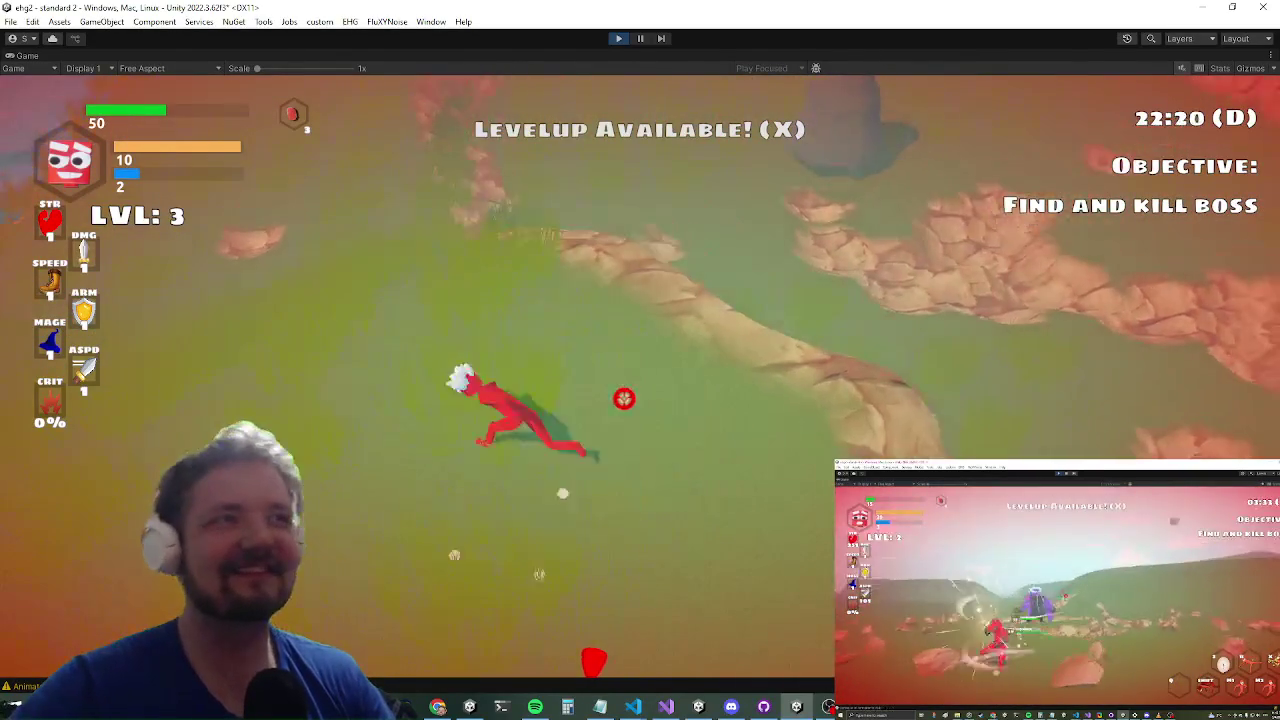
Step: Minimize Visual Studio and test a ground-slam attack in the running game
{"action": "key", "text": "alt+Tab"}
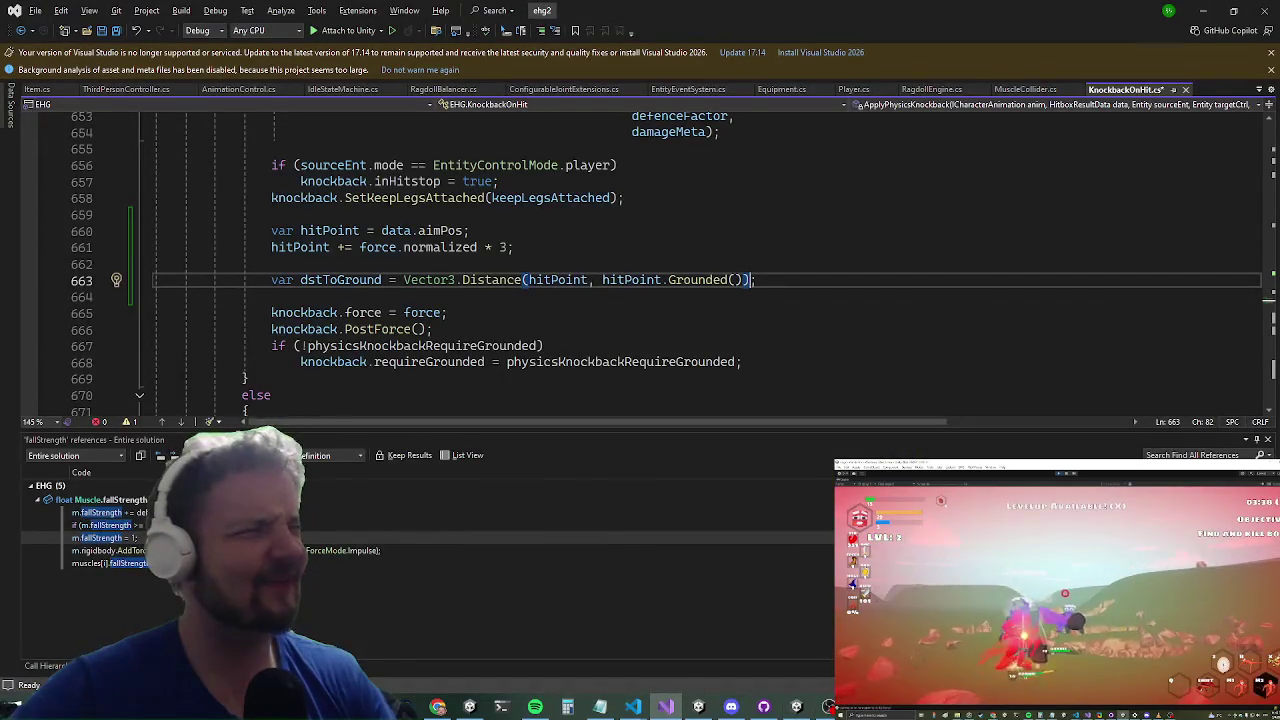
{"action": "left_click", "coordinate": [1214, 10]}
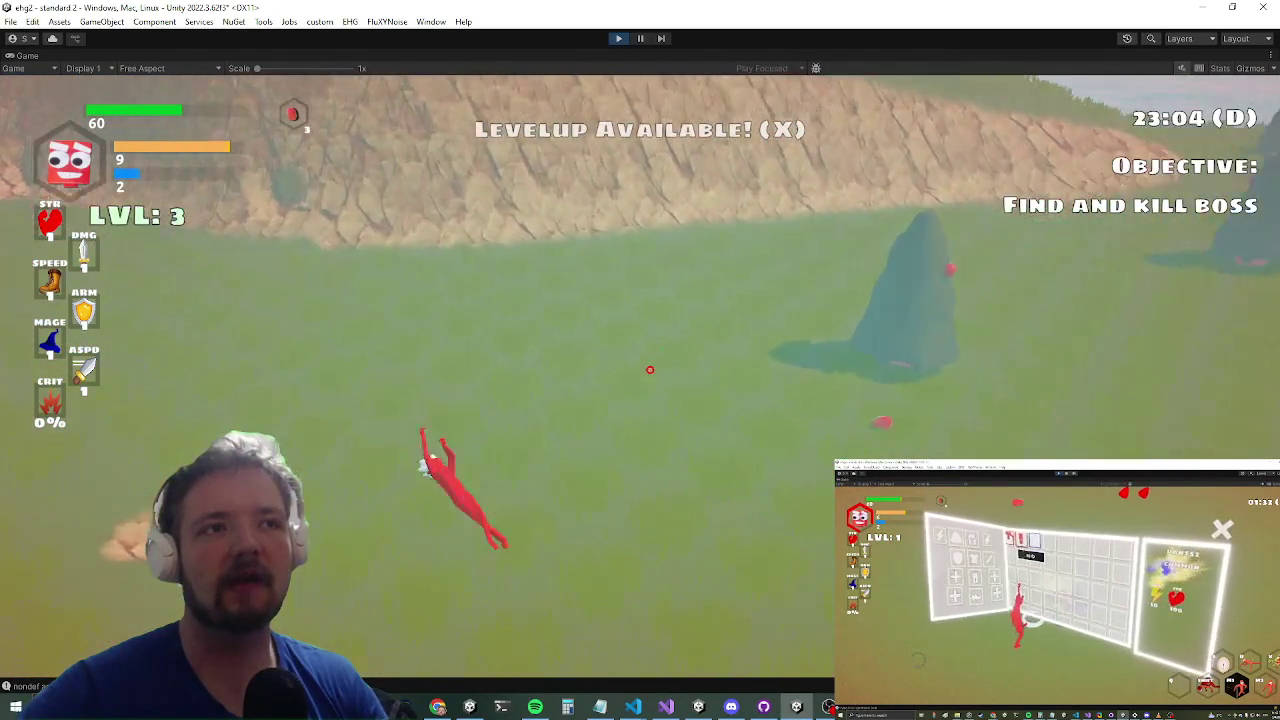
{"action": "left_click", "coordinate": [640, 385]}
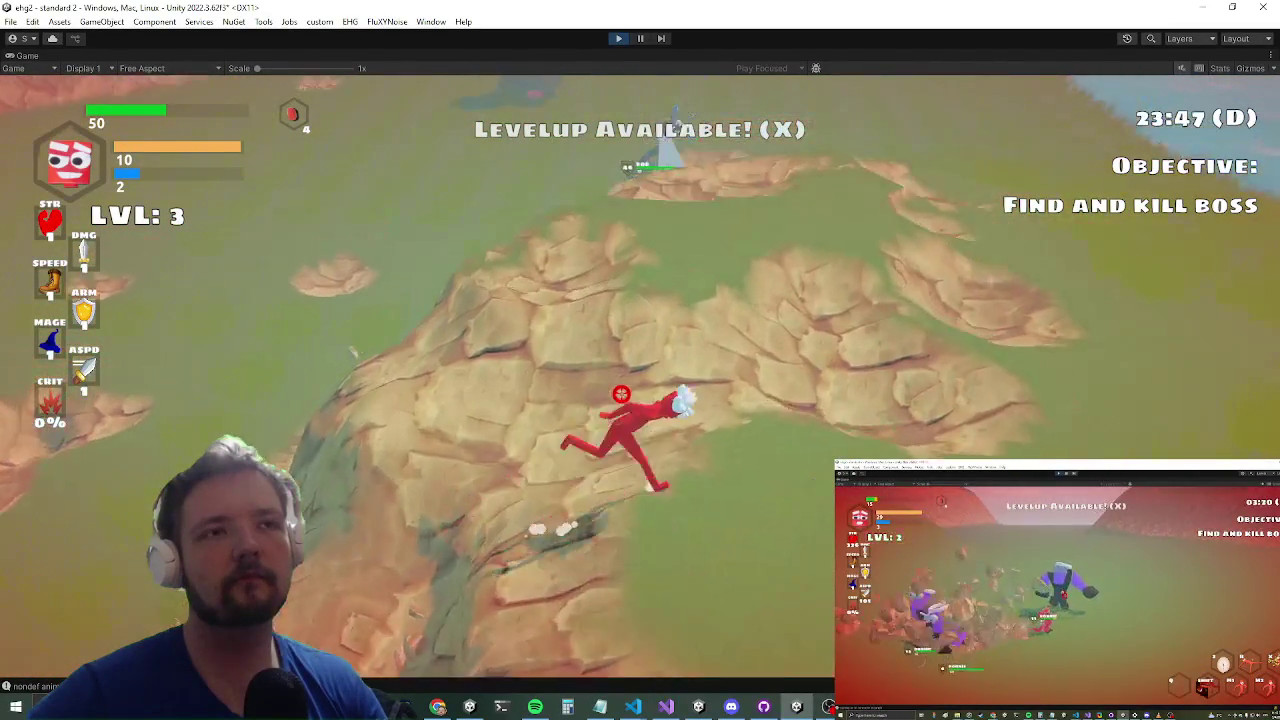
{"action": "key", "text": "alt+Tab"}
{"action": "key", "text": "alt+Tab"}
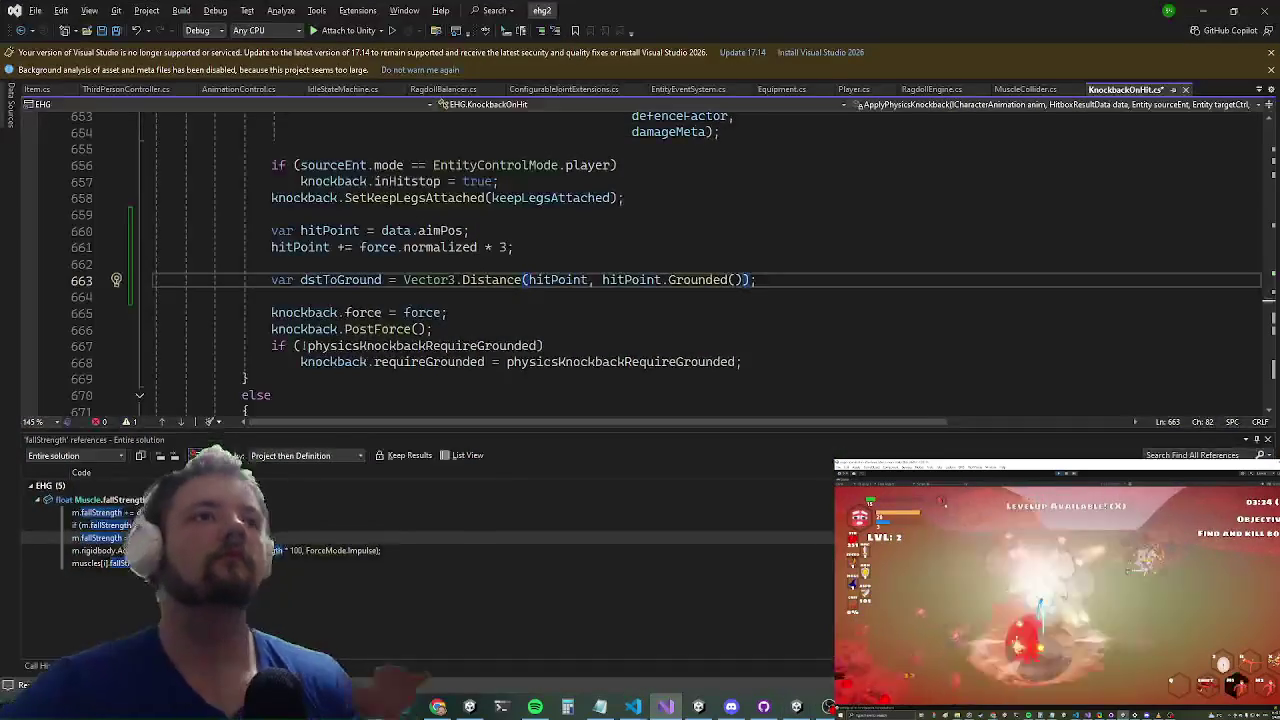
Step: End line 663 with a semicolon and add 'MonoBehaviour.print(dstToGround);' on line 664
{"action": "type", "text": ";"}
{"action": "key", "text": "Down"}
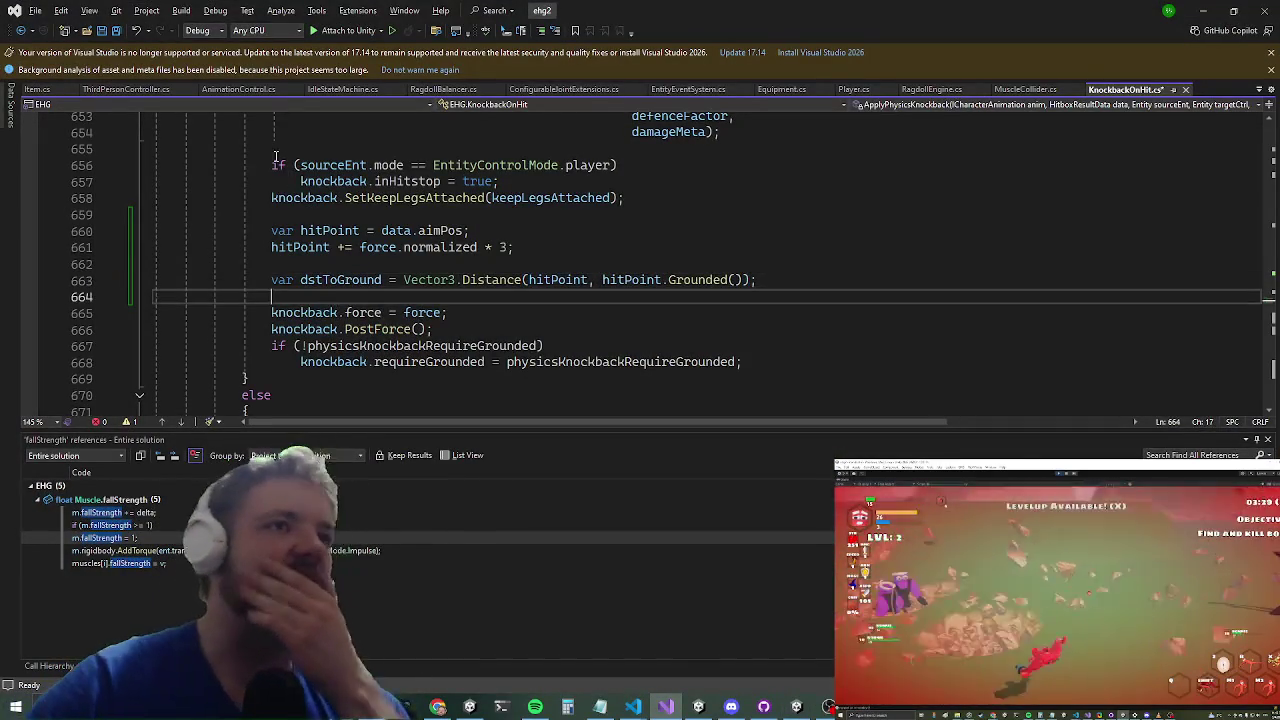
{"action": "type", "text": "mono.print"}
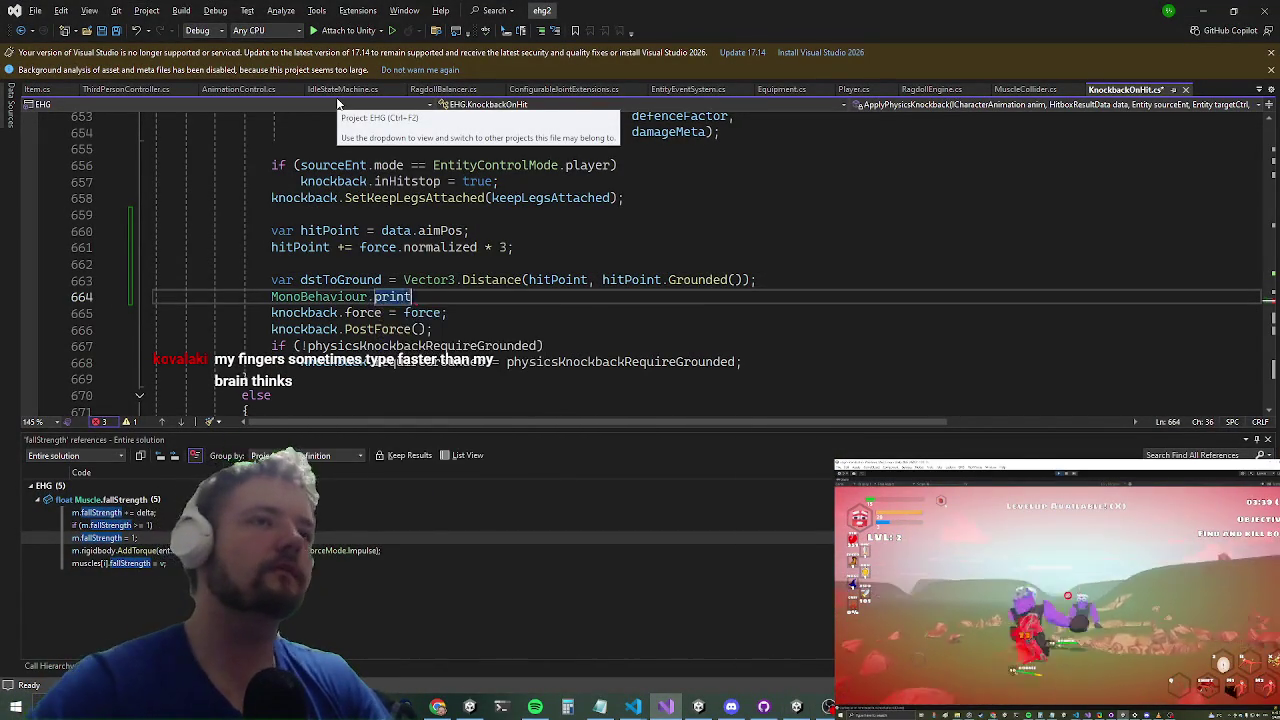
{"action": "key", "text": "BackSpace"}
{"action": "key", "text": "BackSpace"}
{"action": "type", "text": "st"}
{"action": "key", "text": "Tab"}
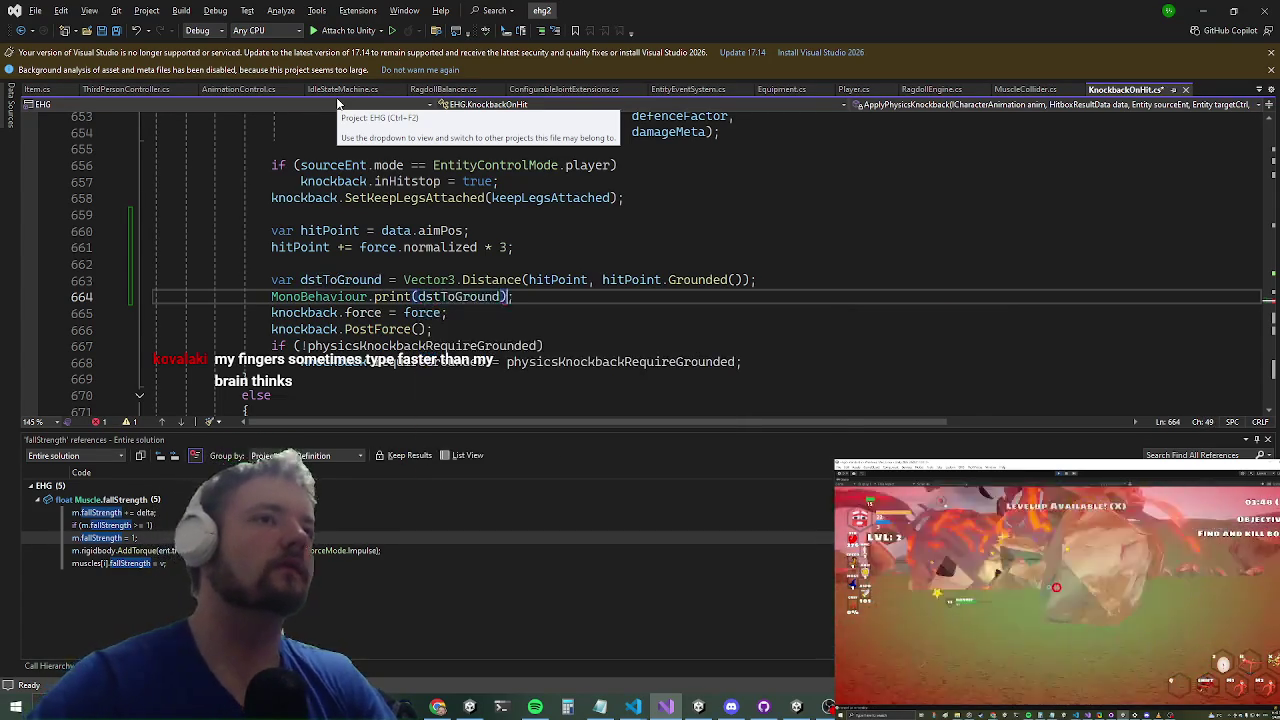
{"action": "key", "text": "End"}
{"action": "key", "text": "Return"}
{"action": "key", "text": "Up"}
{"action": "key", "text": "alt+Tab"}
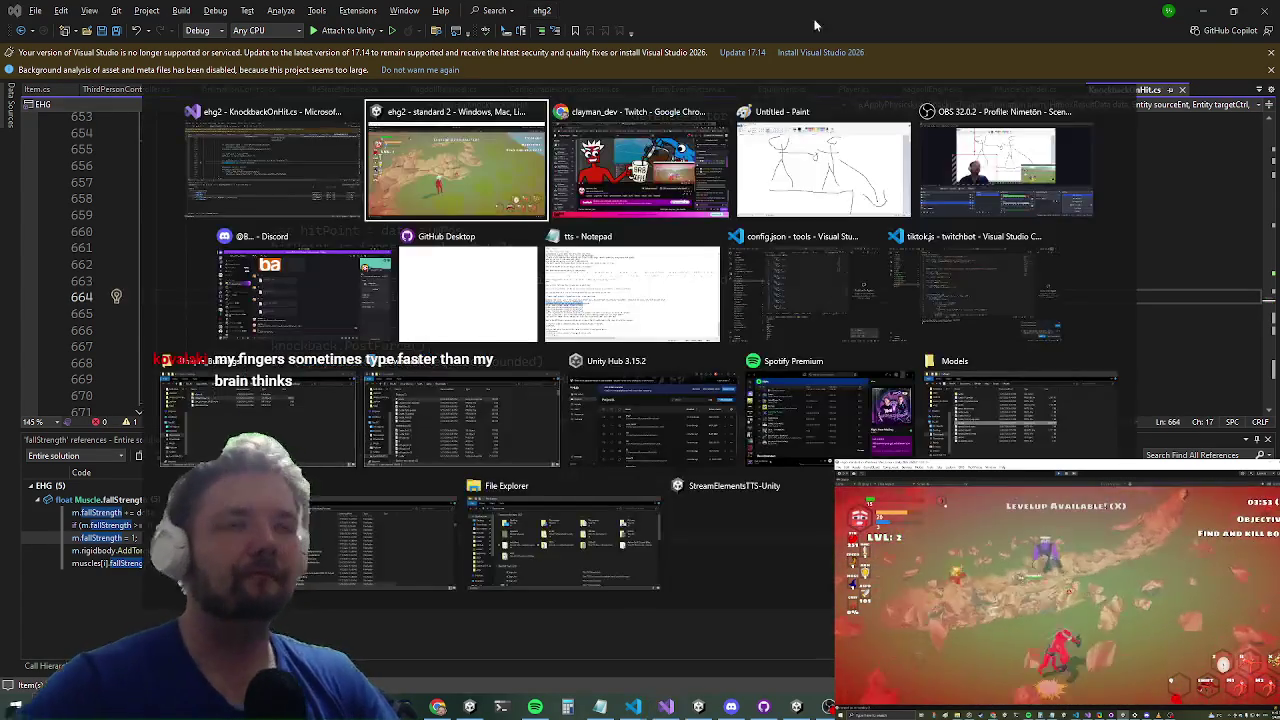
Step: Run the character around the hill and canyon to BOB and attack him twice
{"action": "key", "text": "w"}
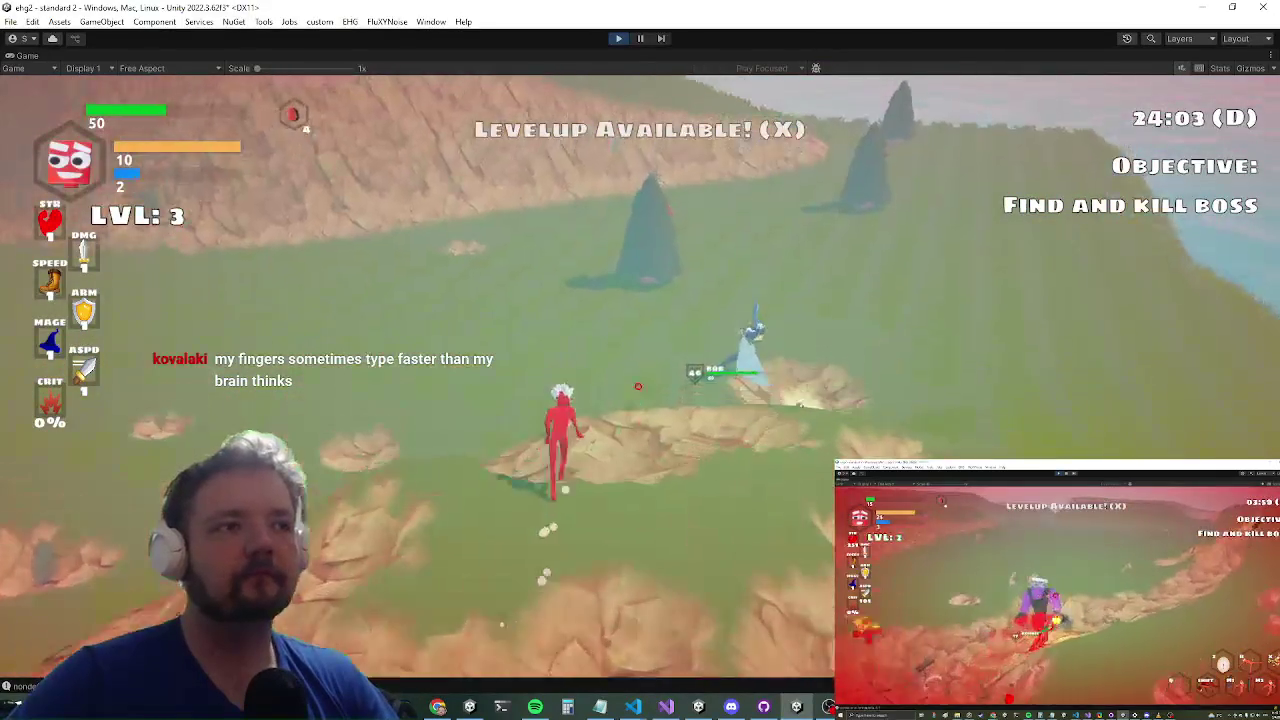
{"action": "key", "text": "w"}
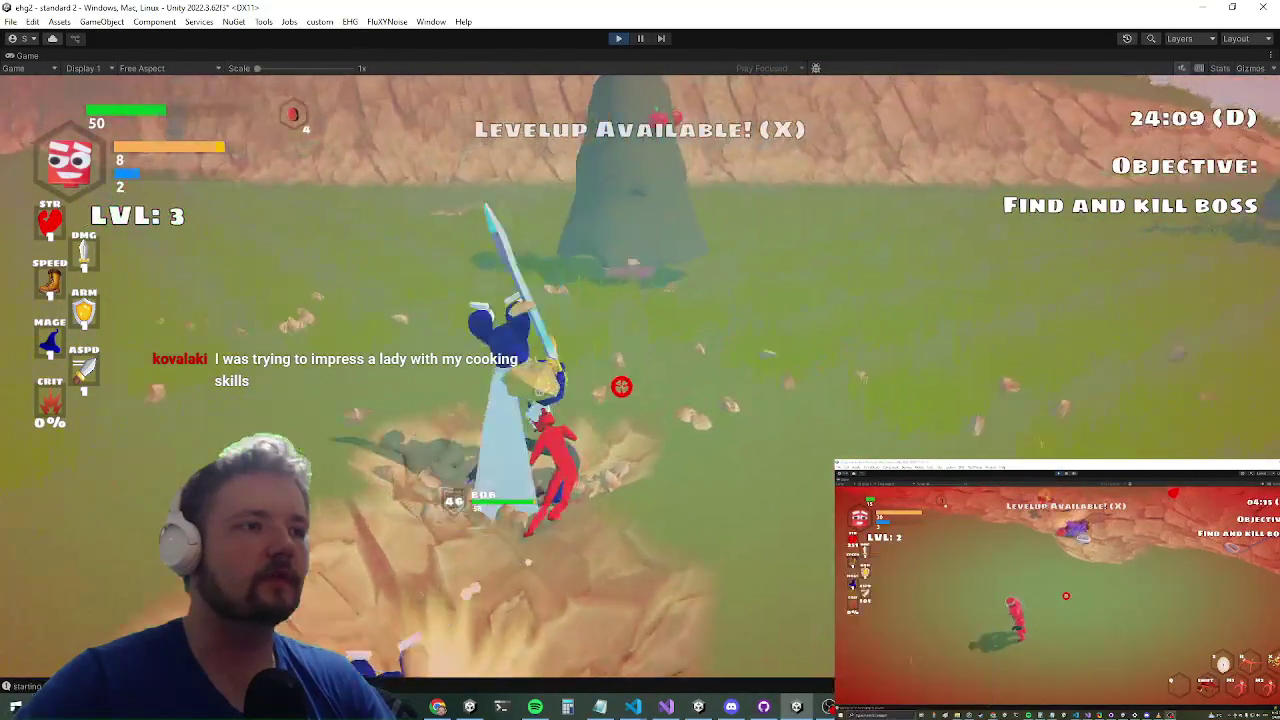
{"action": "key", "text": "a"}
{"action": "key", "text": "w"}
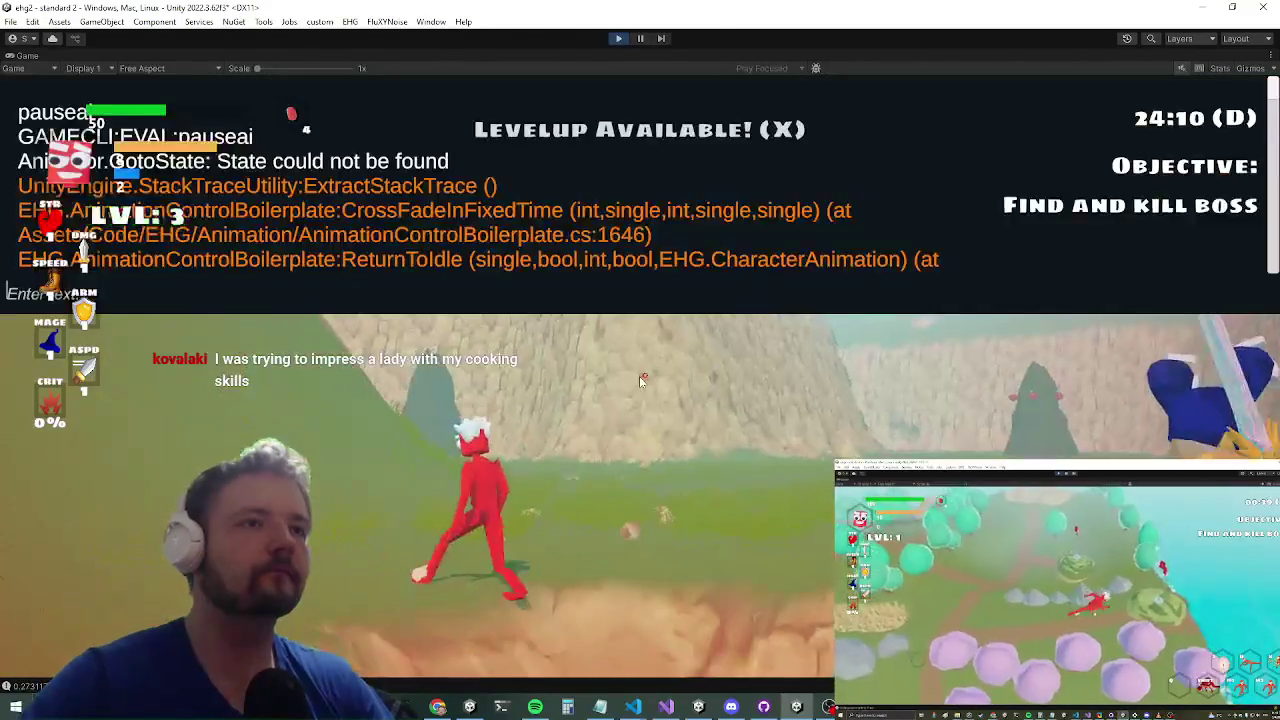
{"action": "key", "text": "a"}
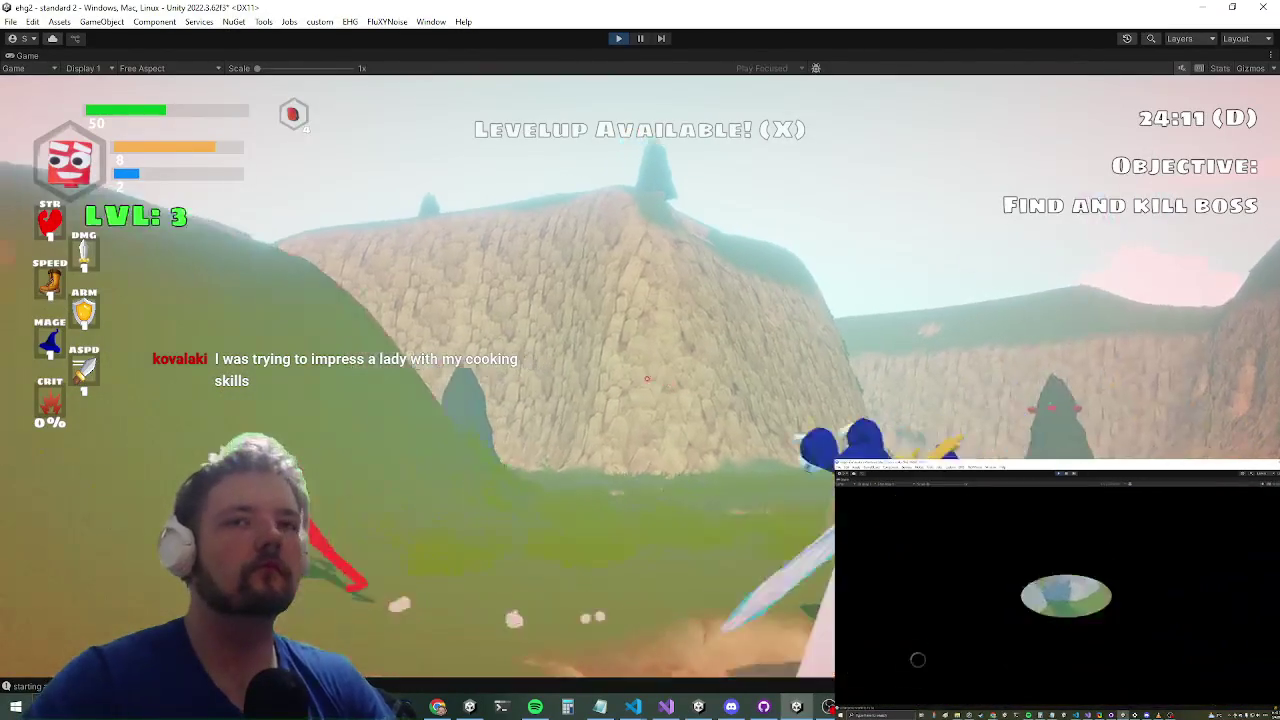
{"action": "key", "text": "w"}
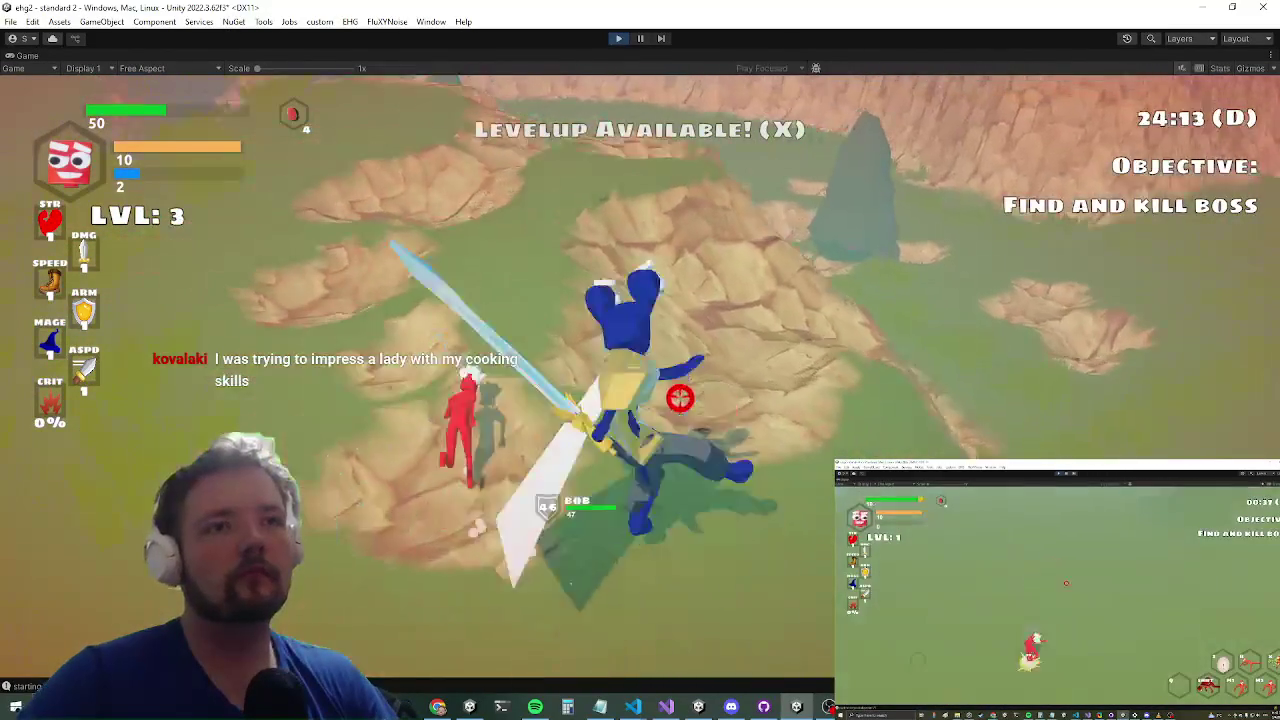
{"action": "key", "text": "w"}
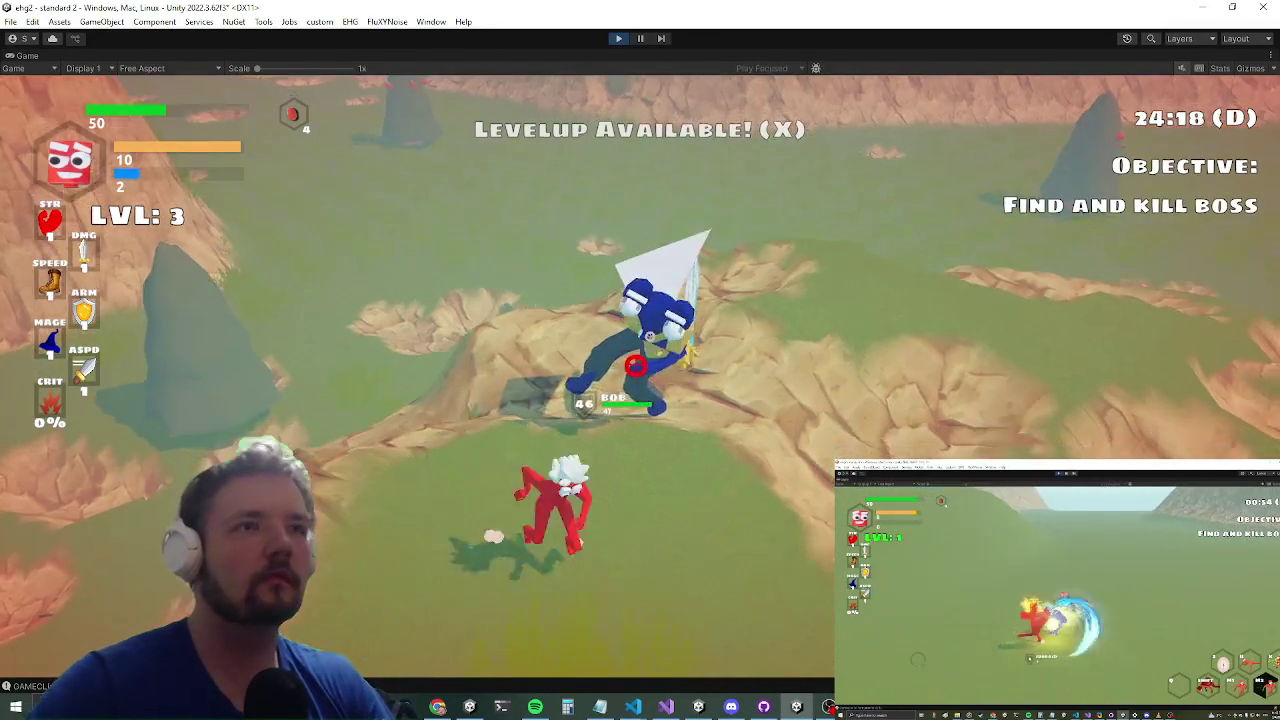
{"action": "left_click", "coordinate": [640, 376]}
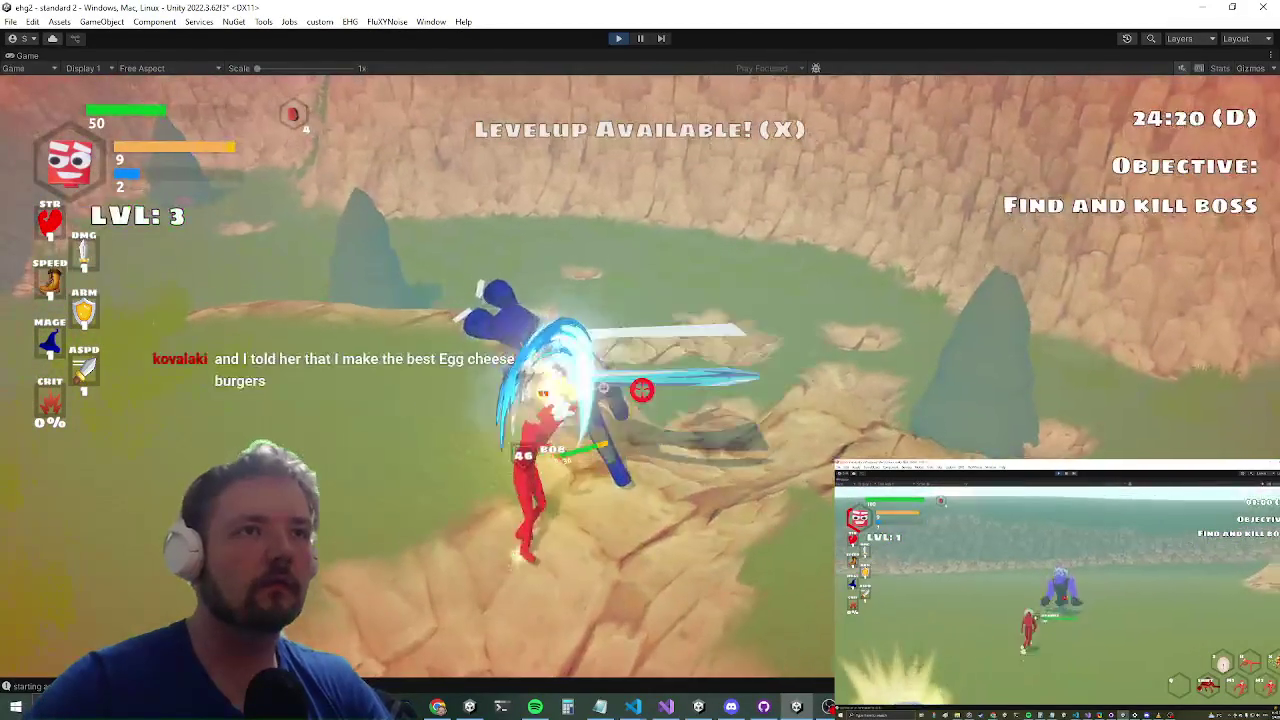
{"action": "left_click", "coordinate": [640, 376]}
Step: Run the 'dmg' command in the in-game debug console, then return to the knockback code
{"action": "key", "text": "alt+Tab"}
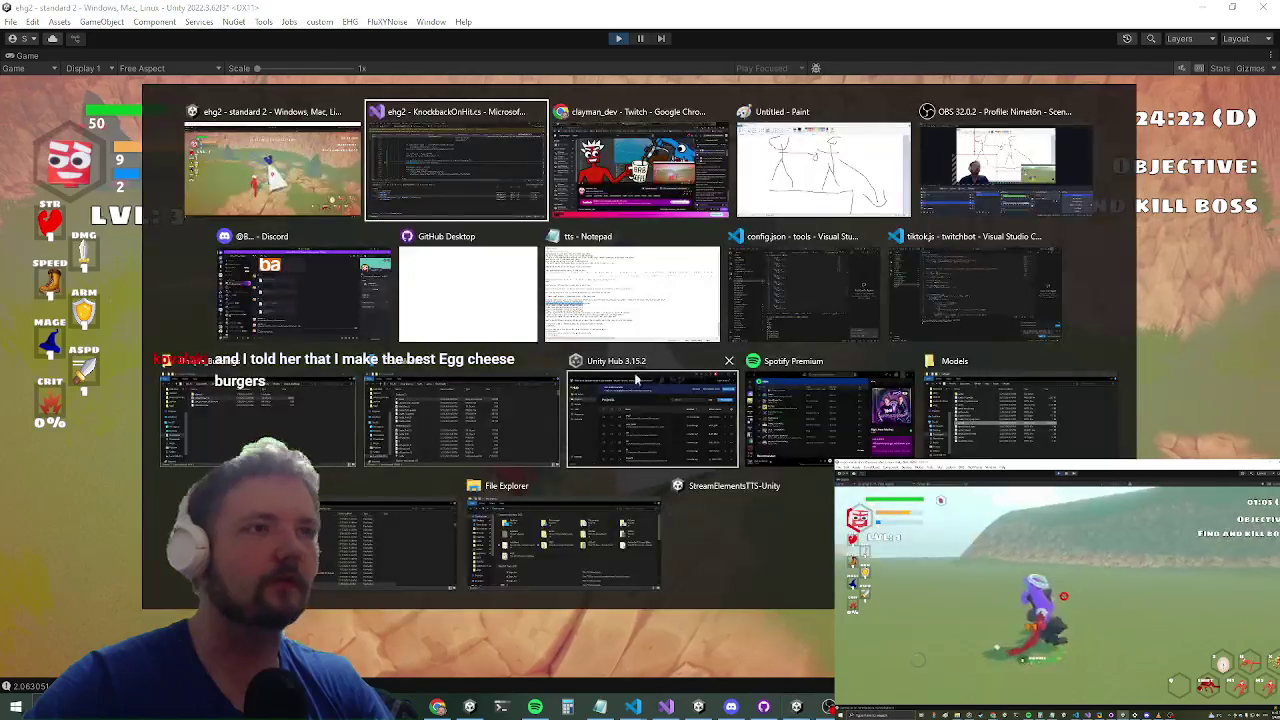
{"action": "key", "text": "alt+shift+Tab"}
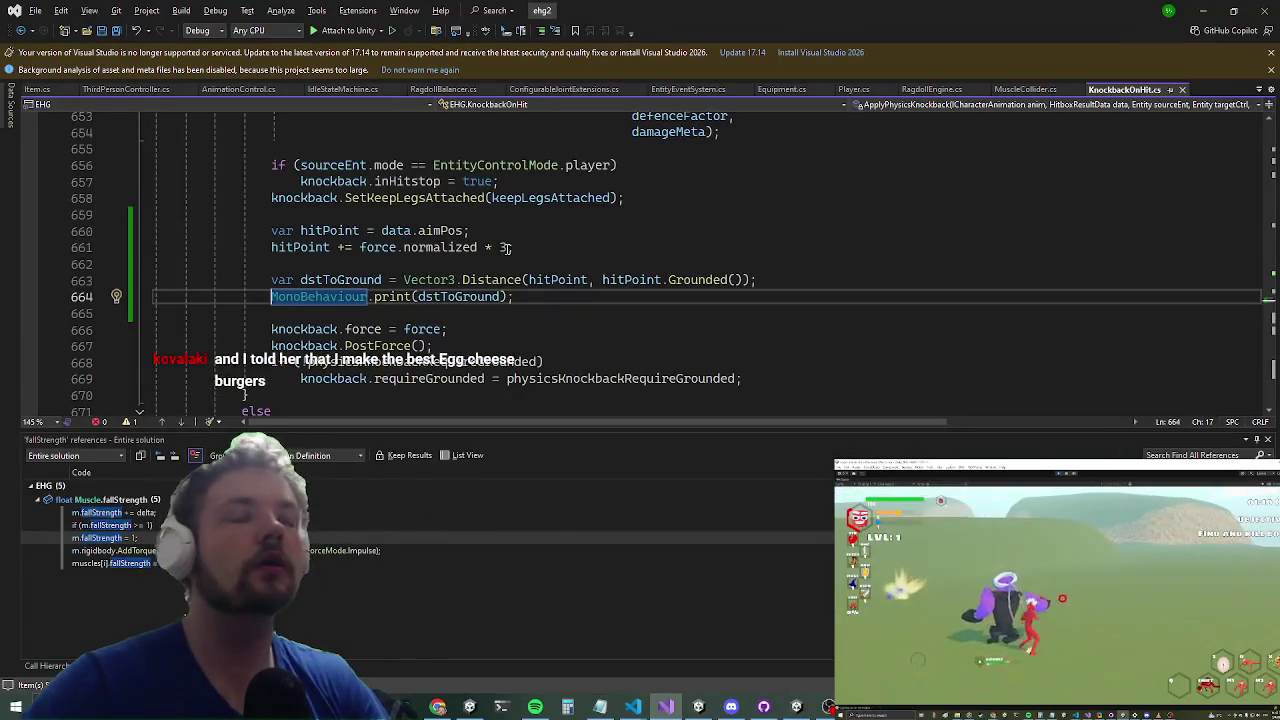
{"action": "key", "text": "alt+Tab"}
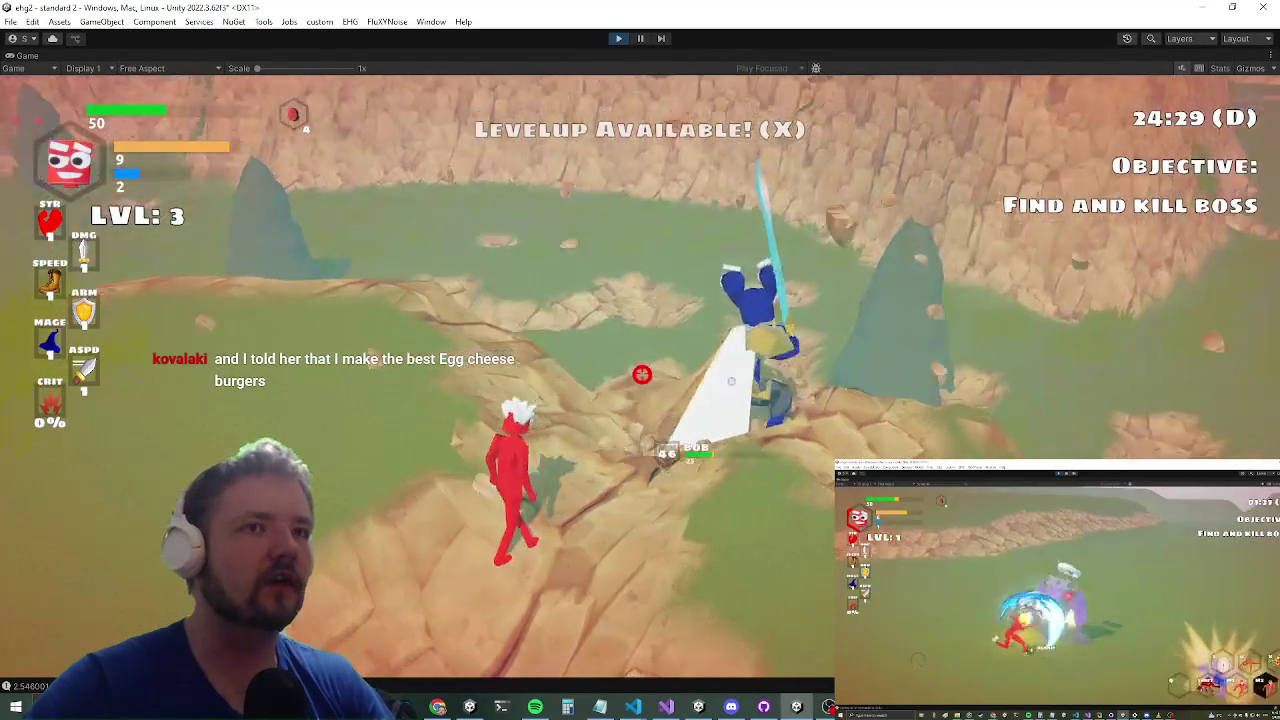
{"action": "key", "text": "grave"}
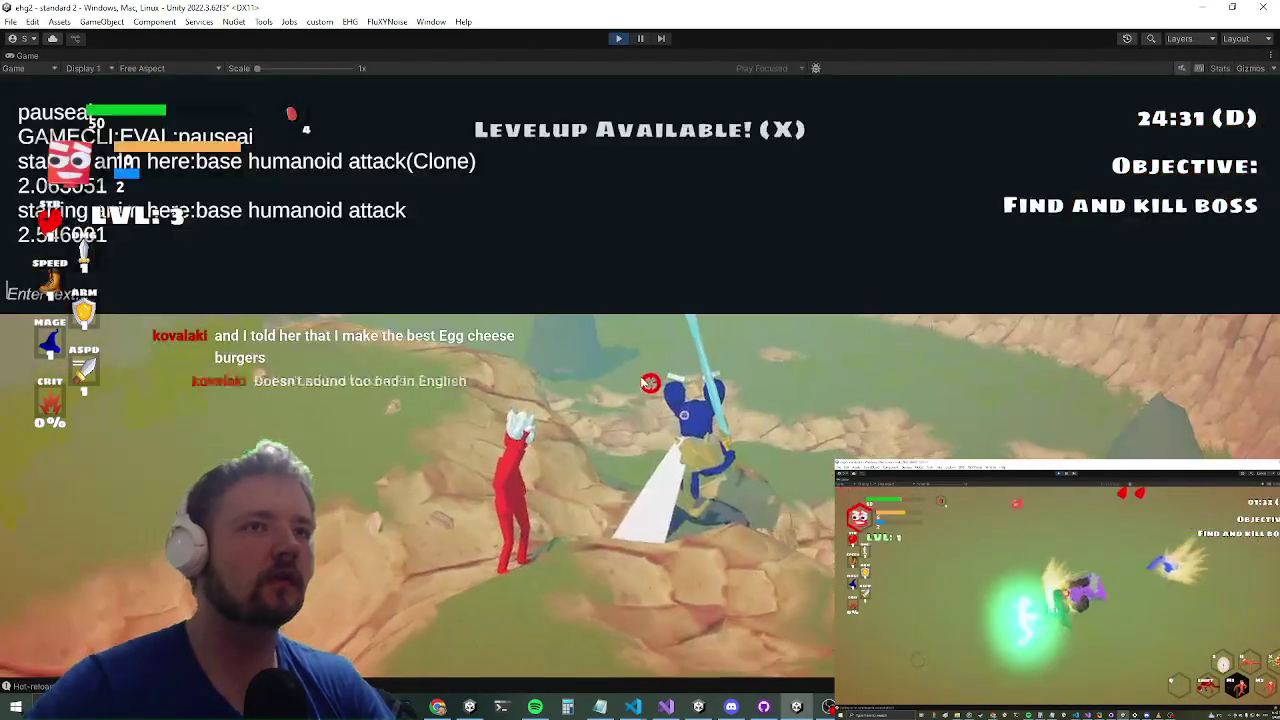
{"action": "type", "text": "dmg"}
{"action": "key", "text": "Return"}
{"action": "key", "text": "grave"}
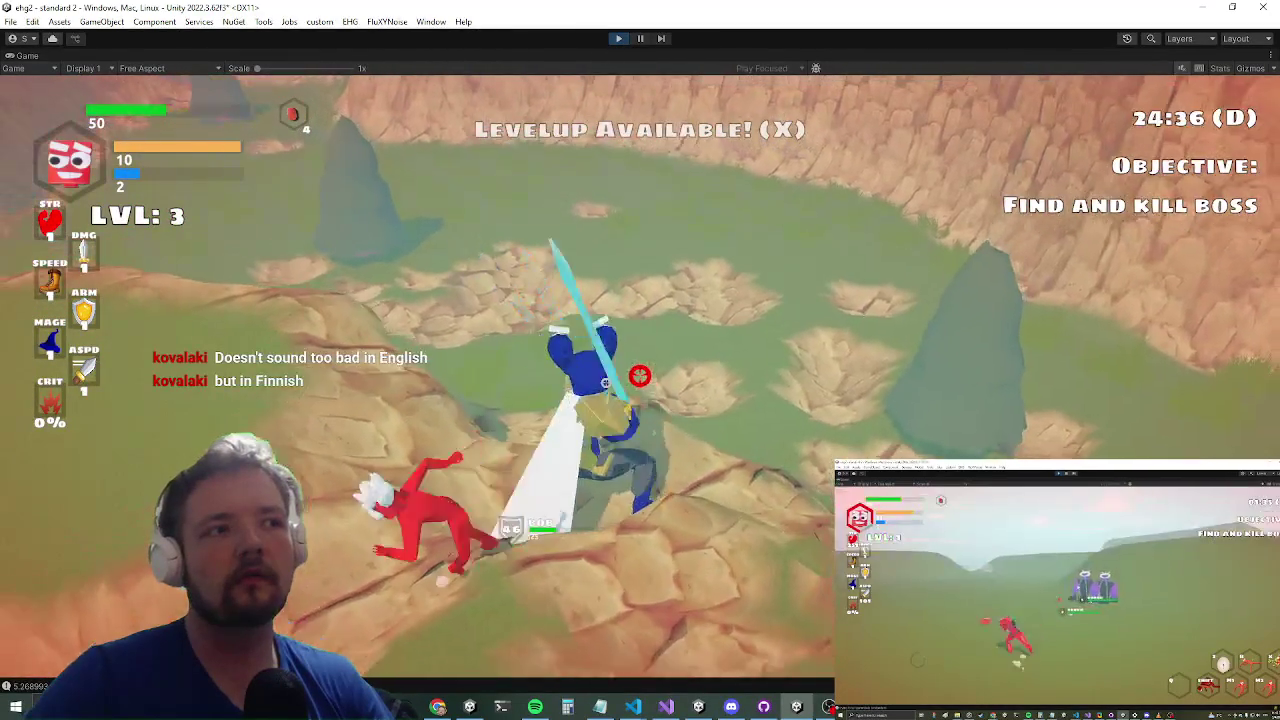
{"action": "key", "text": "alt+Tab"}
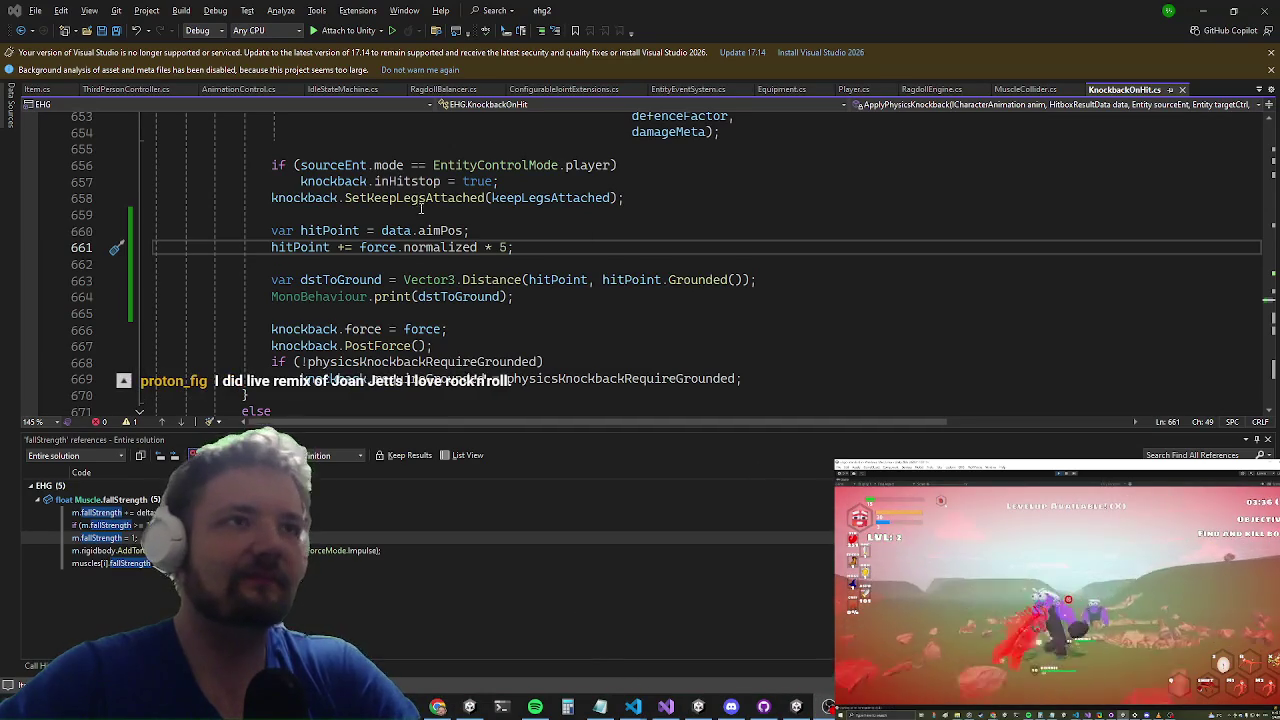
Step: Comment out the dstToGround print on line 664 with Ctrl+K, C
{"action": "left_click", "coordinate": [500, 280]}
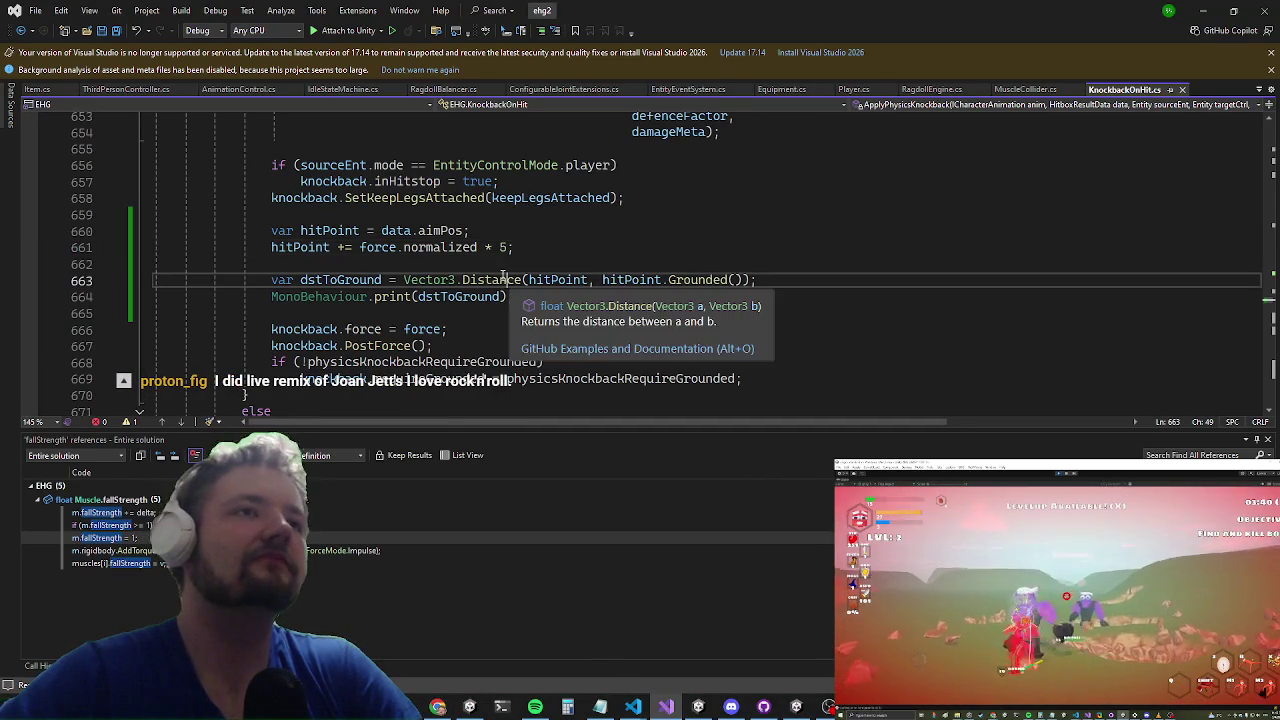
{"action": "left_click", "coordinate": [500, 247]}
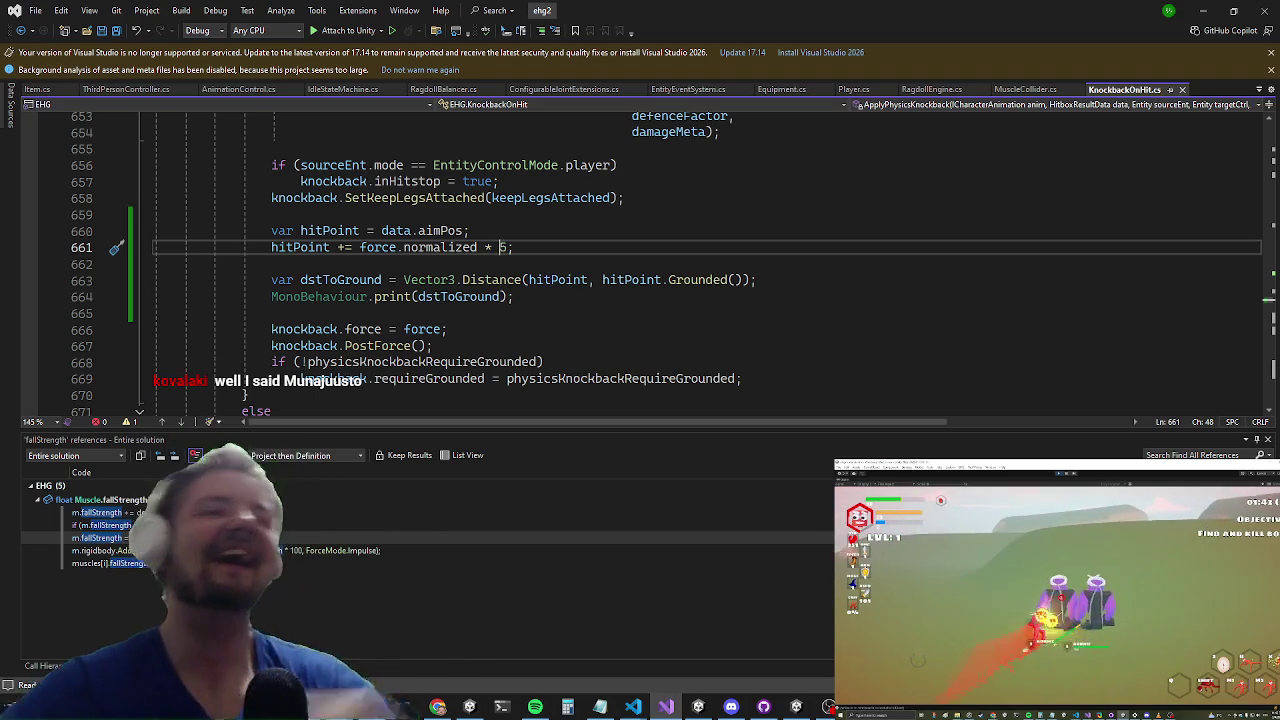
{"action": "left_click", "coordinate": [272, 296]}
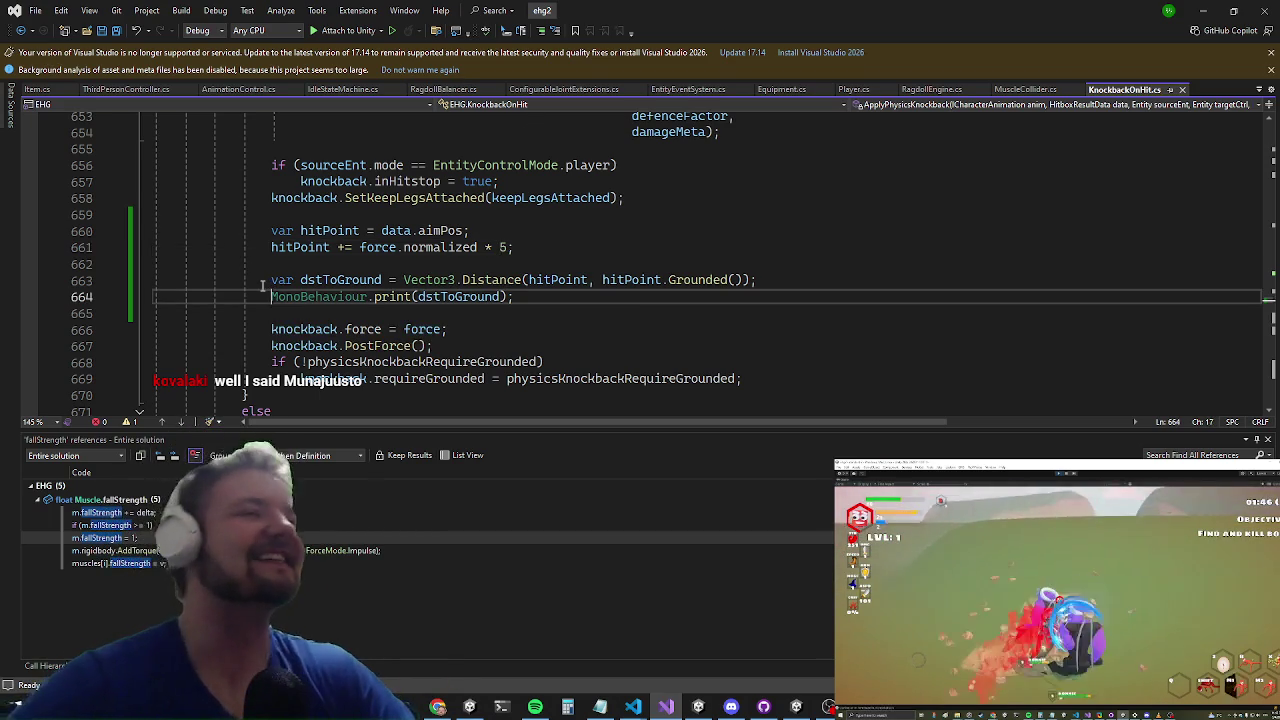
{"action": "key", "text": "ctrl+k"}
{"action": "key", "text": "ctrl+c"}
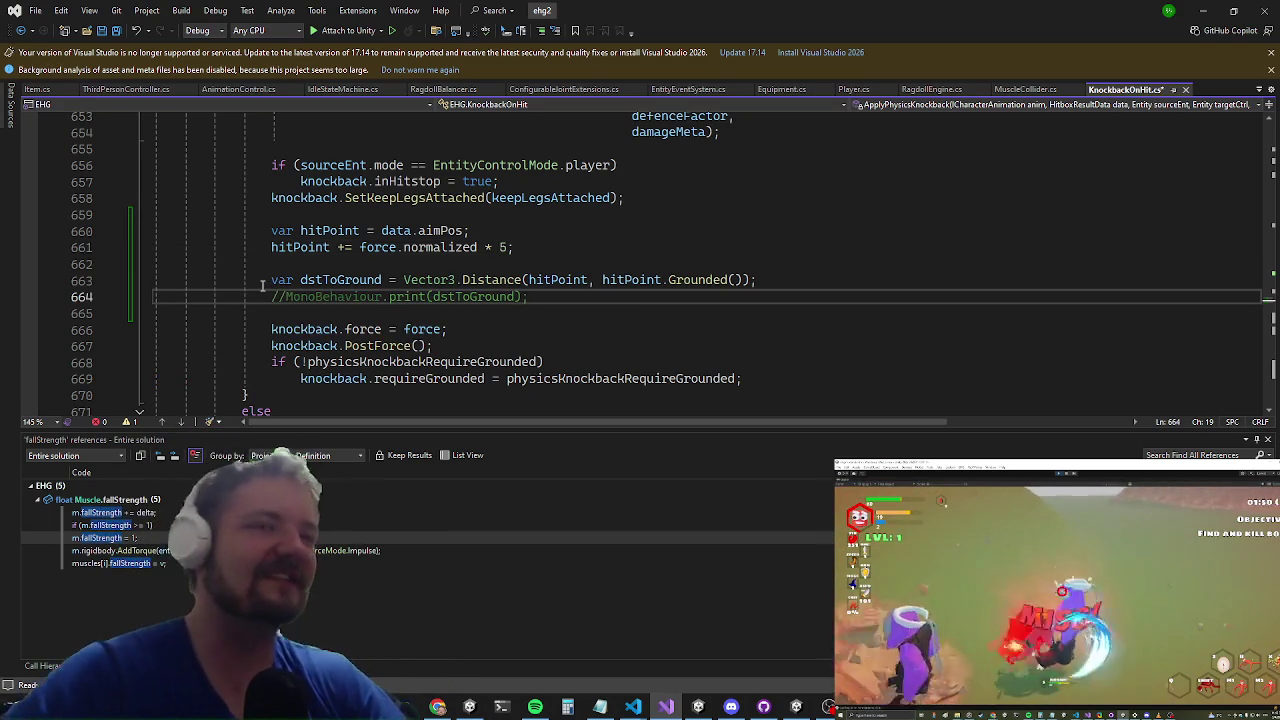
Step: Add blank lines above the commented print for new code, then bring up ThirdPersonController.cs
{"action": "key", "text": "Return"}
{"action": "key", "text": "Up"}
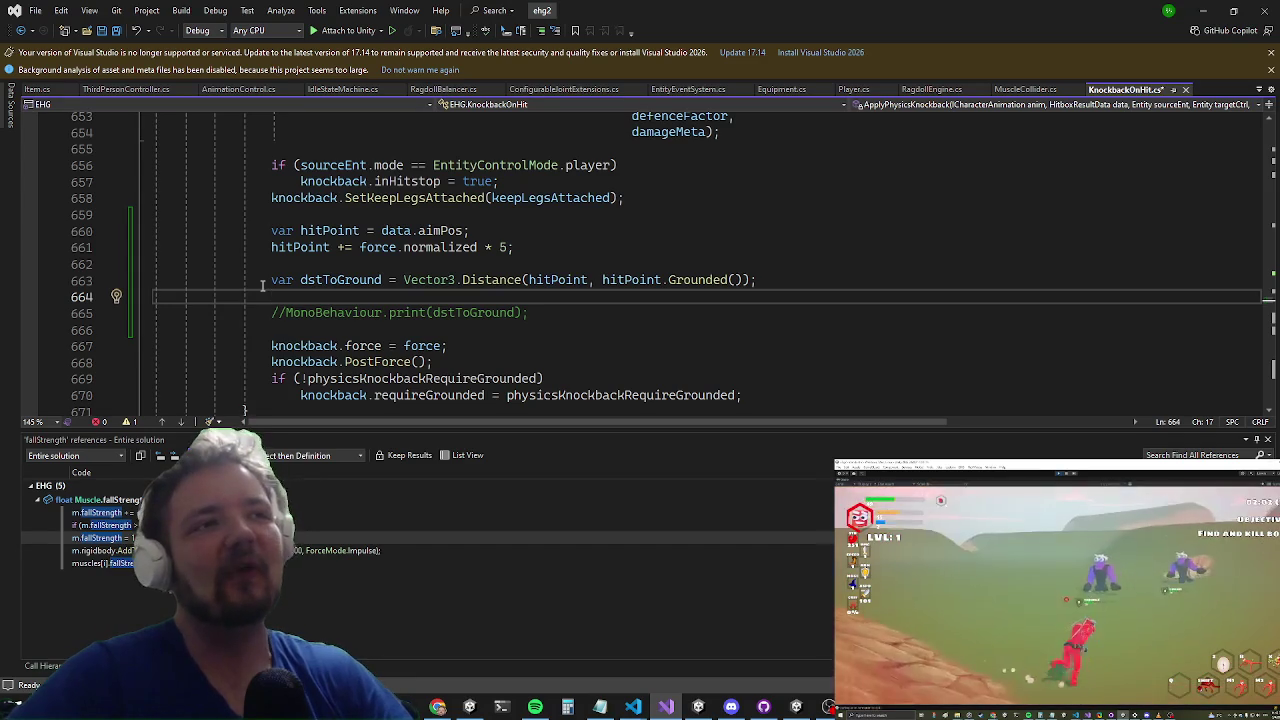
{"action": "key", "text": "Return"}
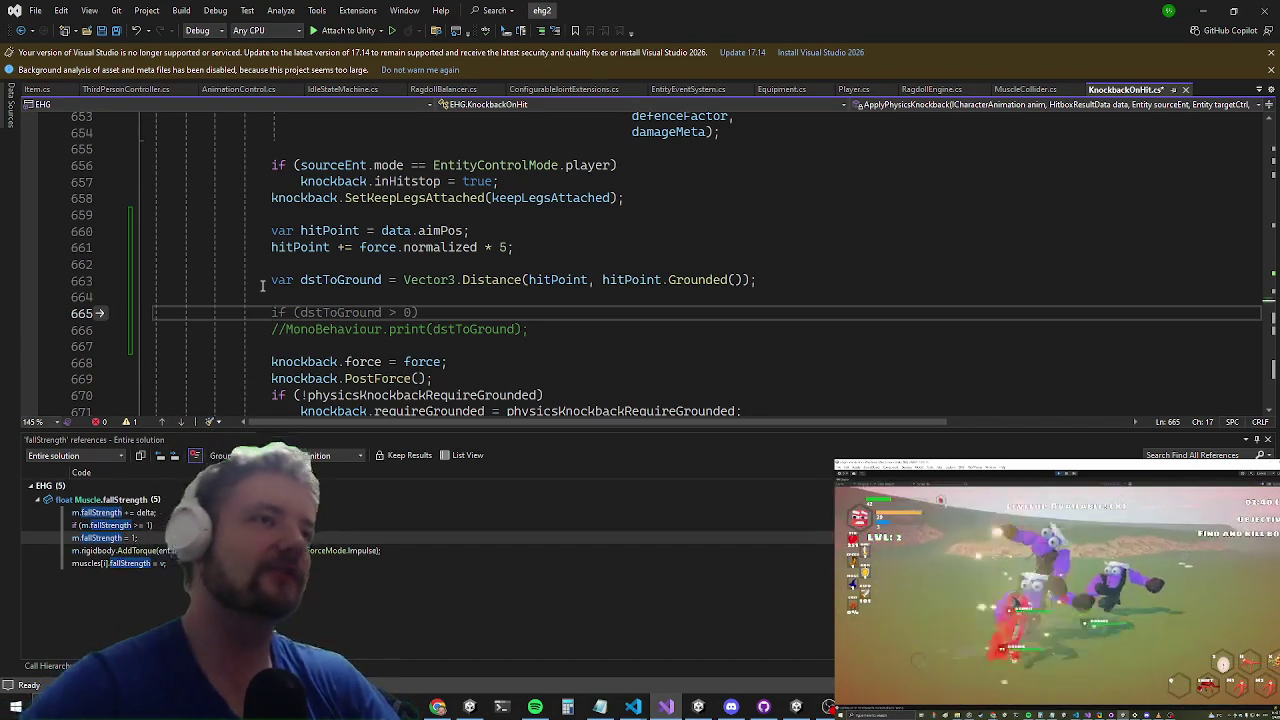
{"action": "type", "text": "if("}
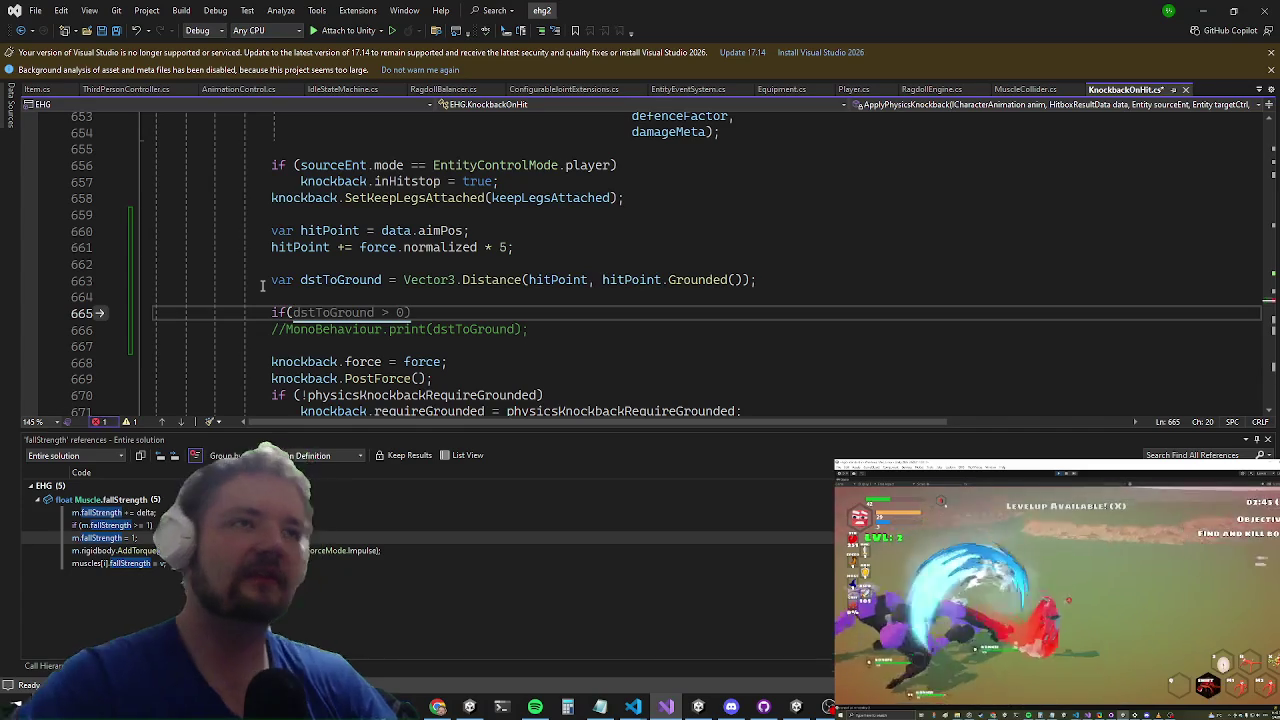
{"action": "key", "text": "BackSpace"}
{"action": "key", "text": "BackSpace"}
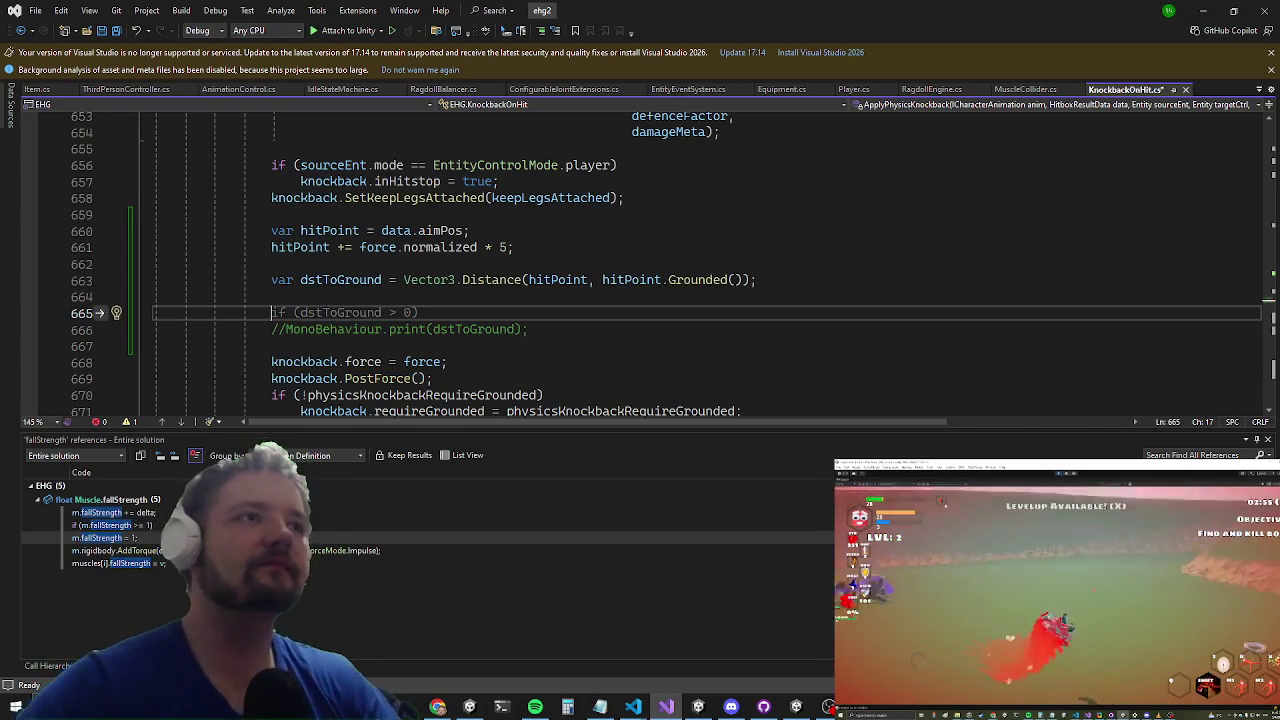
{"action": "left_click", "coordinate": [125, 89]}
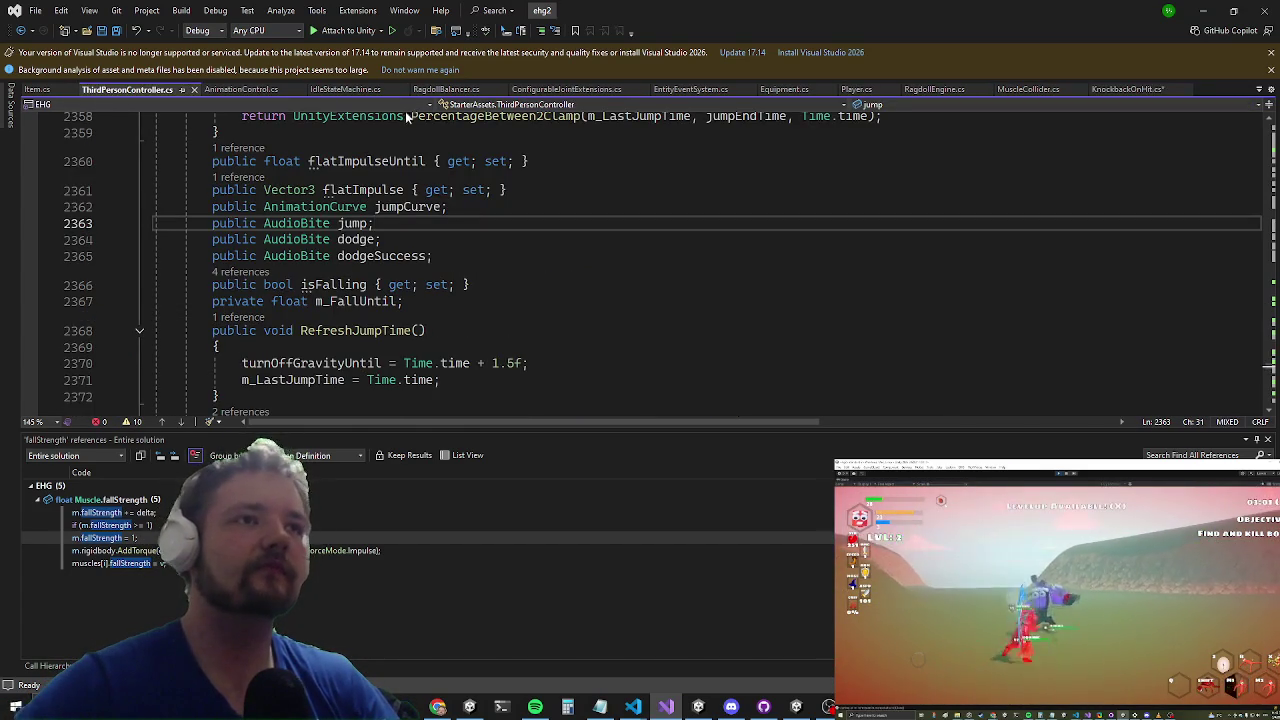
Step: Change the m_FallUntil field on line 2367 from private to public
{"action": "left_click", "coordinate": [352, 301]}
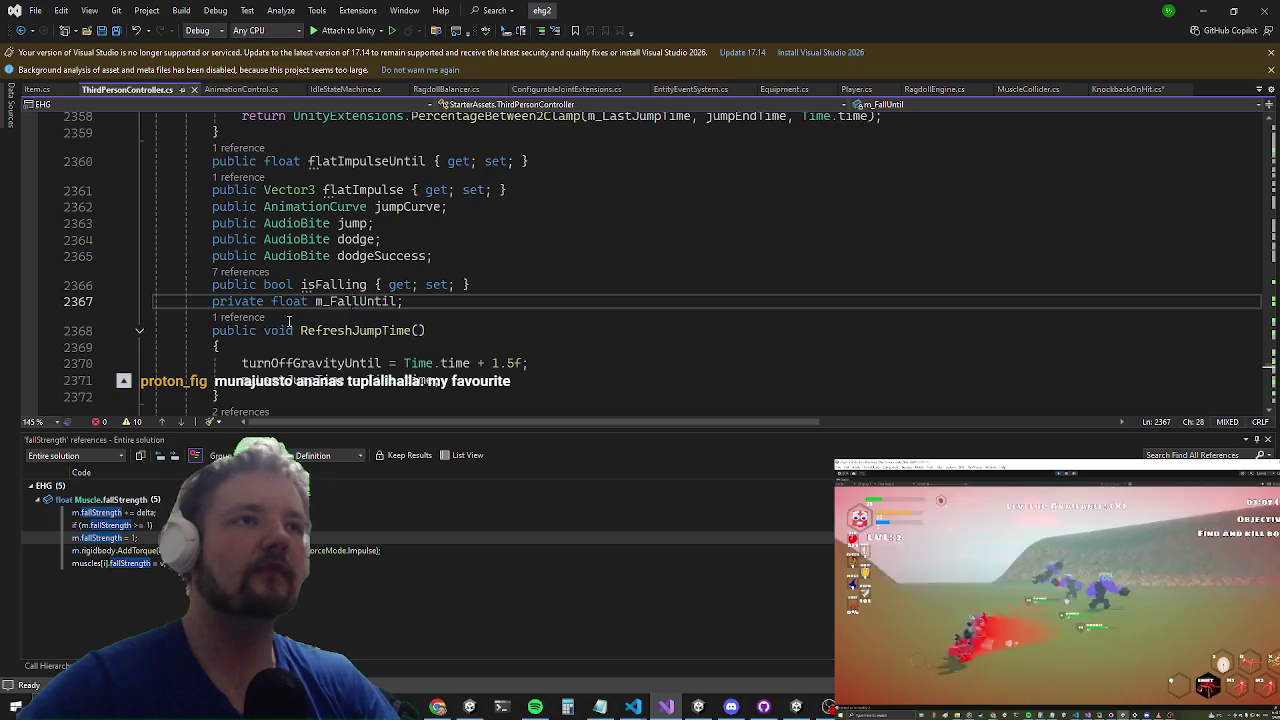
{"action": "left_click", "coordinate": [259, 301]}
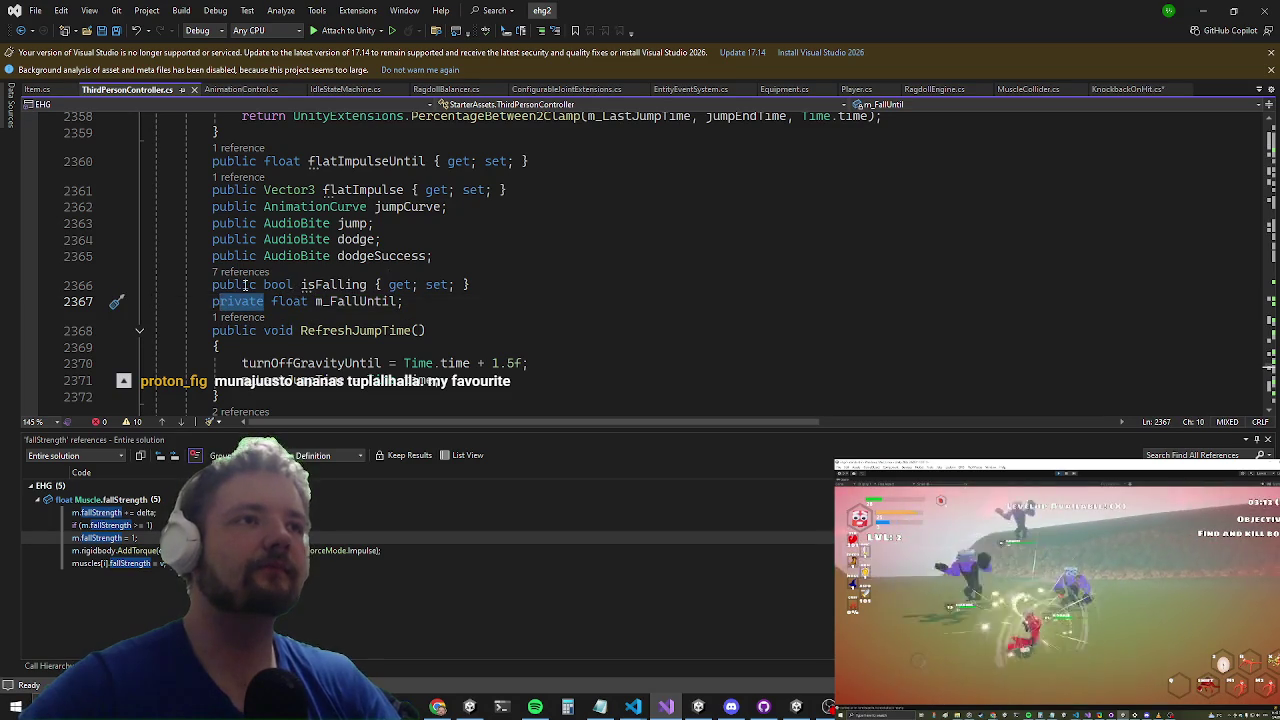
{"action": "type", "text": "ublic"}
{"action": "key", "text": "ctrl+Right"}
{"action": "key", "text": "ctrl+Right"}
{"action": "key", "text": "ctrl+Right"}
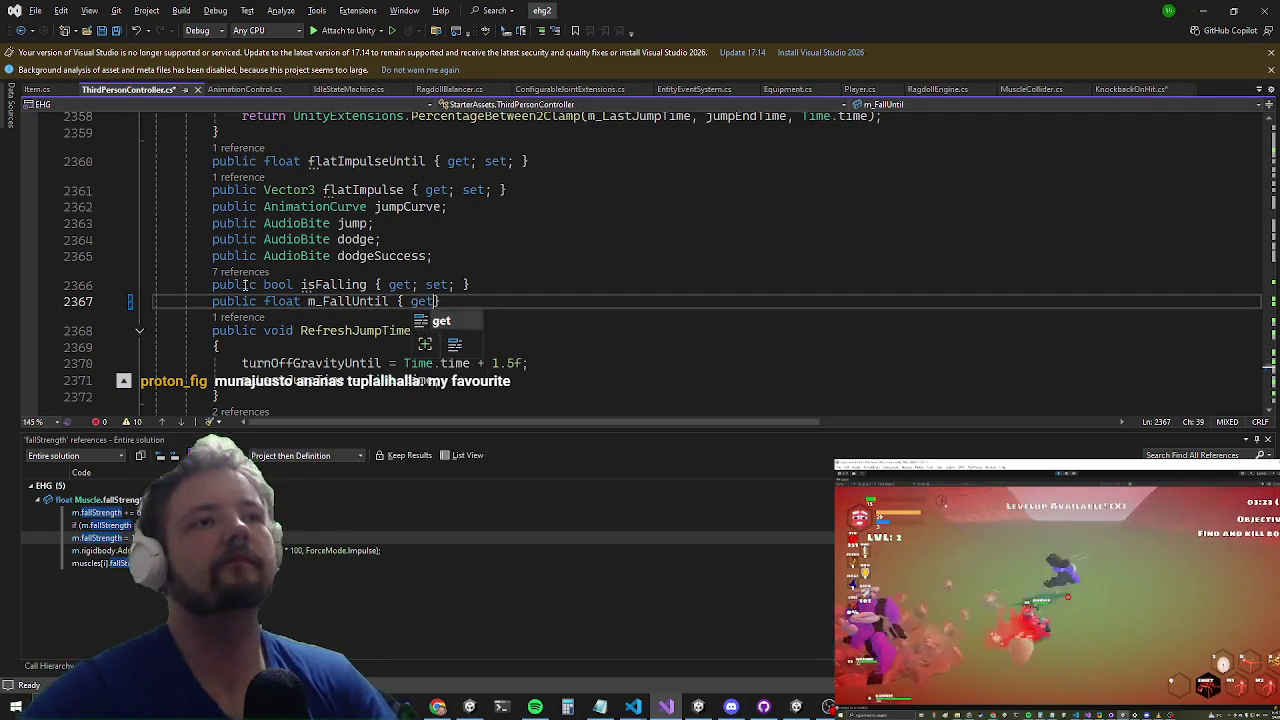
{"action": "key", "text": "ctrl+Tab"}
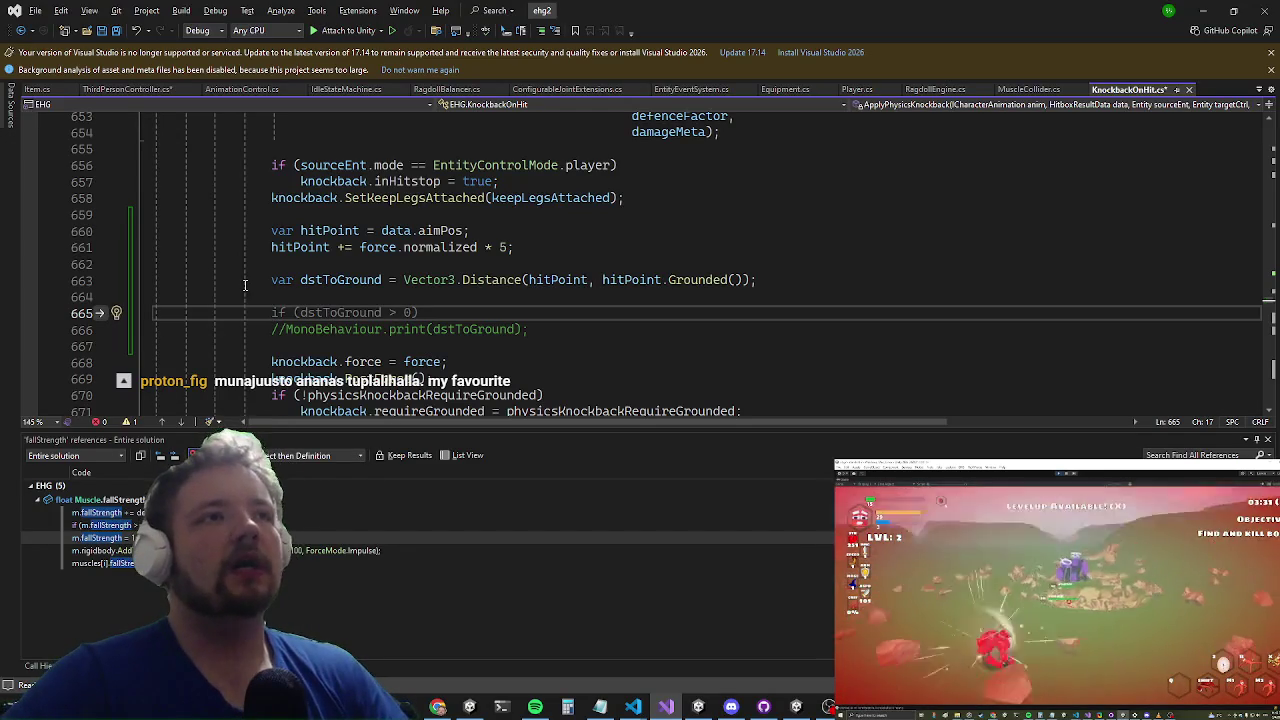
Step: Write 'targetCtrl.thirdPersonController.m_FallUntil = Time.time + 1f;' on line 665
{"action": "type", "text": "knockback.ani"}
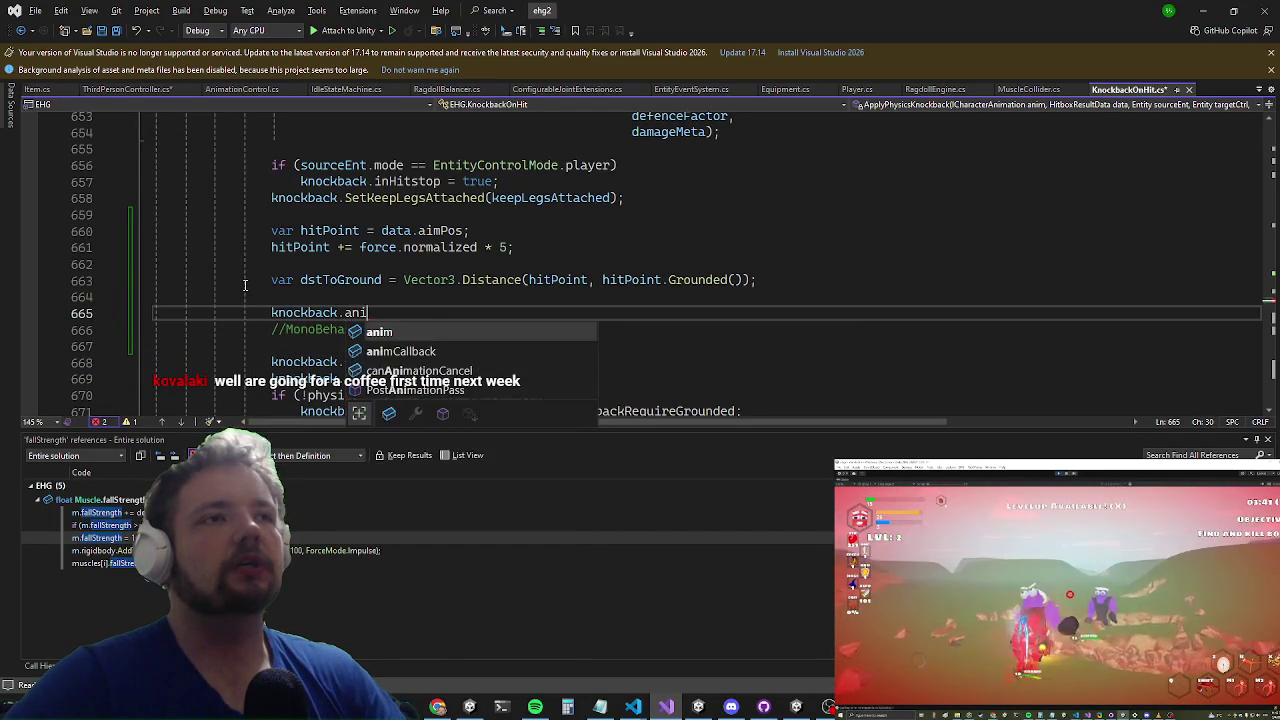
{"action": "key", "text": "BackSpace"}
{"action": "key", "text": "BackSpace"}
{"action": "key", "text": "BackSpace"}
{"action": "type", "text": "ar"}
{"action": "type", "text": "."}
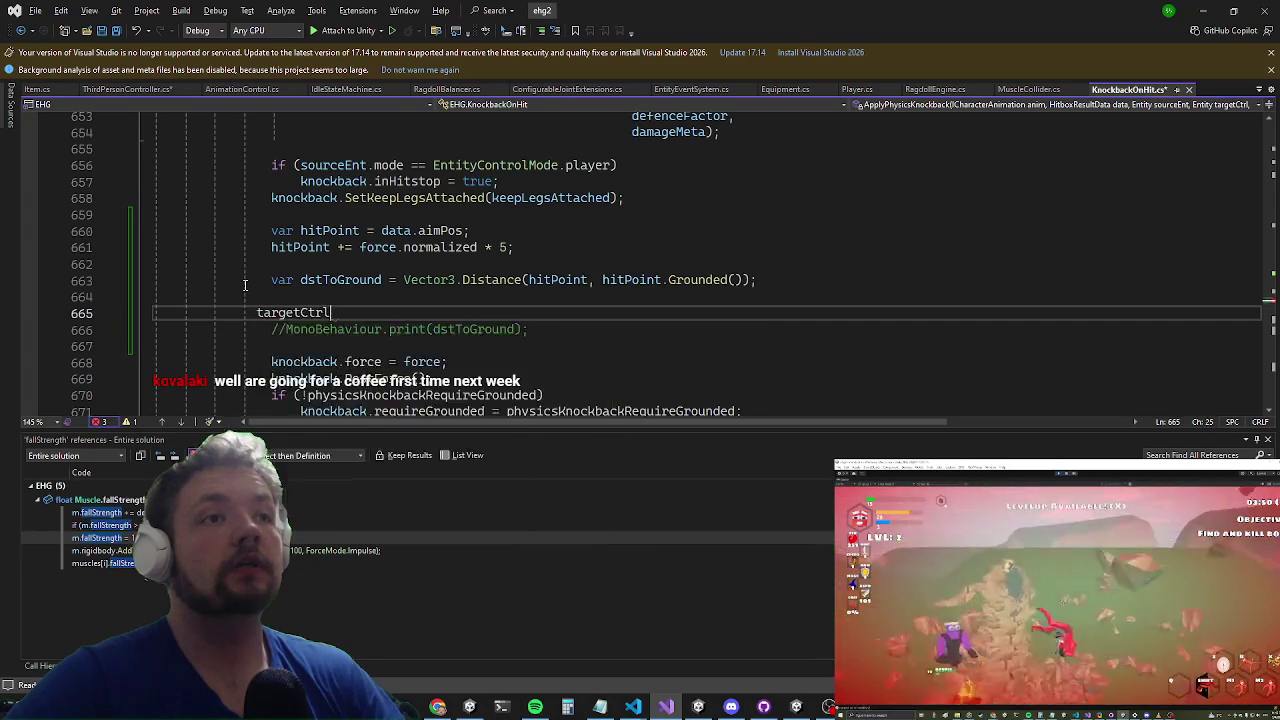
{"action": "type", "text": "th"}
{"action": "key", "text": "Tab"}
{"action": "type", "text": "."}
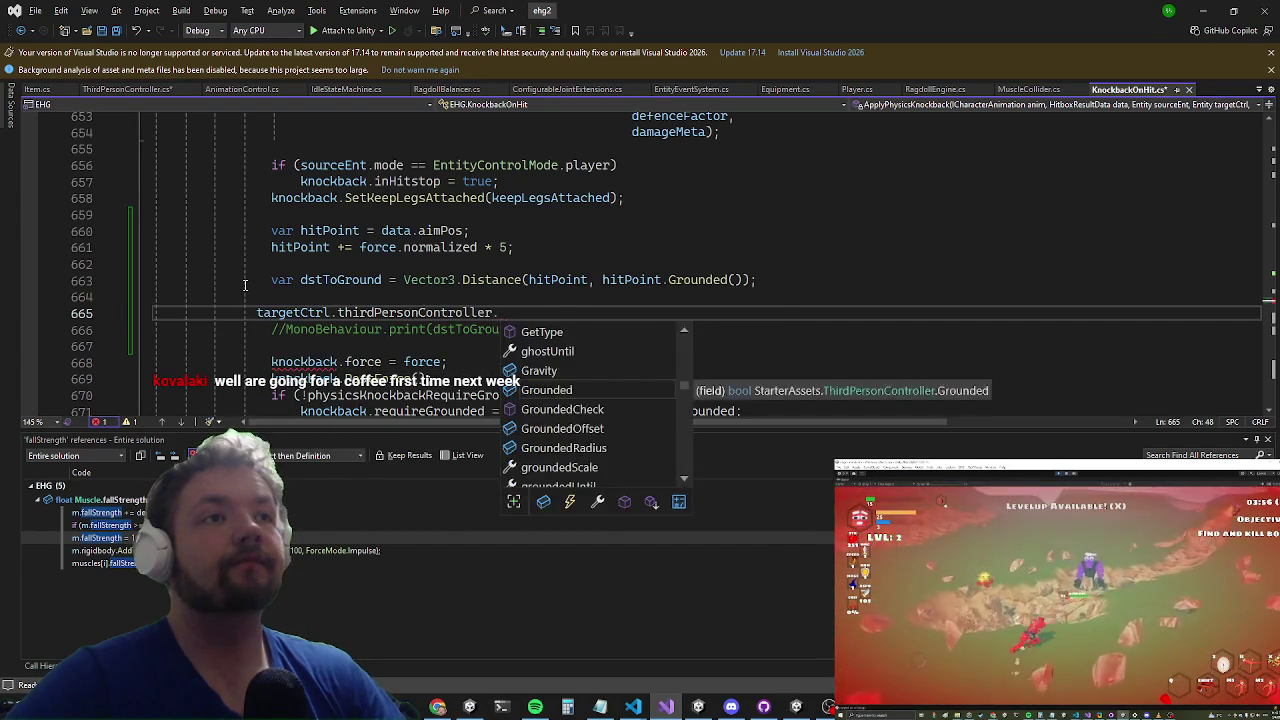
{"action": "type", "text": "fal"}
{"action": "key", "text": "Down"}
{"action": "key", "text": "Tab"}
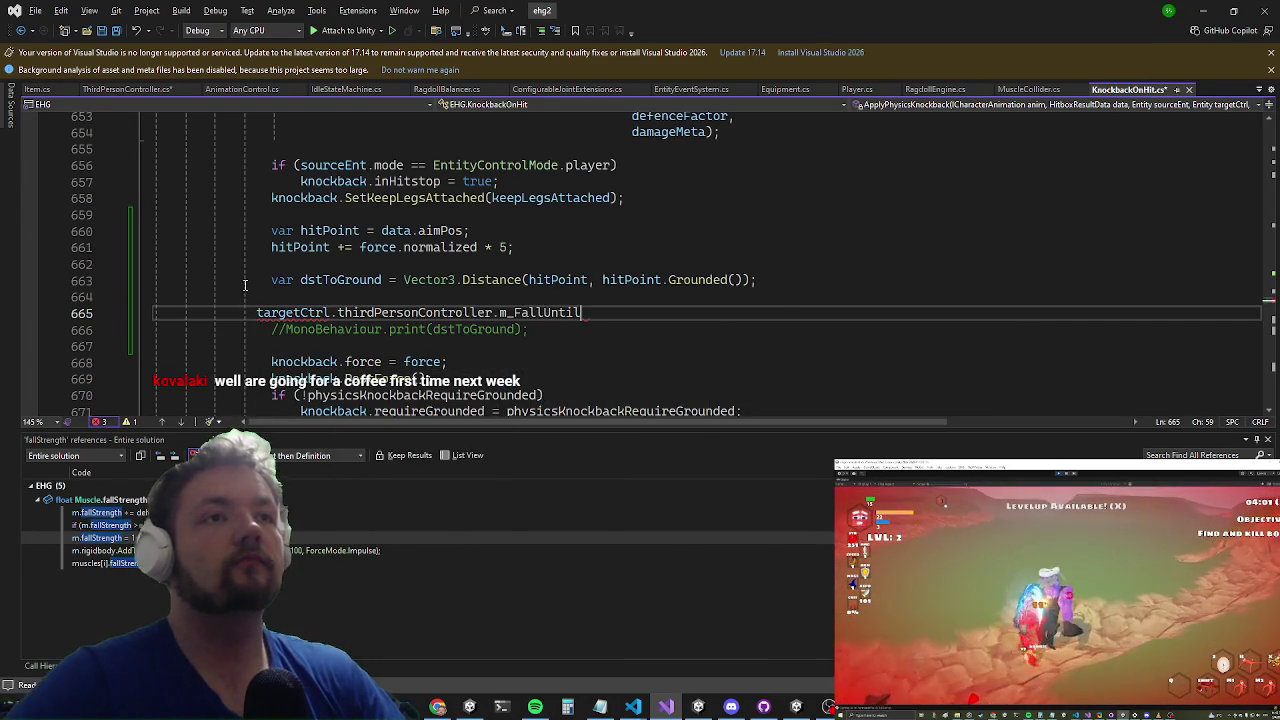
{"action": "type", "text": "i"}
{"action": "key", "text": "Tab"}
{"action": "type", "text": ".ti"}
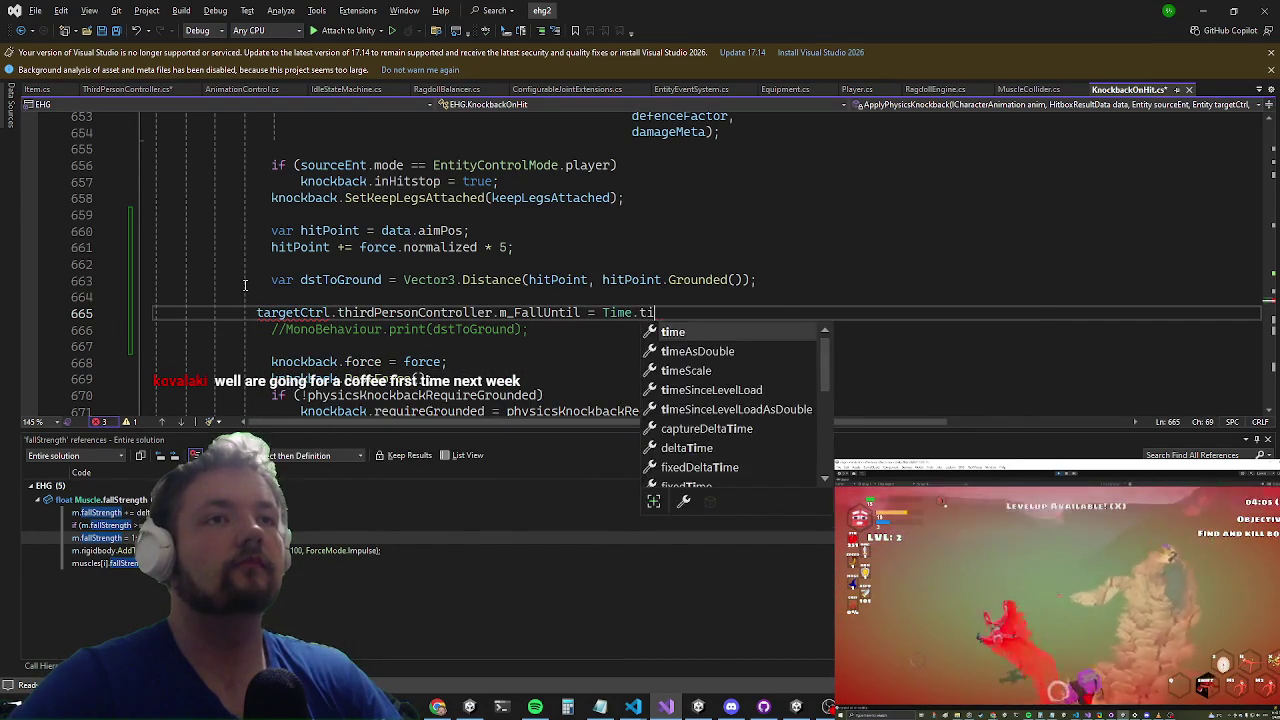
{"action": "key", "text": "Tab"}
{"action": "type", "text": "+ 1f;"}
Step: Guard that assignment with 'if (dstToGround > 3)' on the line above
{"action": "key", "text": "ctrl+Return"}
{"action": "type", "text": "if(ds"}
{"action": "key", "text": "Tab"}
{"action": "type", "text": ">"}
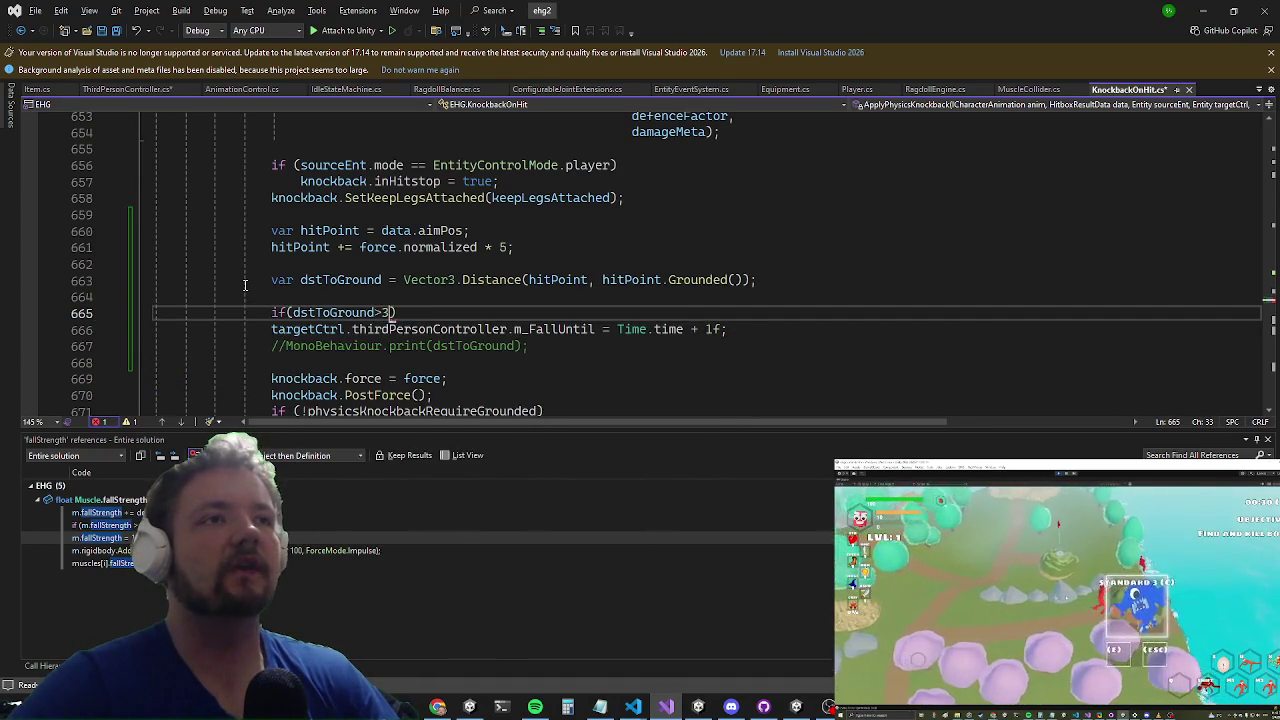
{"action": "type", "text": " 3"}
{"action": "key", "text": "alt+Tab"}
{"action": "key", "text": "alt+Tab"}
{"action": "key", "text": "alt+Tab"}
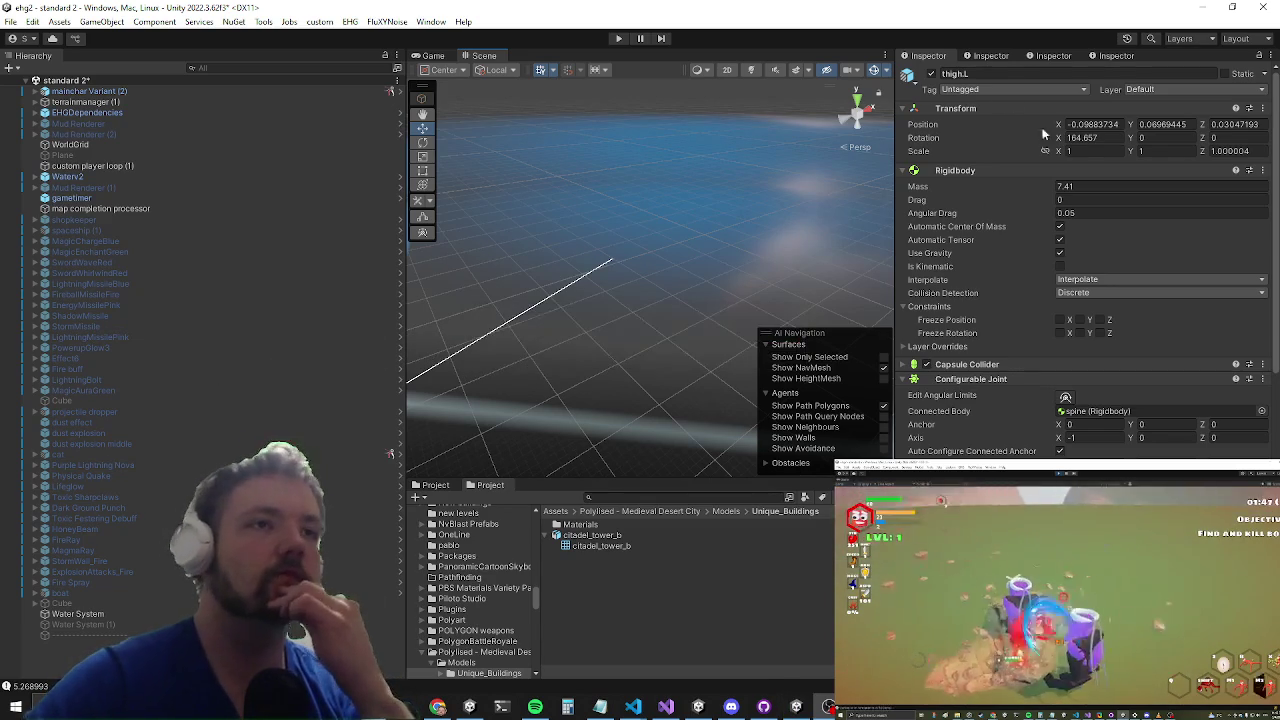
Step: Start play mode and enlarge the Game view to try the new knockback
{"action": "left_click", "coordinate": [616, 39]}
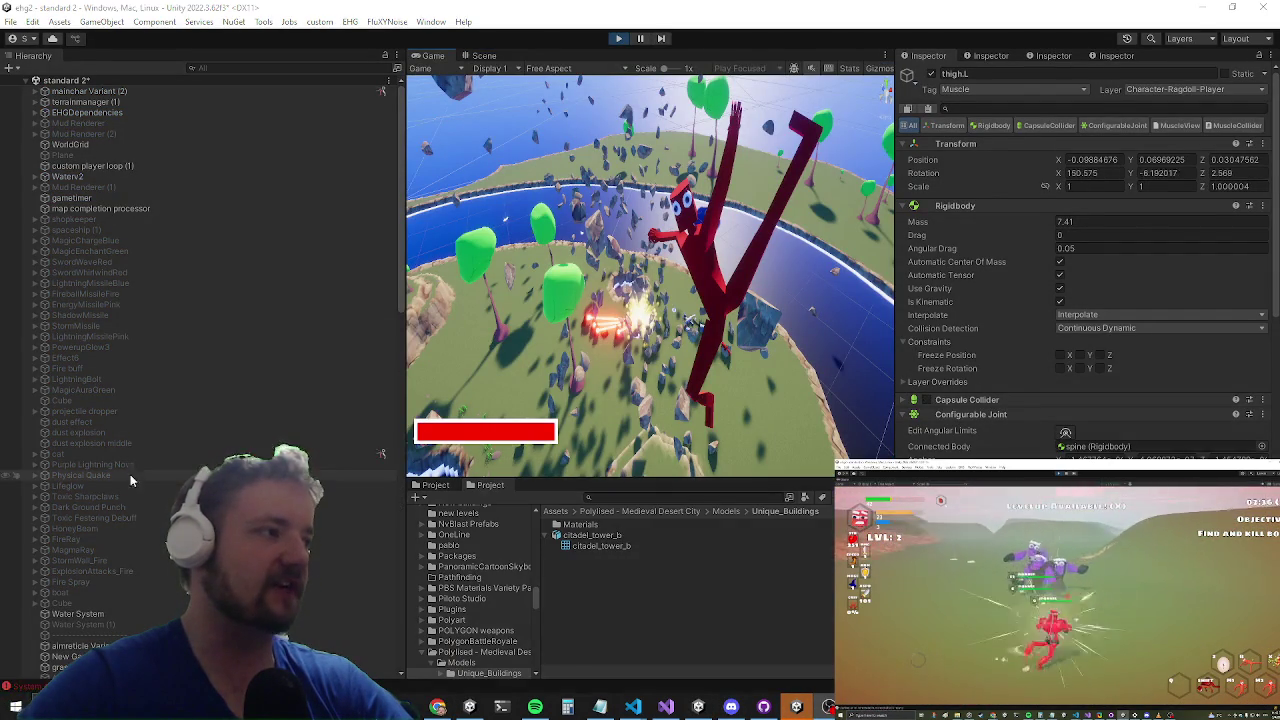
{"action": "key", "text": "shift+space"}
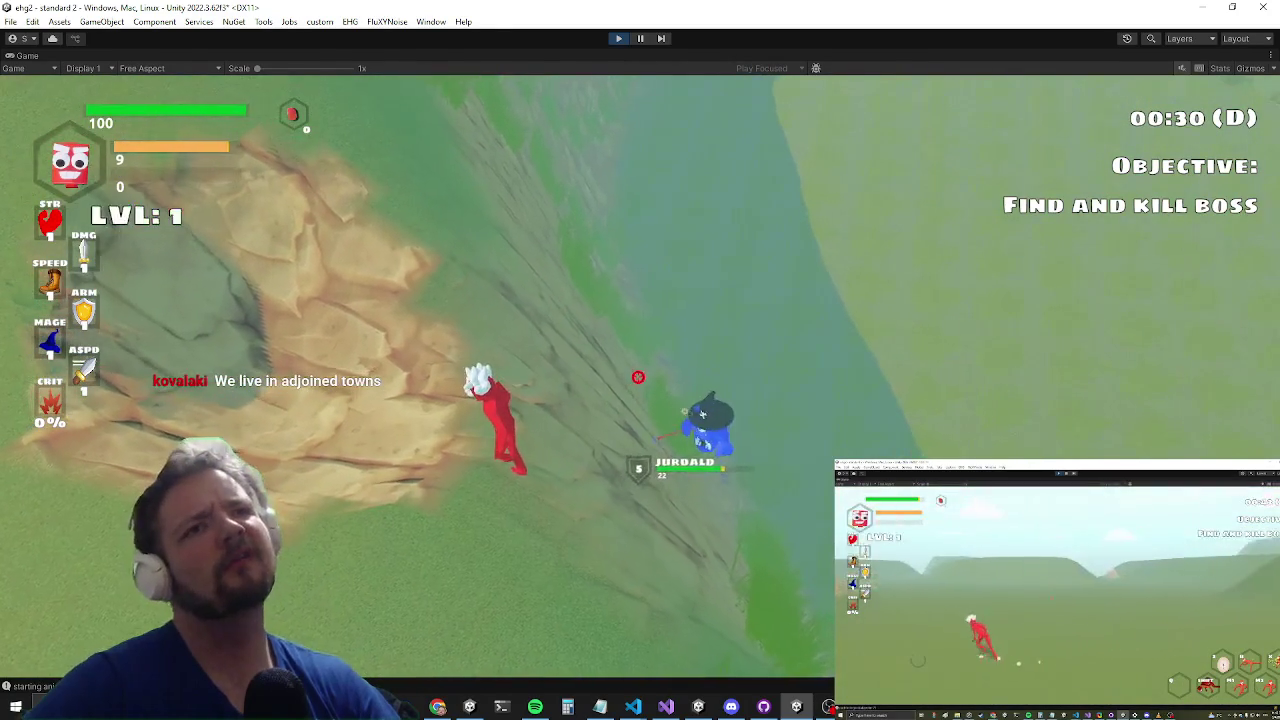
Step: Bring up the game's Settings menu, then switch back to Visual Studio
{"action": "key", "text": "Escape"}
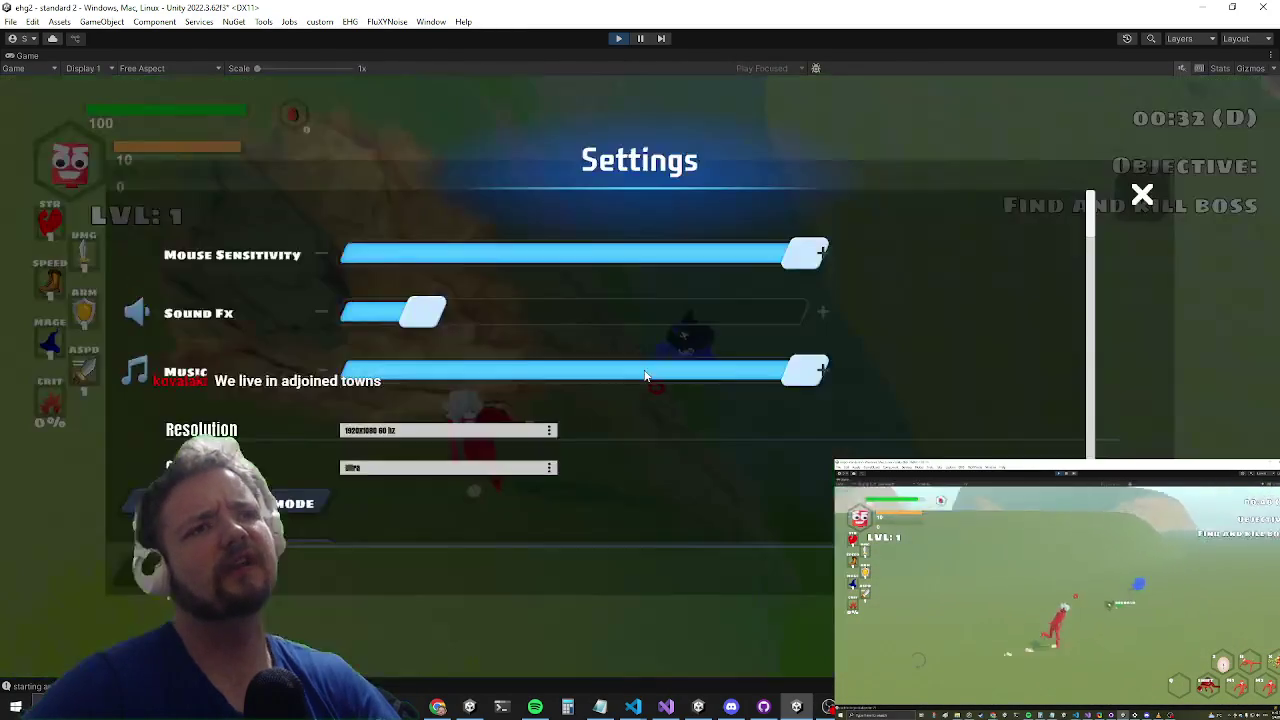
{"action": "key", "text": "alt+Tab"}
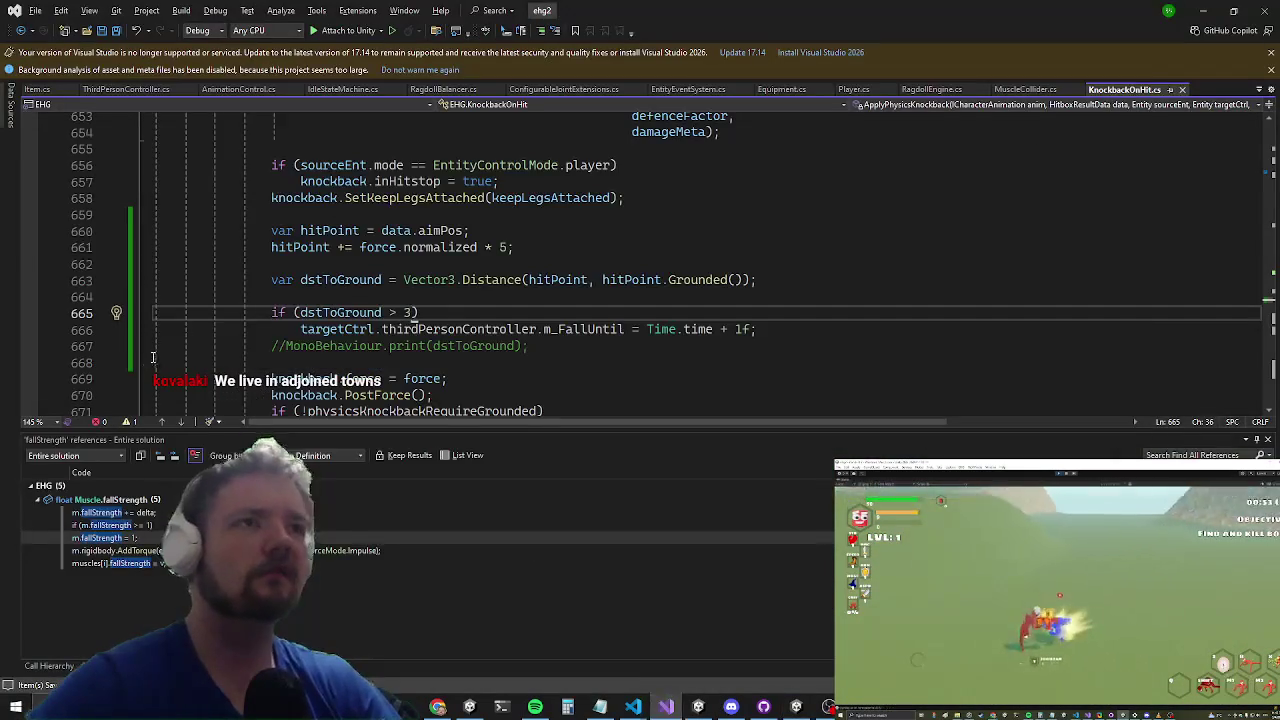
Step: Set a breakpoint on line 665's dstToGround > 3 check and attach the debugger to Unity
{"action": "left_click", "coordinate": [37, 317]}
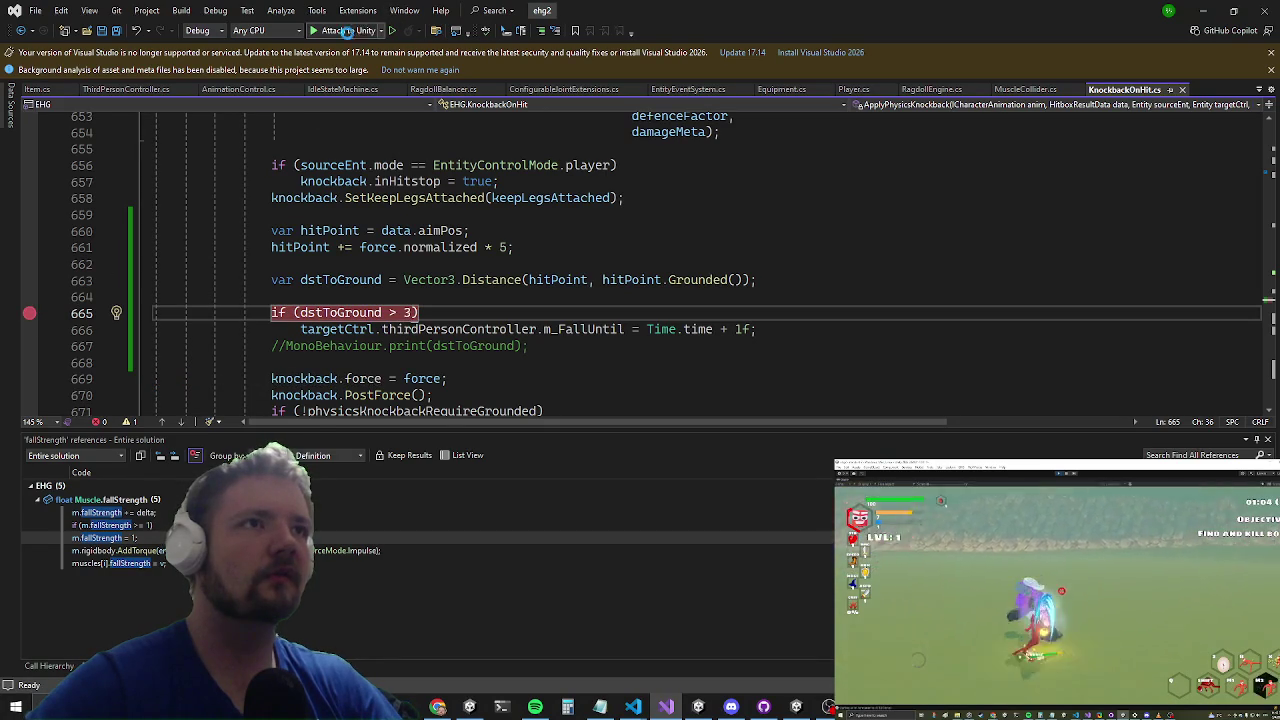
{"action": "left_click", "coordinate": [358, 31]}
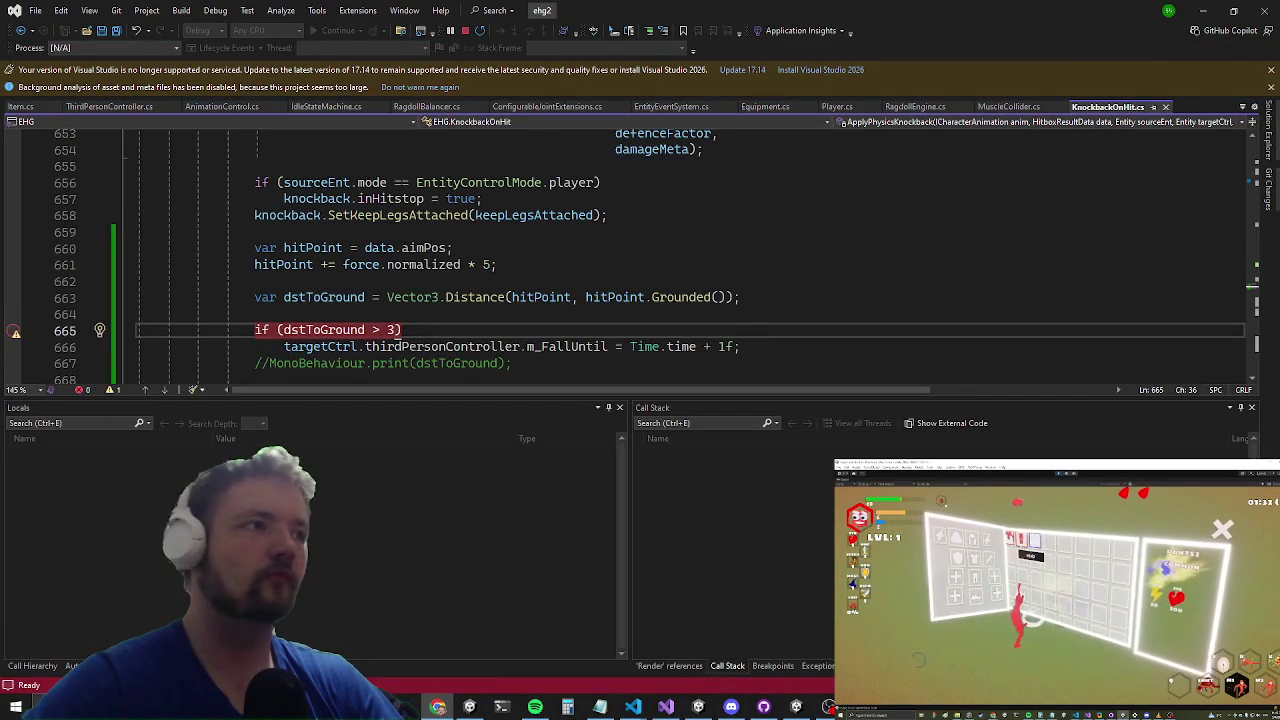
Step: Resume the running game so Visual Studio halts at the line 665 breakpoint
{"action": "key", "text": "alt+Tab"}
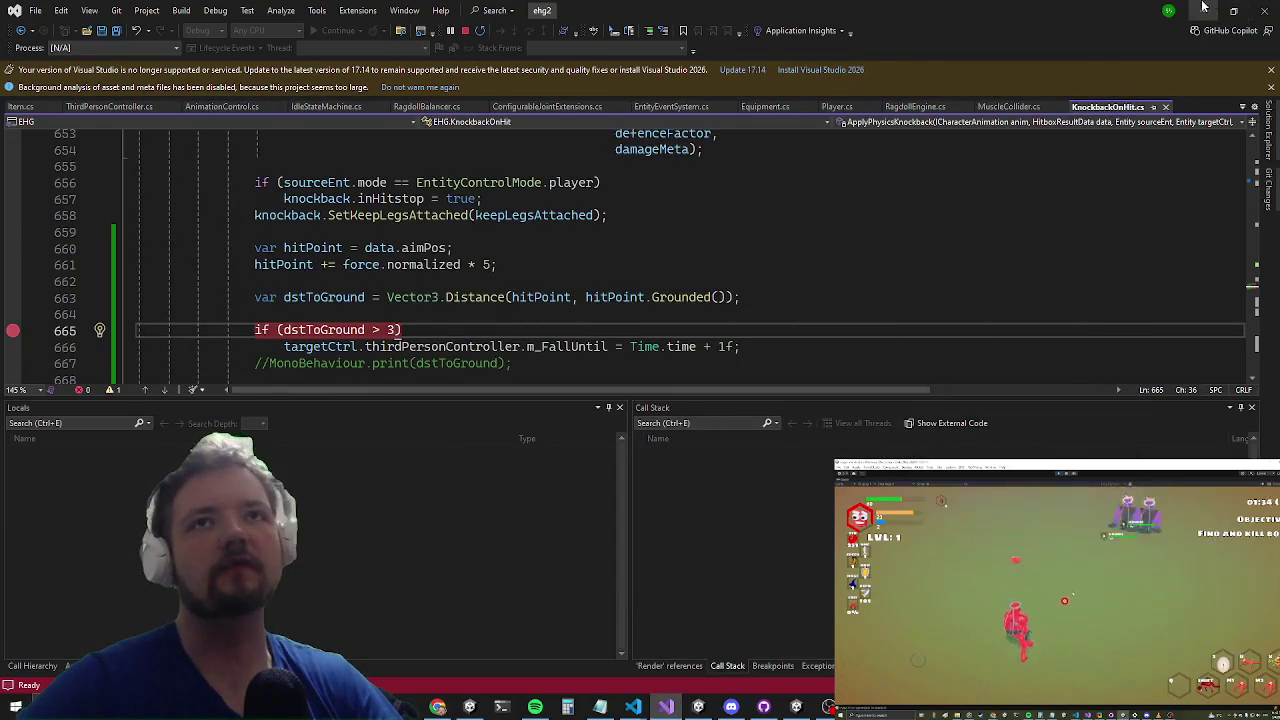
{"action": "key", "text": "alt+Tab"}
{"action": "key", "text": "Escape"}
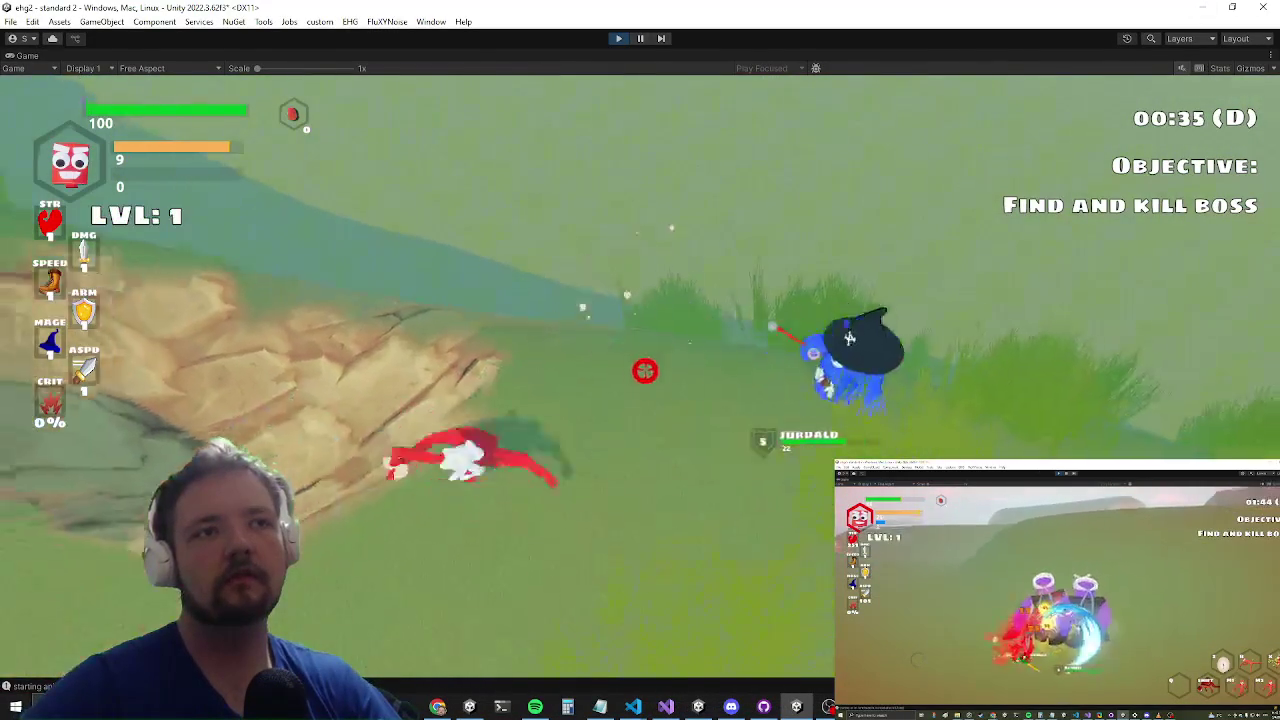
{"action": "key", "text": "alt+Tab"}
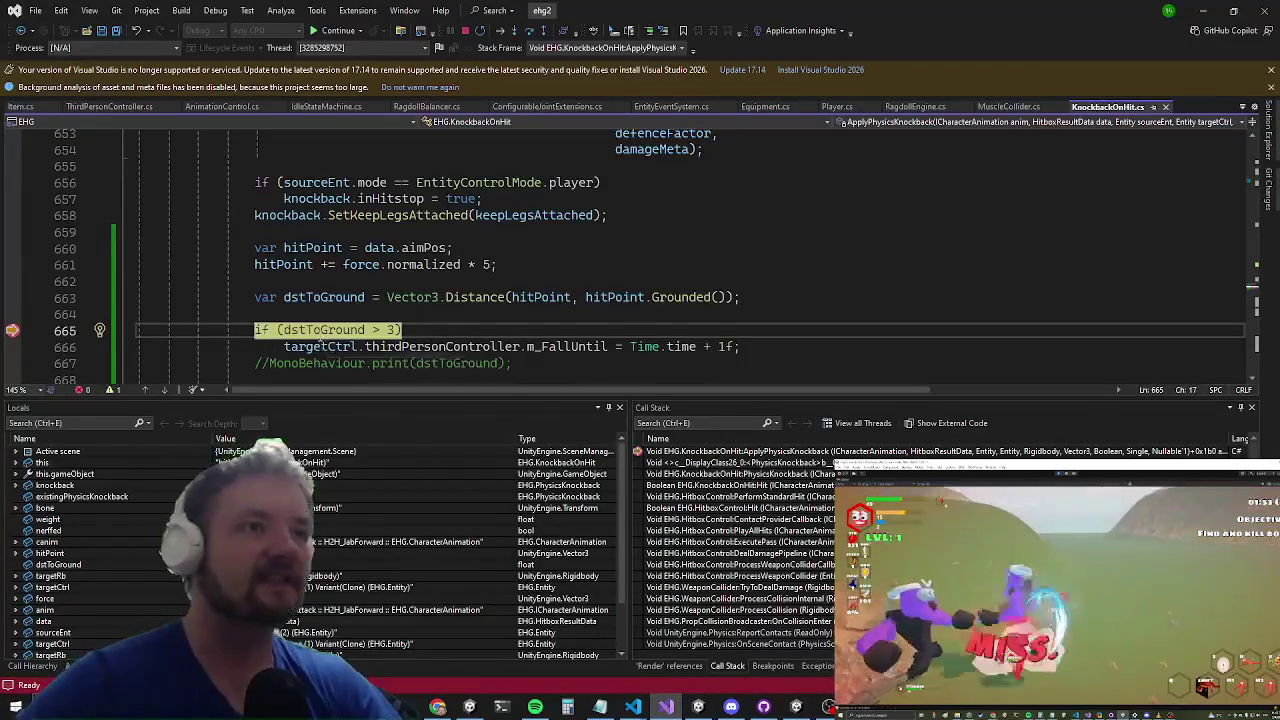
Step: Inspect the dstToGround and m_FallUntil values and open the context menu for m_FallUntil
{"action": "left_click", "coordinate": [323, 330]}
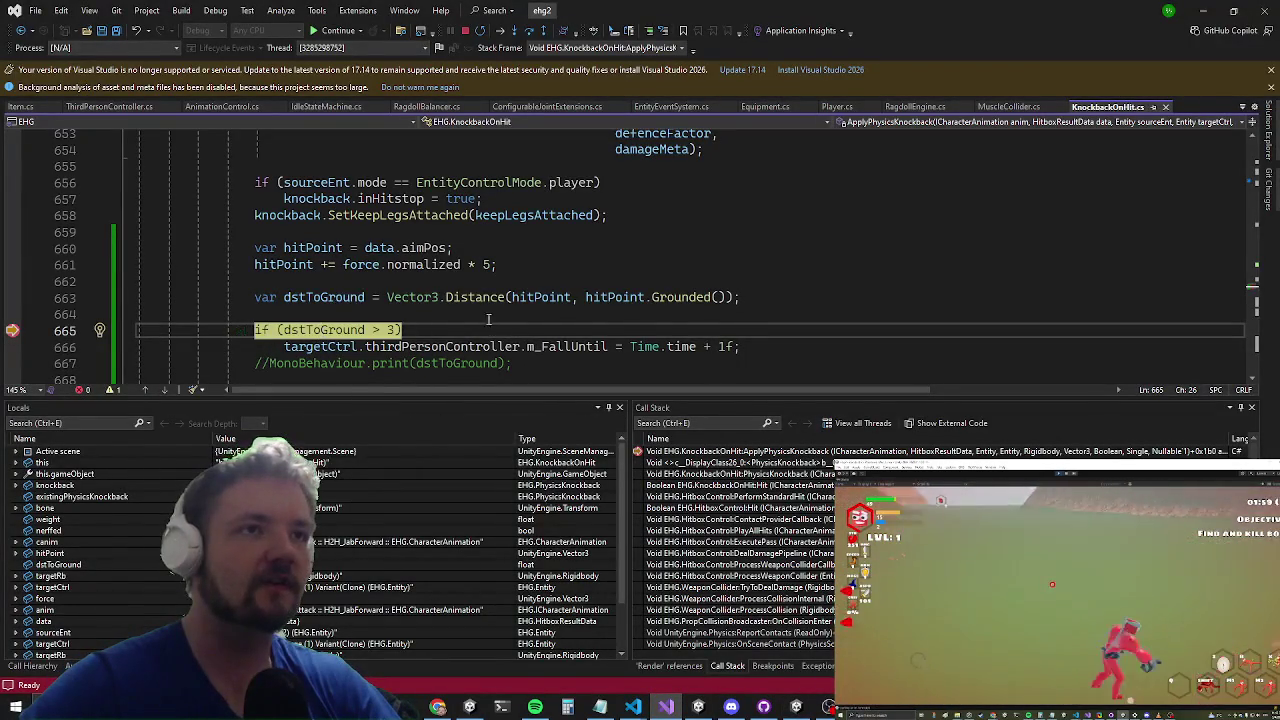
{"action": "mouse_move", "coordinate": [563, 346]}
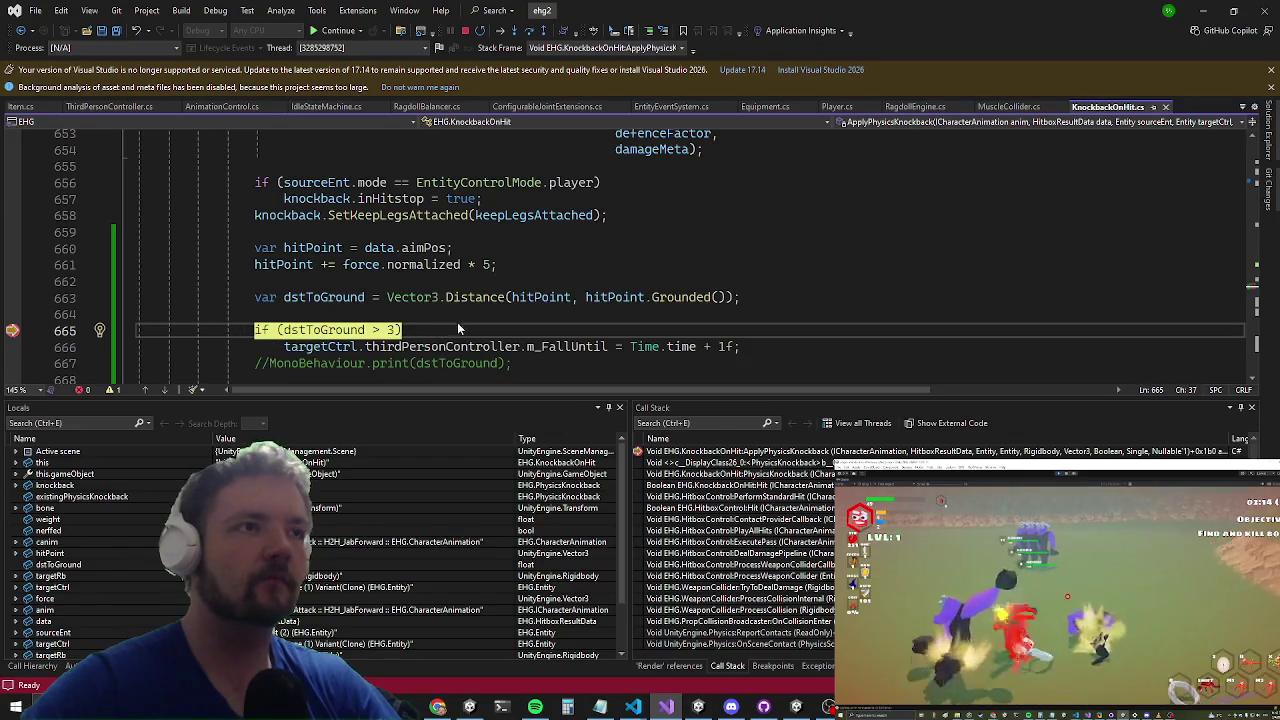
{"action": "scroll", "coordinate": [400, 260], "scroll_direction": "down", "scroll_amount": 3}
{"action": "right_click", "coordinate": [565, 199]}
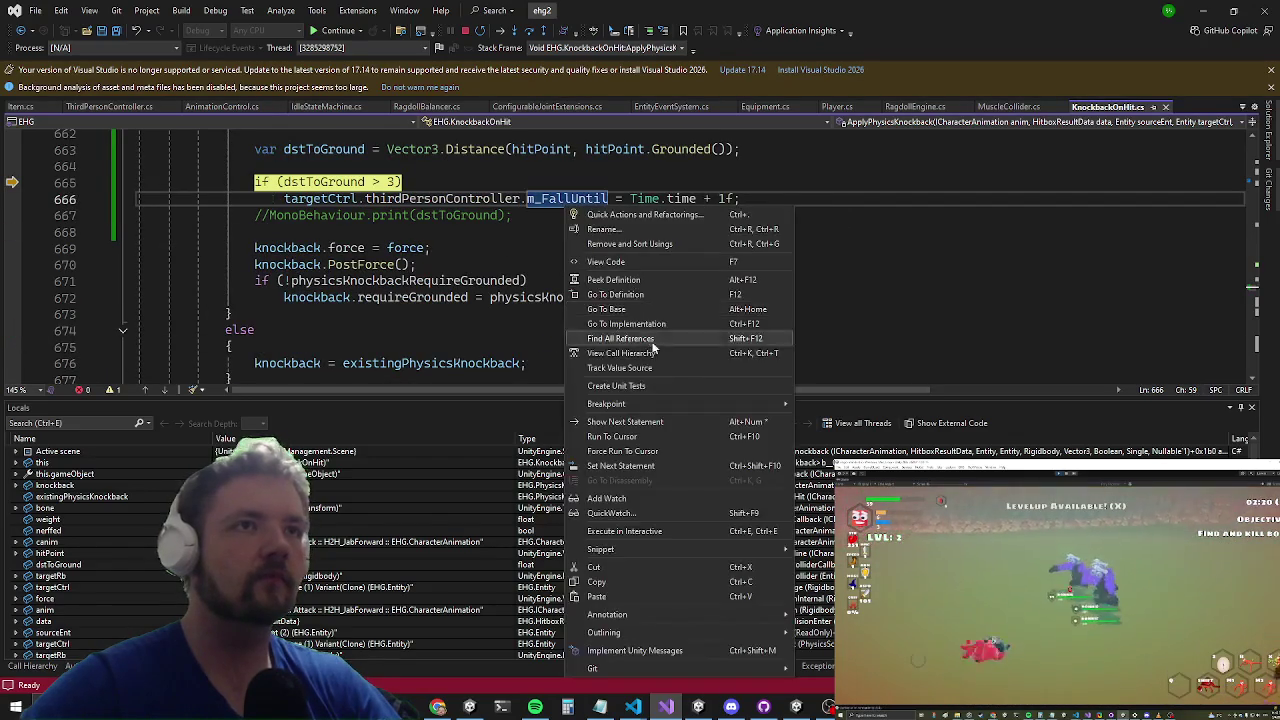
Step: Find where m_FallUntil is checked and break on line 1853's isFalling = true
{"action": "left_click", "coordinate": [651, 340]}
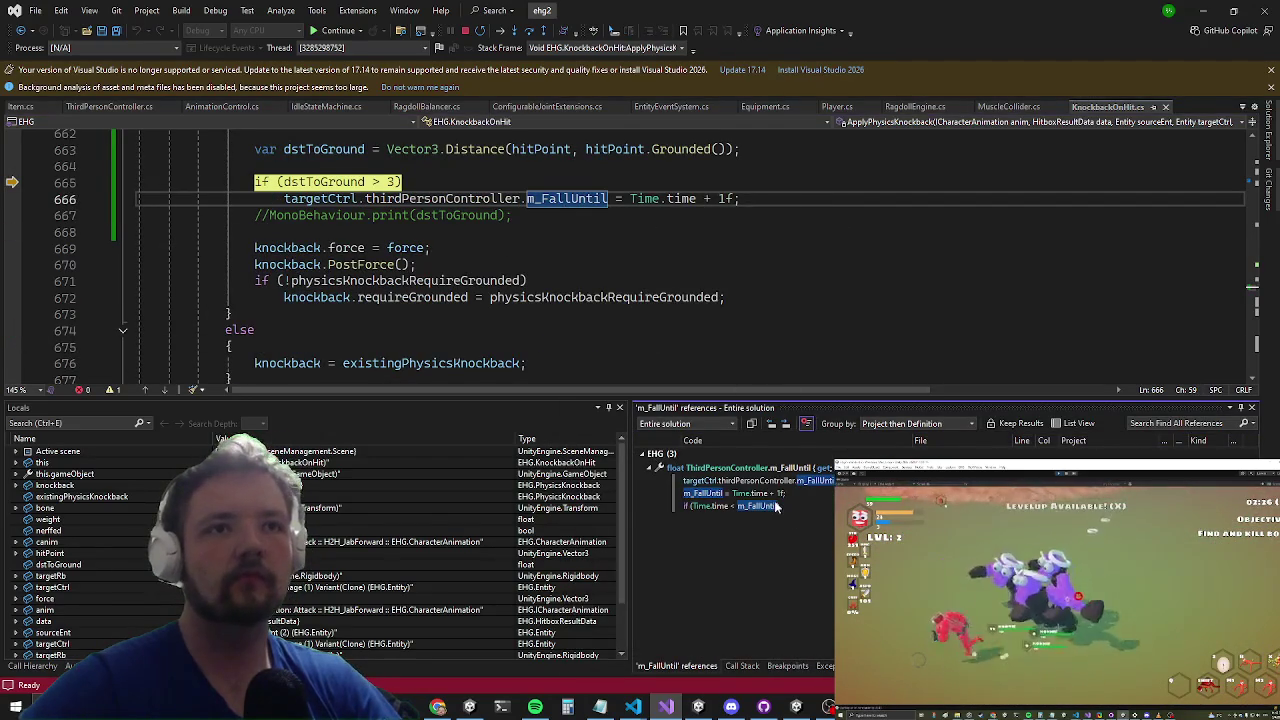
{"action": "double_click", "coordinate": [776, 506]}
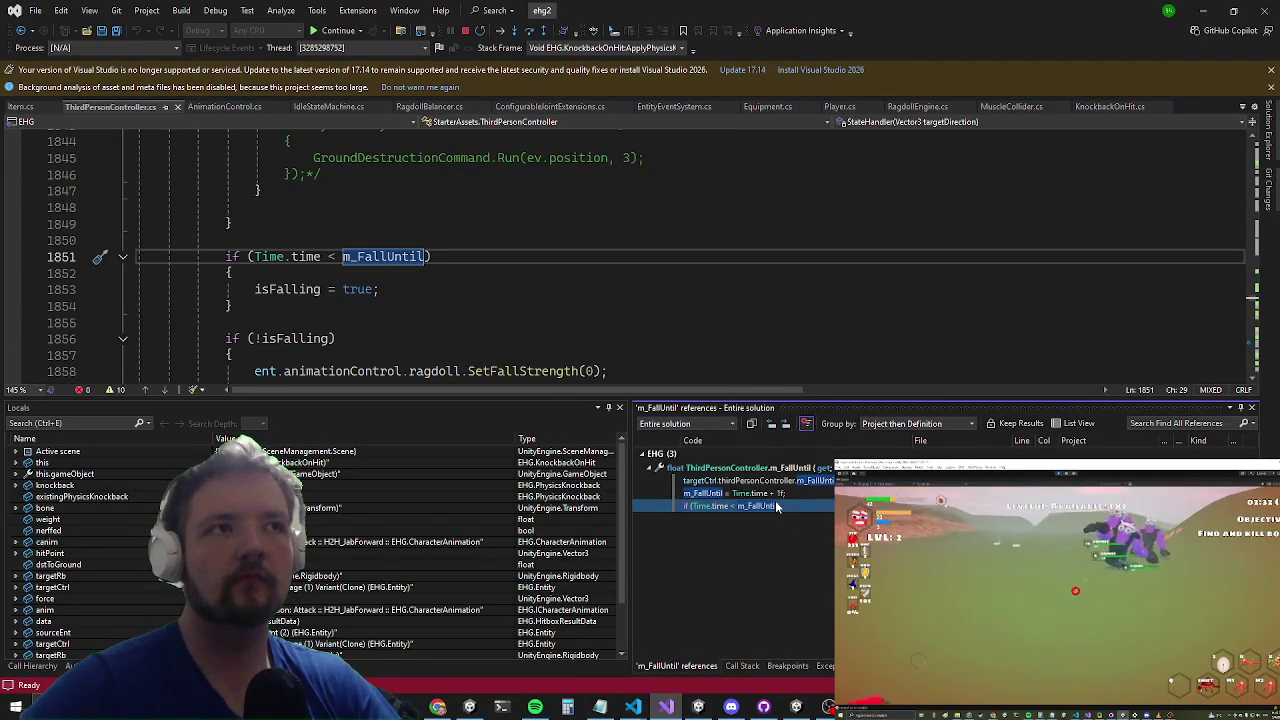
{"action": "scroll", "coordinate": [817, 304], "scroll_direction": "down", "scroll_amount": 1}
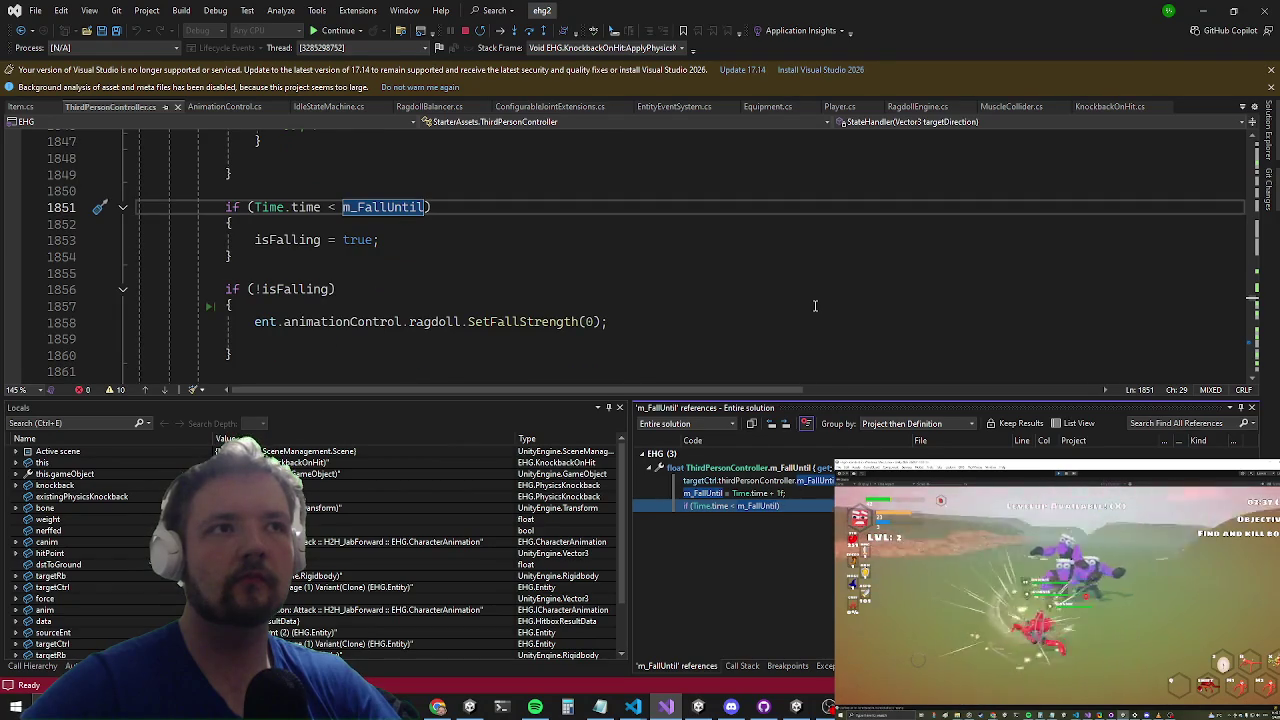
{"action": "scroll", "coordinate": [689, 331], "scroll_direction": "up", "scroll_amount": 7}
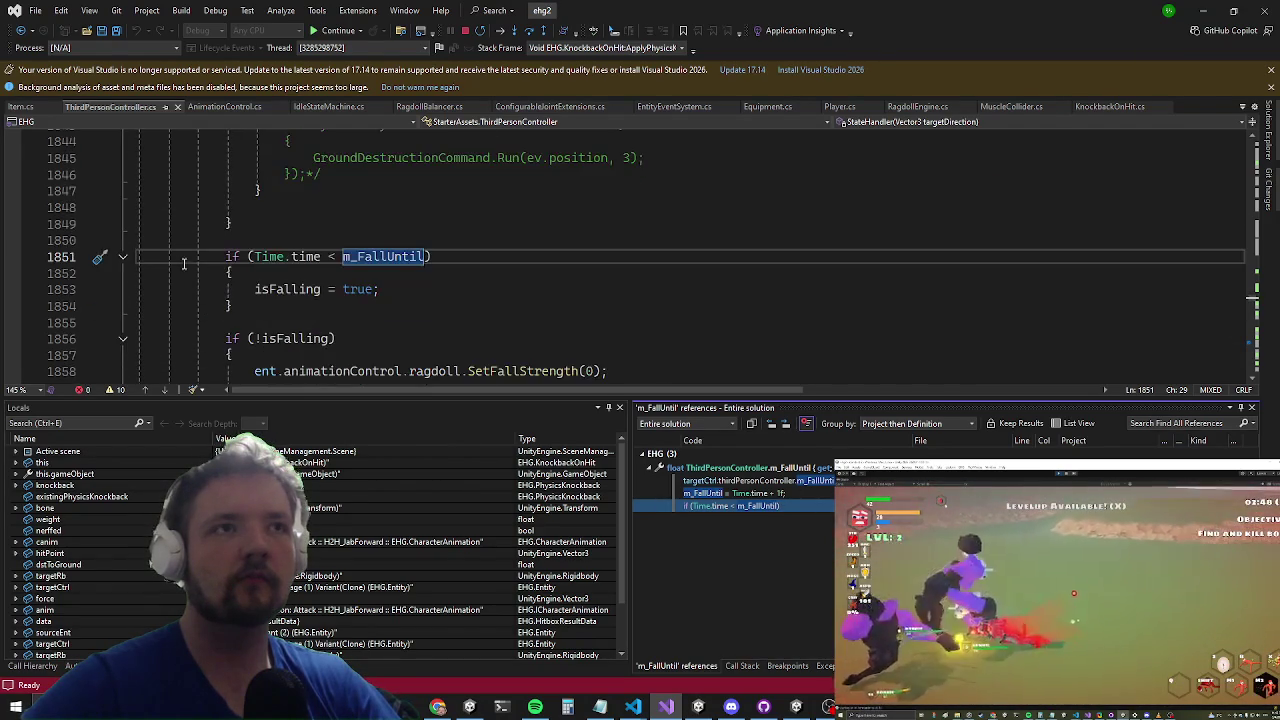
{"action": "left_click", "coordinate": [40, 290]}
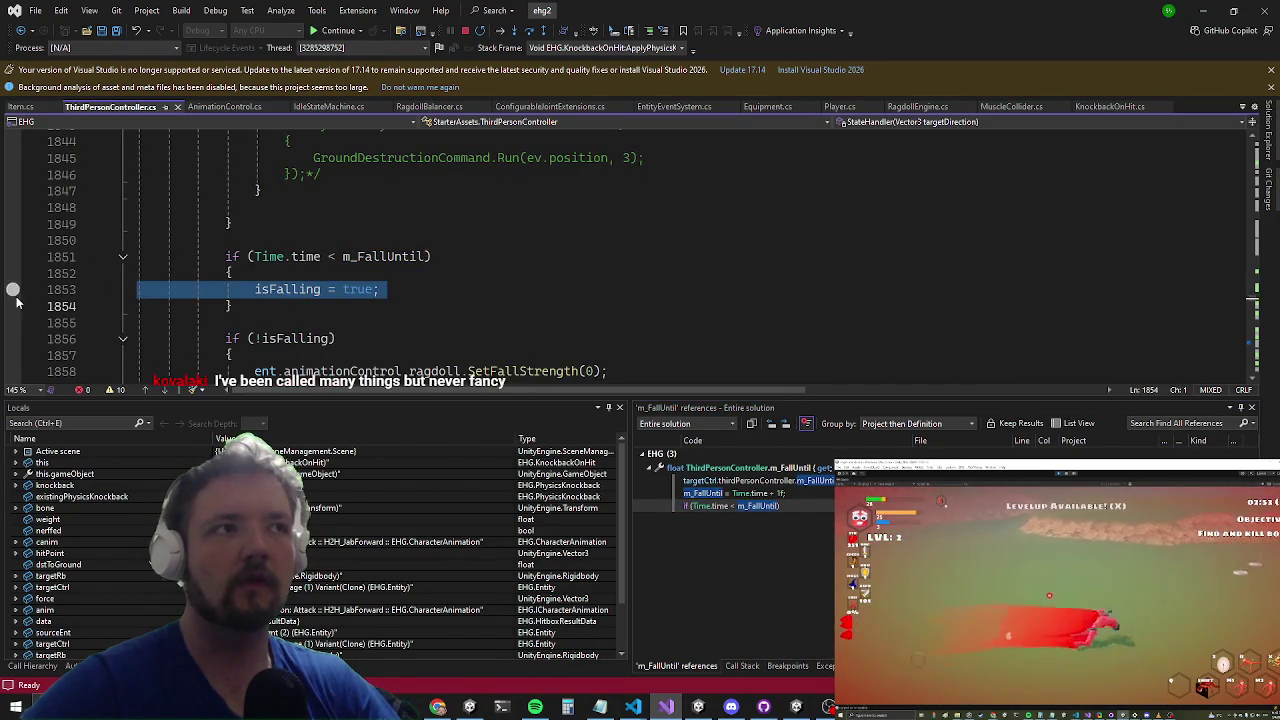
Step: Continue the game, open its Settings menu, and return to the code editor
{"action": "left_click", "coordinate": [347, 31]}
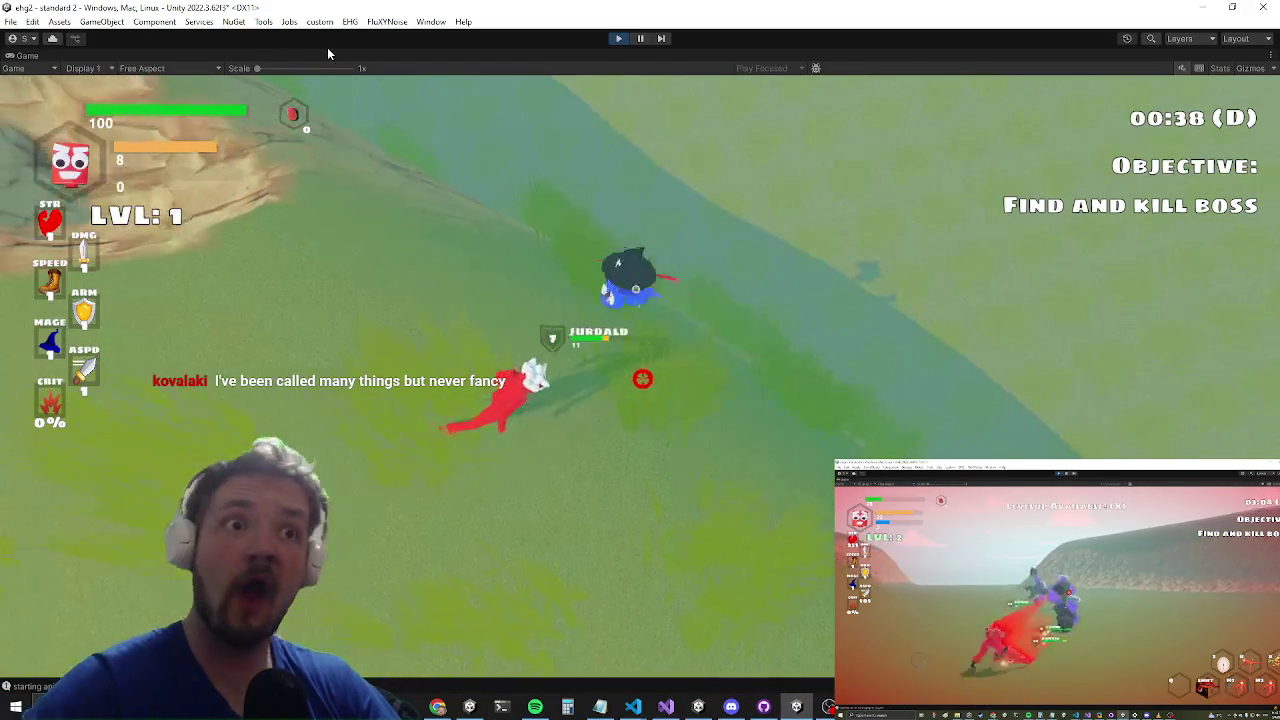
{"action": "key", "text": "Escape"}
{"action": "key", "text": "alt+Tab"}
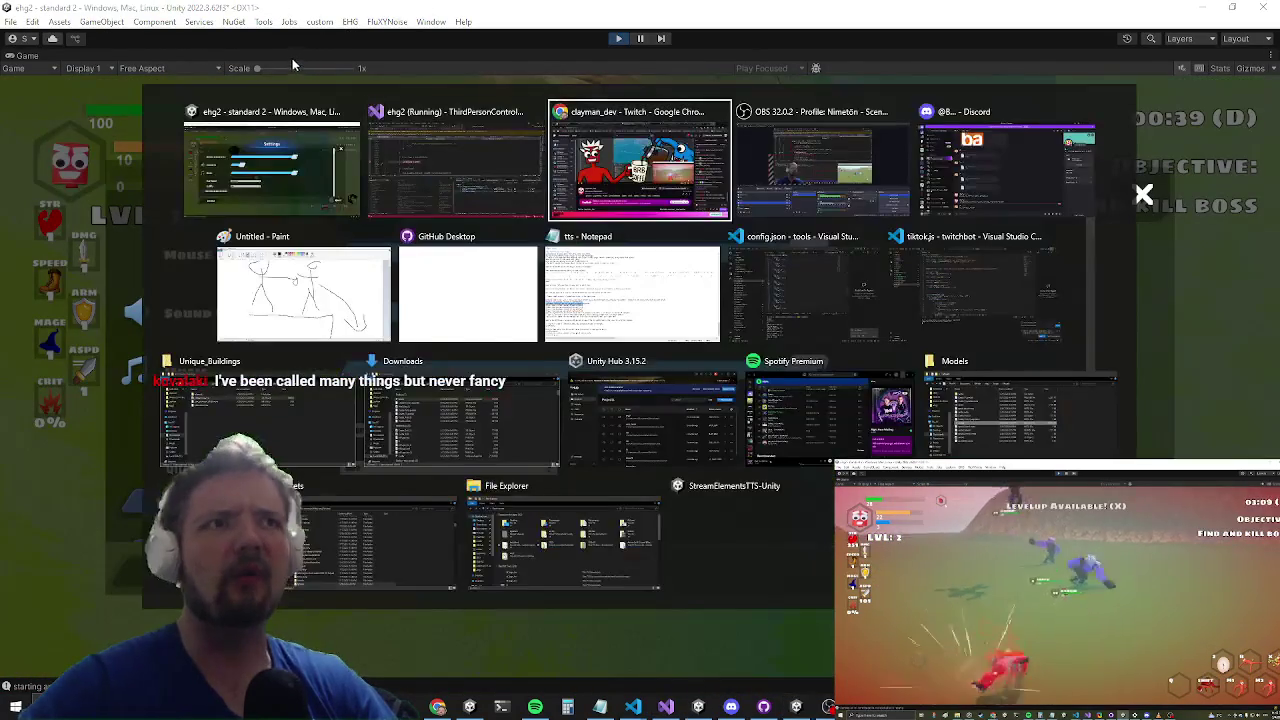
Step: Cut lines 1834–1861, from isFalling = false through the m_FallUntil block, out of StateHandler
{"action": "scroll", "coordinate": [247, 222], "scroll_direction": "up", "scroll_amount": 20}
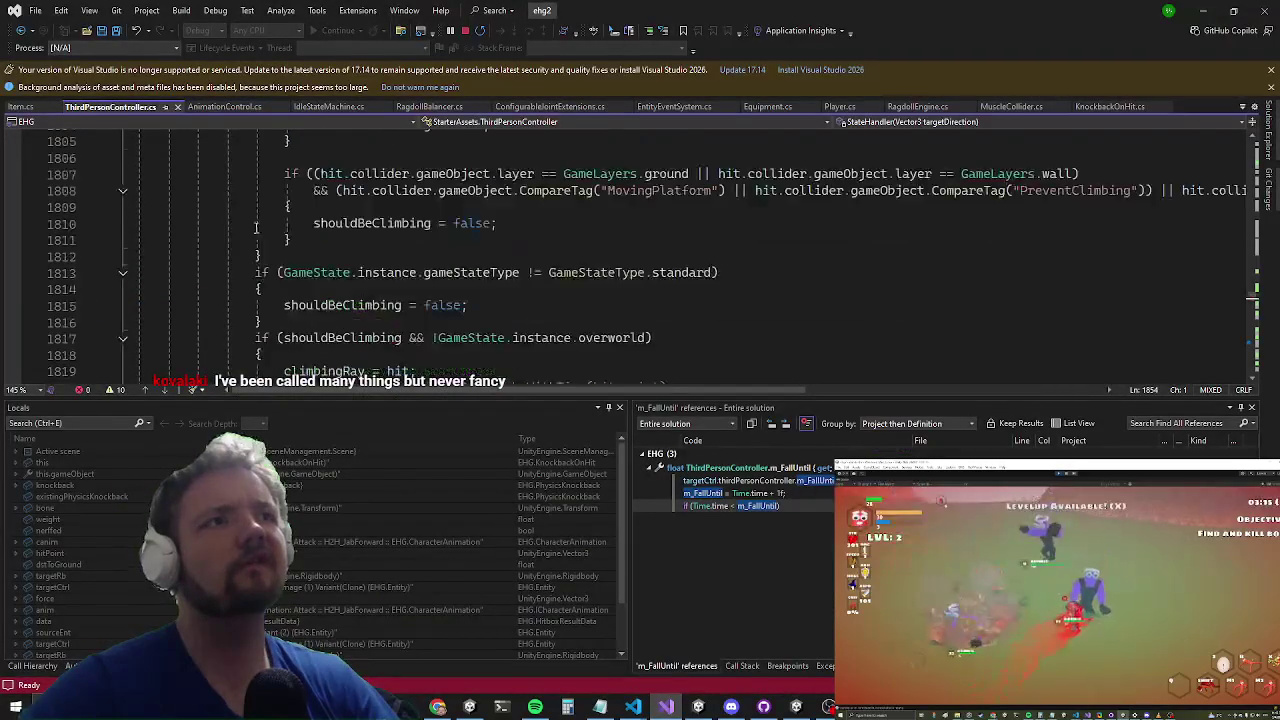
{"action": "scroll", "coordinate": [247, 222], "scroll_direction": "up", "scroll_amount": 8}
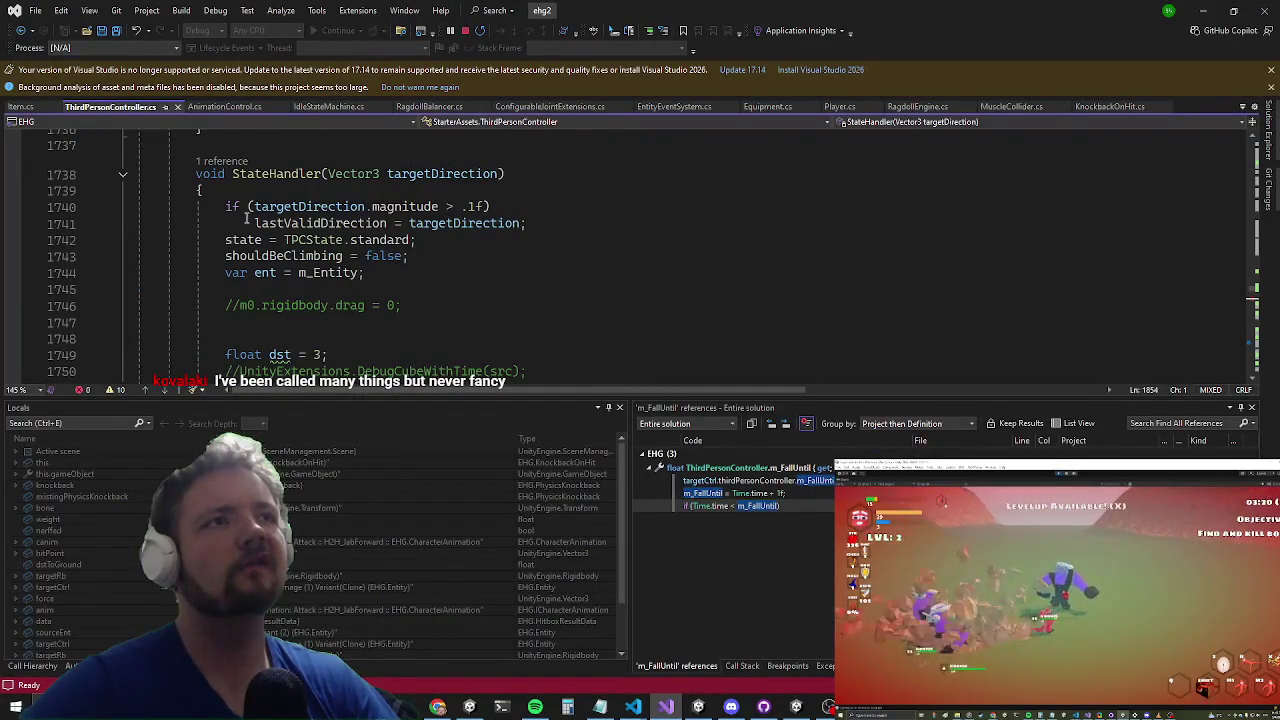
{"action": "scroll", "coordinate": [247, 222], "scroll_direction": "down", "scroll_amount": 20}
{"action": "scroll", "coordinate": [251, 288], "scroll_direction": "down", "scroll_amount": 2}
{"action": "scroll", "coordinate": [251, 288], "scroll_direction": "up", "scroll_amount": 3}
{"action": "scroll", "coordinate": [263, 245], "scroll_direction": "down", "scroll_amount": 3}
{"action": "scroll", "coordinate": [263, 245], "scroll_direction": "down", "scroll_amount": 3}
{"action": "scroll", "coordinate": [233, 240], "scroll_direction": "down", "scroll_amount": 3}
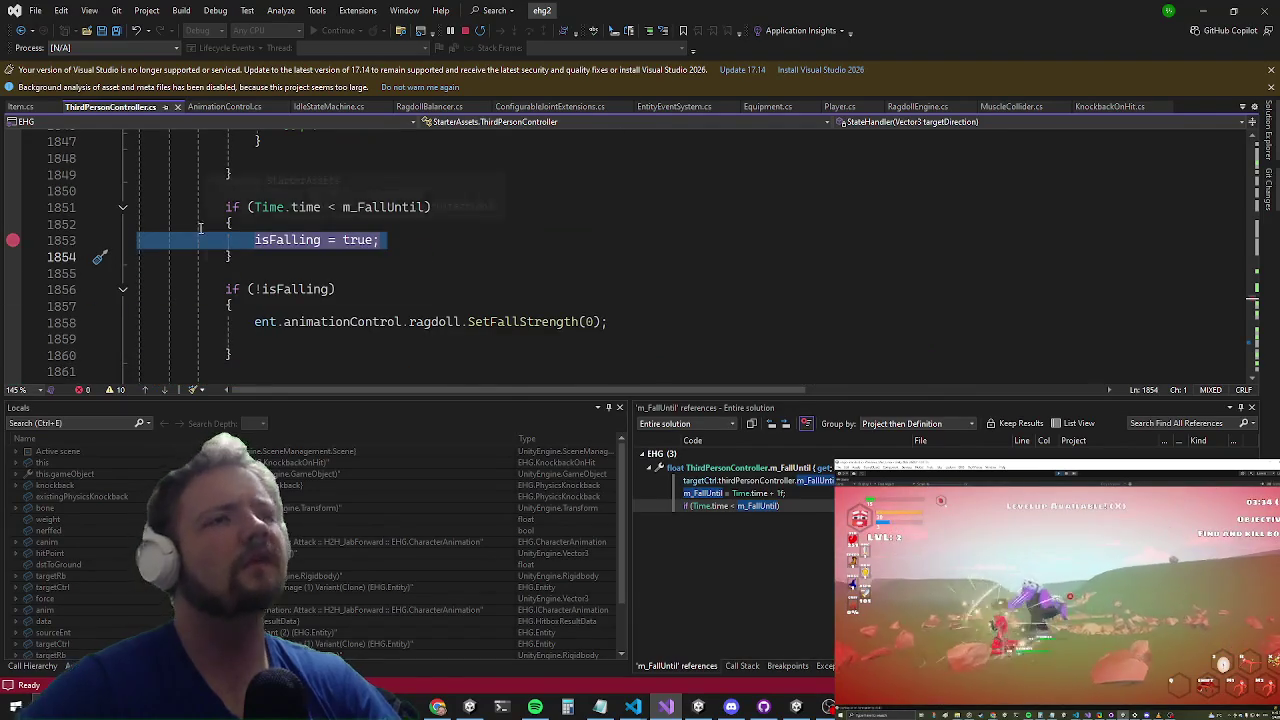
{"action": "scroll", "coordinate": [200, 228], "scroll_direction": "down", "scroll_amount": 2}
{"action": "left_click", "coordinate": [294, 262]}
{"action": "scroll", "coordinate": [290, 240], "scroll_direction": "up", "scroll_amount": 4}
{"action": "left_click", "coordinate": [290, 190], "text": "shift"}
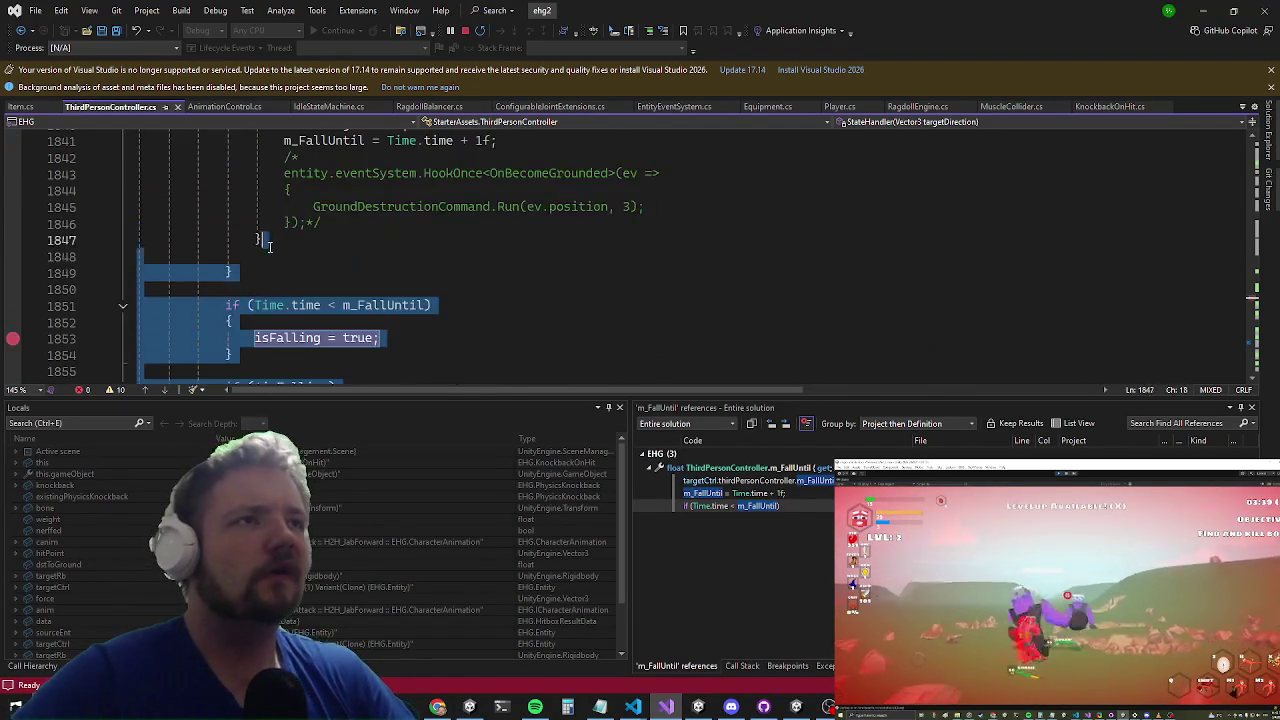
{"action": "scroll", "coordinate": [287, 212], "scroll_direction": "up", "scroll_amount": 4}
{"action": "left_click", "coordinate": [289, 290], "text": "shift"}
{"action": "left_click", "coordinate": [240, 257], "text": "shift"}
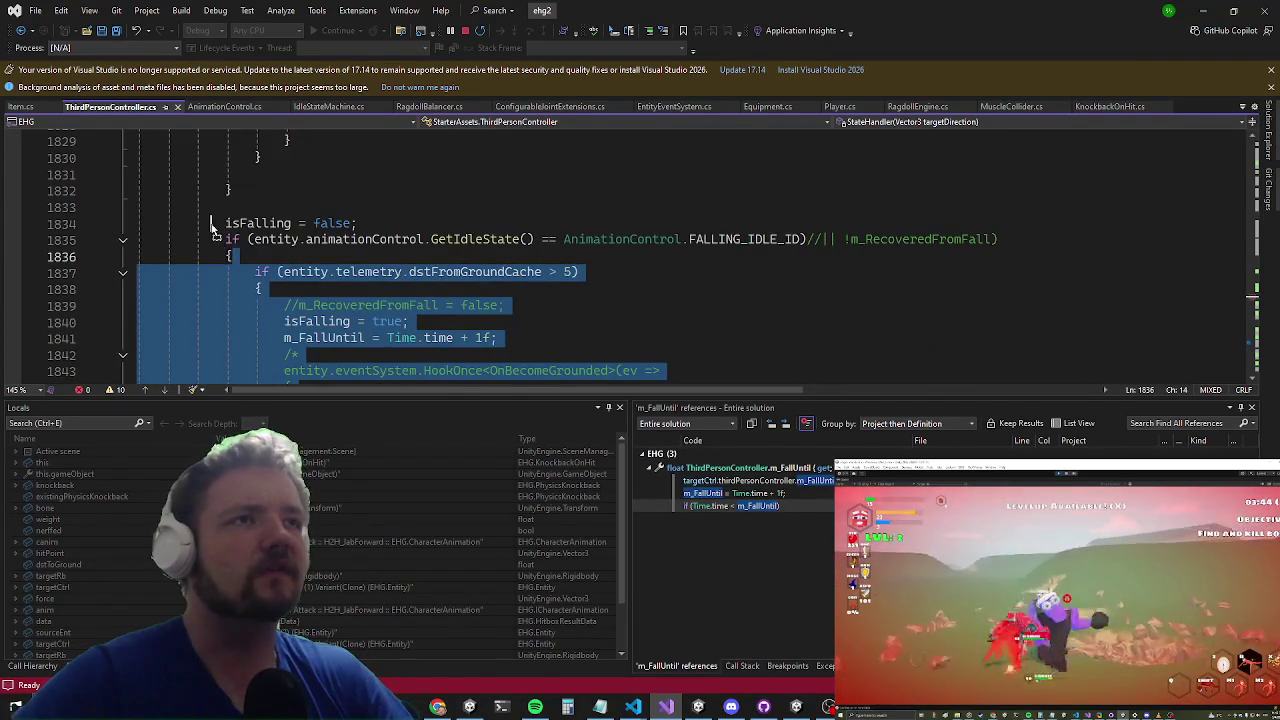
{"action": "left_click", "coordinate": [227, 221], "text": "shift"}
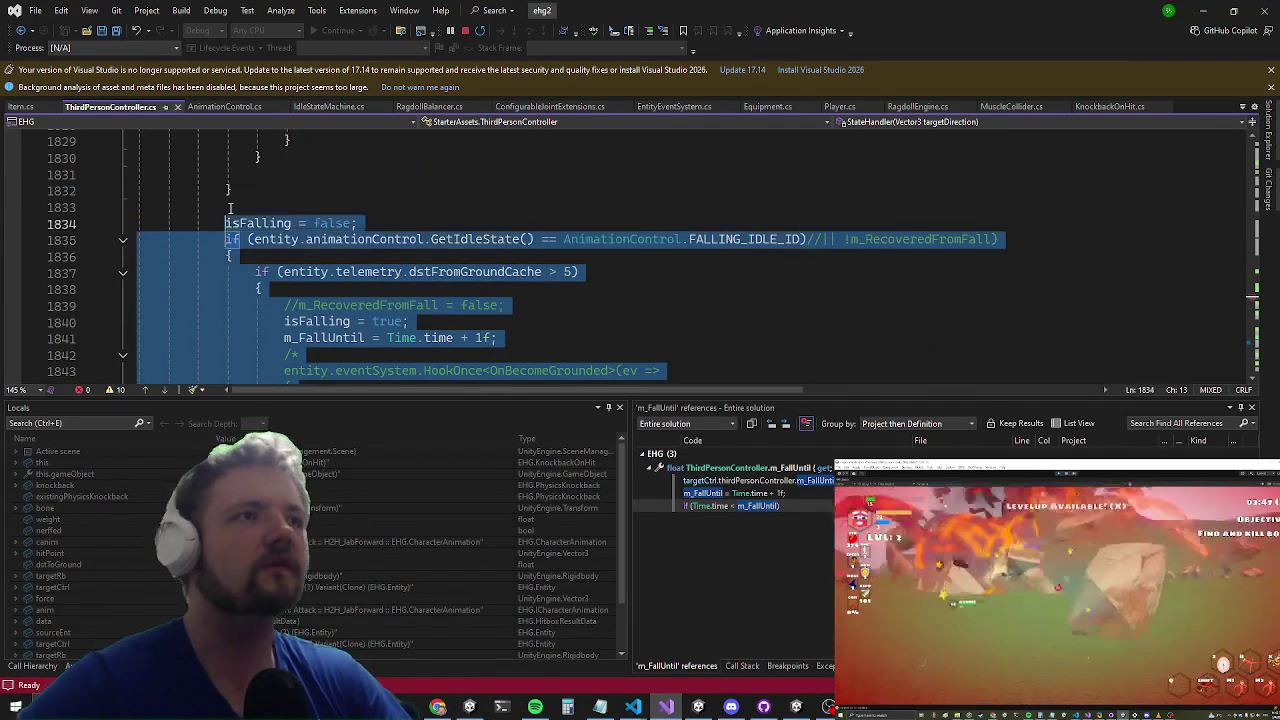
{"action": "key", "text": "ctrl+x"}
Step: Insert a blank line just above the StateHandler method
{"action": "scroll", "coordinate": [356, 243], "scroll_direction": "up", "scroll_amount": 8}
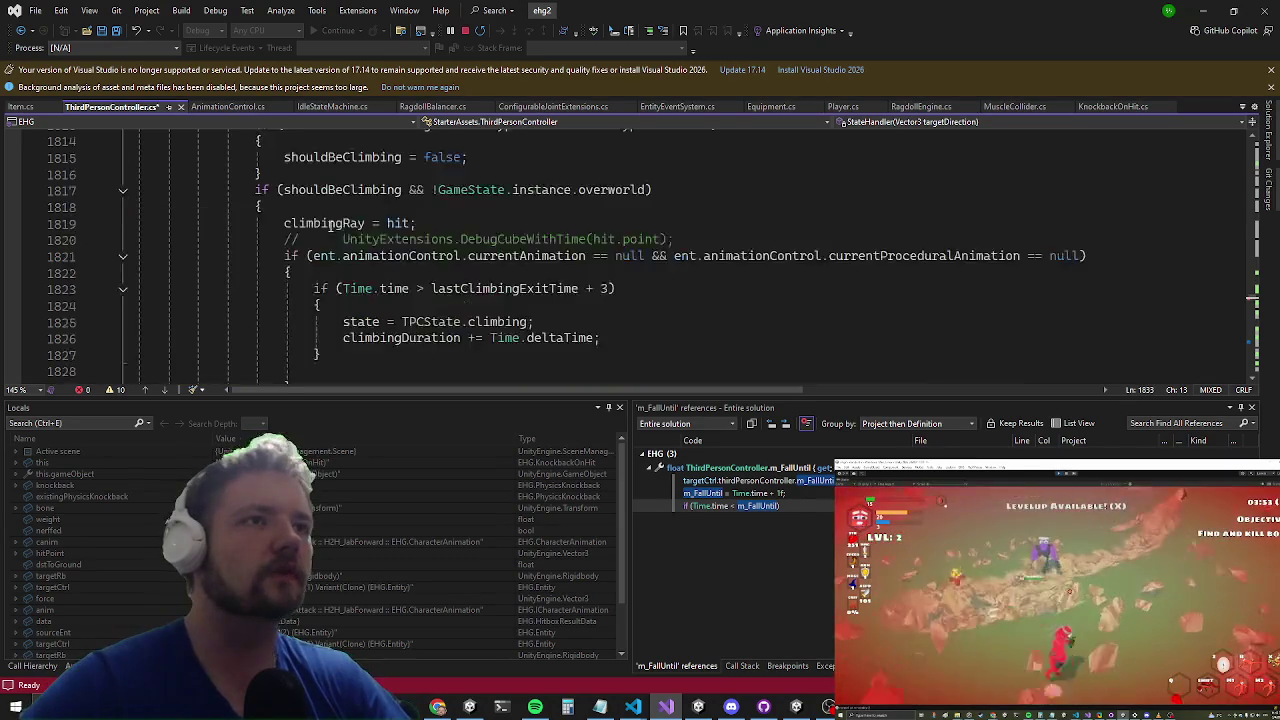
{"action": "scroll", "coordinate": [365, 237], "scroll_direction": "up", "scroll_amount": 20}
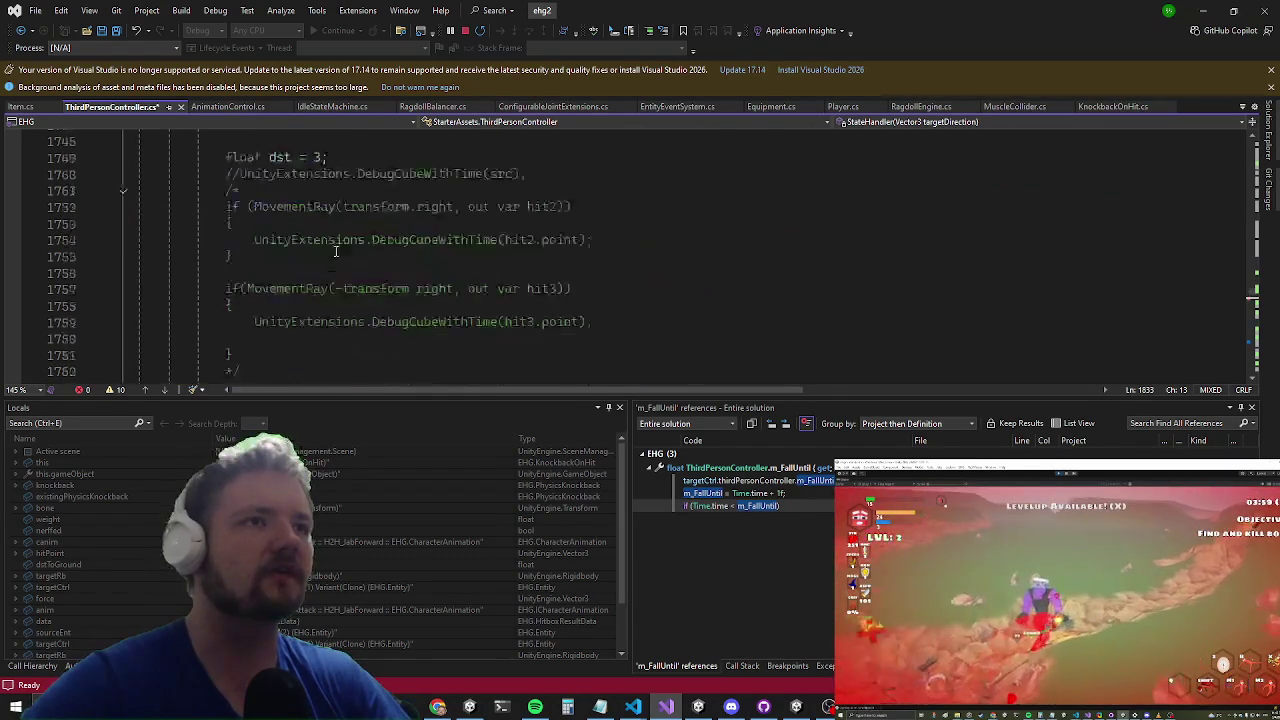
{"action": "left_click", "coordinate": [313, 250]}
{"action": "key", "text": "Return"}
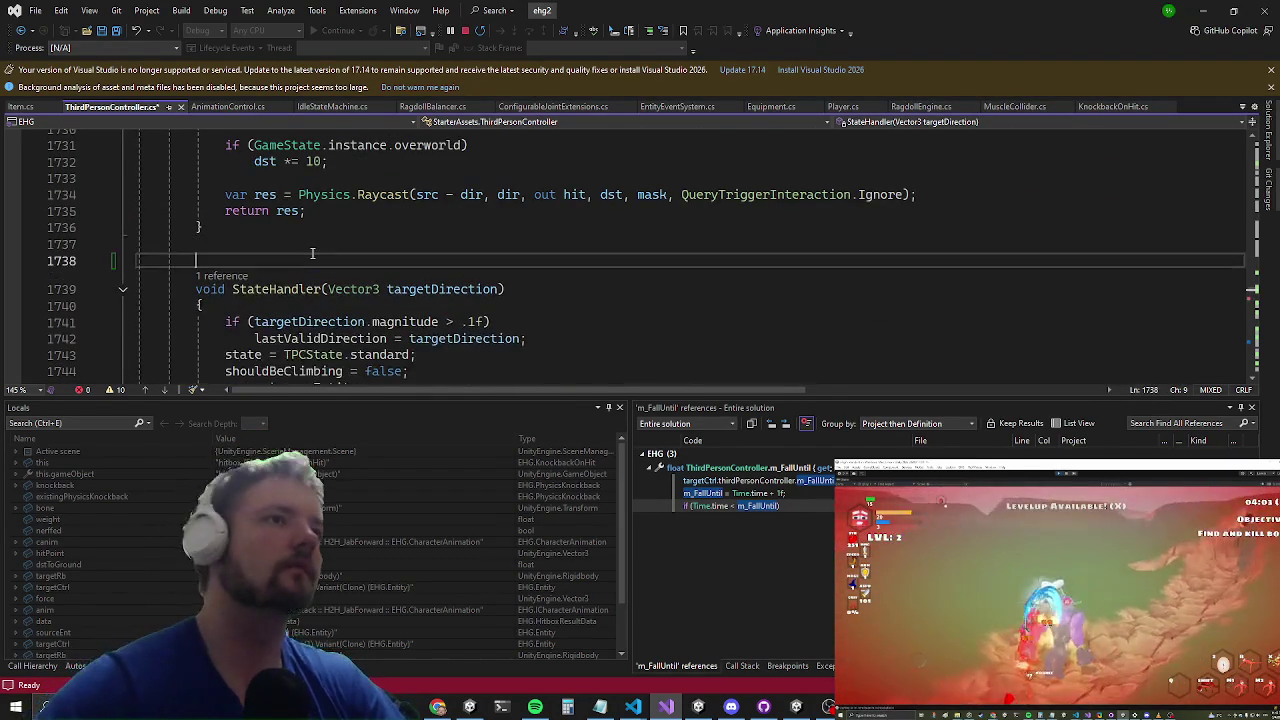
Step: Create a FallHandler() method holding the pasted fall logic, renaming ent to entity
{"action": "key", "text": "Return"}
{"action": "key", "text": "Up"}
{"action": "type", "text": "void Fall"}
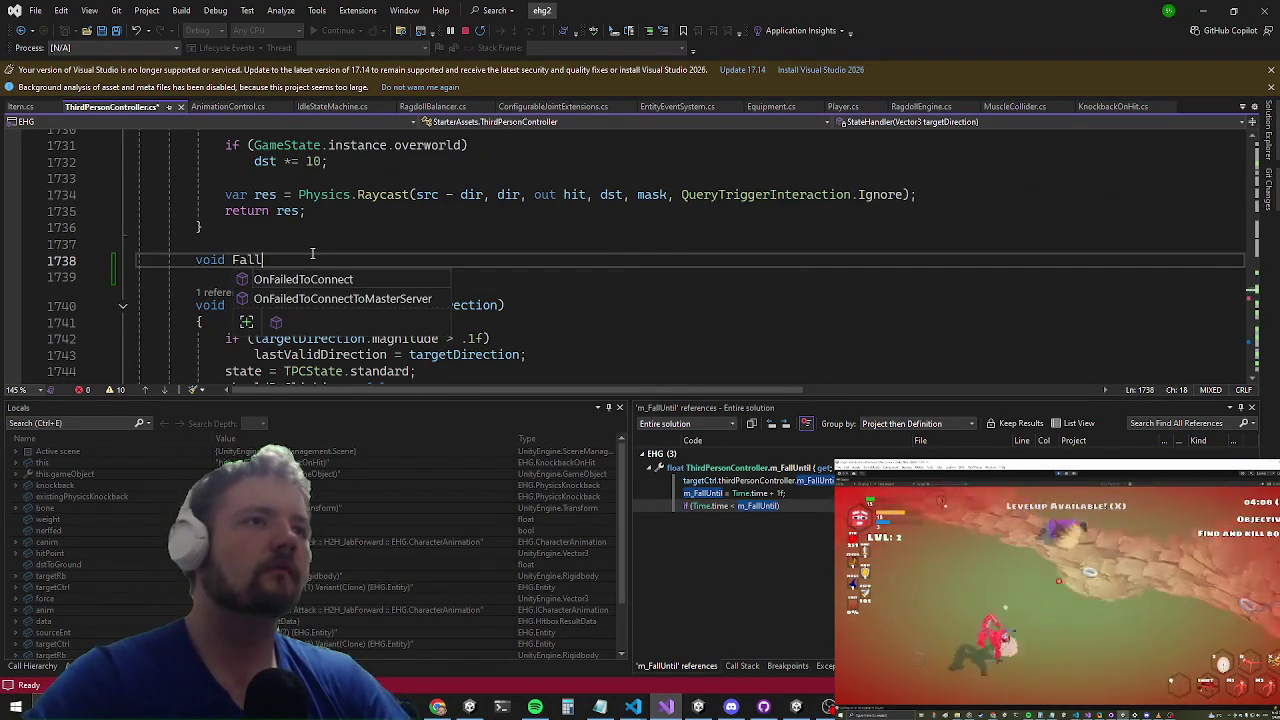
{"action": "type", "text": "Handler()"}
{"action": "key", "text": "Return"}
{"action": "type", "text": "{"}
{"action": "key", "text": "Return"}
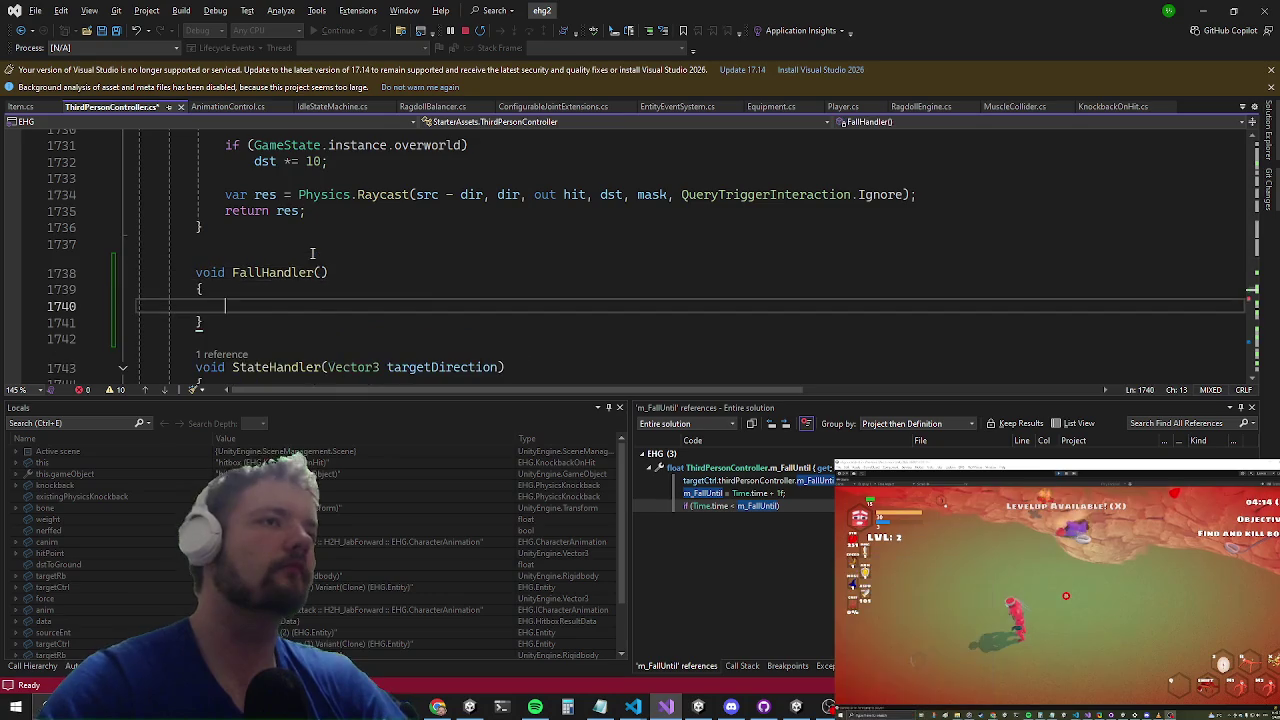
{"action": "key", "text": "ctrl+v"}
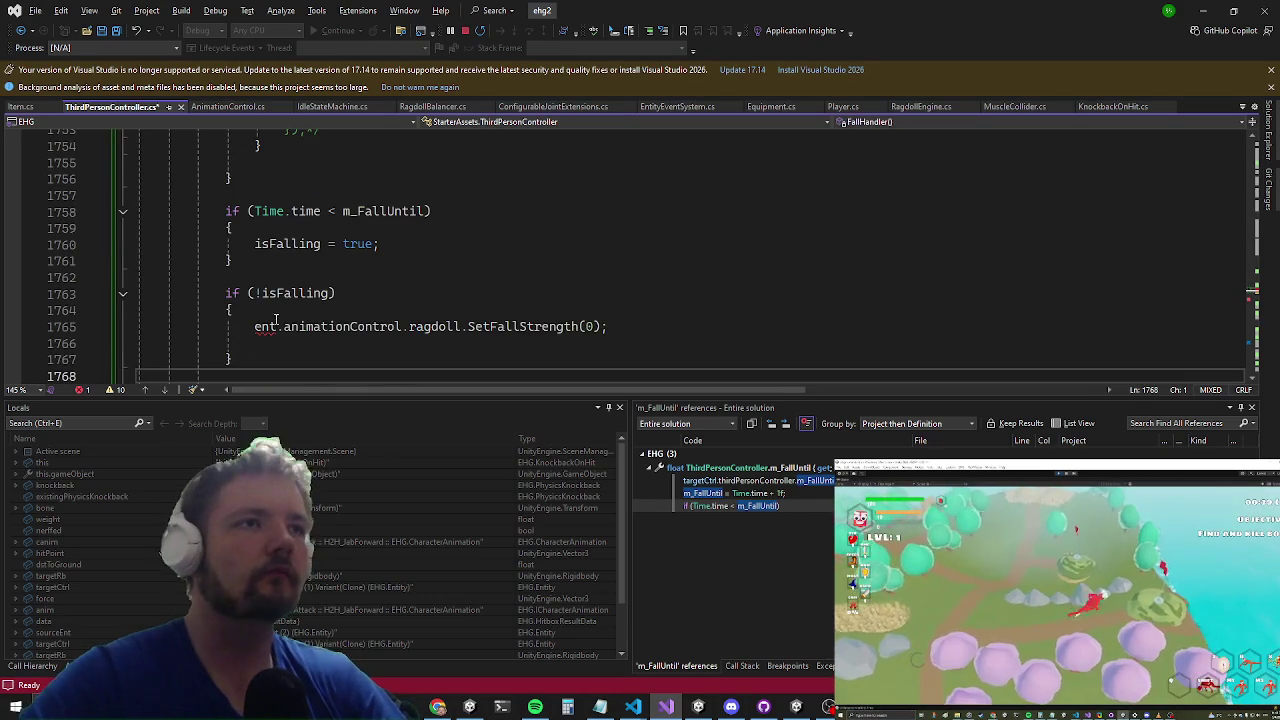
{"action": "left_click", "coordinate": [276, 324]}
{"action": "type", "text": "ity"}
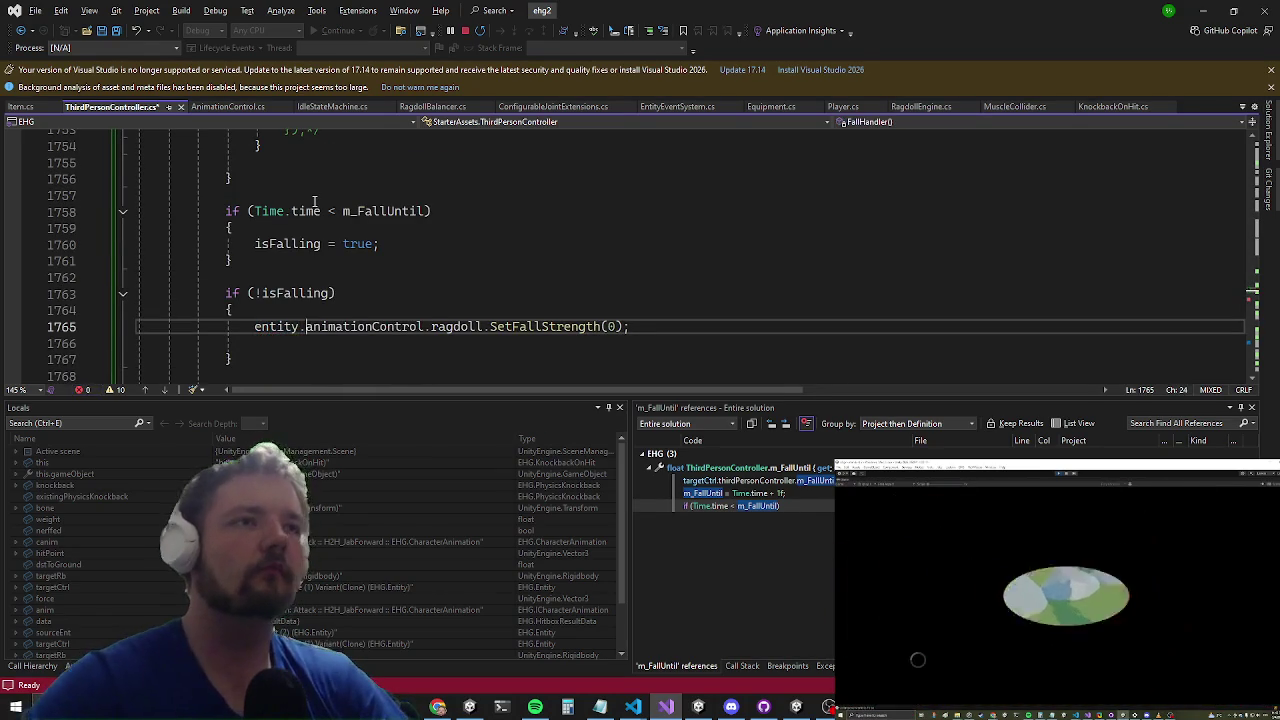
Step: Add a FallHandler(); call on the line after the StateHandler call
{"action": "key", "text": "ctrl+f"}
{"action": "type", "text": "state"}
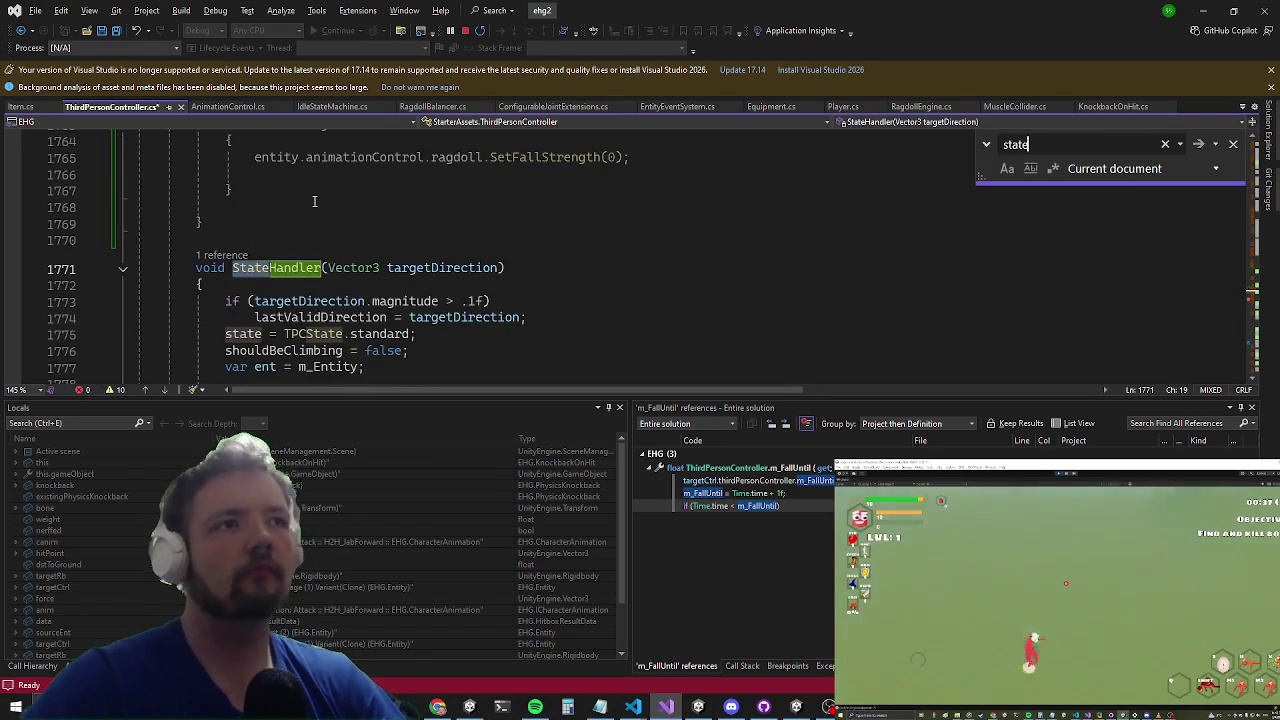
{"action": "type", "text": "handler"}
{"action": "key", "text": "Return"}
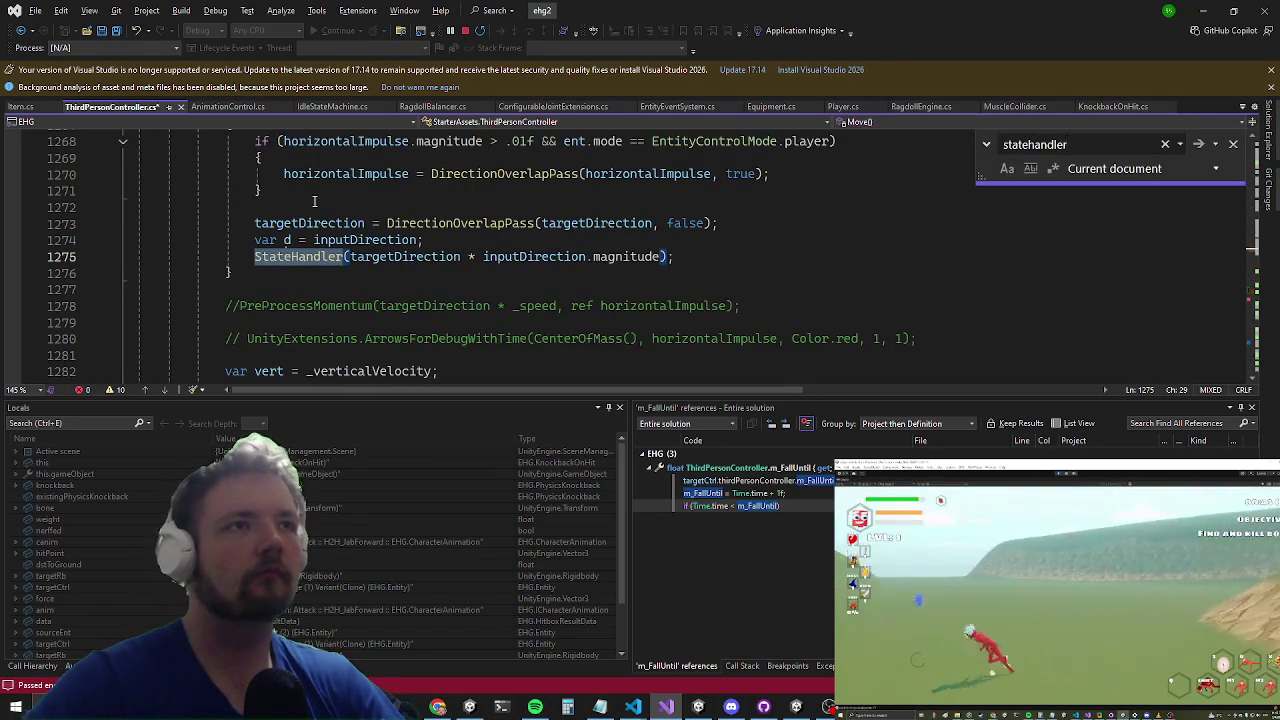
{"action": "key", "text": "Escape"}
{"action": "key", "text": "Down"}
{"action": "key", "text": "Down"}
{"action": "key", "text": "Return"}
{"action": "key", "text": "Return"}
{"action": "key", "text": "Up"}
{"action": "type", "text": "fallh"}
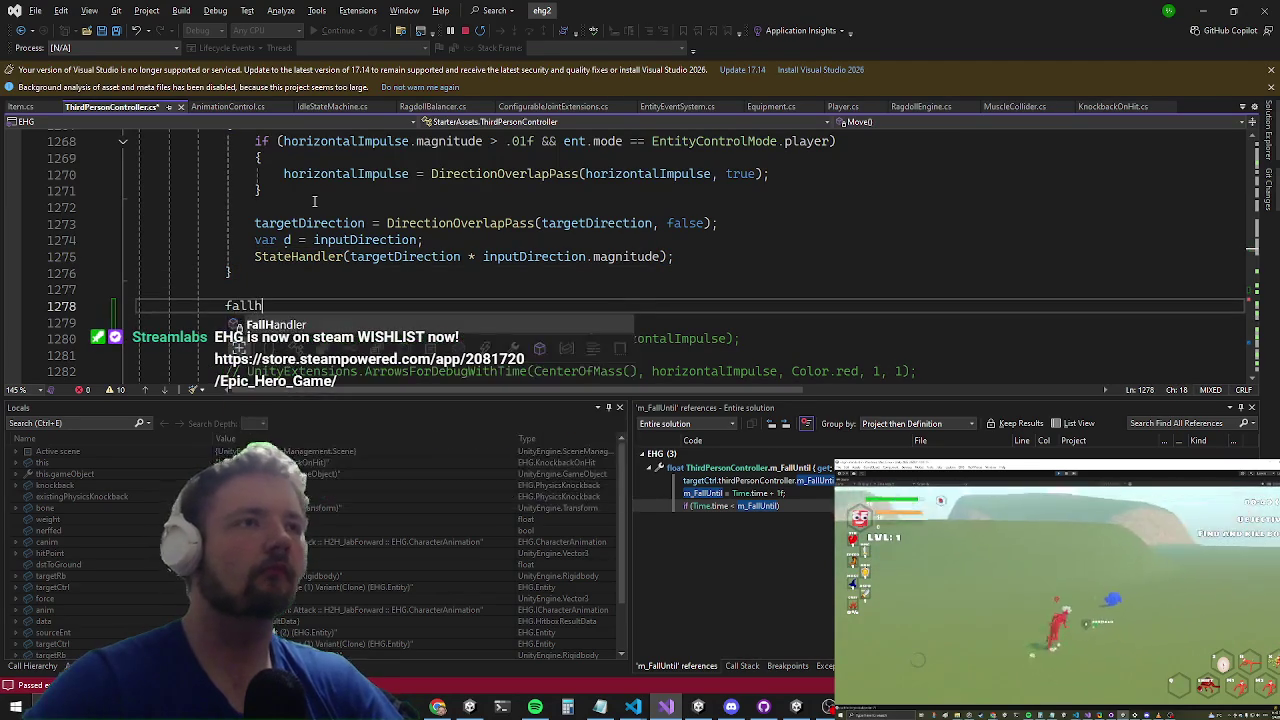
{"action": "key", "text": "Tab"}
{"action": "type", "text": "()"}
Step: Save ThirdPersonController.cs, stop debugging, and exit Unity play mode
{"action": "key", "text": "ctrl+s"}
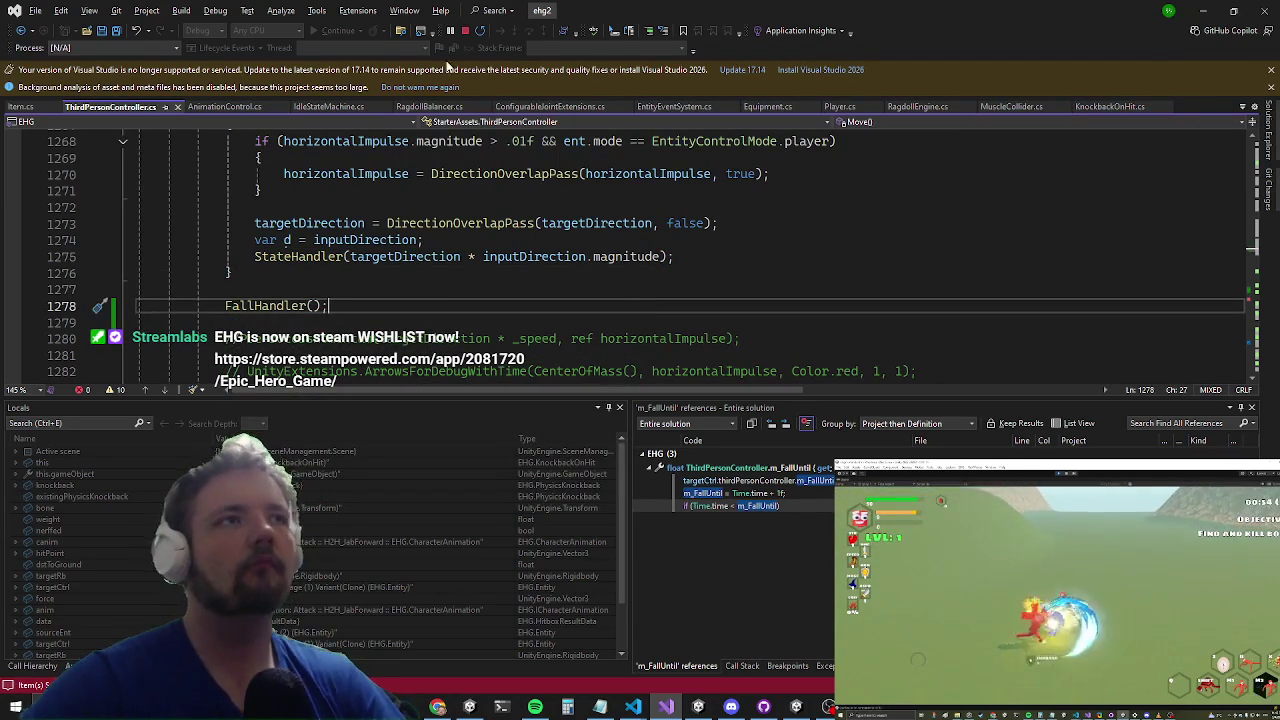
{"action": "left_click", "coordinate": [430, 40]}
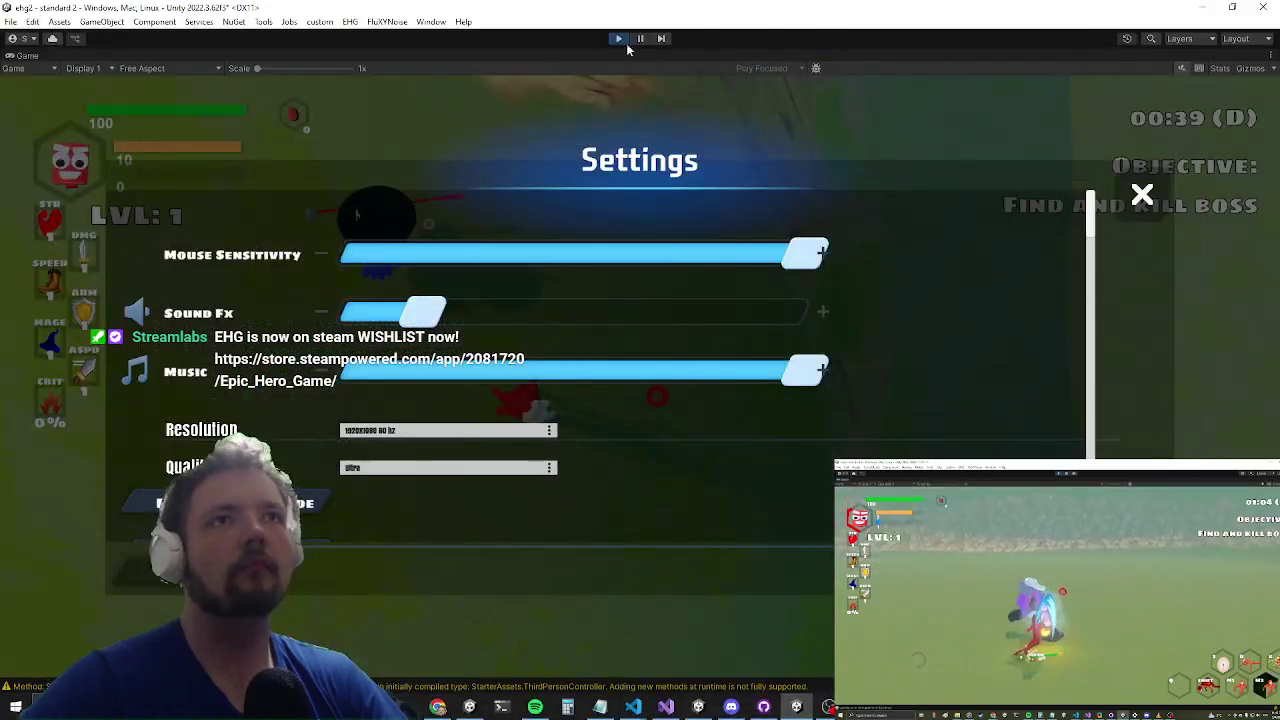
{"action": "left_click", "coordinate": [619, 40]}
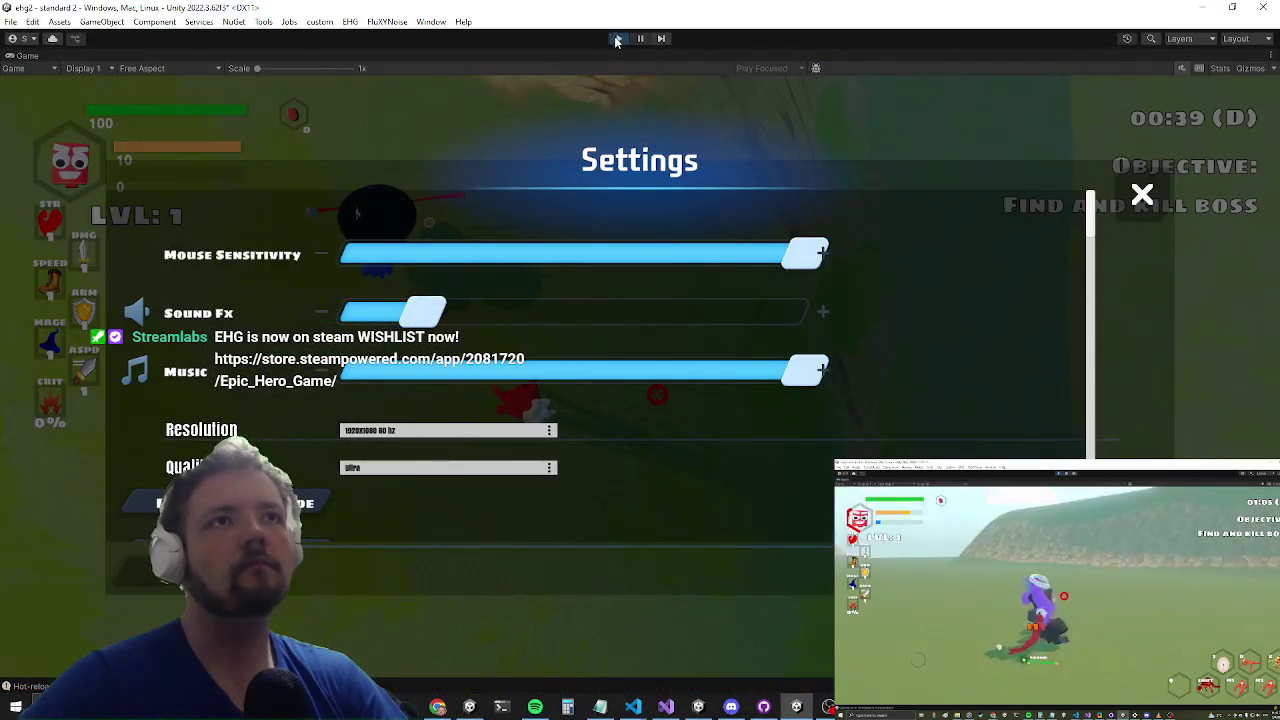
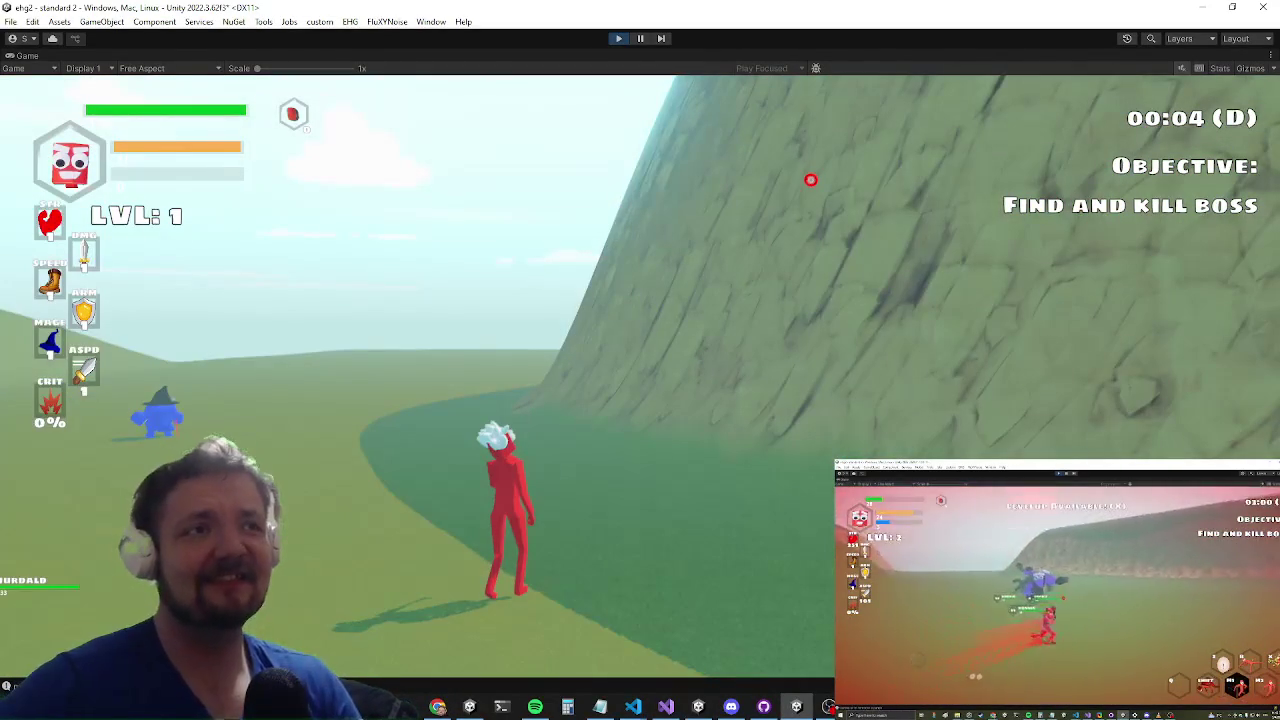
Step: Run the character up the cliff to test the knockback, then bring up the window switcher
{"action": "key", "text": "w"}
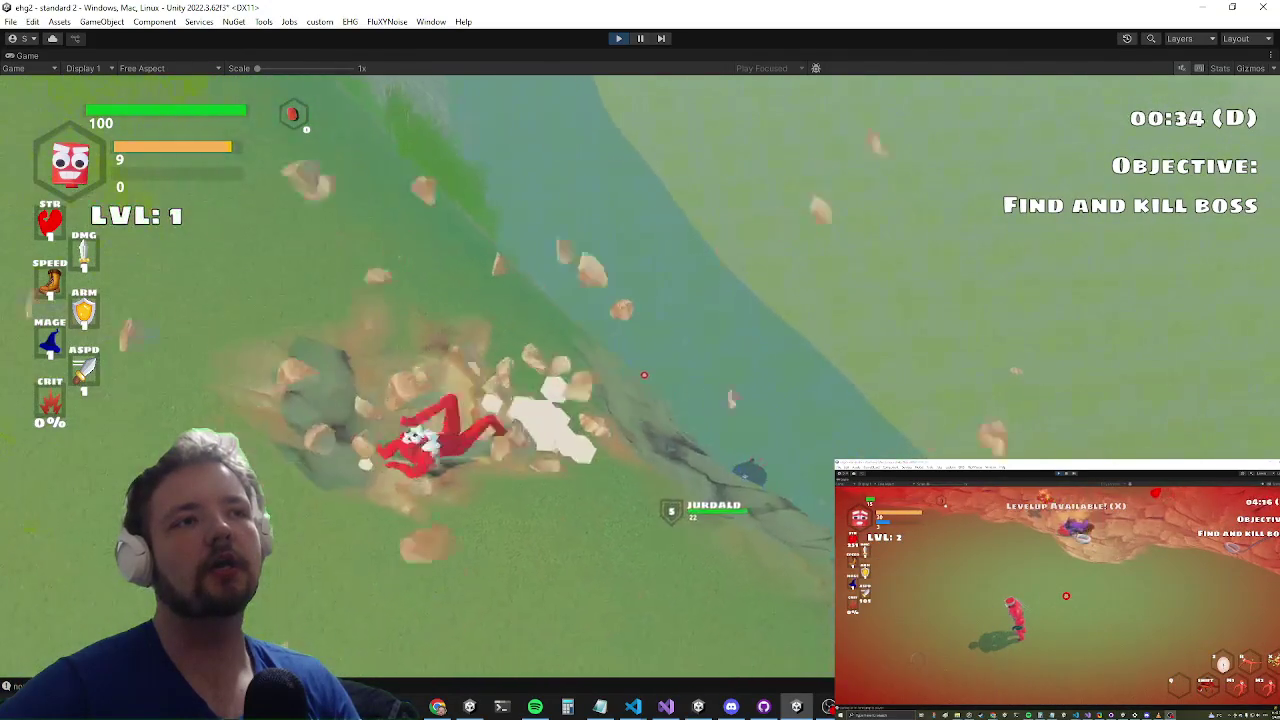
{"action": "key", "text": "alt+Tab"}
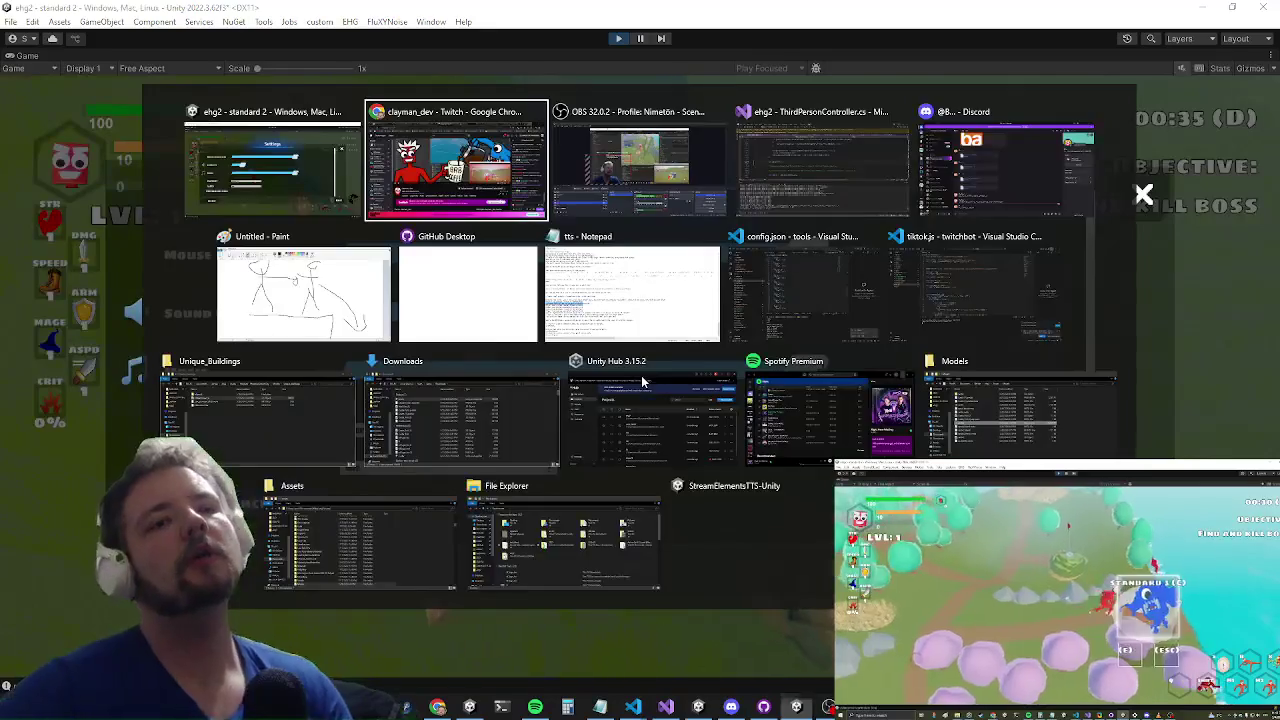
Step: Switch to Visual Studio and place the caret by FallHandler() on lines 1276–1279 of ThirdPersonController.cs
{"action": "key", "text": "alt+Tab"}
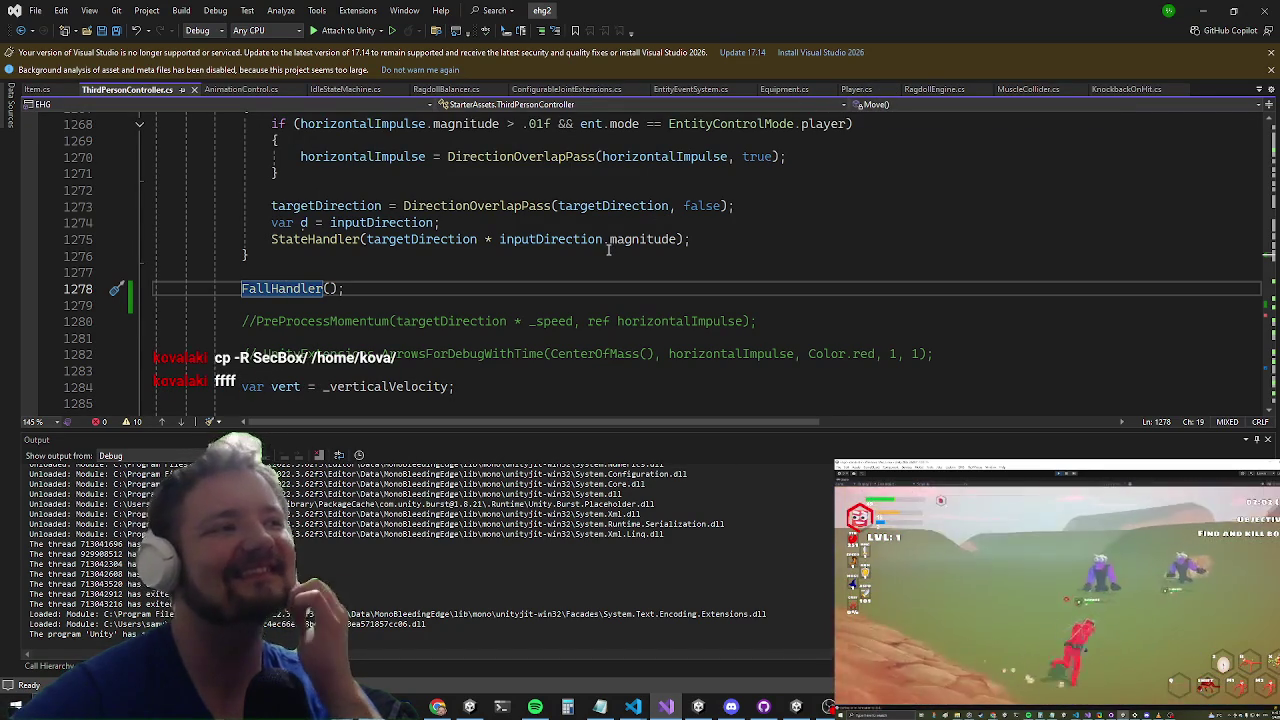
{"action": "left_click", "coordinate": [608, 252]}
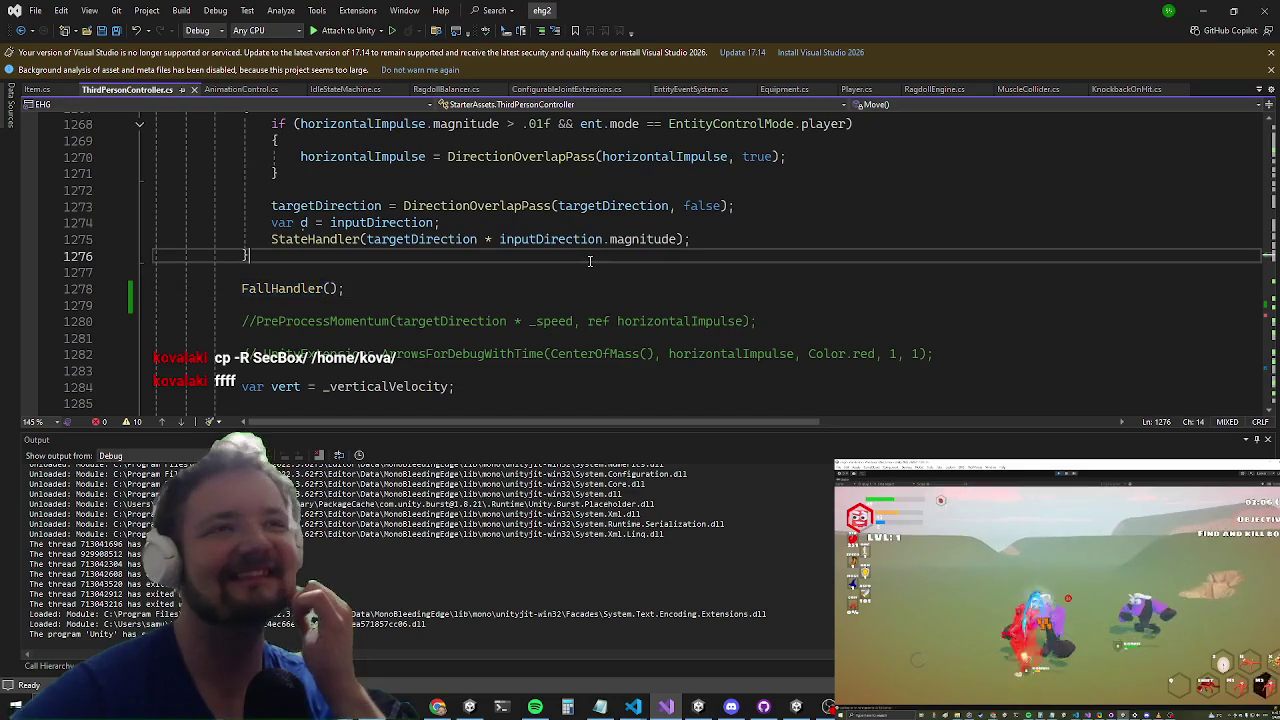
{"action": "left_click", "coordinate": [434, 300]}
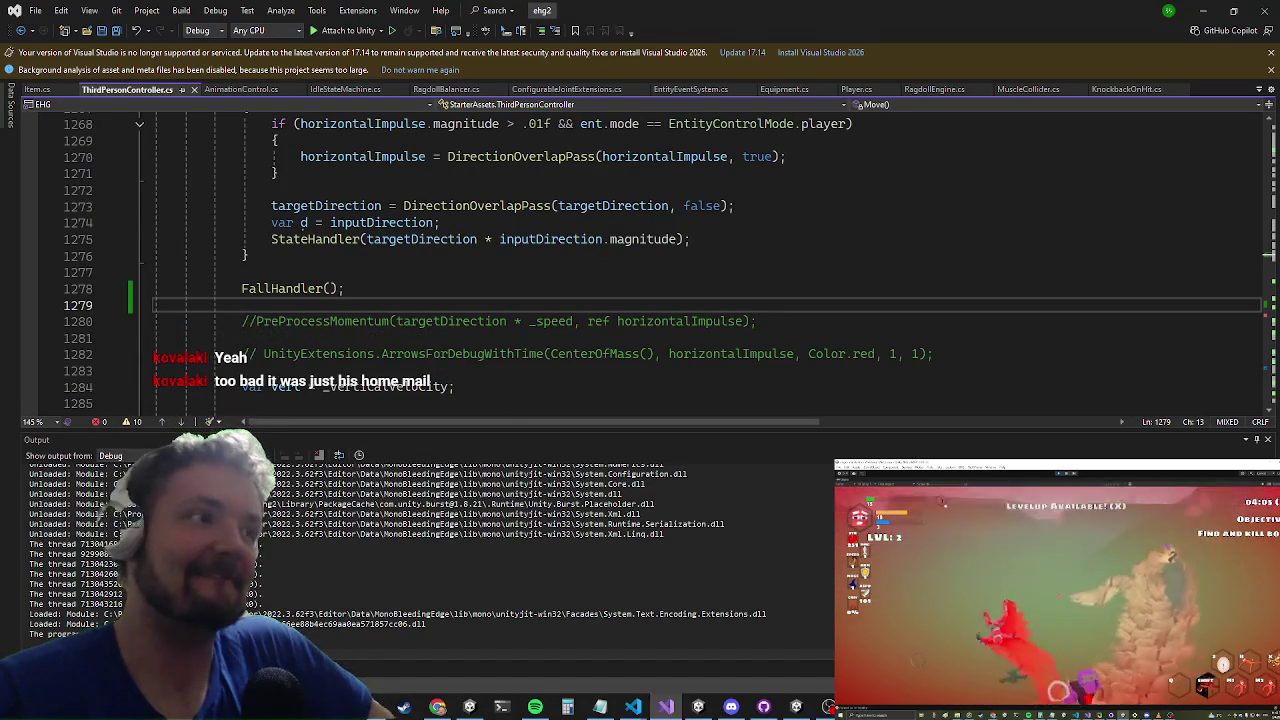
{"action": "key", "text": "super"}
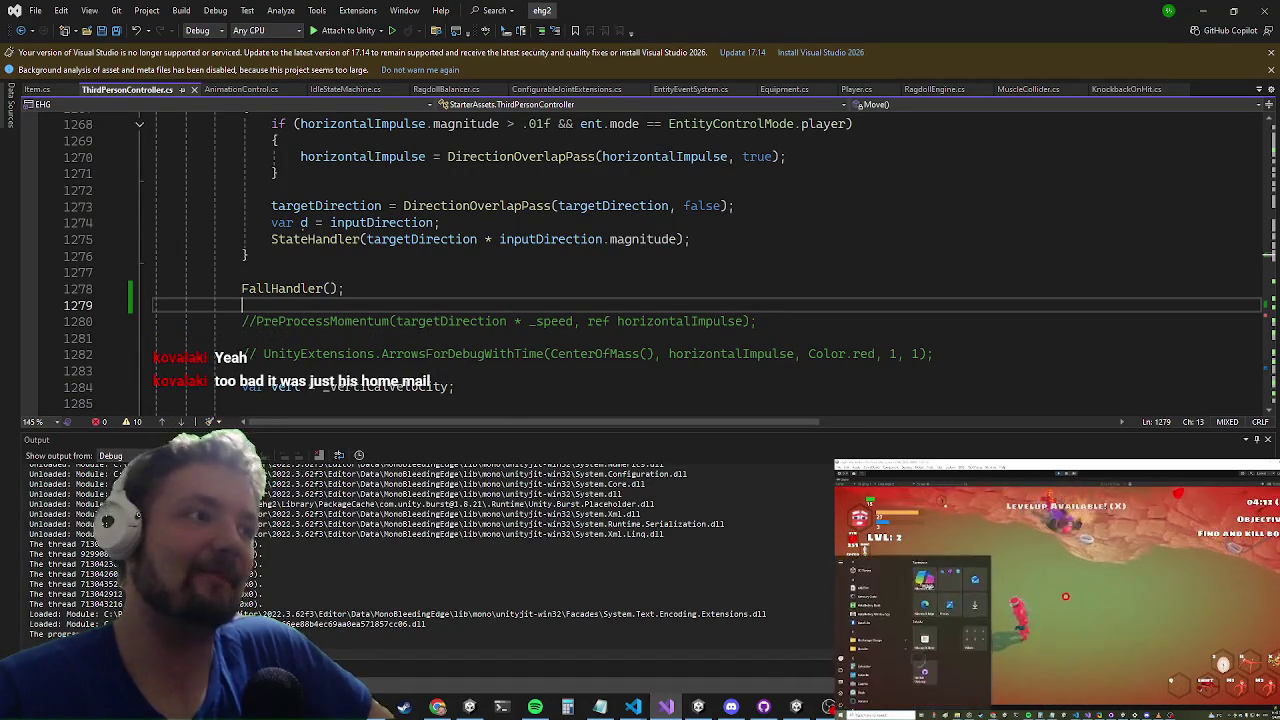
{"action": "key", "text": "super"}
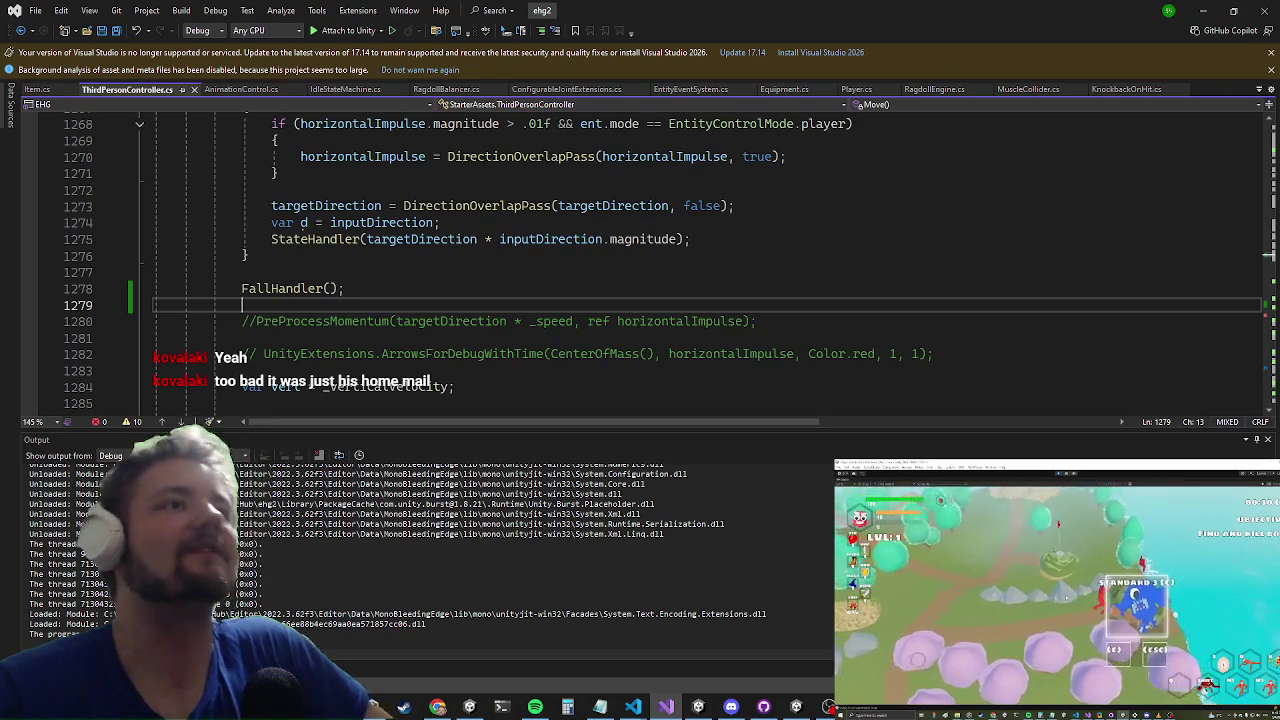
Step: In RagdollBalancer.cs, delete the ent.transform.right argument from the AddTorque call
{"action": "left_click", "coordinate": [446, 89]}
{"action": "scroll", "coordinate": [496, 306], "scroll_direction": "down", "scroll_amount": 1}
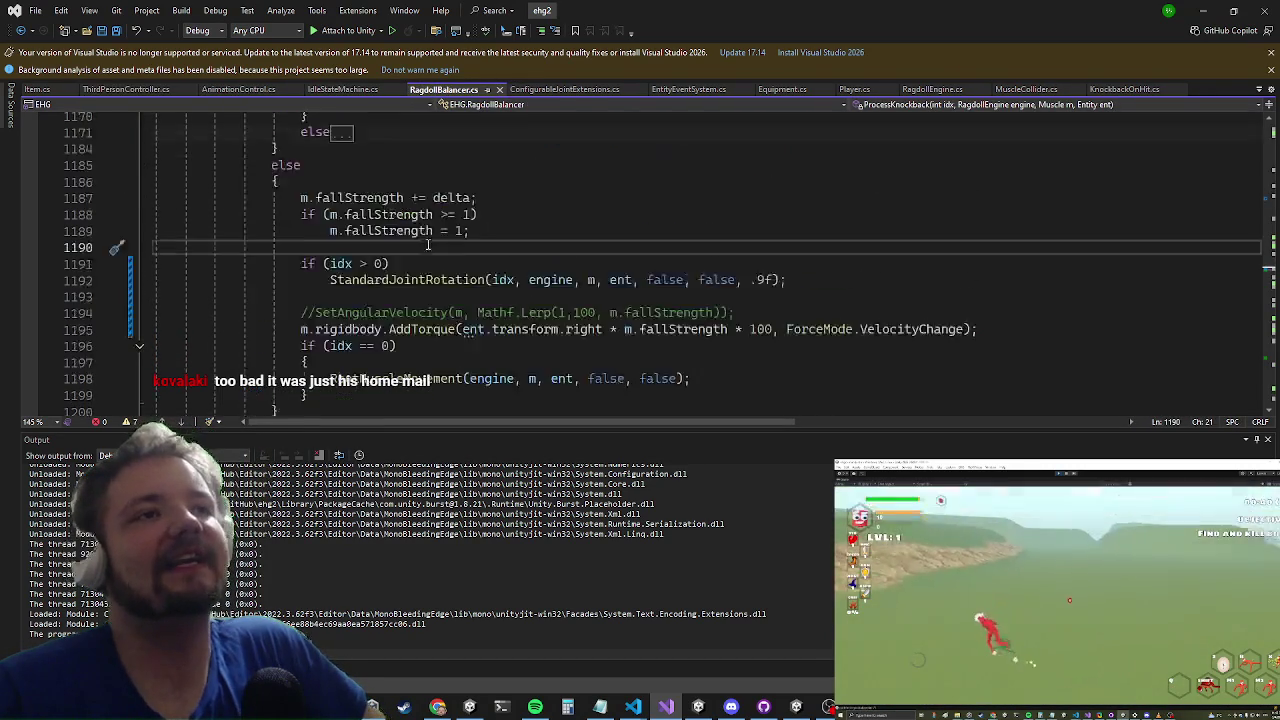
{"action": "scroll", "coordinate": [530, 300], "scroll_direction": "up", "scroll_amount": 2}
{"action": "scroll", "coordinate": [572, 287], "scroll_direction": "down", "scroll_amount": 1}
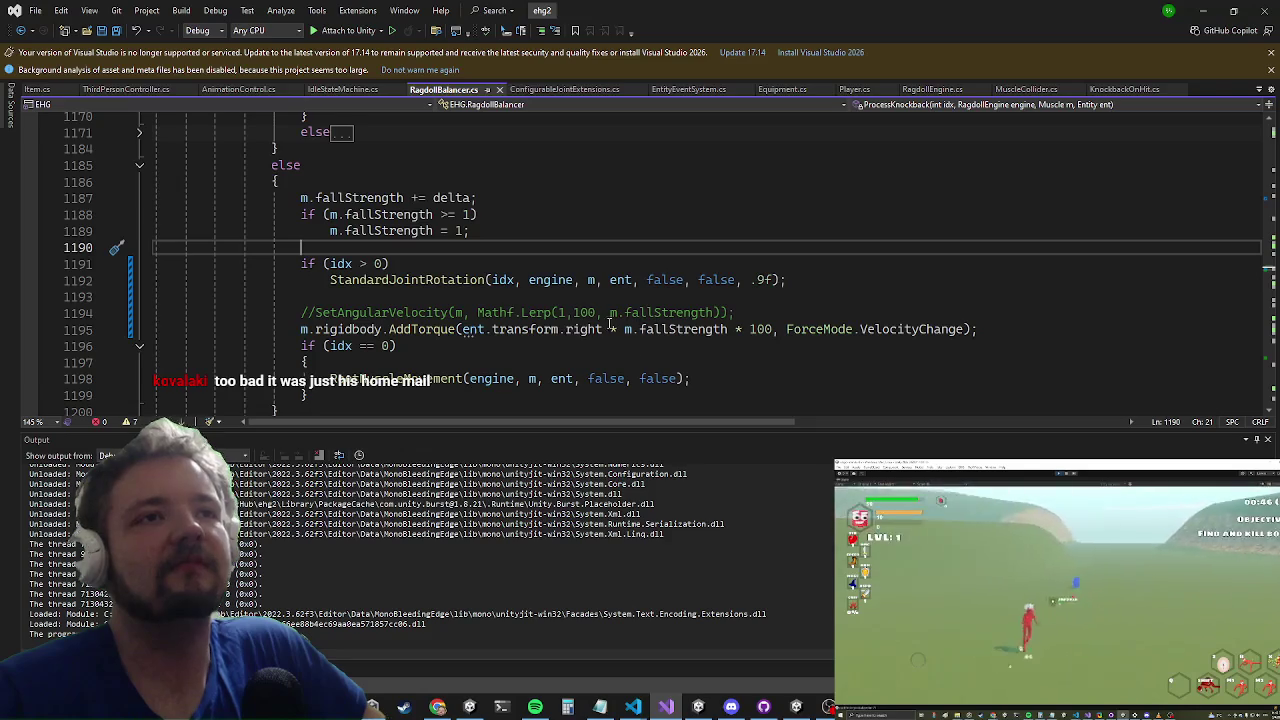
{"action": "mouse_move", "coordinate": [624, 330]}
{"action": "left_mouse_down"}
{"action": "mouse_move", "coordinate": [624, 349]}
{"action": "mouse_move", "coordinate": [463, 330]}
{"action": "left_mouse_up"}
{"action": "key", "text": "Up"}
{"action": "key", "text": "Up"}
{"action": "key", "text": "Up"}
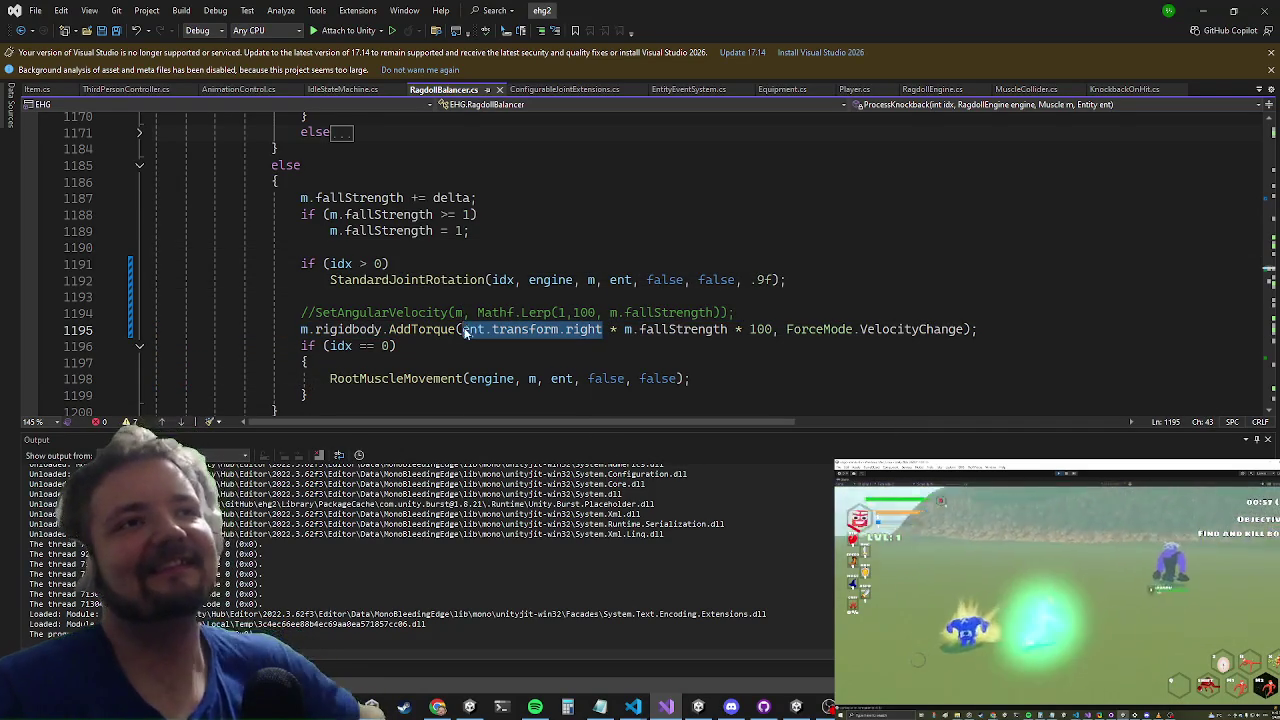
{"action": "key", "text": "BackSpace"}
Step: Declare var spinAxis = ent.transform.right and pass spinAxis to AddTorque
{"action": "left_click", "coordinate": [733, 314]}
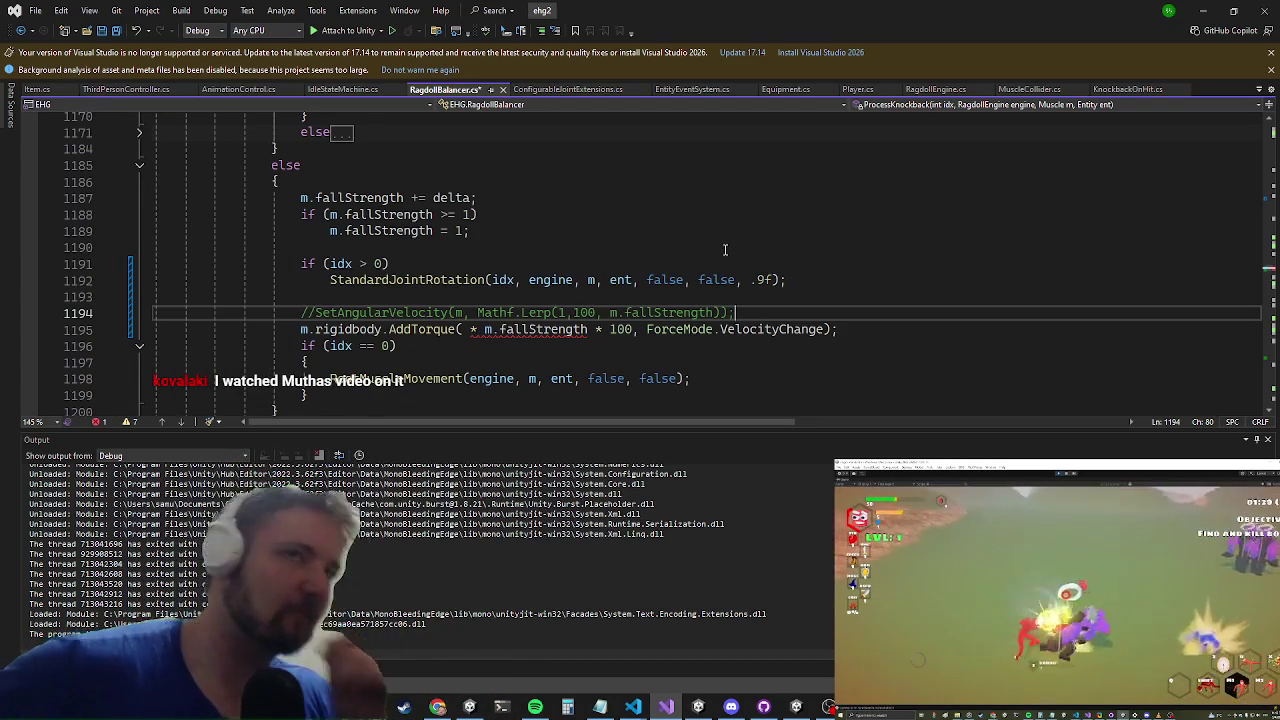
{"action": "key", "text": "Return"}
{"action": "type", "text": "var "}
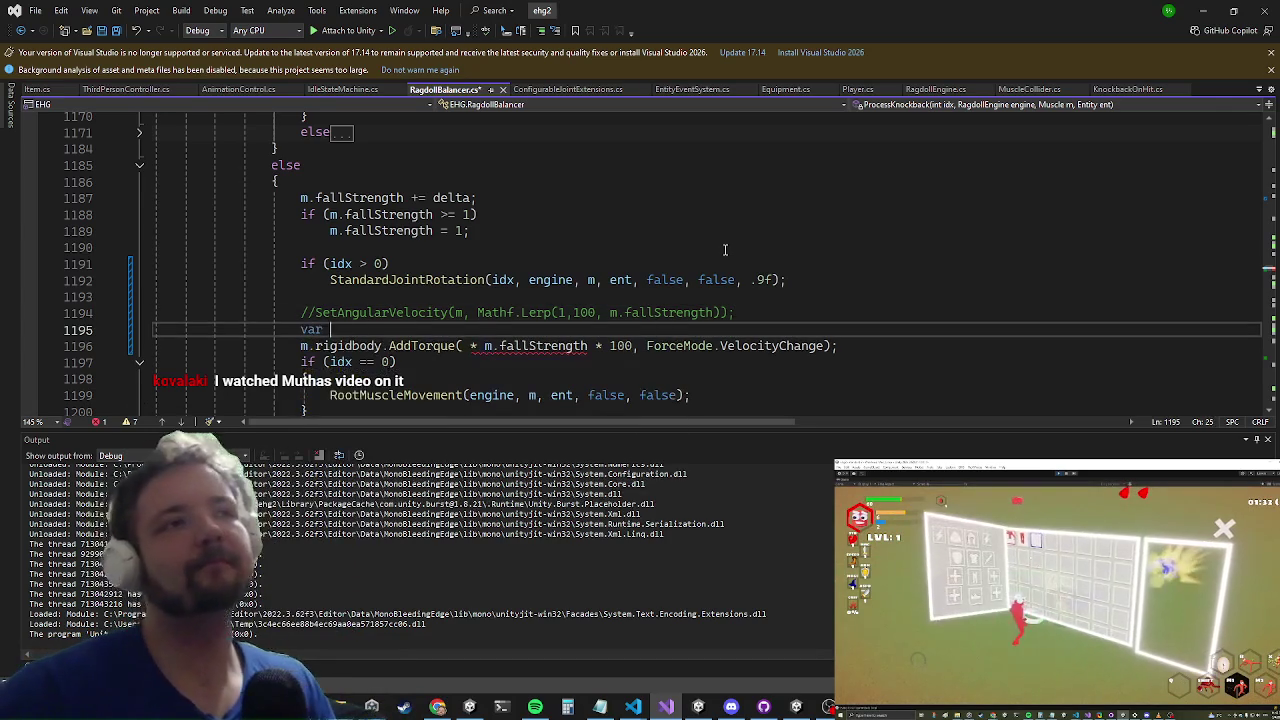
{"action": "type", "text": "spinAxis = ent.transform.right"}
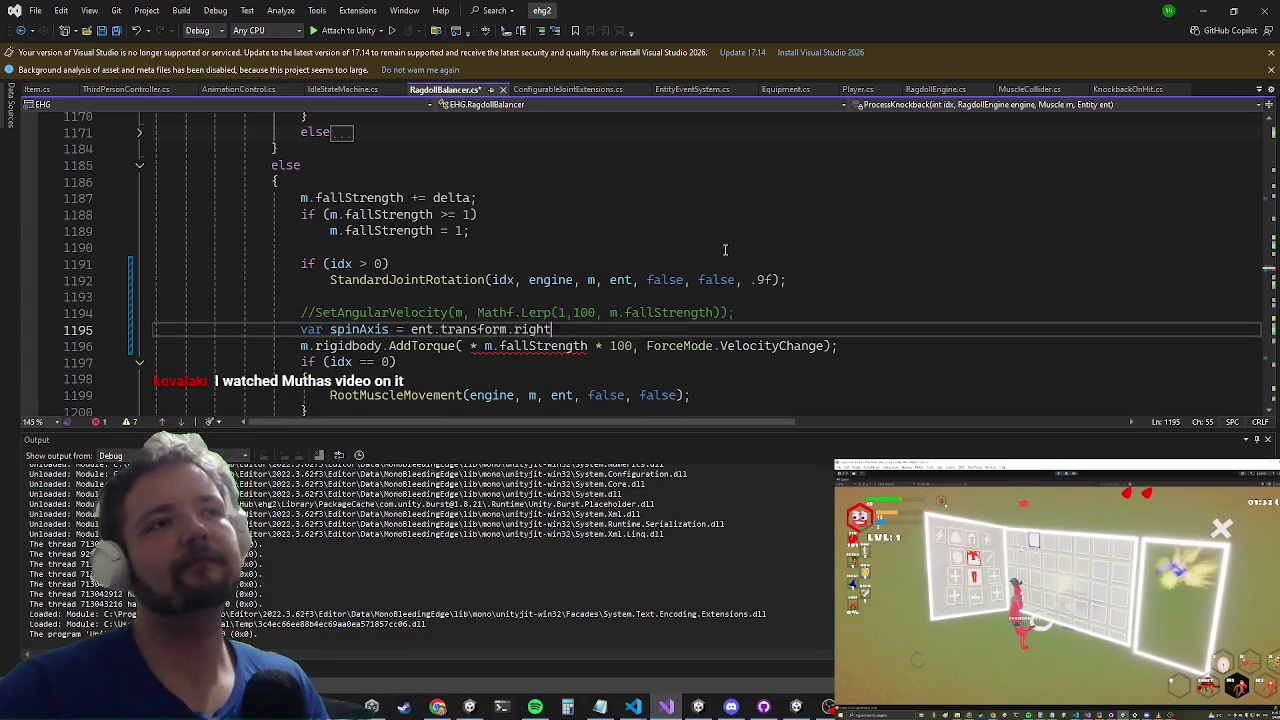
{"action": "key", "text": "Down"}
{"action": "key", "text": "Left"}
{"action": "key", "text": "Left"}
{"action": "key", "text": "Left"}
{"action": "type", "text": "s"}
{"action": "key", "text": "Tab"}
Step: Add an if (overrideSpin != null) block that sets spinAxis = overrideSpin.Value
{"action": "key", "text": "Up"}
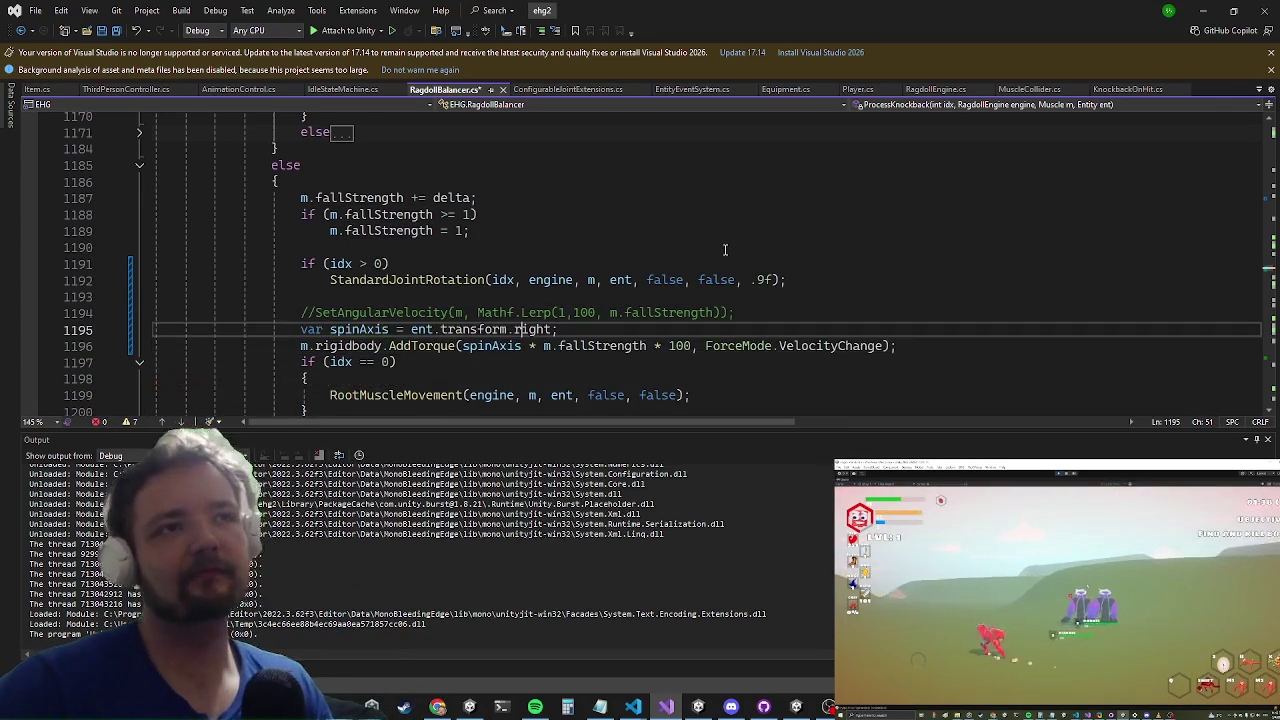
{"action": "key", "text": "Return"}
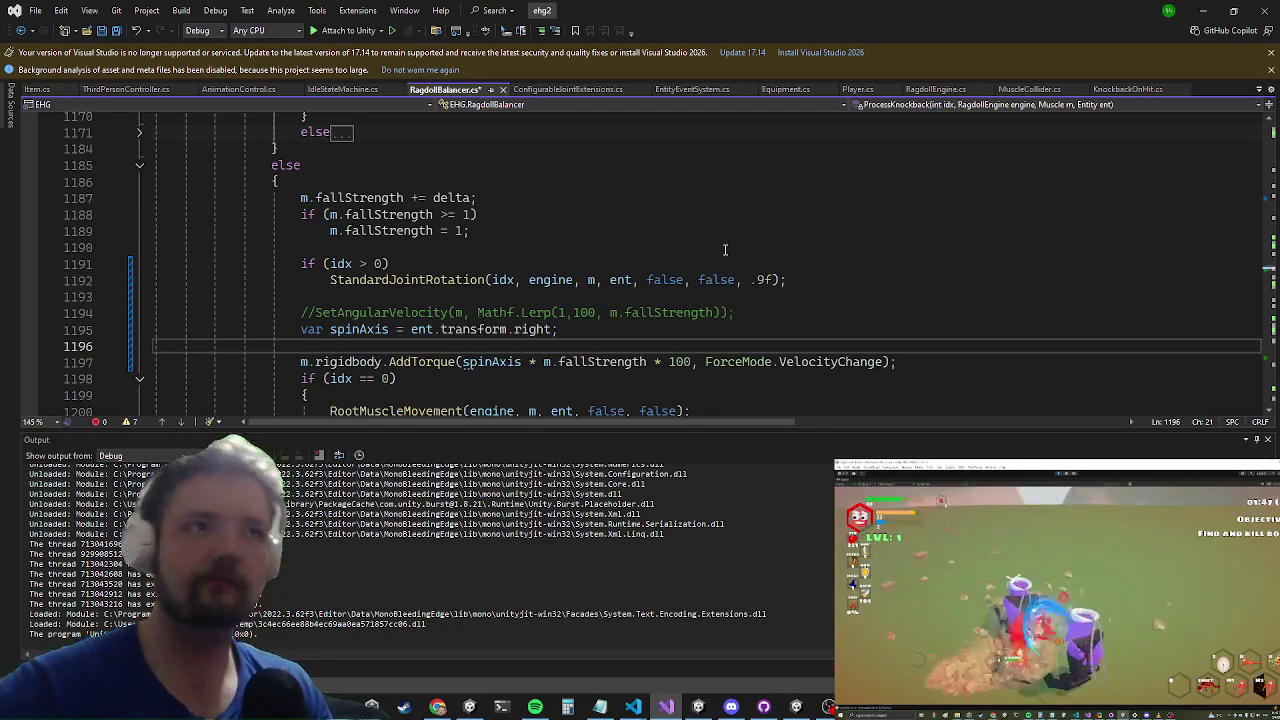
{"action": "key", "text": "ctrl+space"}
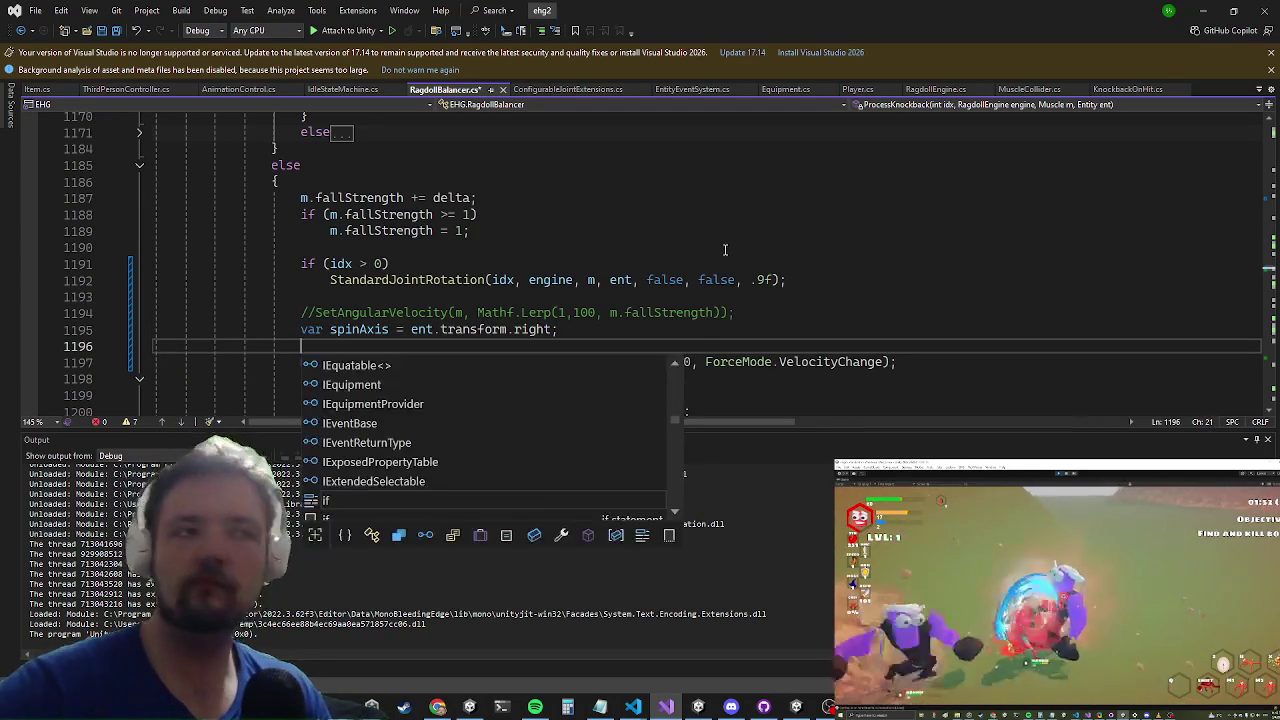
{"action": "type", "text": "if(overrideSpin!=n"}
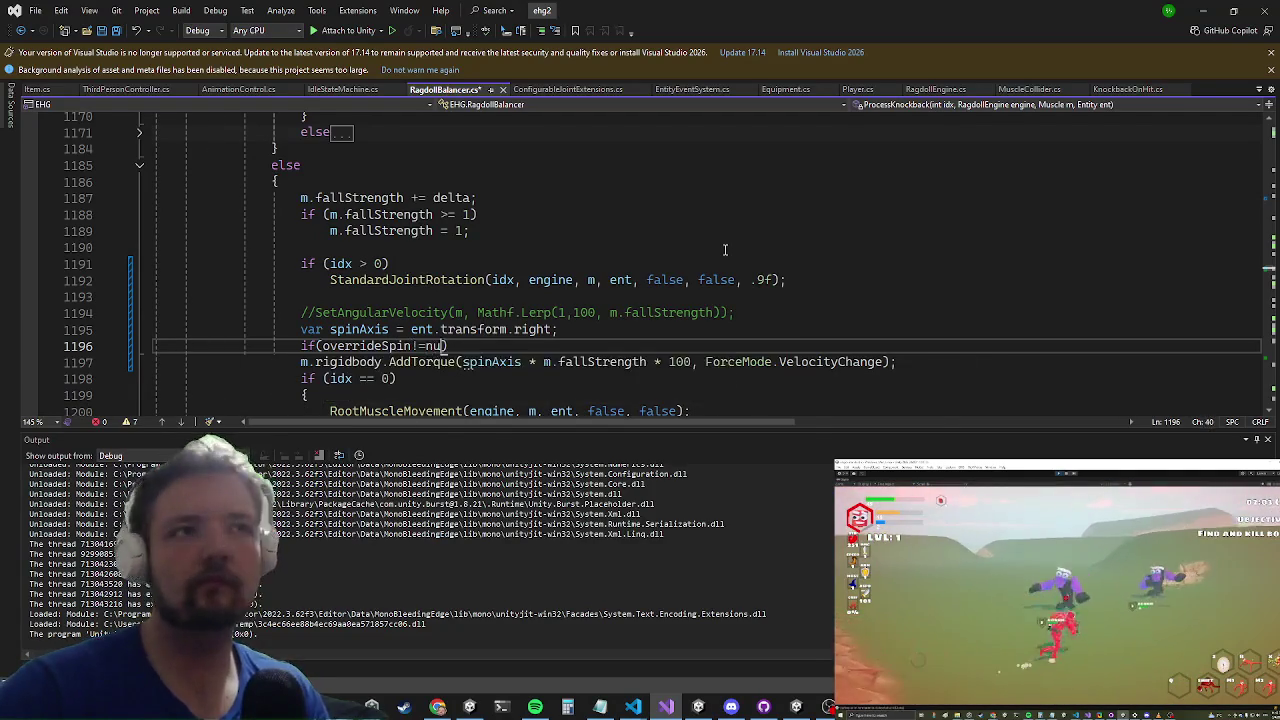
{"action": "type", "text": "ull)"}
{"action": "key", "text": "Return"}
{"action": "type", "text": "{"}
{"action": "key", "text": "Return"}
{"action": "type", "text": "spinAxis = s"}
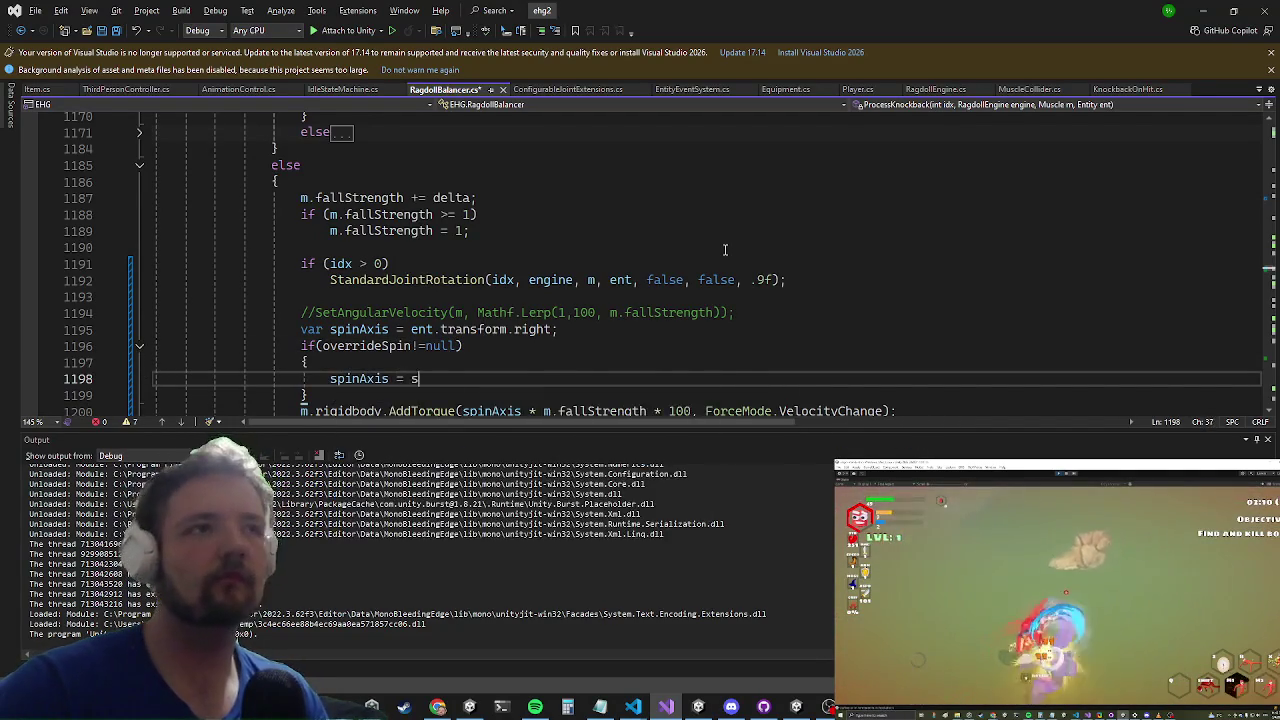
{"action": "key", "text": "BackSpace"}
{"action": "type", "text": "overrideSpin"}
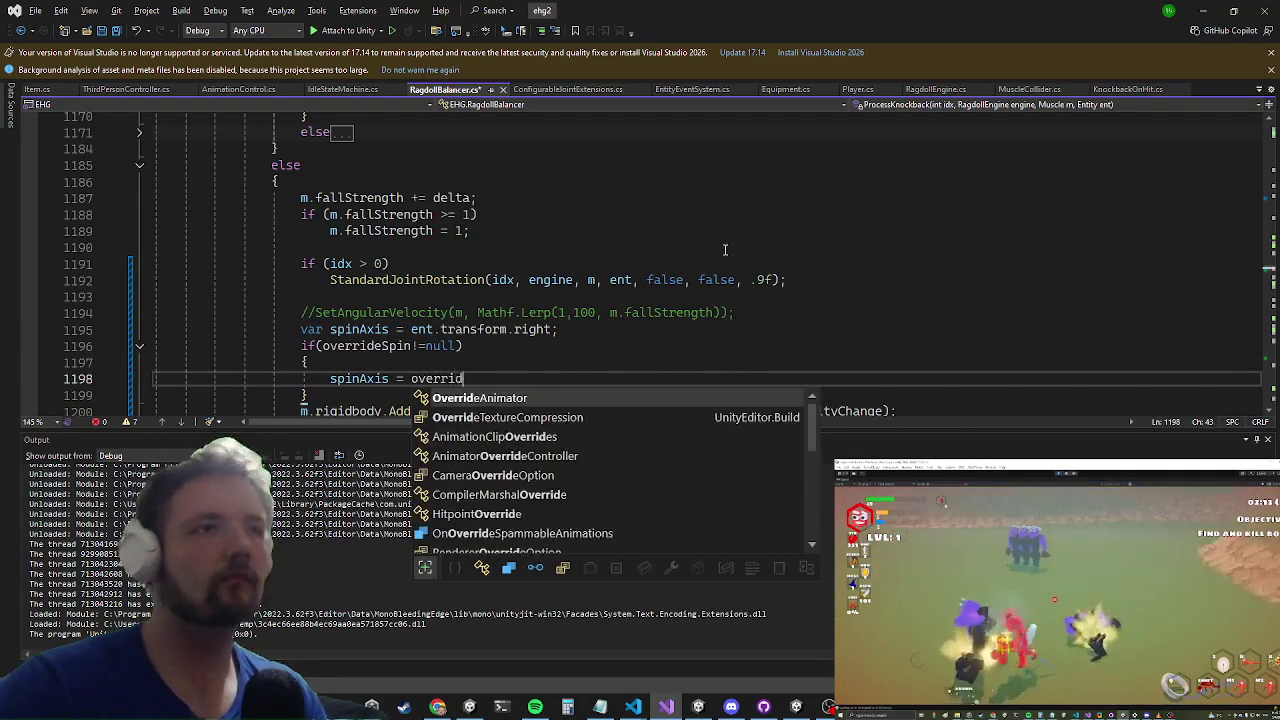
{"action": "type", "text": ".Value;"}
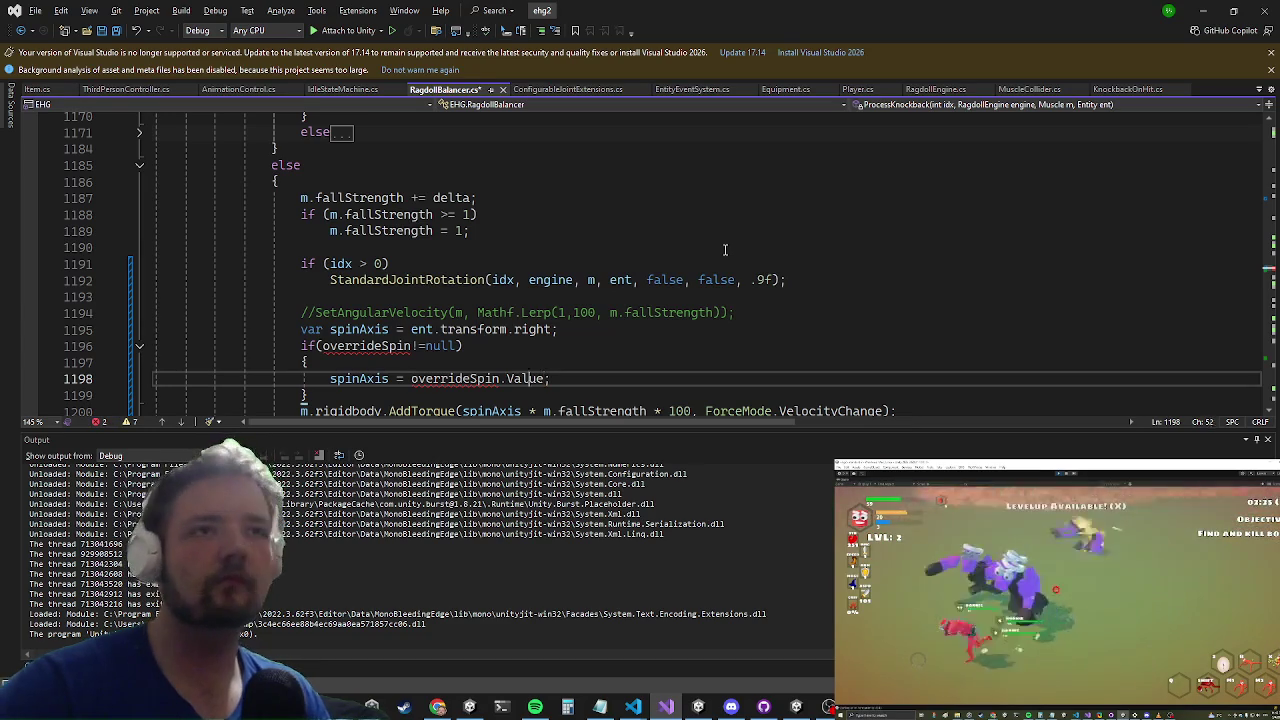
{"action": "key", "text": "shift+Left"}
{"action": "key", "text": "shift+Left"}
{"action": "key", "text": "shift+Left"}
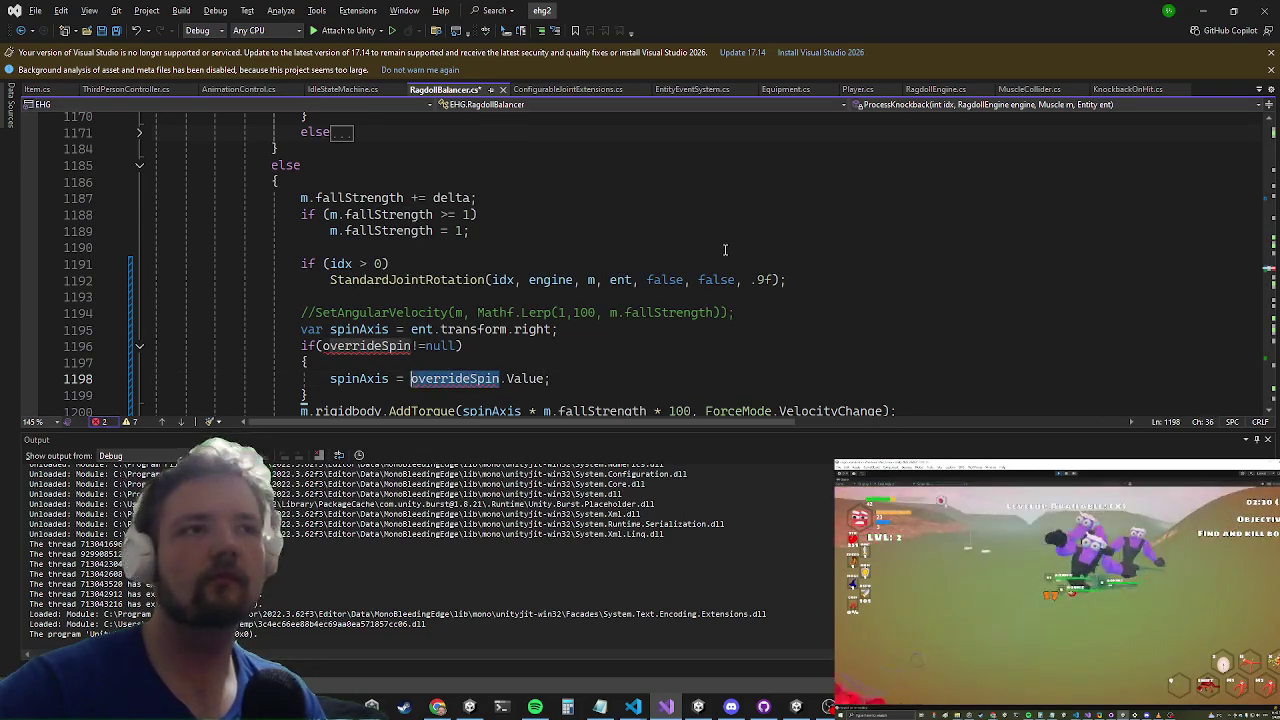
{"action": "key", "text": "Right"}
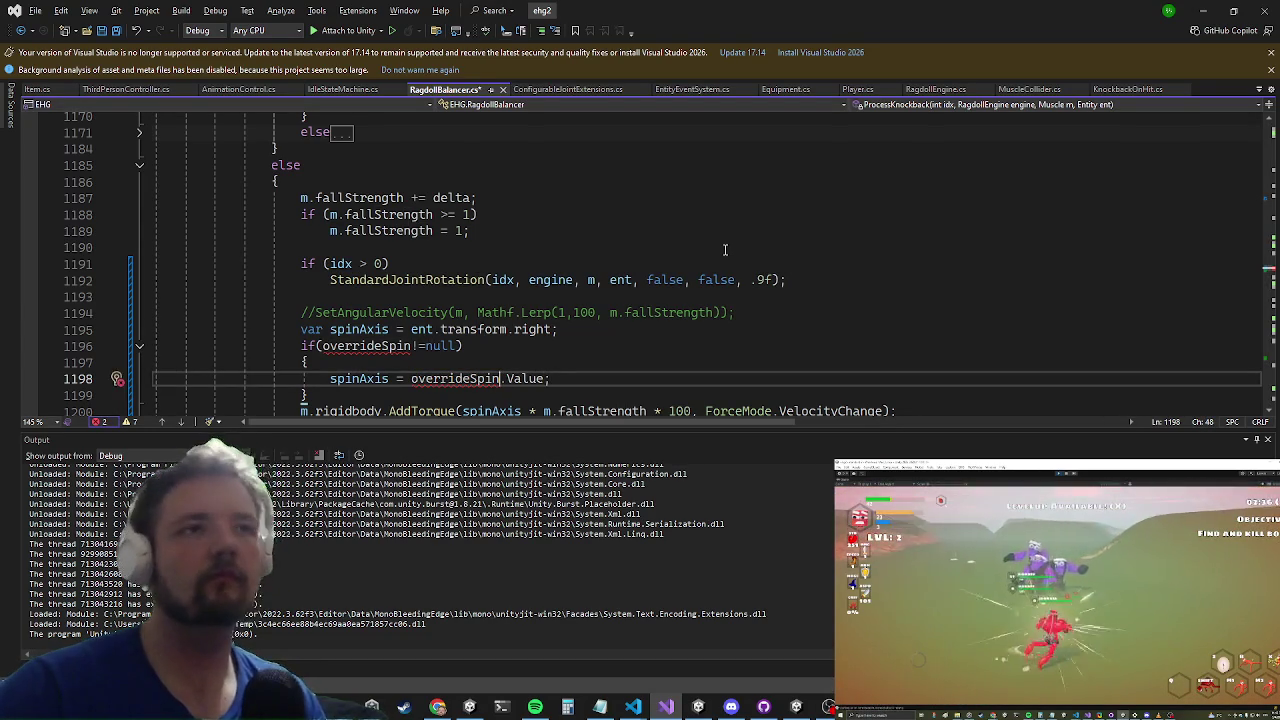
{"action": "key", "text": "ctrl+g"}
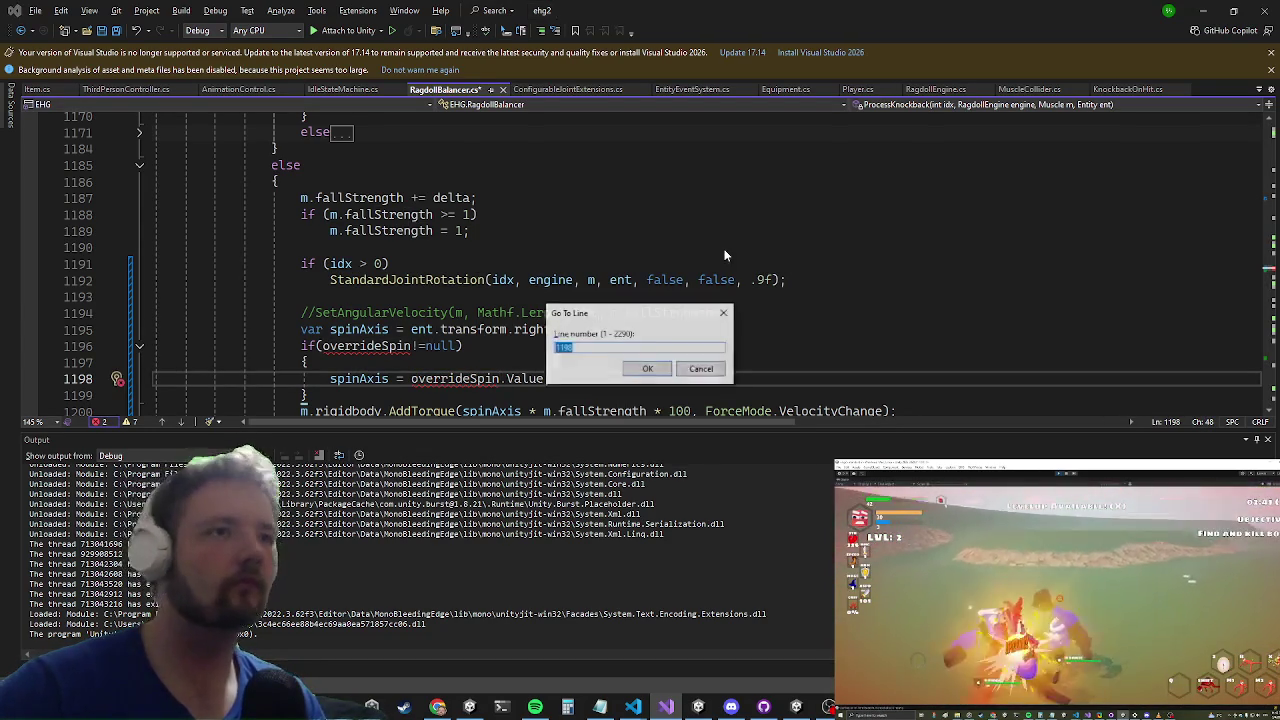
Step: Declare a public Vector3? overrideSpin field at line 22, then search the code for 'resetflag'
{"action": "type", "text": "2"}
{"action": "key", "text": "Return"}
{"action": "key", "text": "Down"}
{"action": "key", "text": "Down"}
{"action": "key", "text": "Down"}
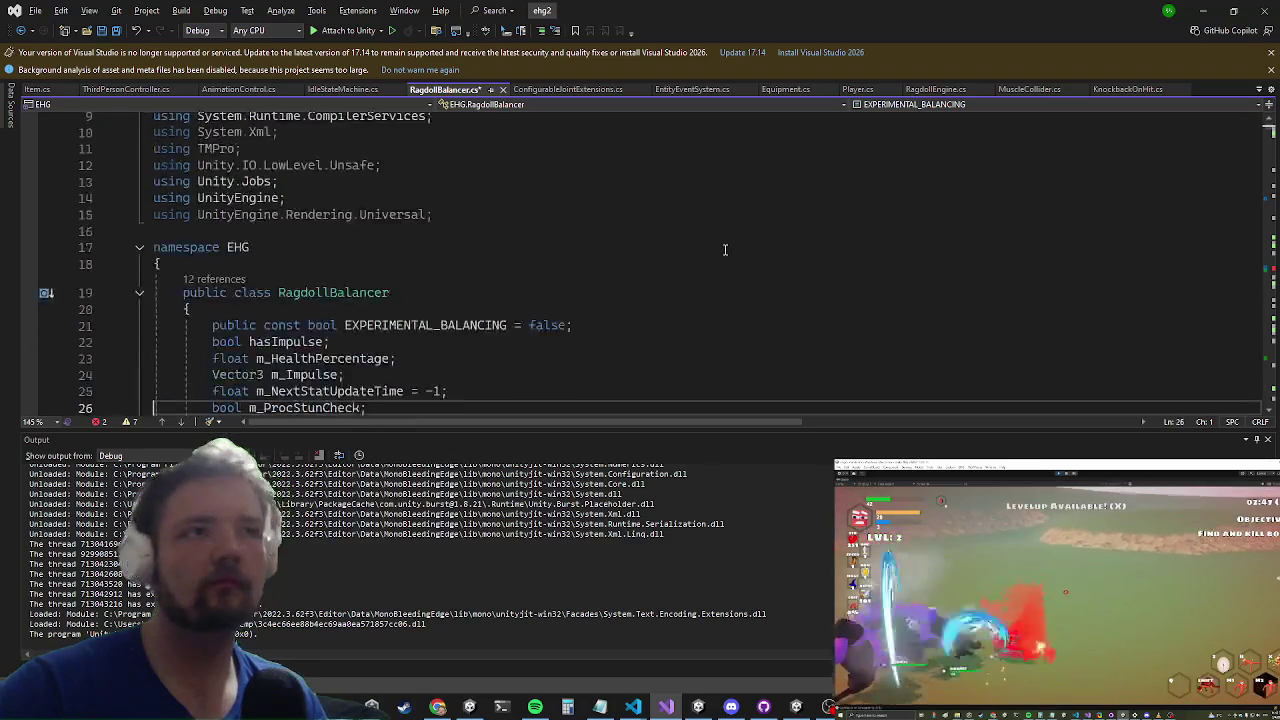
{"action": "key", "text": "Up"}
{"action": "key", "text": "Up"}
{"action": "key", "text": "Up"}
{"action": "key", "text": "ctrl+Return"}
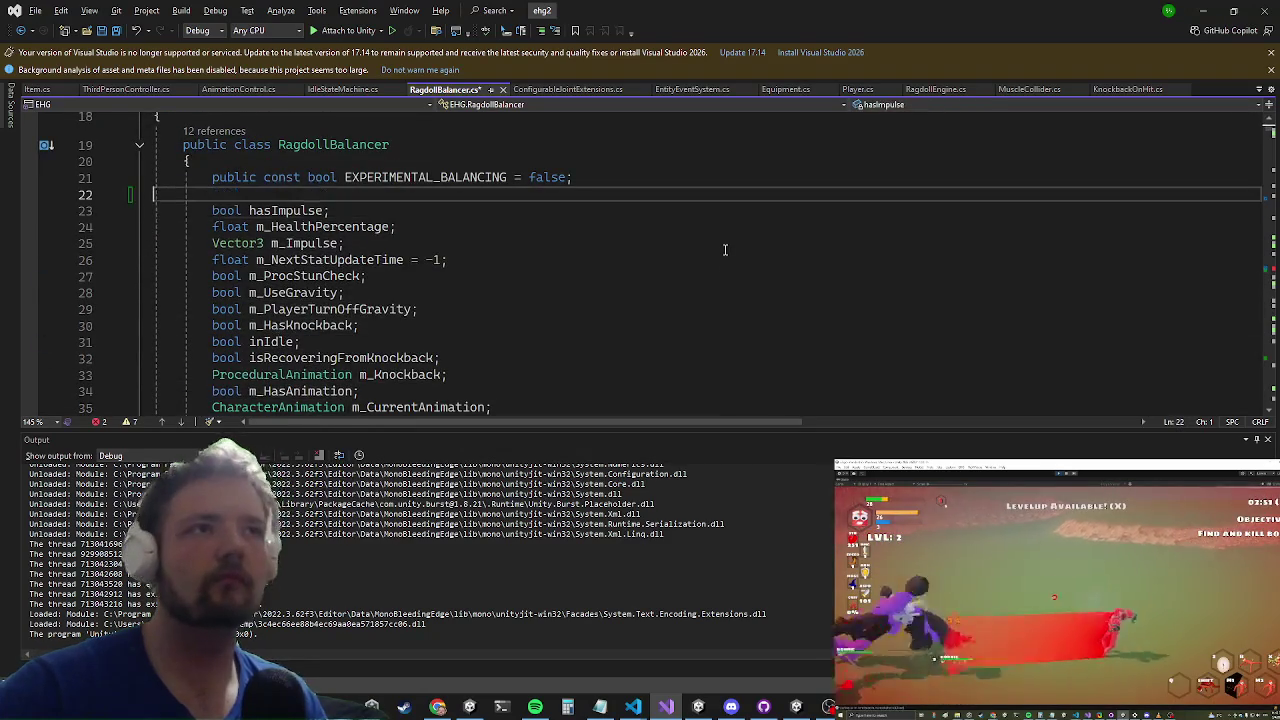
{"action": "type", "text": "public Vector3? overrideSpin;"}
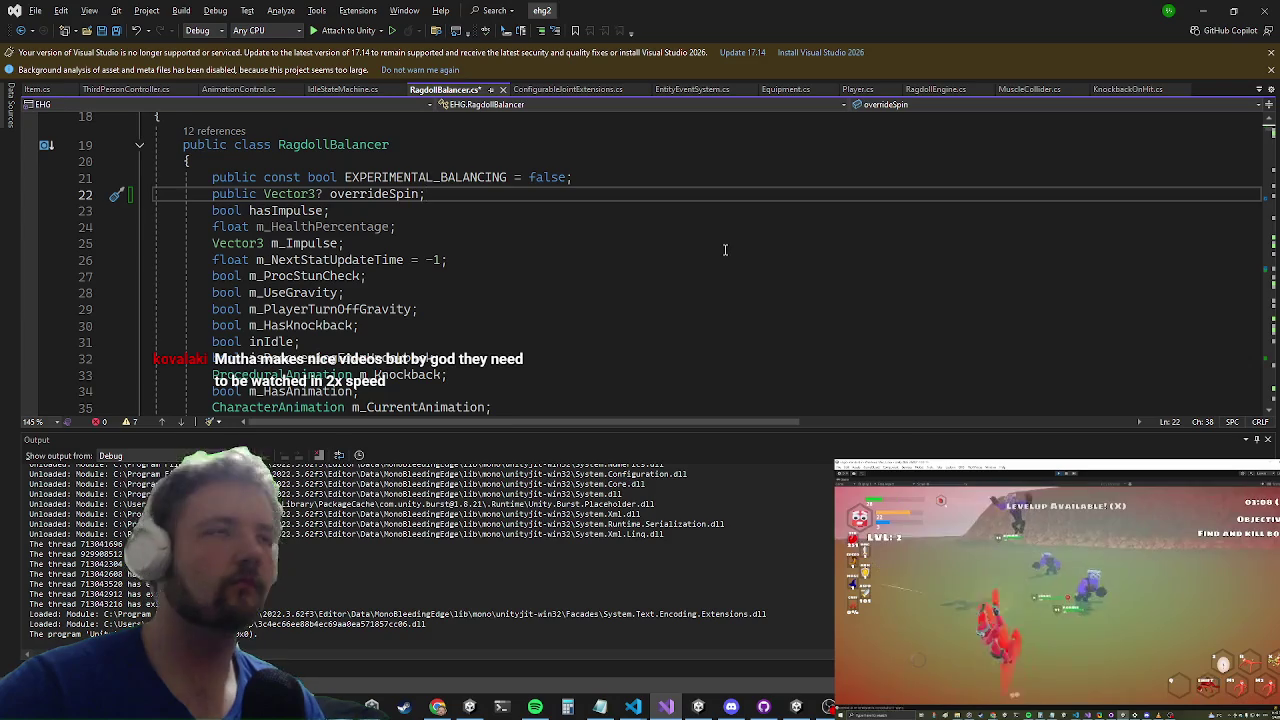
{"action": "key", "text": "ctrl+t"}
{"action": "type", "text": "reset"}
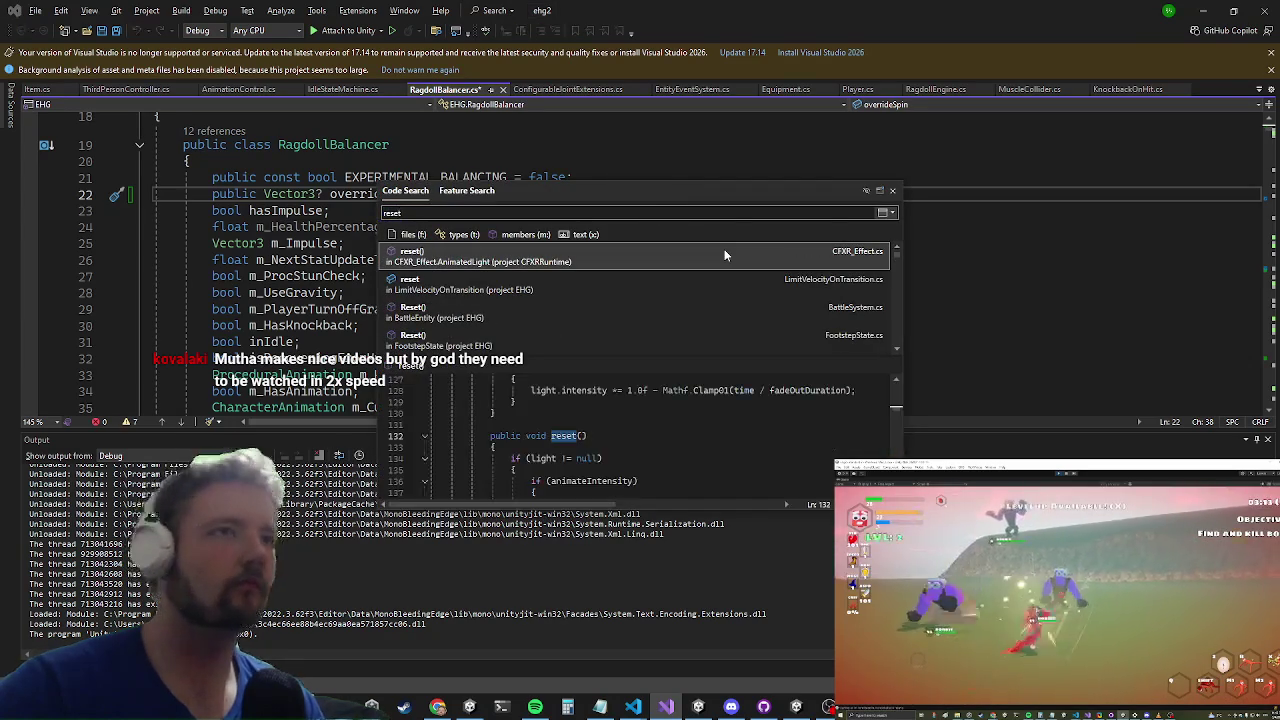
{"action": "type", "text": "flag"}
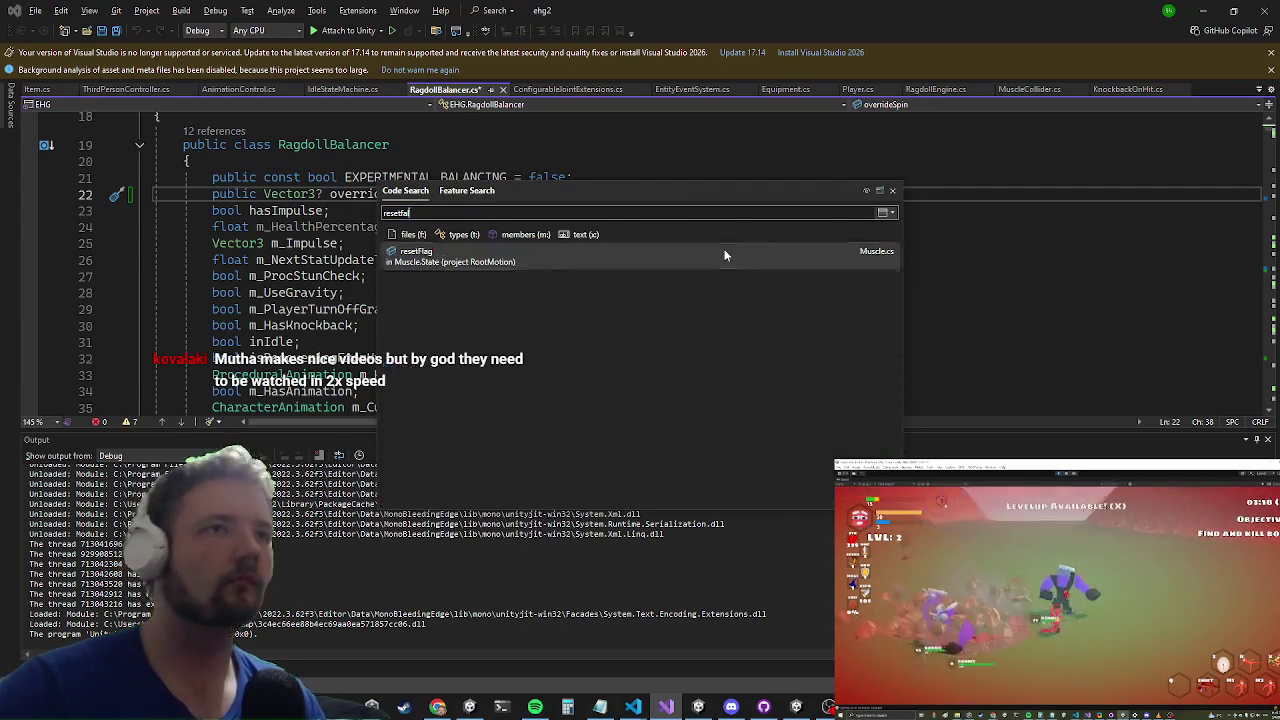
Step: Search 'setfall' to open SetFallStrength in RagdollEngine.cs and add a blank line in its body
{"action": "key", "text": "BackSpace"}
{"action": "key", "text": "BackSpace"}
{"action": "key", "text": "BackSpace"}
{"action": "type", "text": "se"}
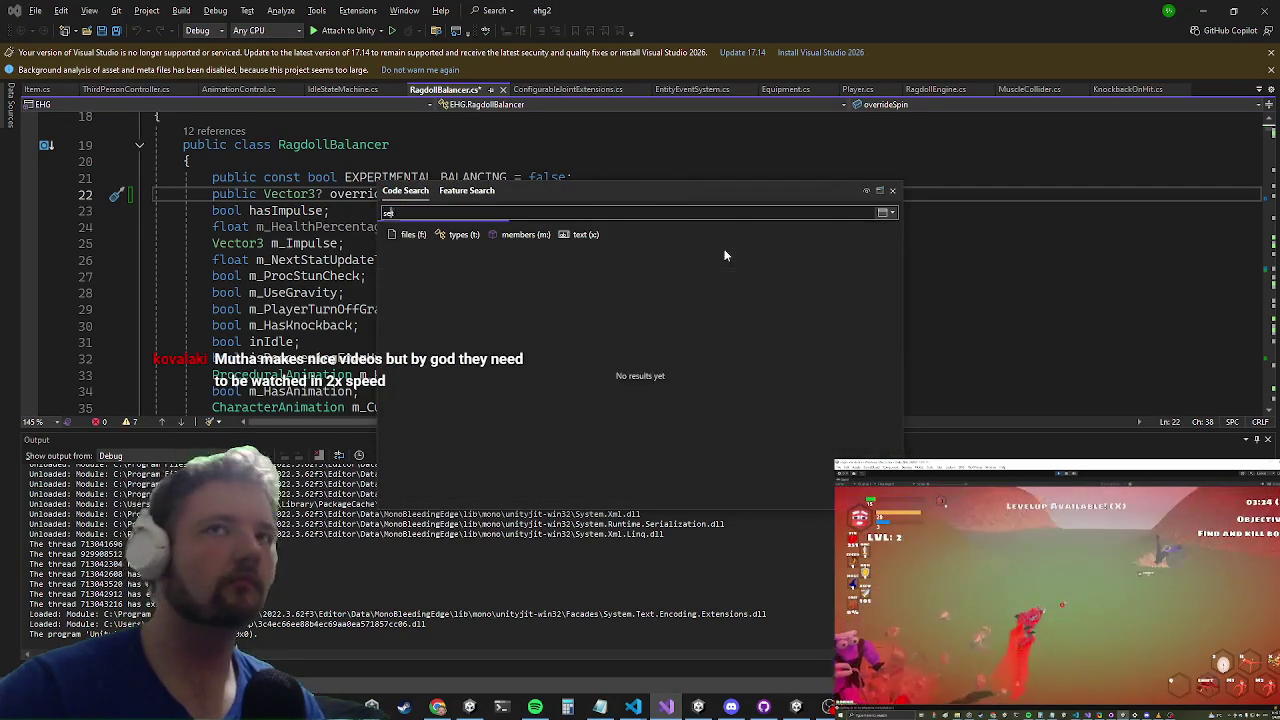
{"action": "type", "text": "tfalls"}
{"action": "key", "text": "Return"}
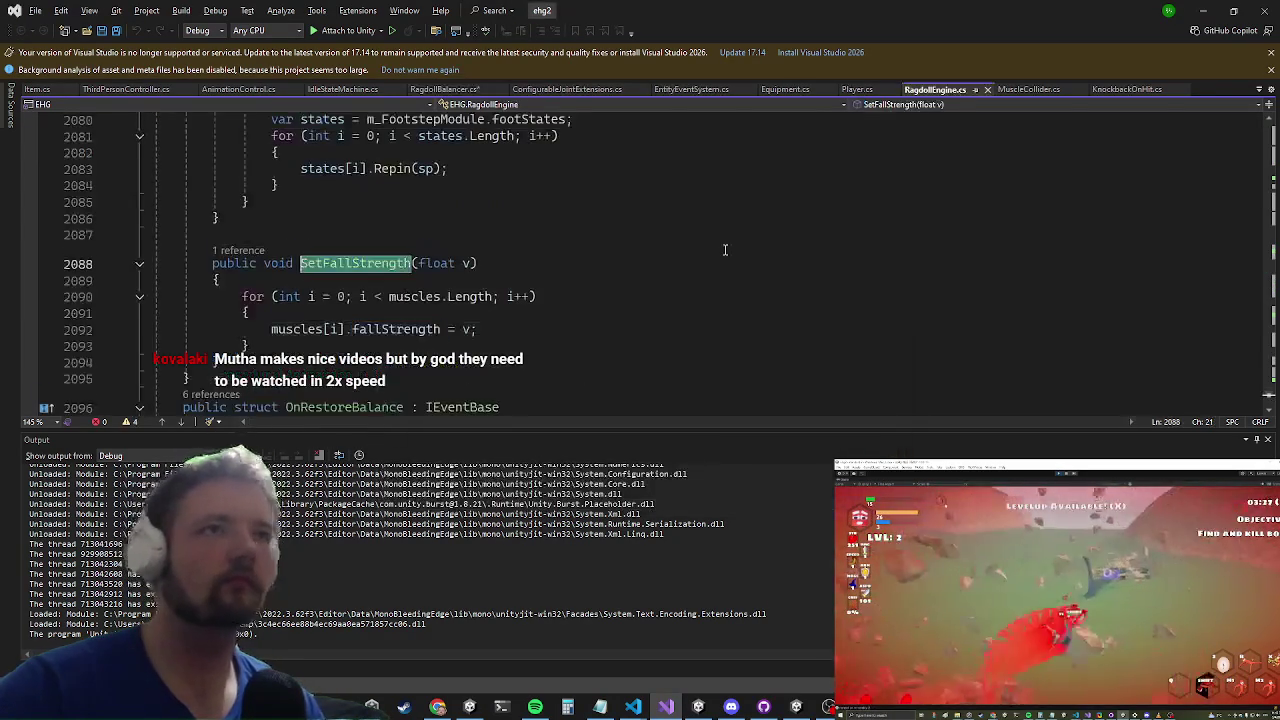
{"action": "key", "text": "Down"}
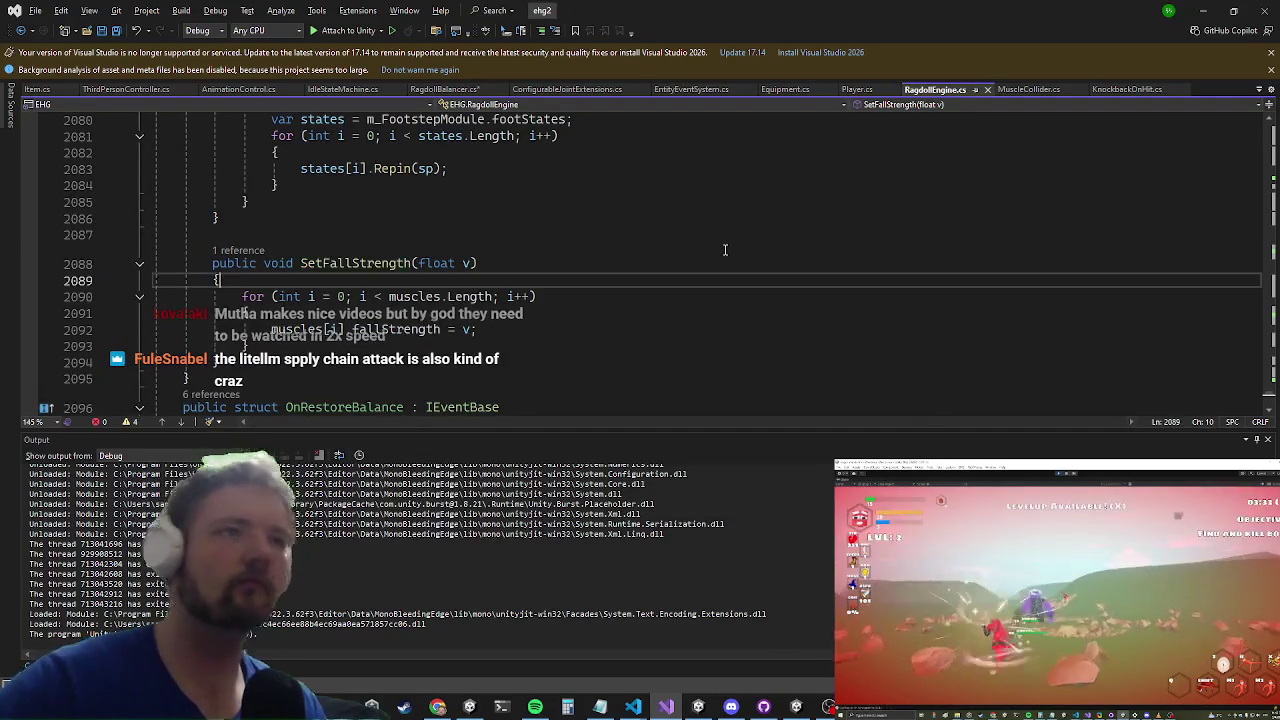
{"action": "key", "text": "Return"}
Step: Write 'if (v == 0) balancer.overrideSpin = null;' above the for loop
{"action": "type", "text": "an"}
{"action": "key", "text": "BackSpace"}
{"action": "key", "text": "BackSpace"}
{"action": "key", "text": "BackSpace"}
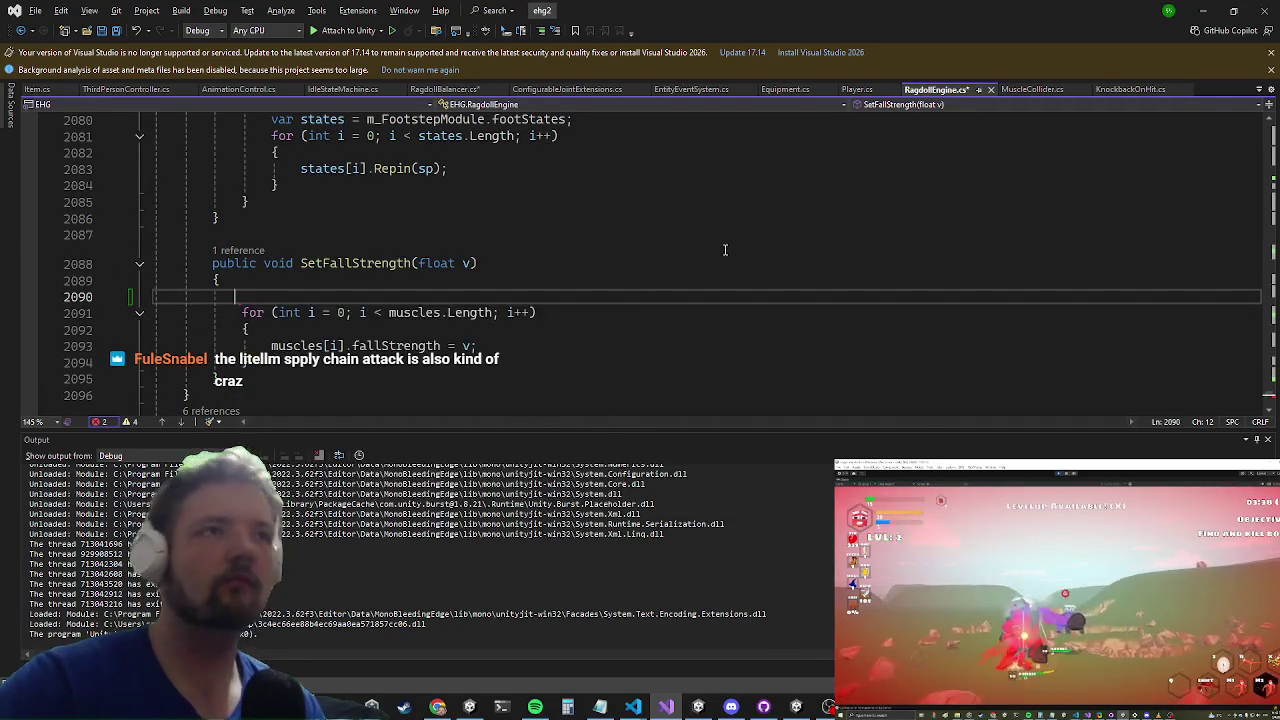
{"action": "type", "text": "b"}
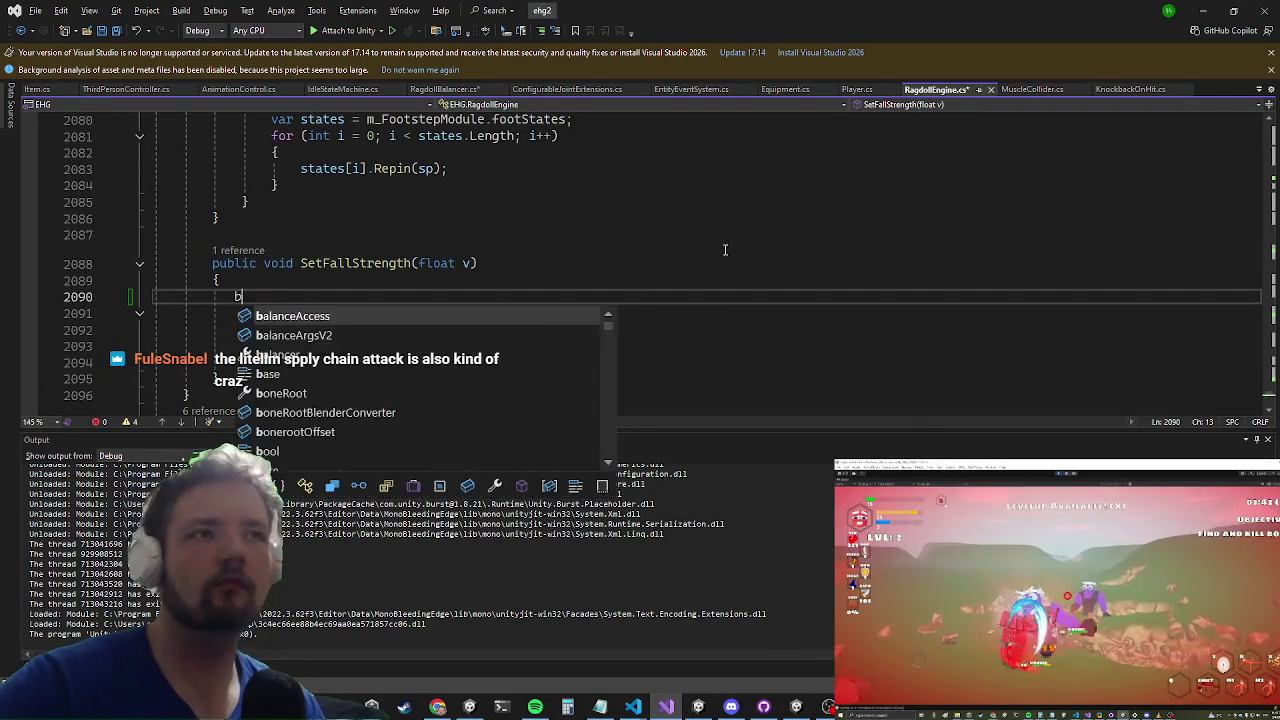
{"action": "type", "text": "alancer.fo"}
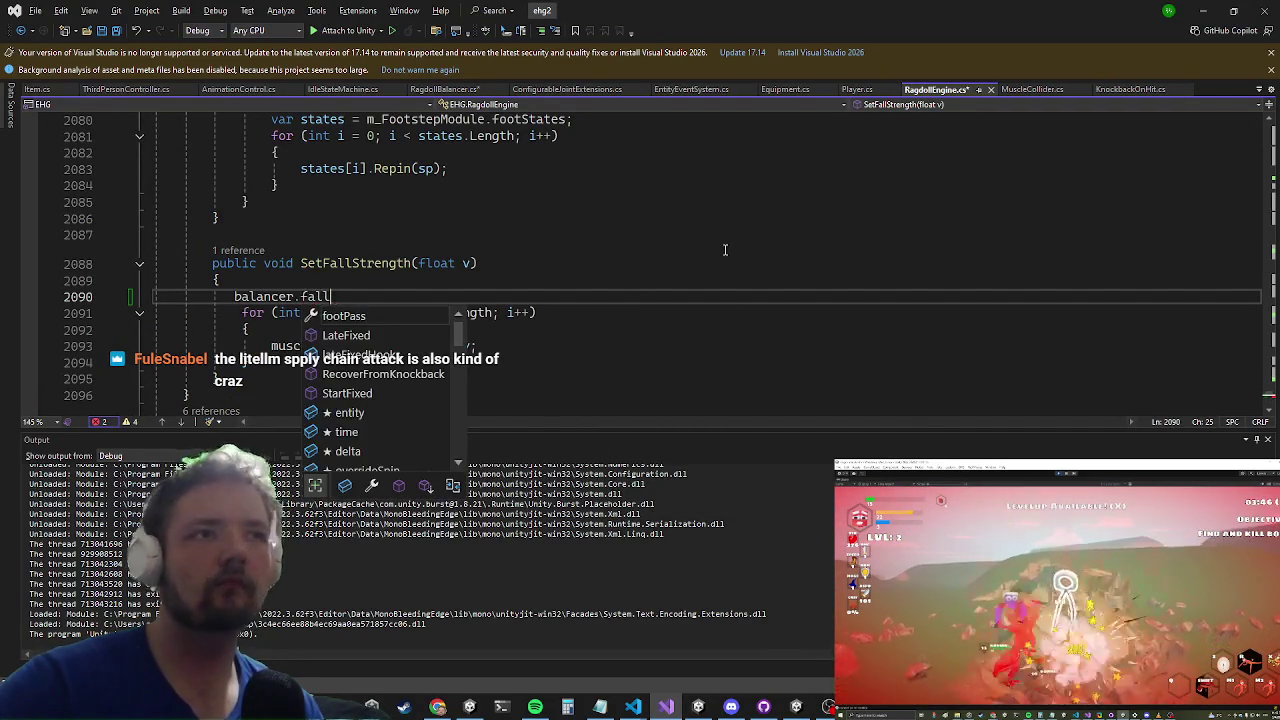
{"action": "key", "text": "BackSpace"}
{"action": "key", "text": "BackSpace"}
{"action": "type", "text": "ove"}
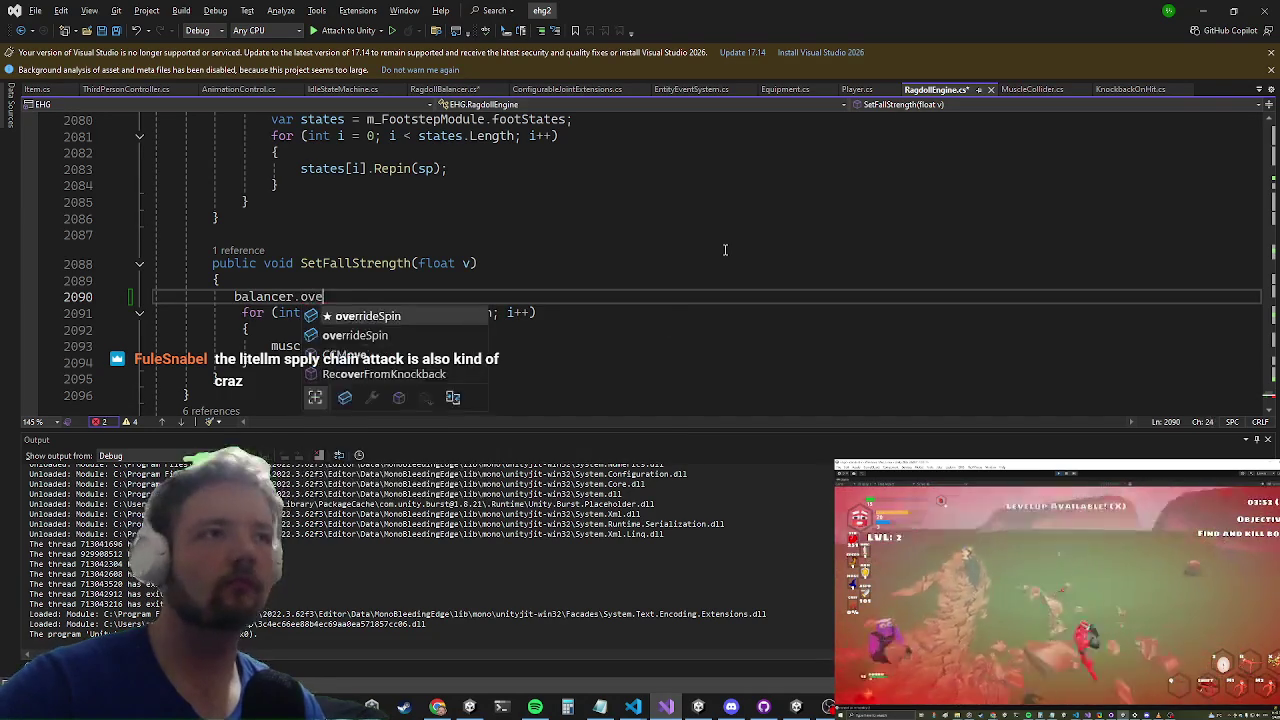
{"action": "type", "text": "rrideSpin = nu"}
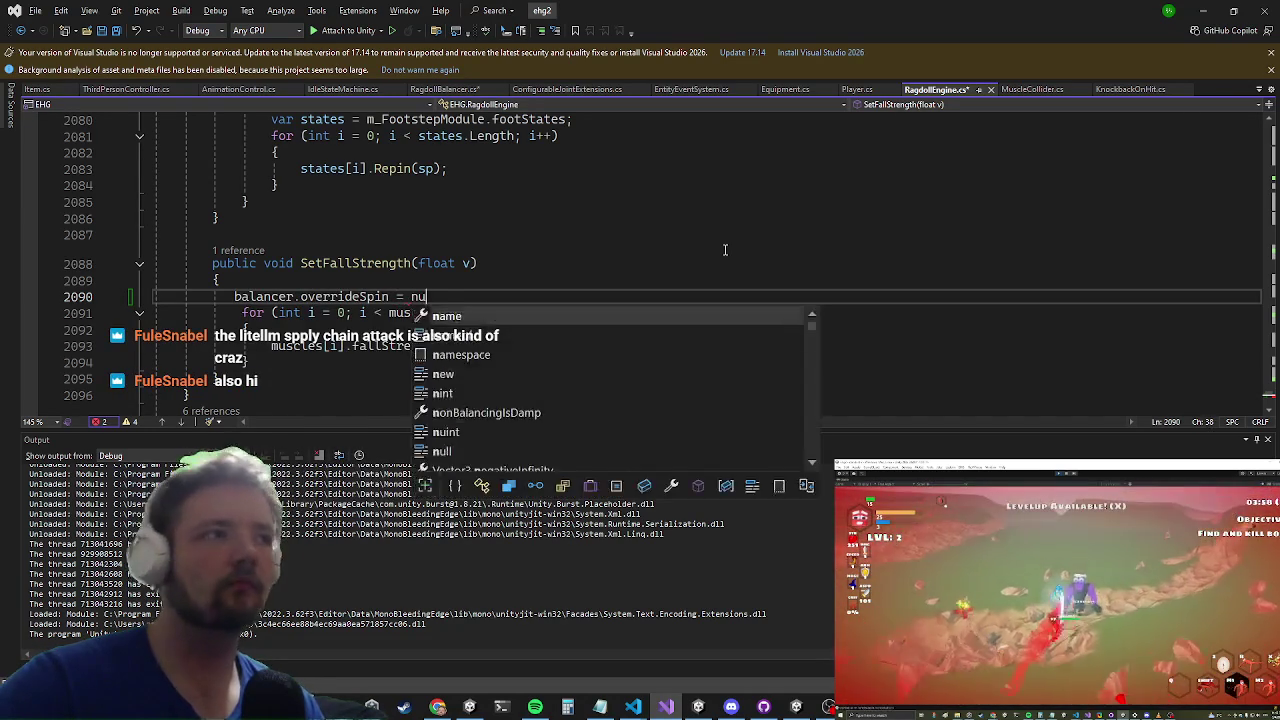
{"action": "type", "text": "ll;"}
{"action": "key", "text": "ctrl+Return"}
{"action": "type", "text": "if "}
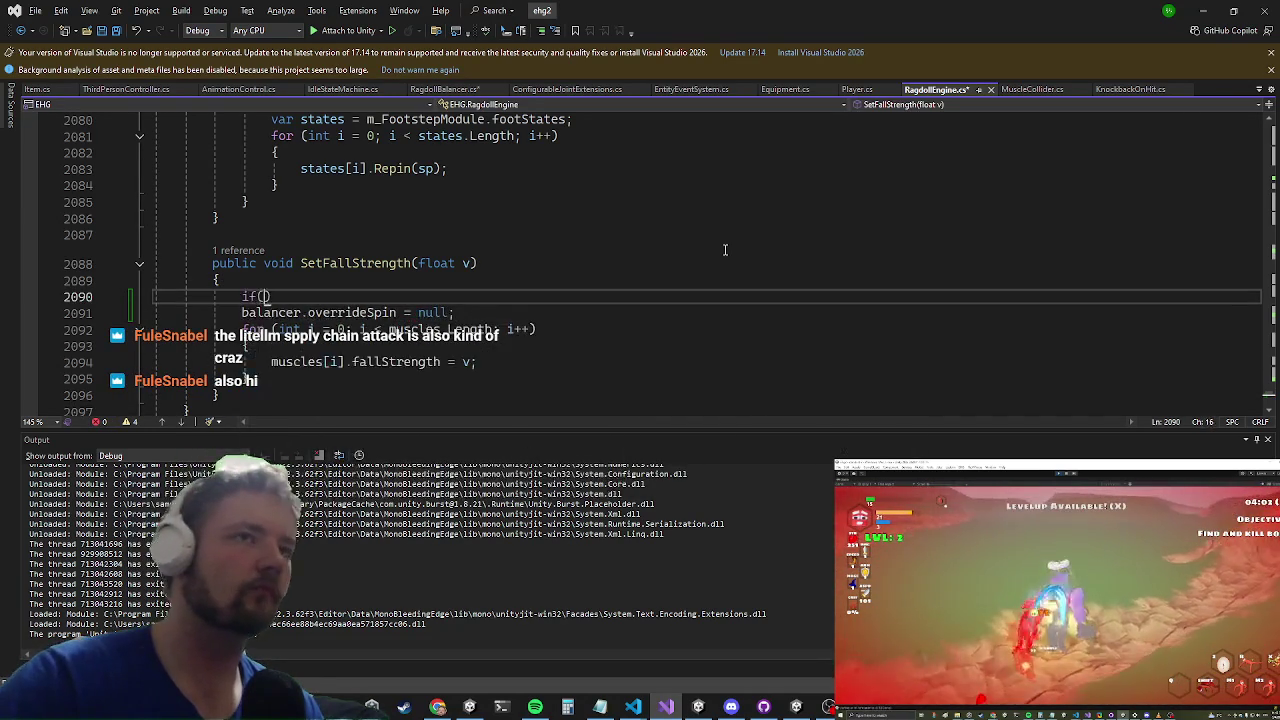
{"action": "type", "text": "(v == 0)"}
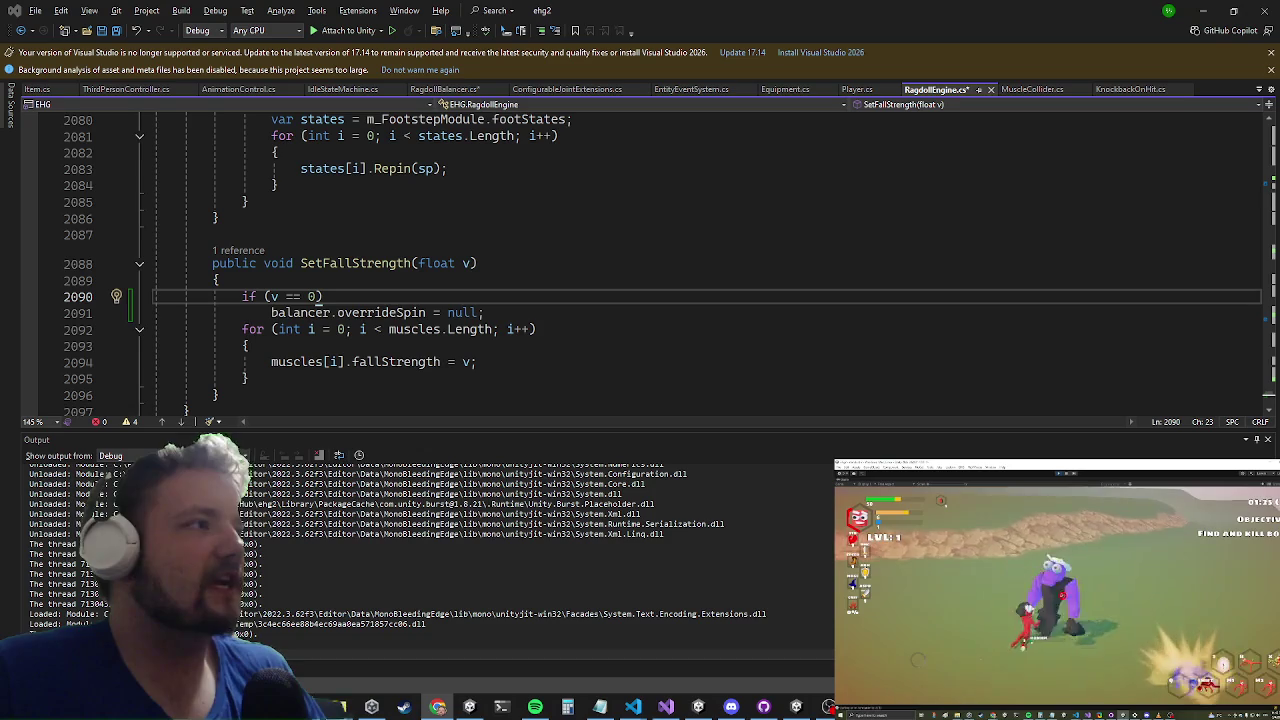
{"action": "key", "text": "Print"}
{"action": "key", "text": "ctrl+n"}
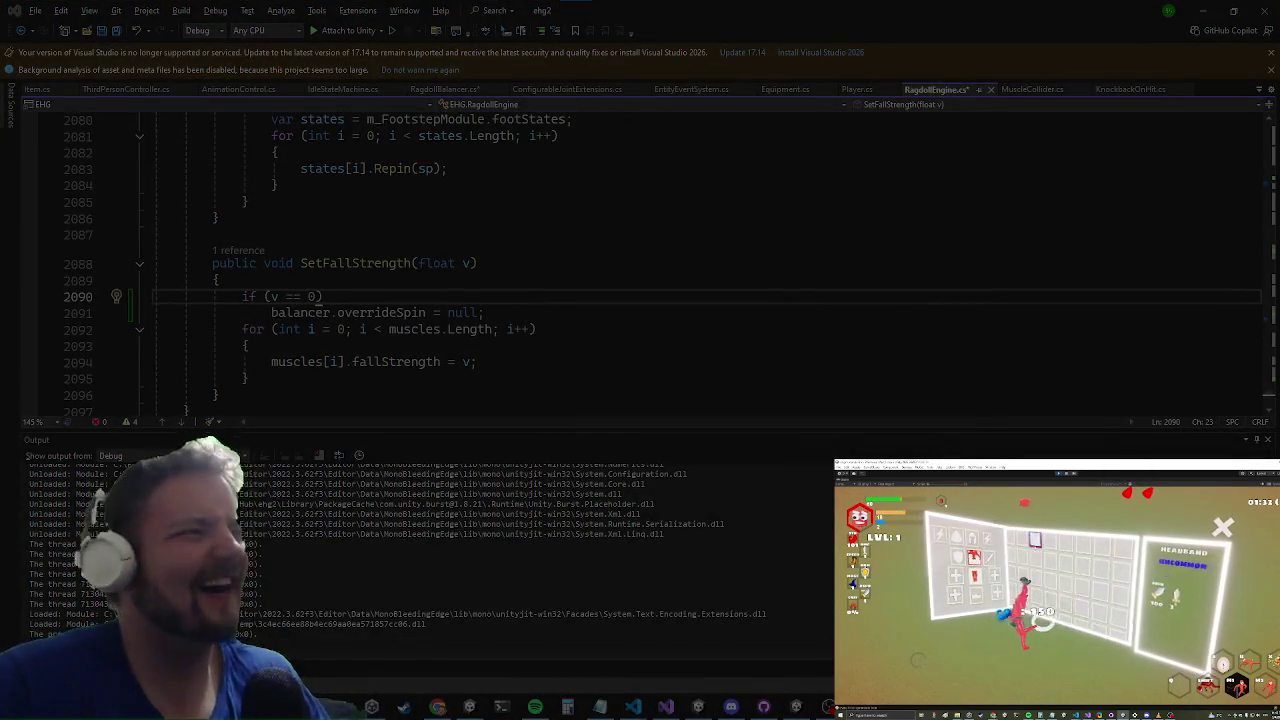
Step: Copy the existing tent-images snip to the clipboard and close Snip & Sketch
{"action": "key", "text": "Escape"}
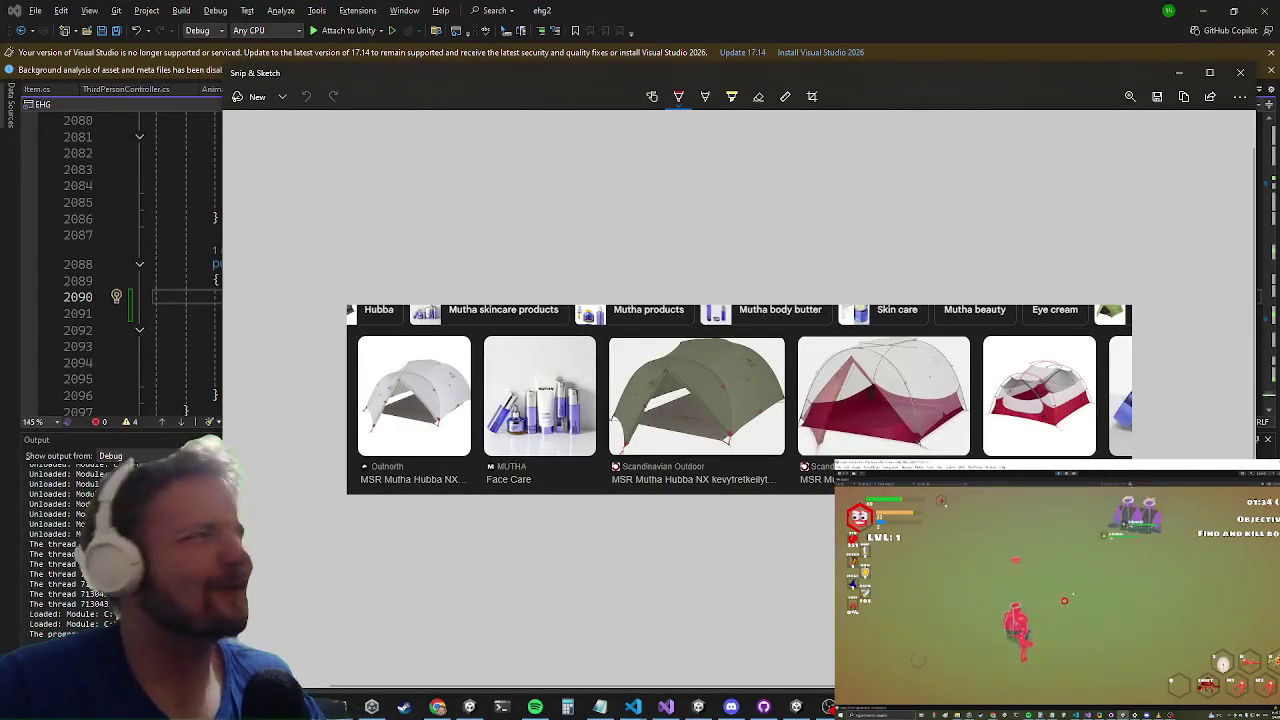
{"action": "key", "text": "ctrl+c"}
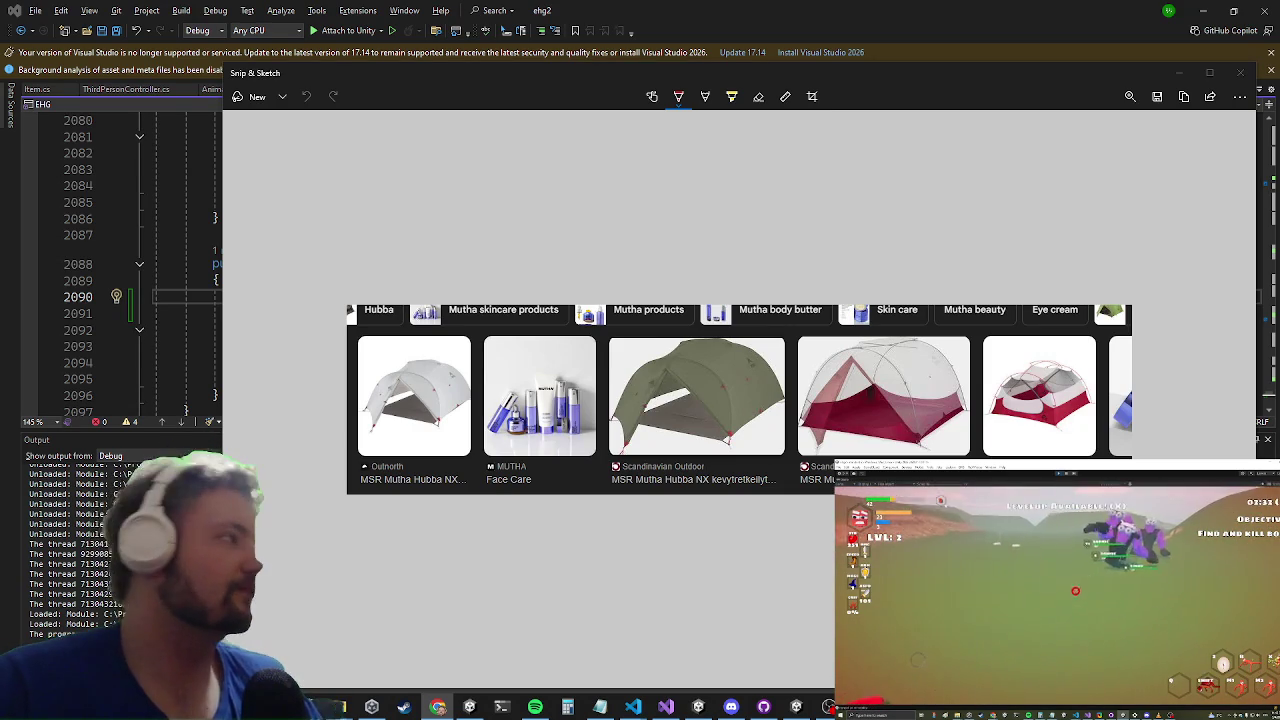
{"action": "left_click", "coordinate": [1254, 73]}
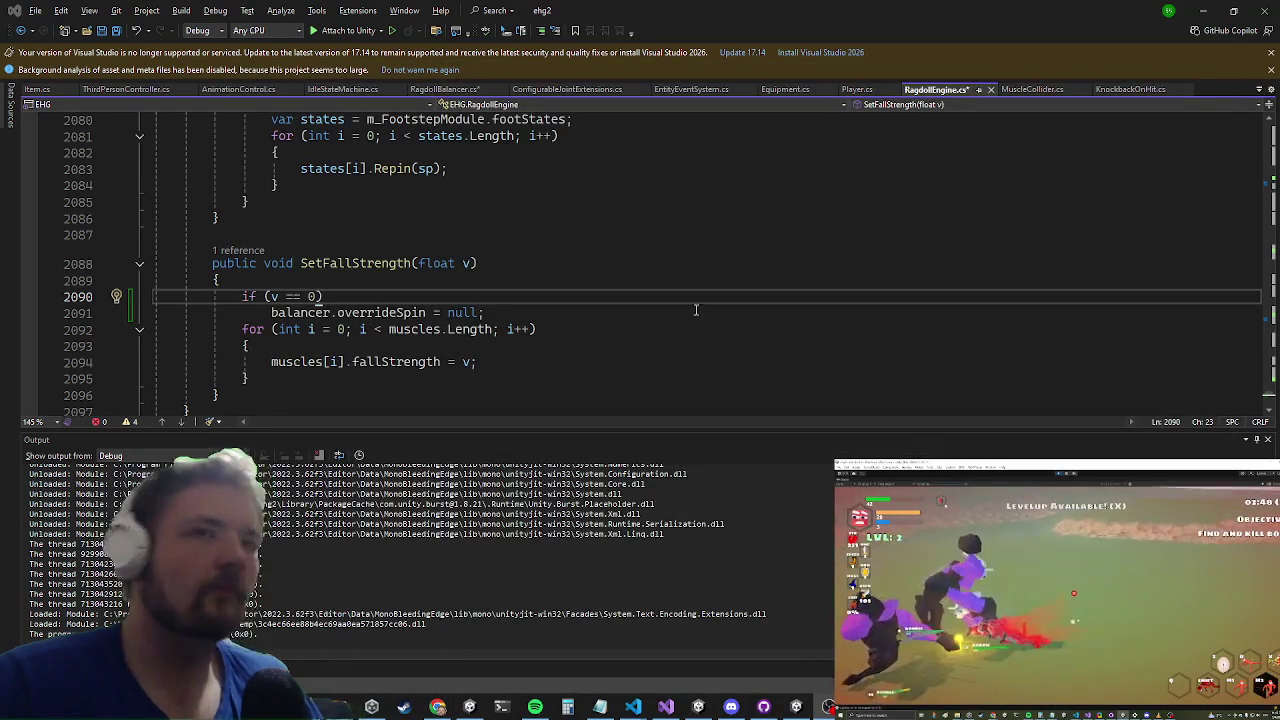
Step: Insert a blank line after line 2091's overrideSpin reset and minimize Visual Studio to reveal Unity
{"action": "key", "text": "Down"}
{"action": "key", "text": "End"}
{"action": "key", "text": "Return"}
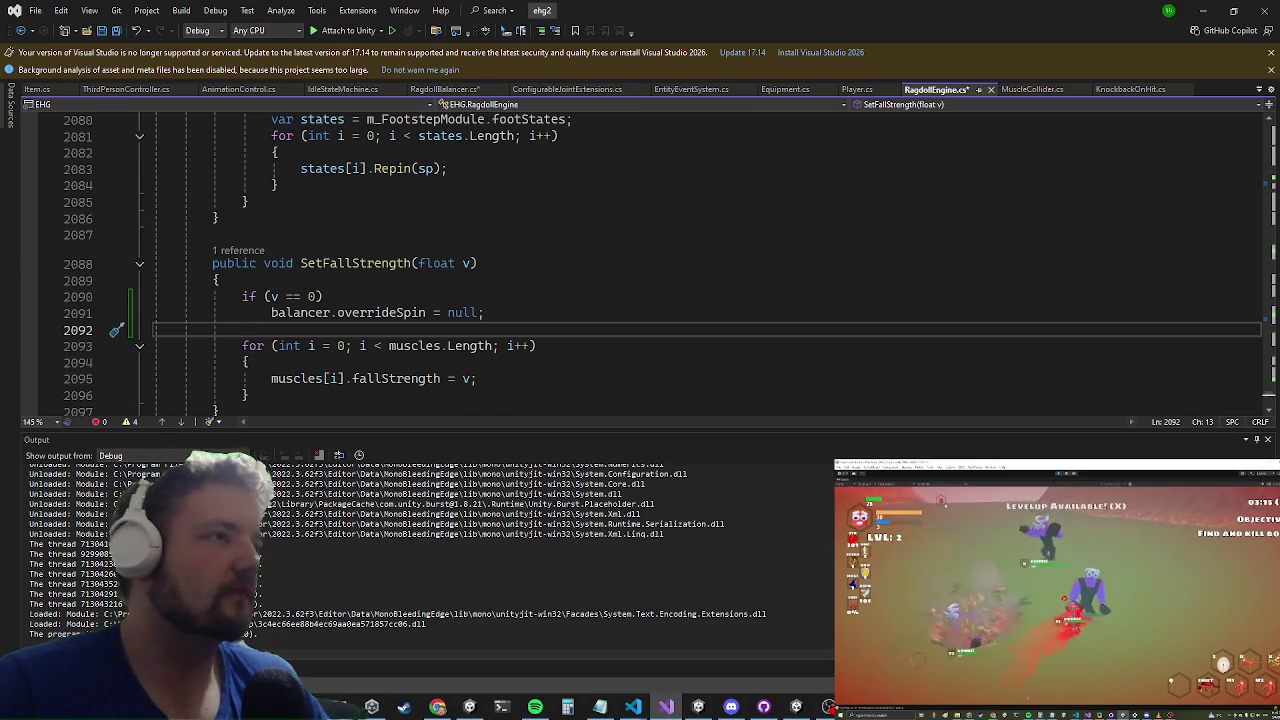
{"action": "left_click", "coordinate": [340, 330]}
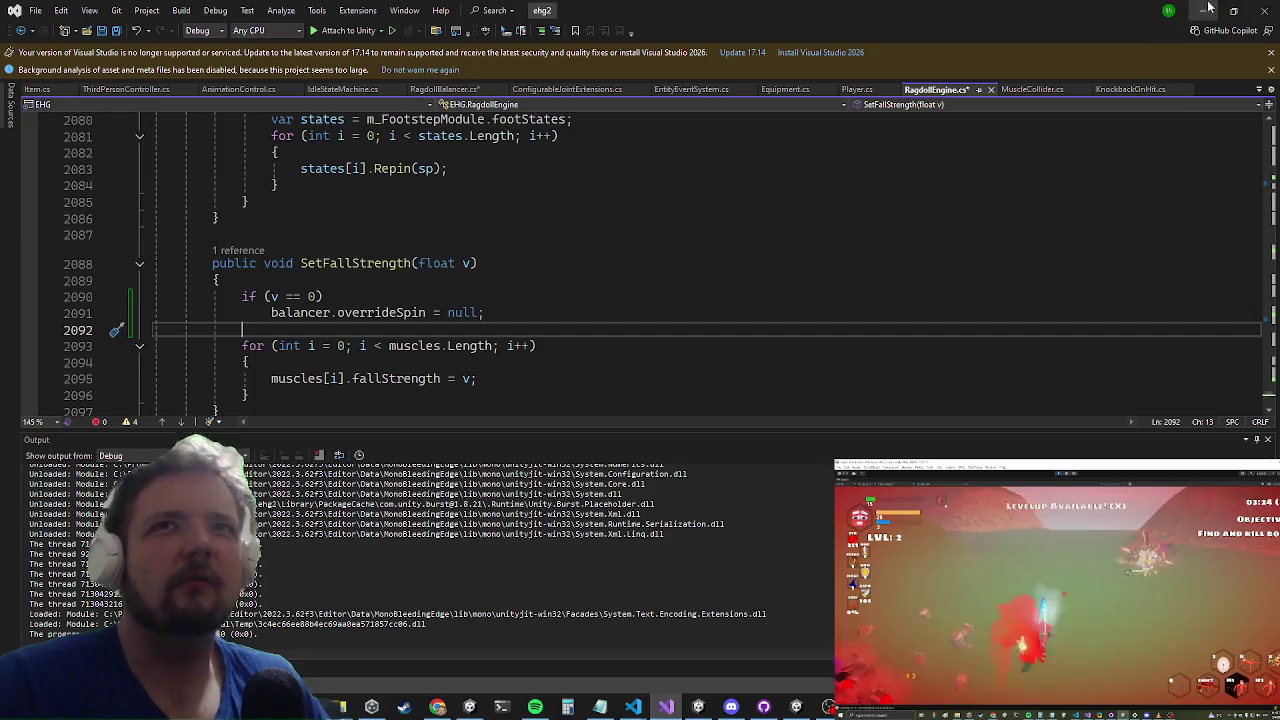
{"action": "left_click", "coordinate": [1203, 10]}
{"action": "key", "text": "Escape"}
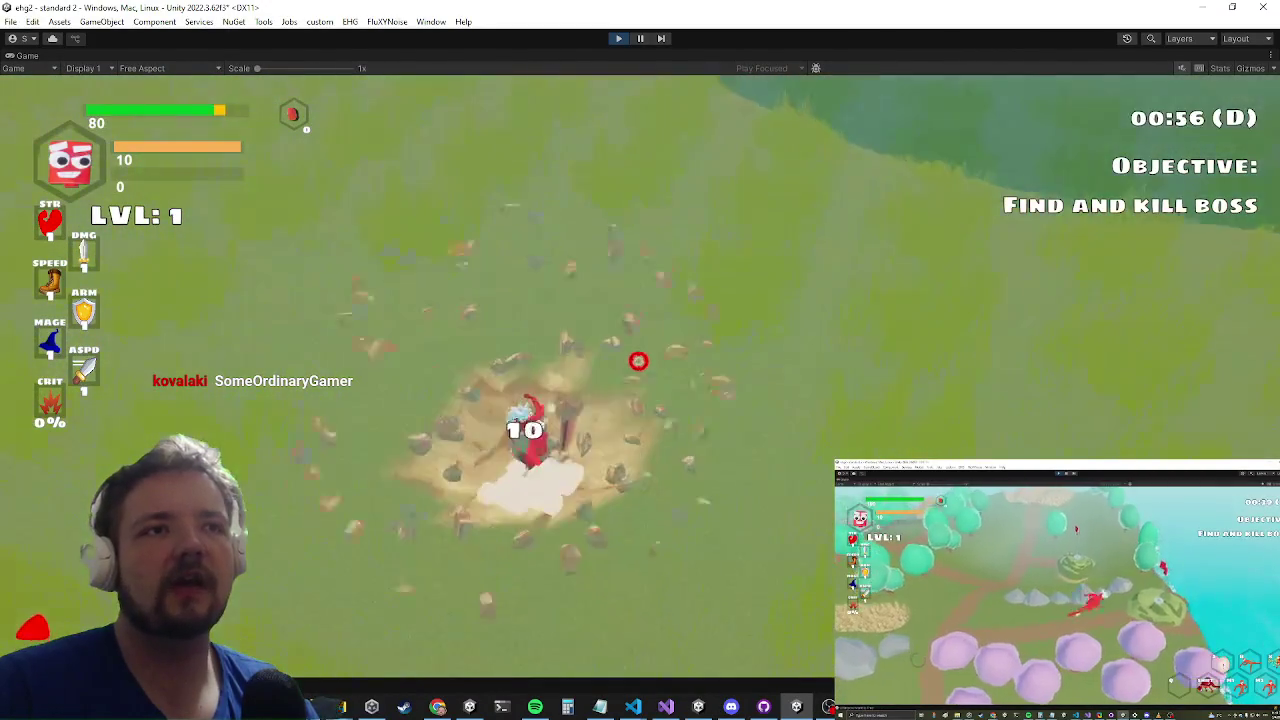
Step: Resume the game to playtest the knockback, then pause it at 01:06 on the Settings menu
{"action": "key", "text": "alt+Tab"}
{"action": "key", "text": "Escape"}
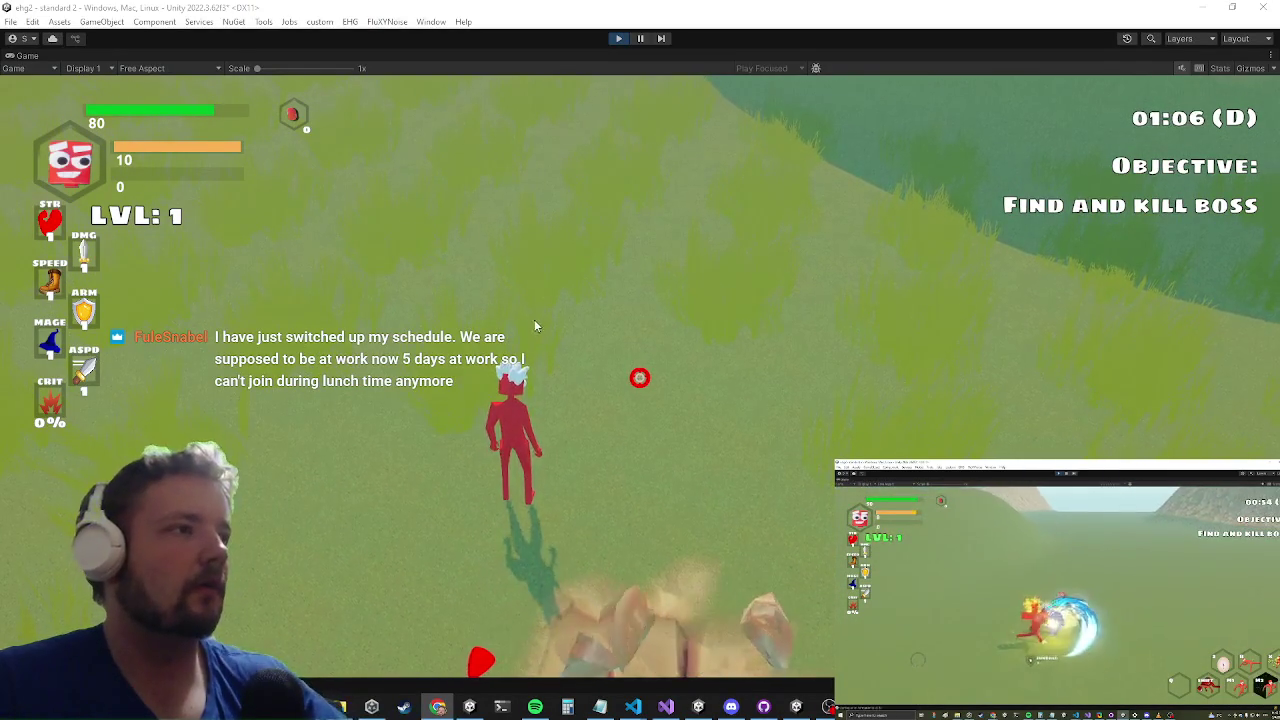
{"action": "key", "text": "Escape"}
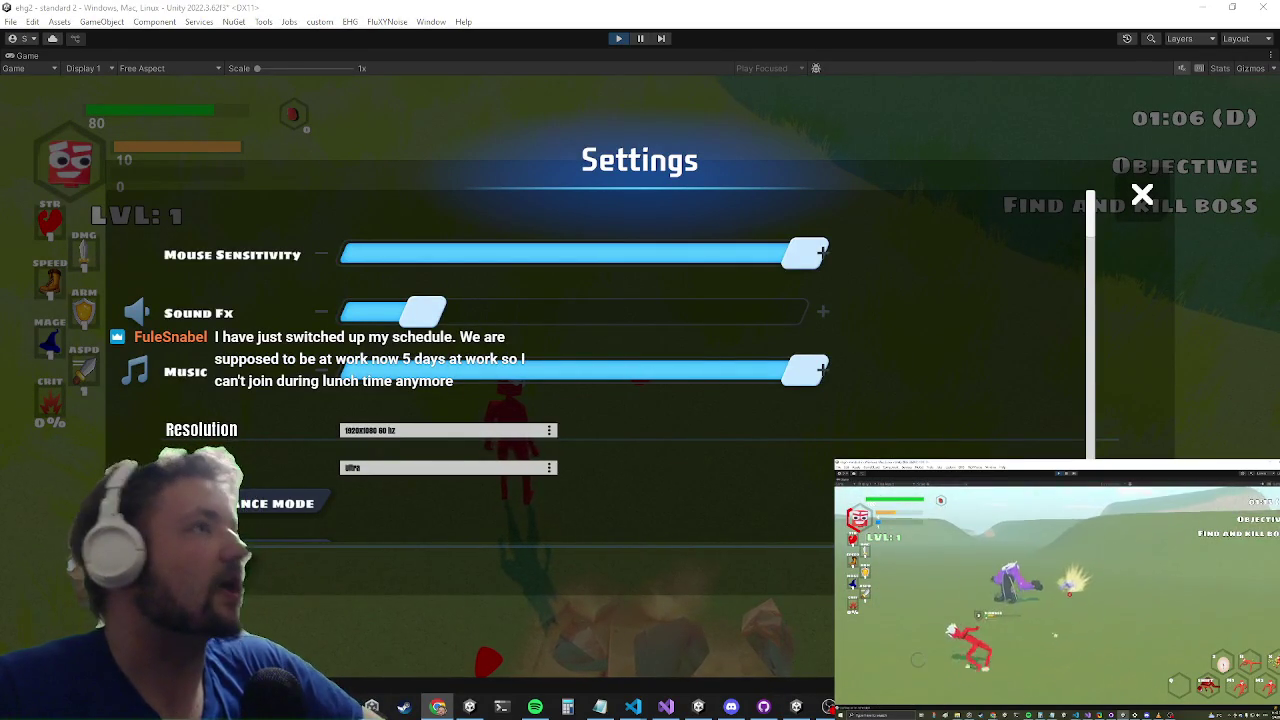
Step: Switch from the paused Unity game to the Google search results in Chrome
{"action": "key", "text": "alt+Tab"}
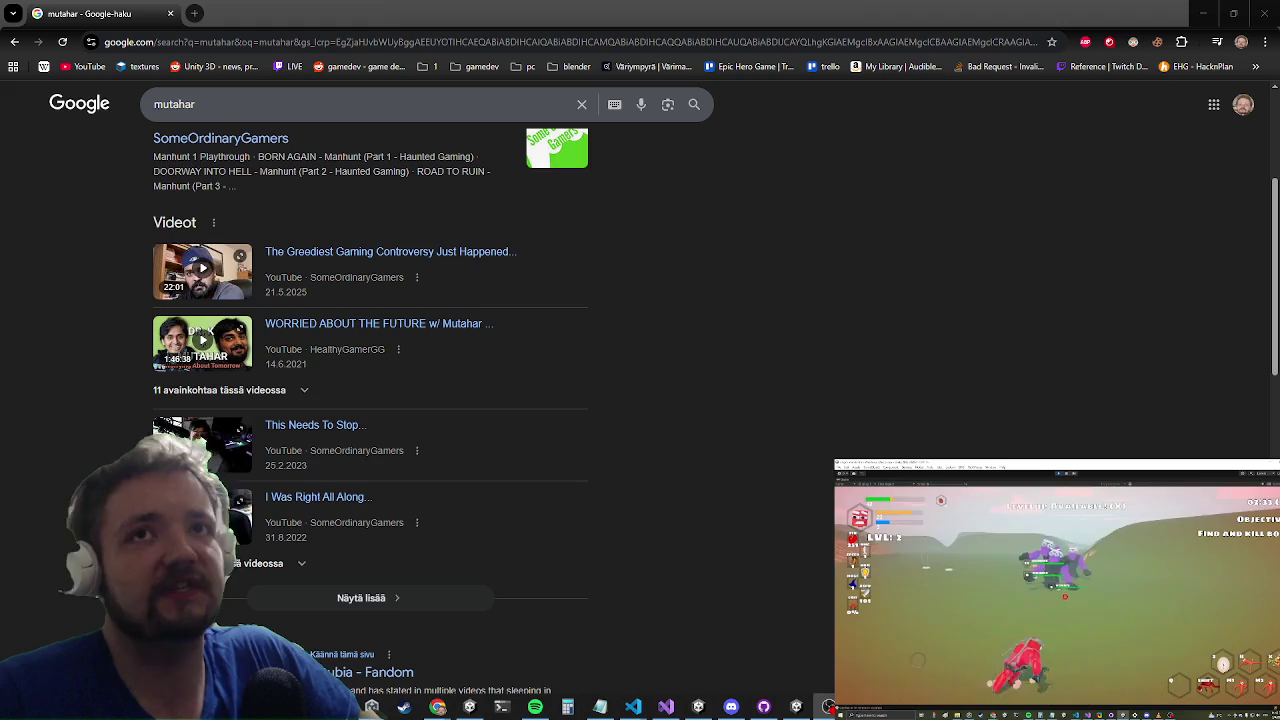
Step: Return from Chrome to Unity's paused game showing the Settings menu
{"action": "key", "text": "alt+Tab"}
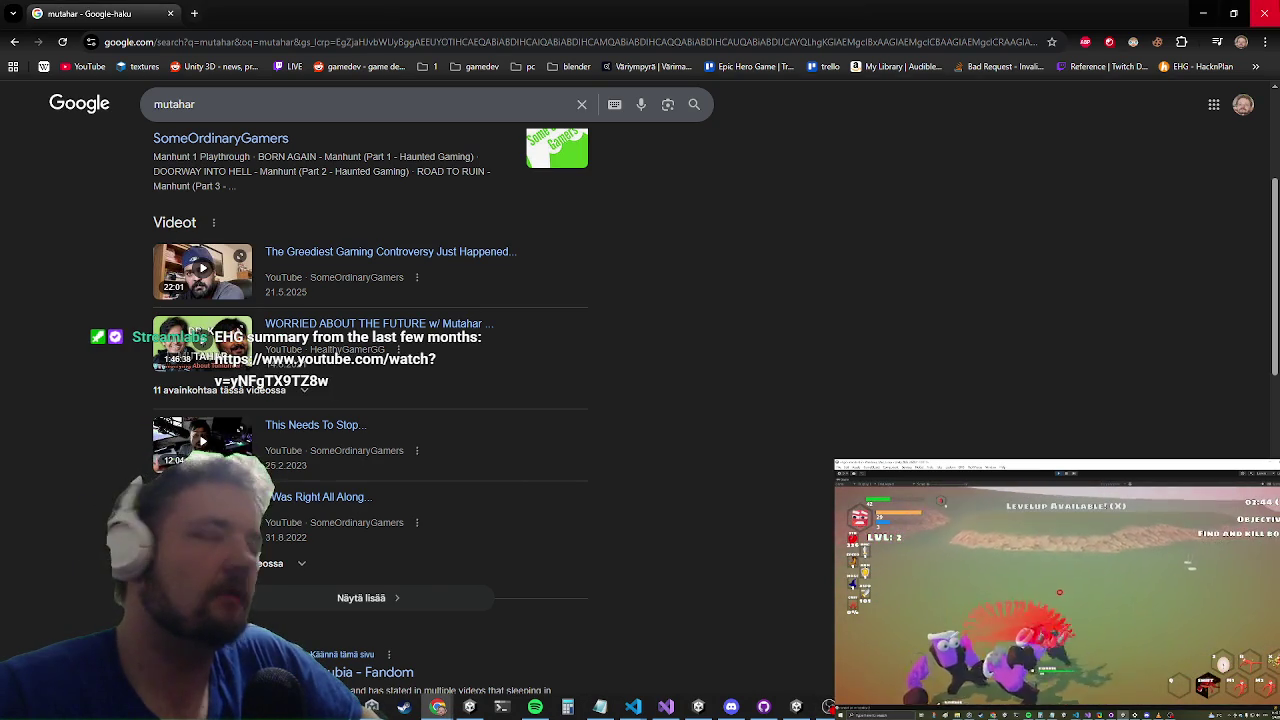
{"action": "key", "text": "alt+Tab"}
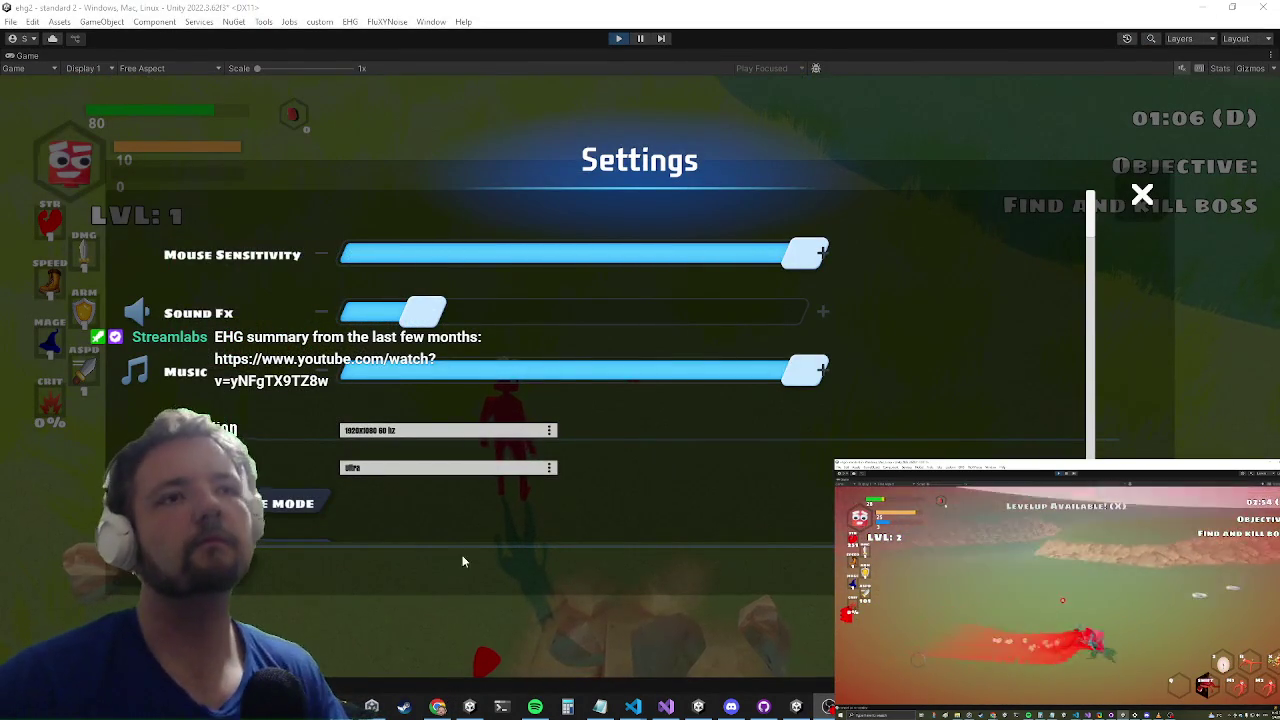
Step: Close the Settings menu and run the character forward across the grassy slope
{"action": "key", "text": "Escape"}
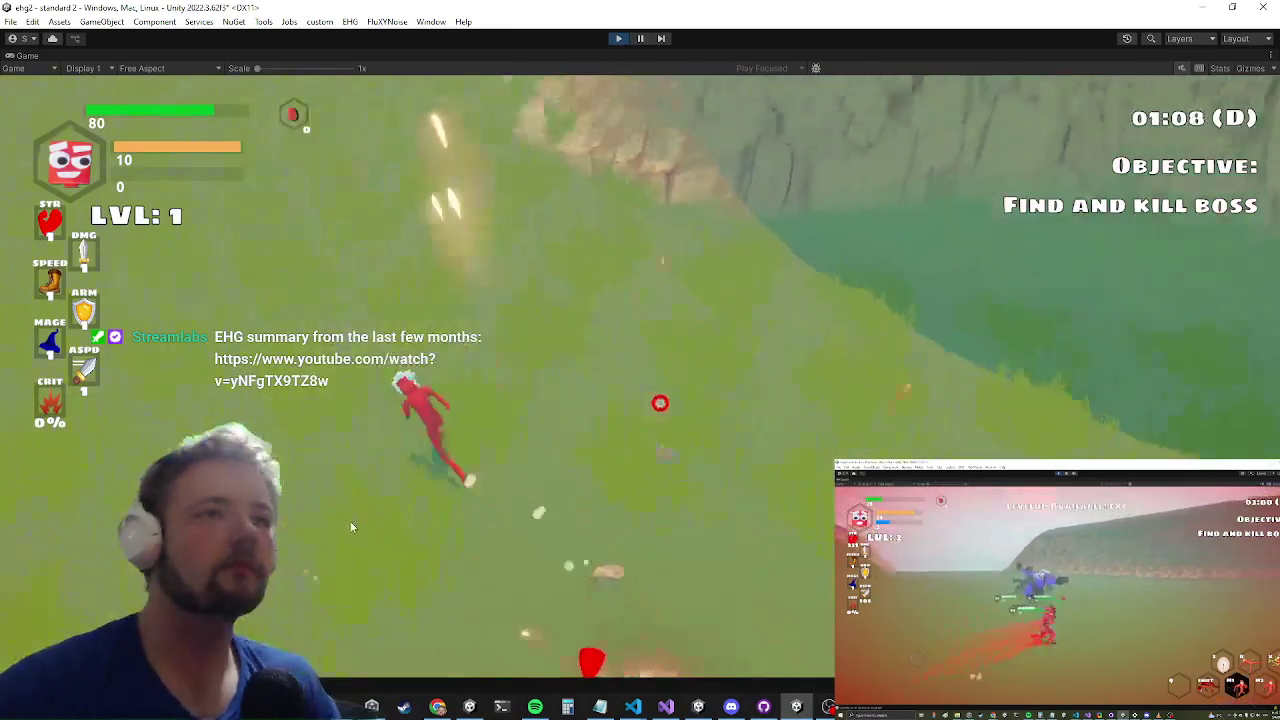
{"action": "key", "text": "w"}
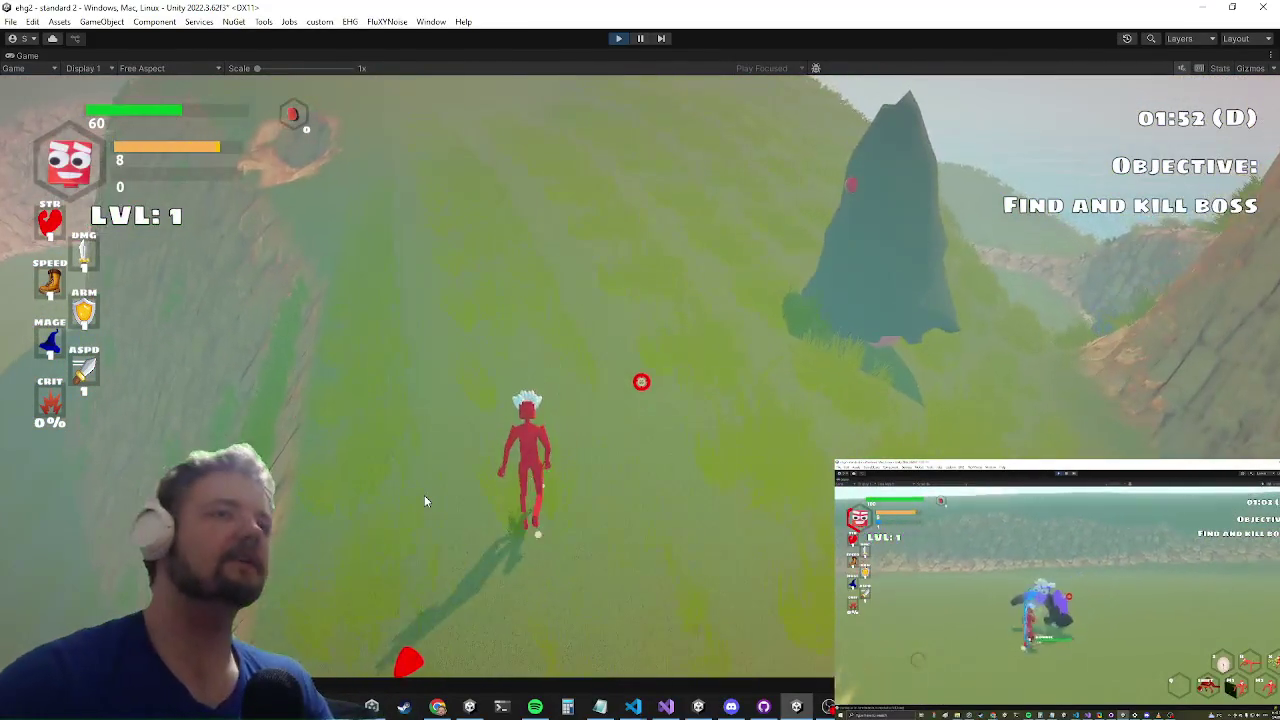
Step: Run the 'pauseai' debug console command to freeze the enemy AI
{"action": "key", "text": "grave"}
{"action": "type", "text": "pauseai"}
{"action": "key", "text": "Return"}
Step: Keep playtesting, then pause on the Settings menu and switch to Visual Studio
{"action": "key", "text": "alt+Tab"}
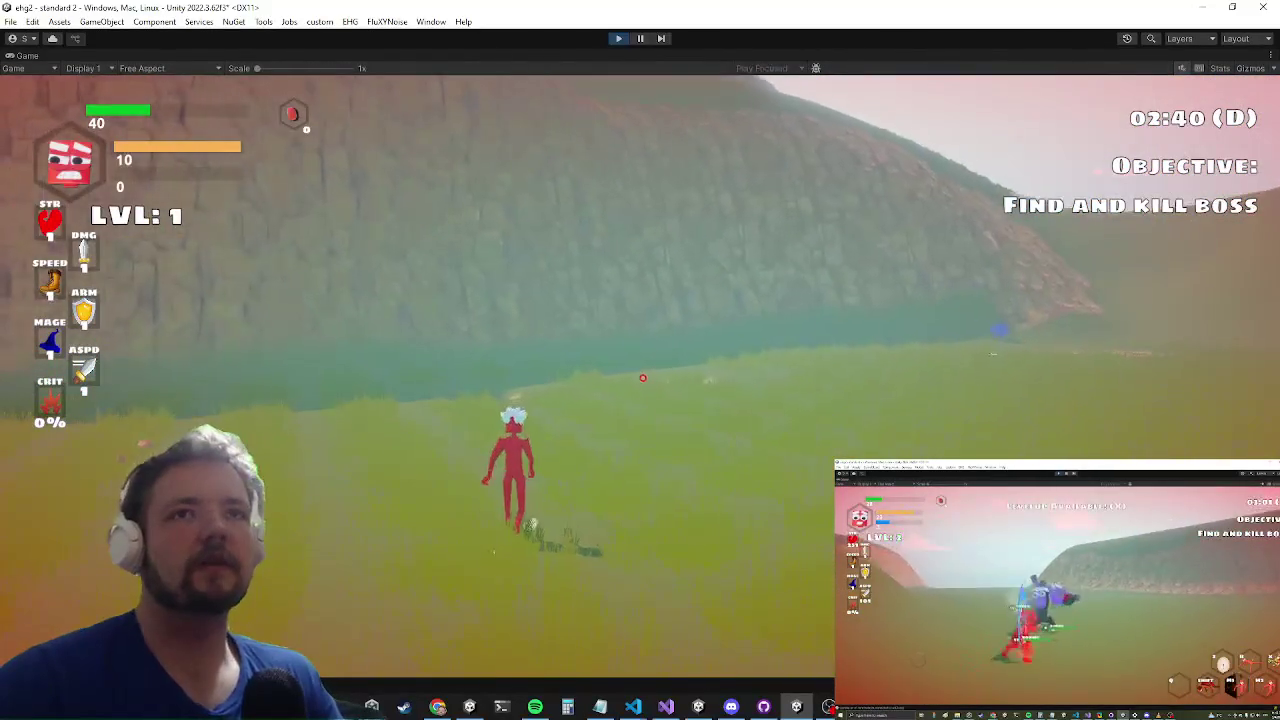
{"action": "key", "text": "grave"}
{"action": "type", "text": "p"}
{"action": "key", "text": "grave"}
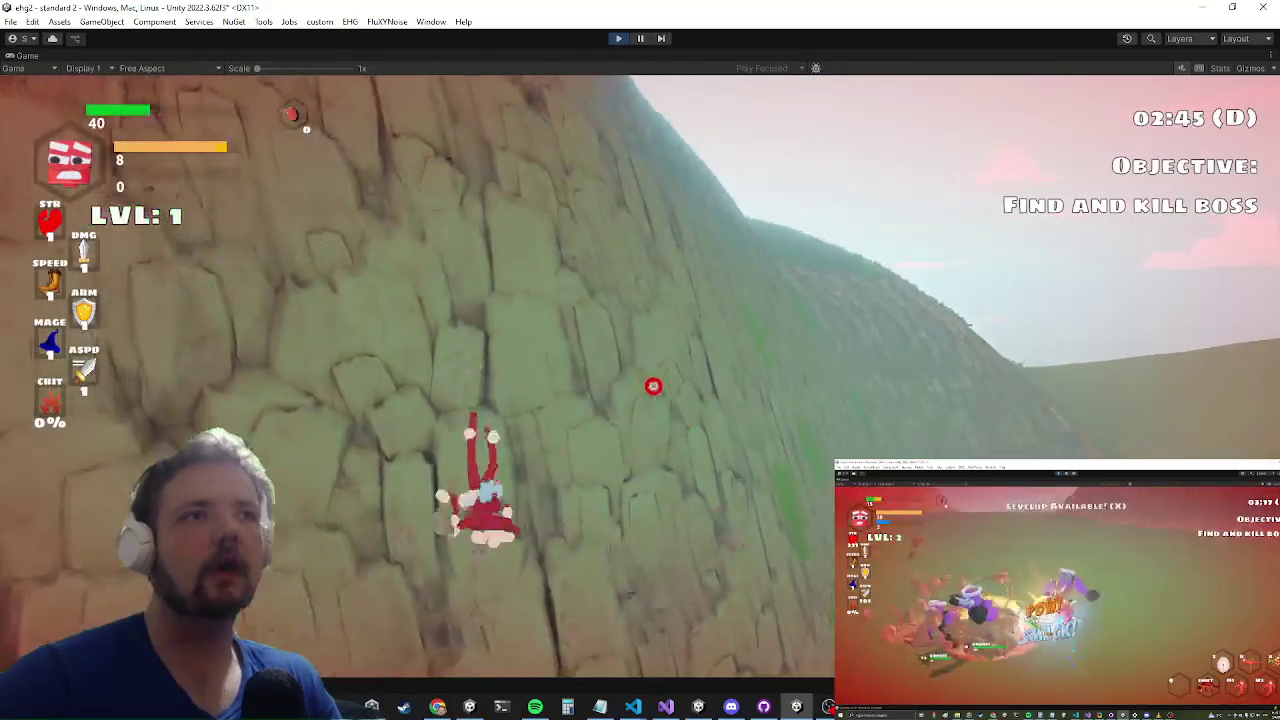
{"action": "key", "text": "Escape"}
{"action": "key", "text": "alt+Tab"}
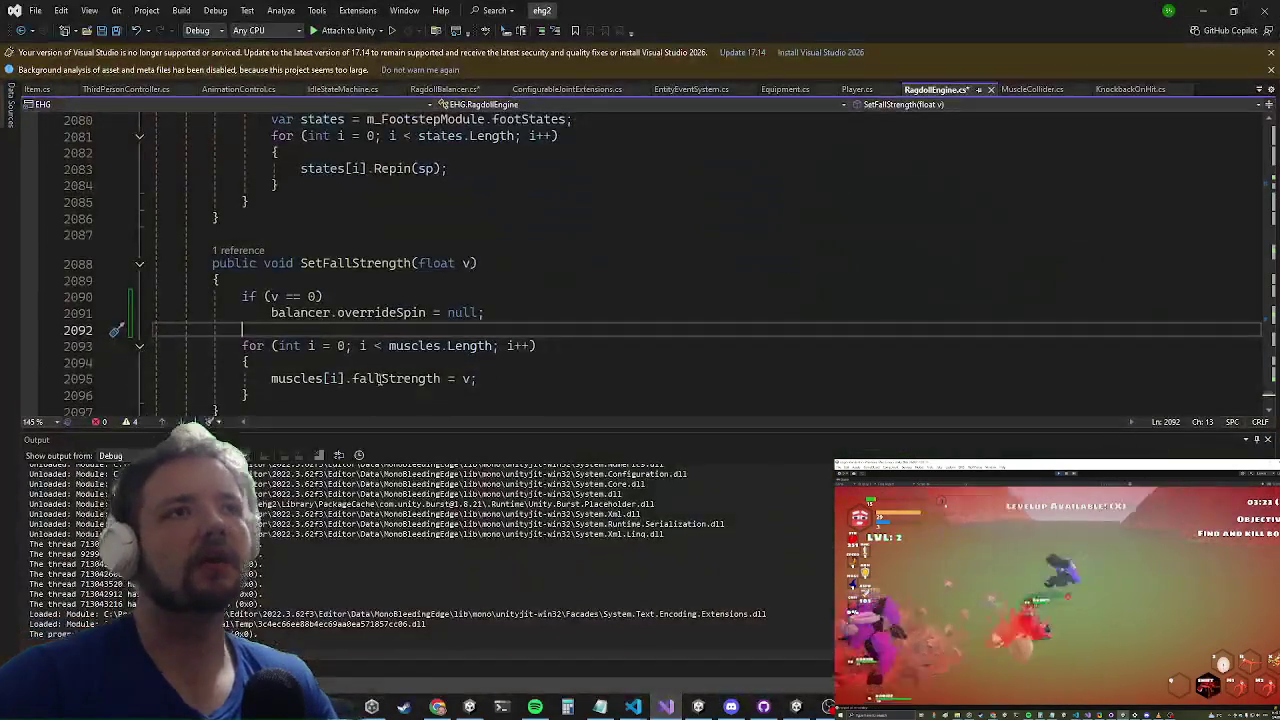
Step: Look up overrideSpin, then go to the dstToGround > 3 condition in KnockbackOnHit.cs
{"action": "left_click", "coordinate": [382, 312]}
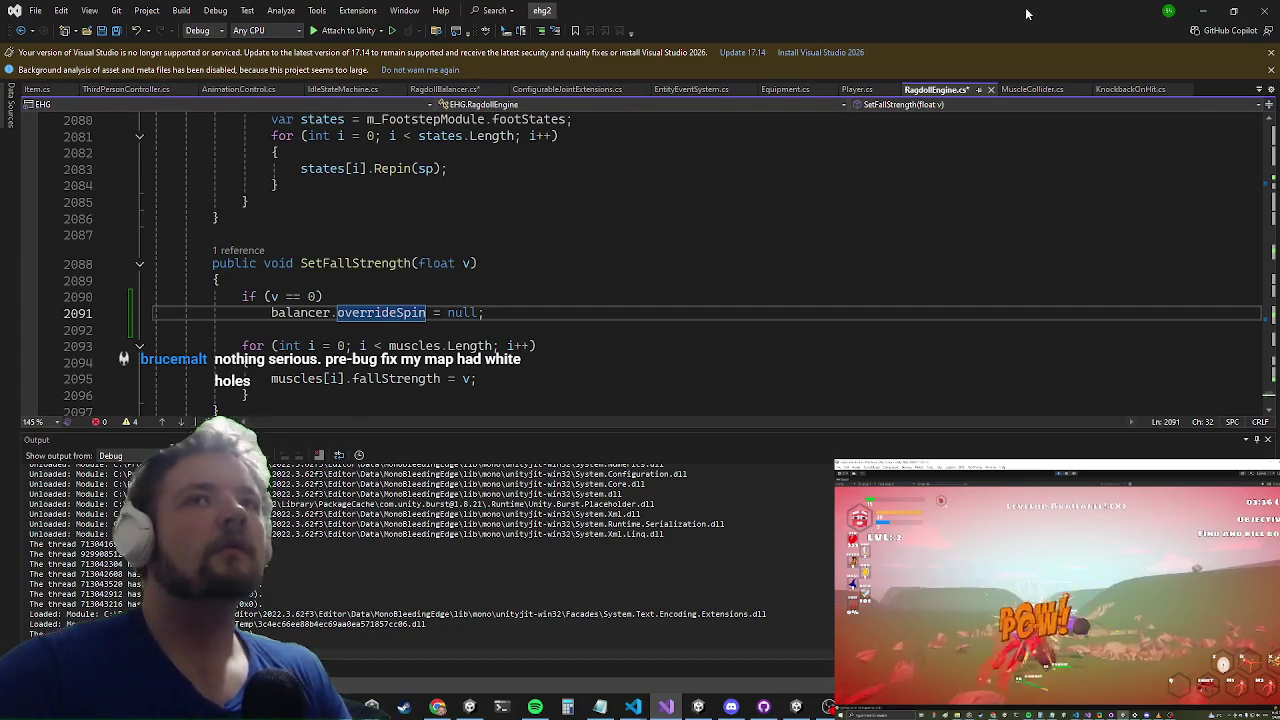
{"action": "left_click", "coordinate": [1129, 90]}
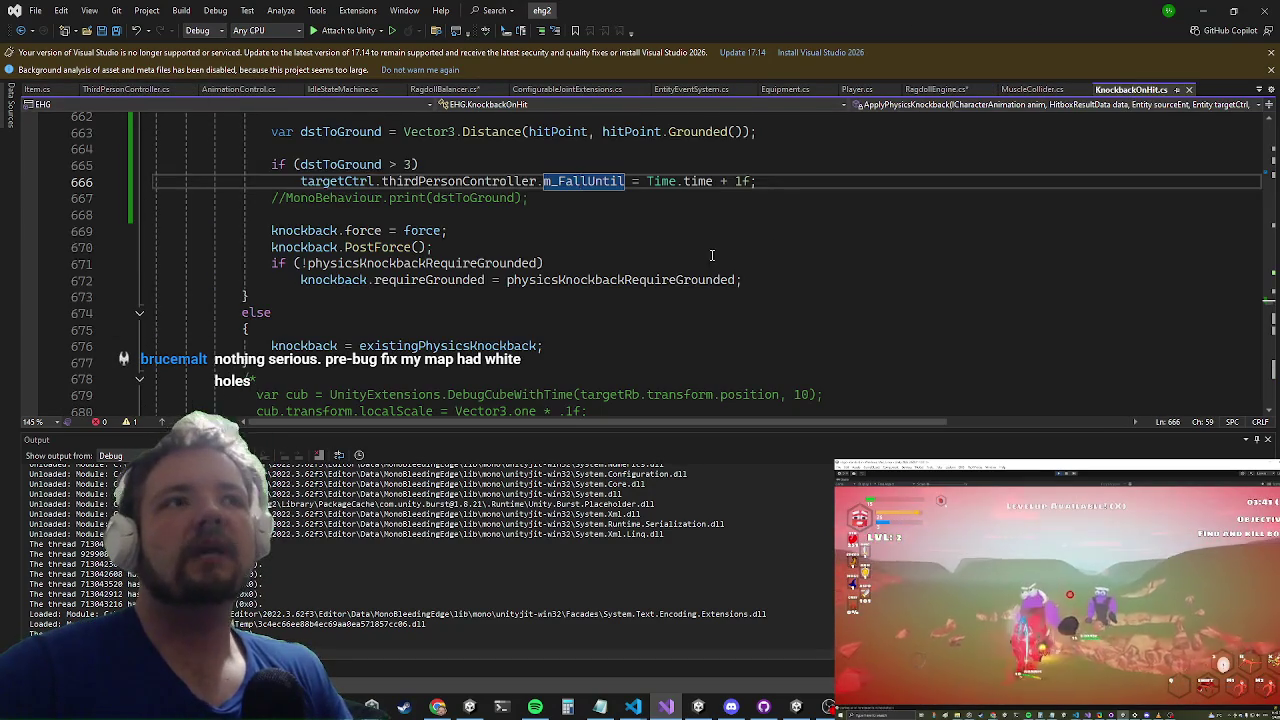
{"action": "scroll", "coordinate": [705, 250], "scroll_direction": "up", "scroll_amount": 3}
{"action": "left_click", "coordinate": [563, 305]}
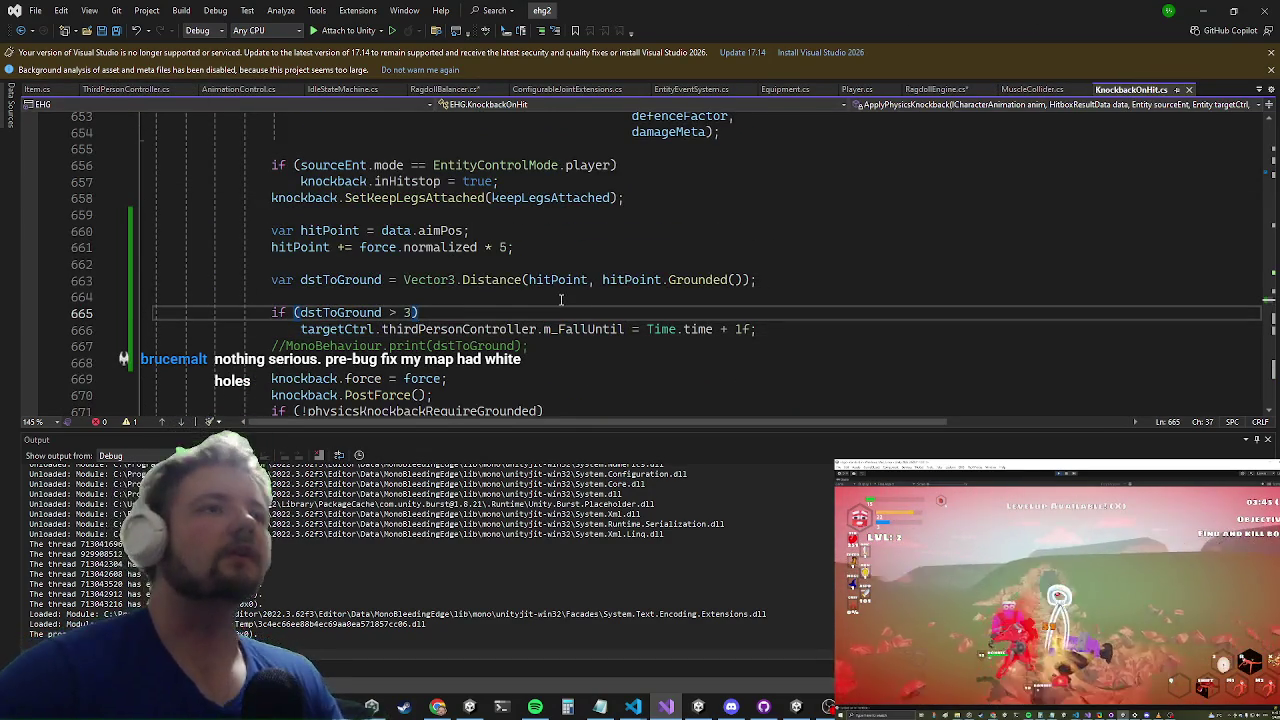
Step: Enclose the m_FallUntil assignment in braces and begin a targetCtrl.animationControl.ragdoll. statement inside
{"action": "key", "text": "Down"}
{"action": "key", "text": "End"}
{"action": "key", "text": "Return"}
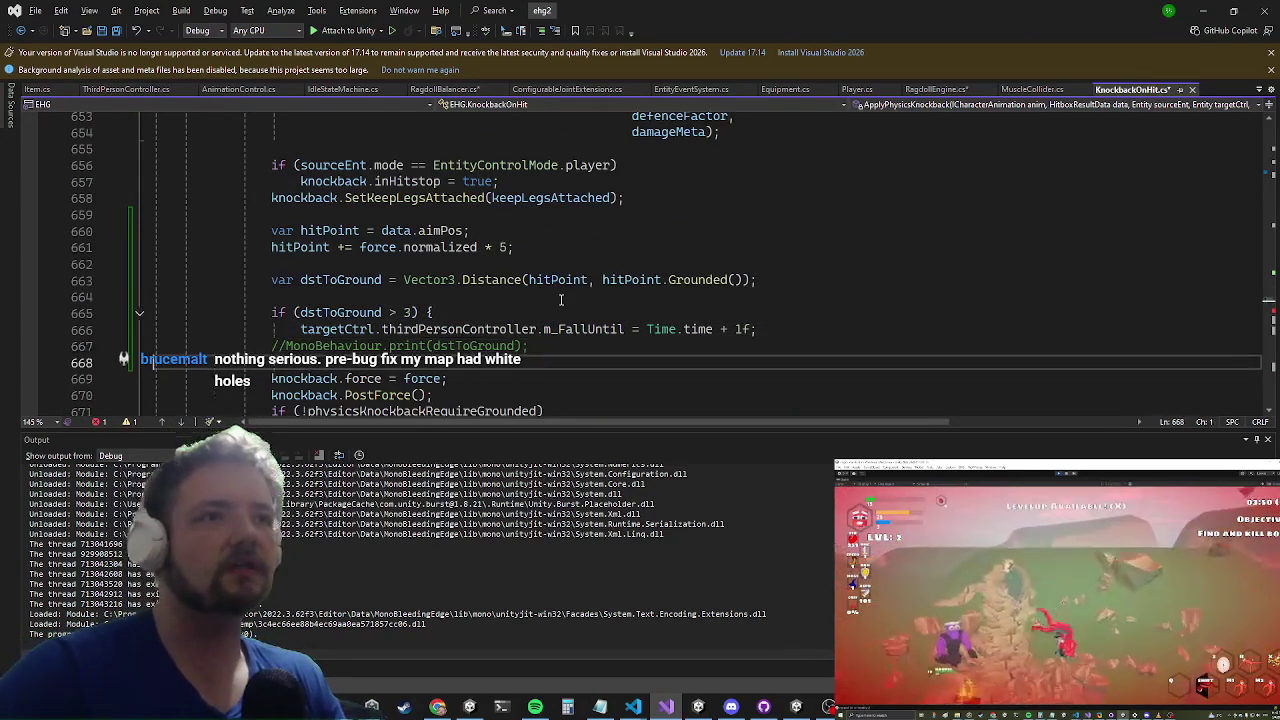
{"action": "type", "text": "}"}
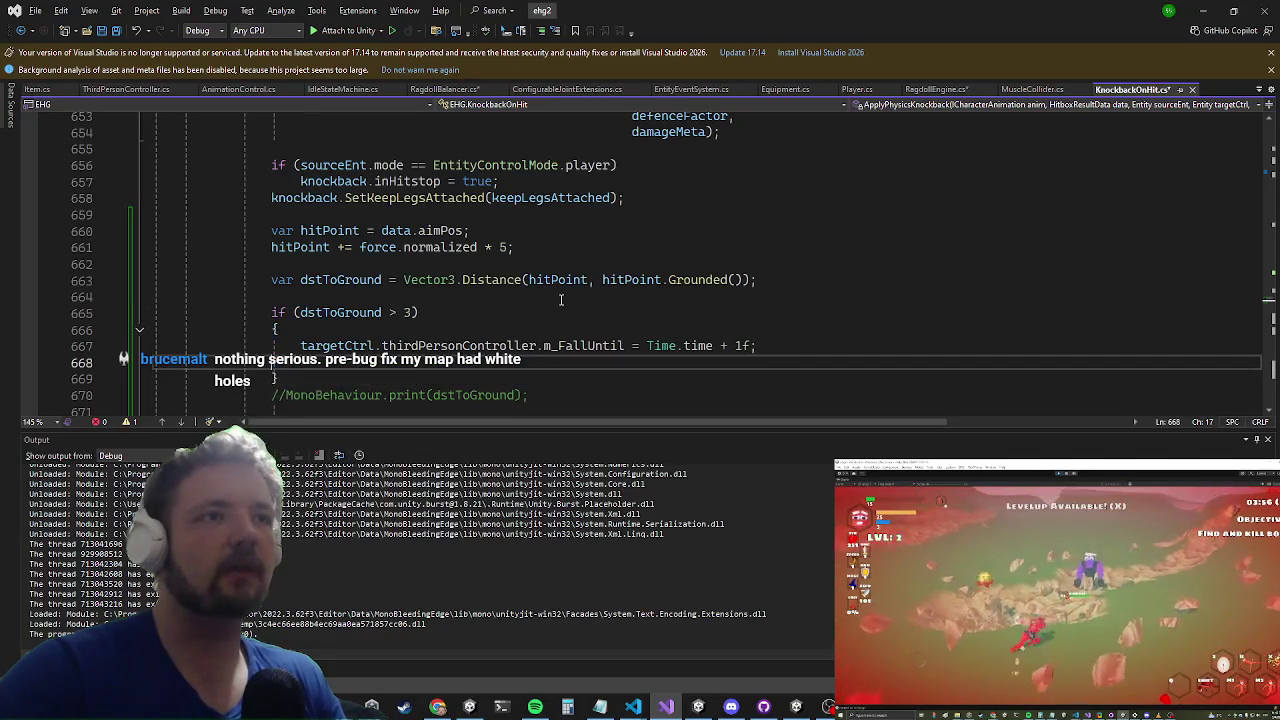
{"action": "scroll", "coordinate": [395, 183], "scroll_direction": "down", "scroll_amount": 2}
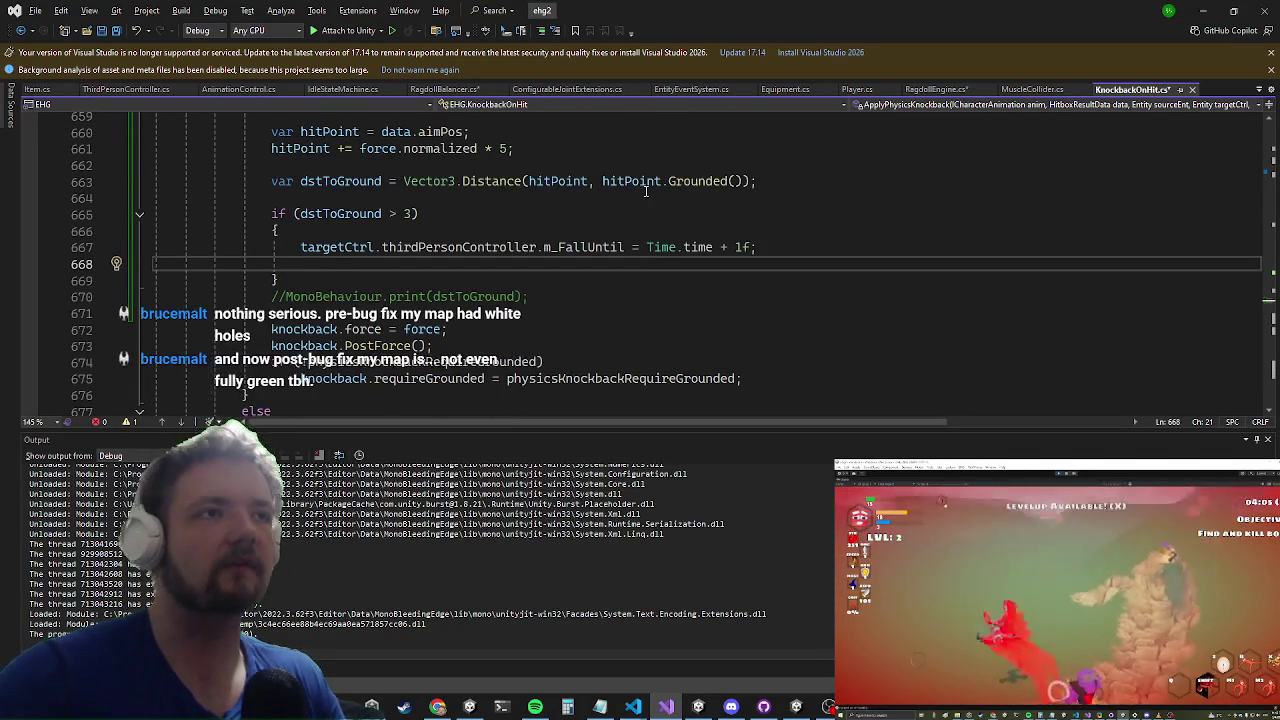
{"action": "type", "text": "tar"}
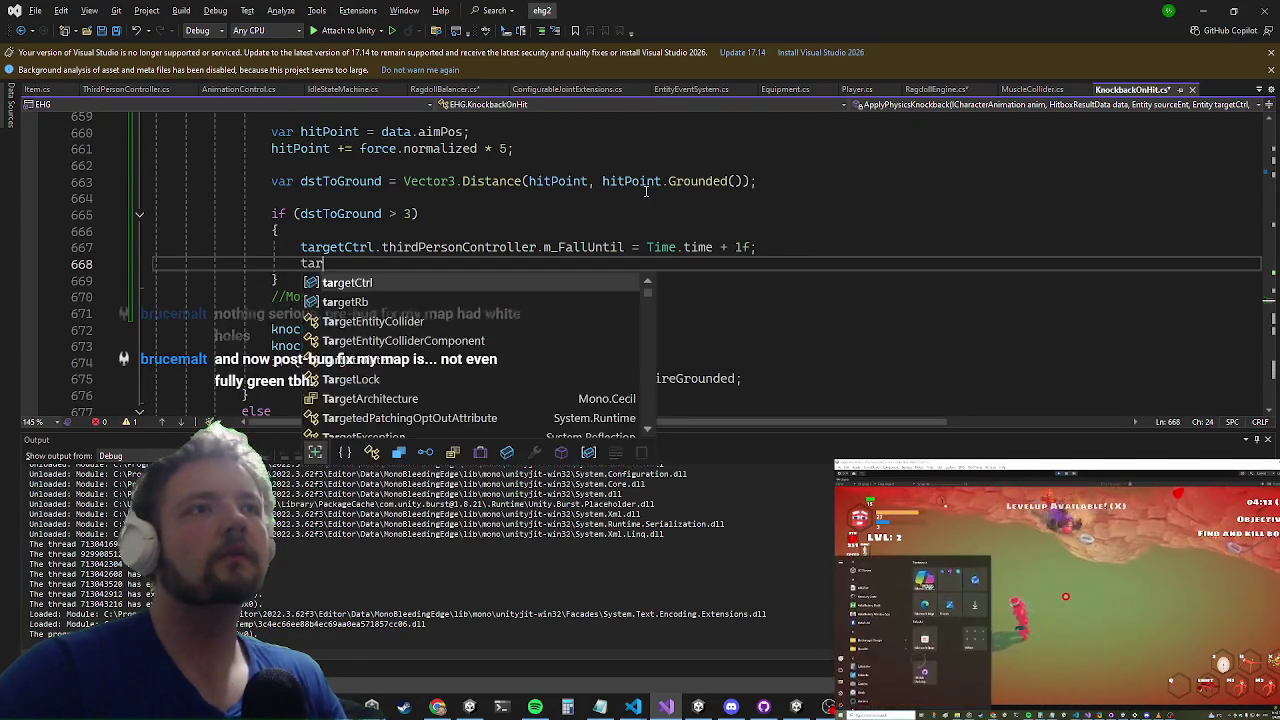
{"action": "type", "text": "getCtrl.animationControl.ragdoll."}
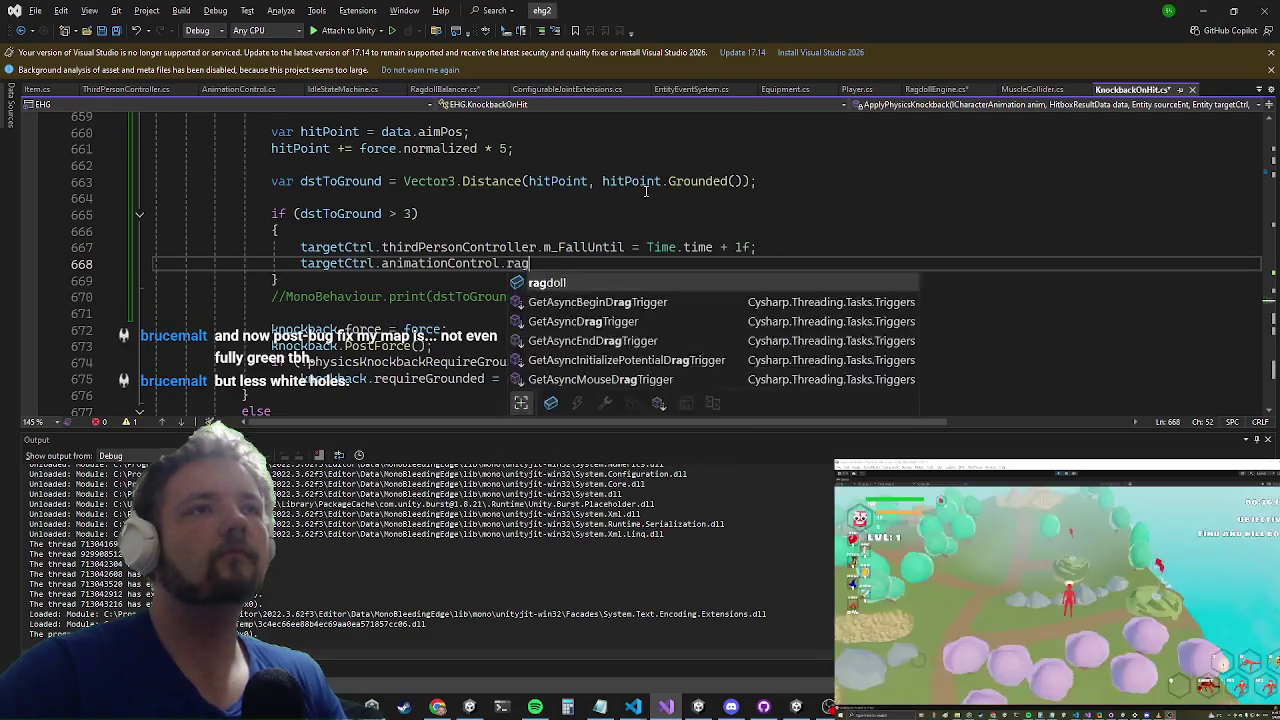
Step: Assign ragdoll.balancer.overrideSpin = Quaternion.LookRotation(force.normalized) on line 668
{"action": "key", "text": "BackSpace"}
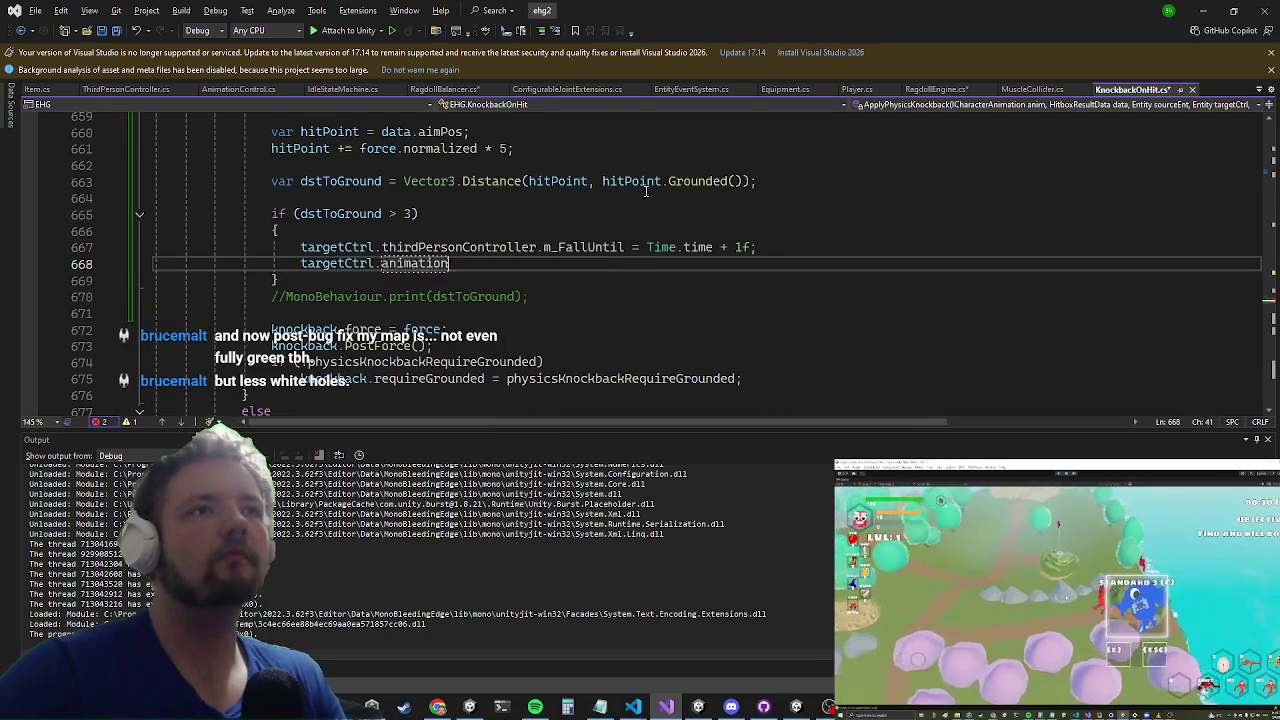
{"action": "type", "text": "."}
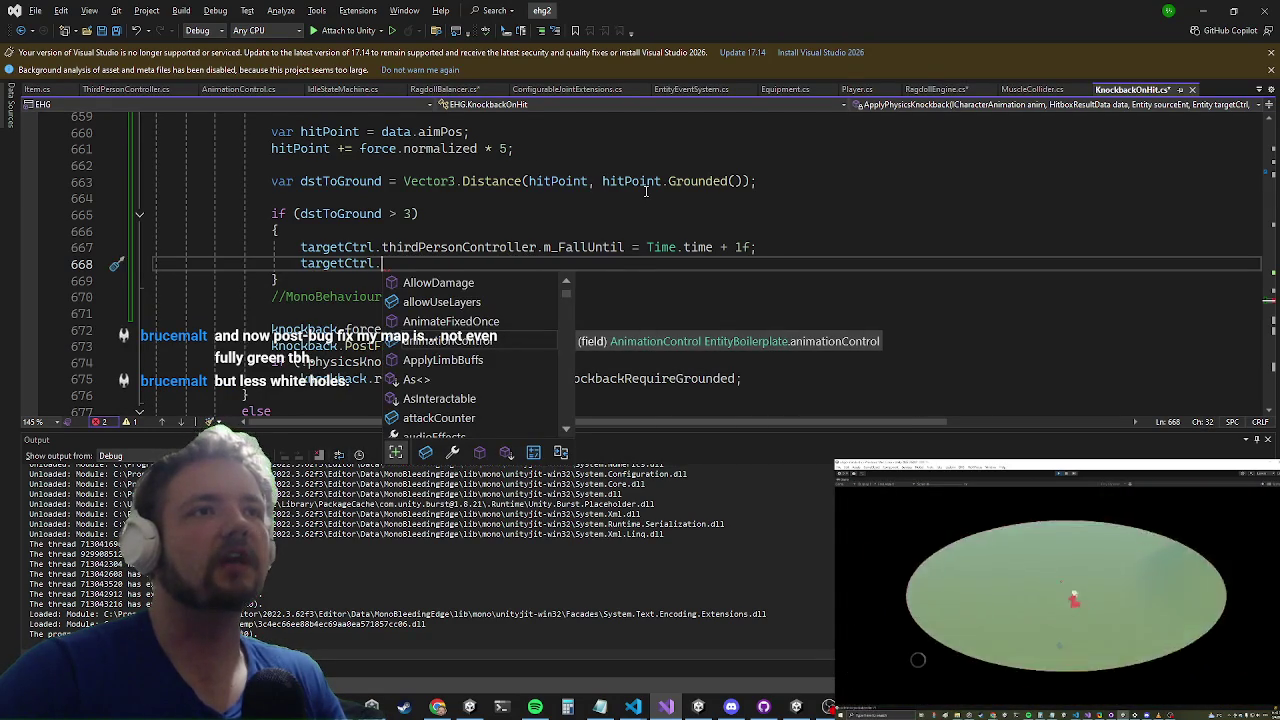
{"action": "type", "text": ".ra"}
{"action": "type", "text": ".ba"}
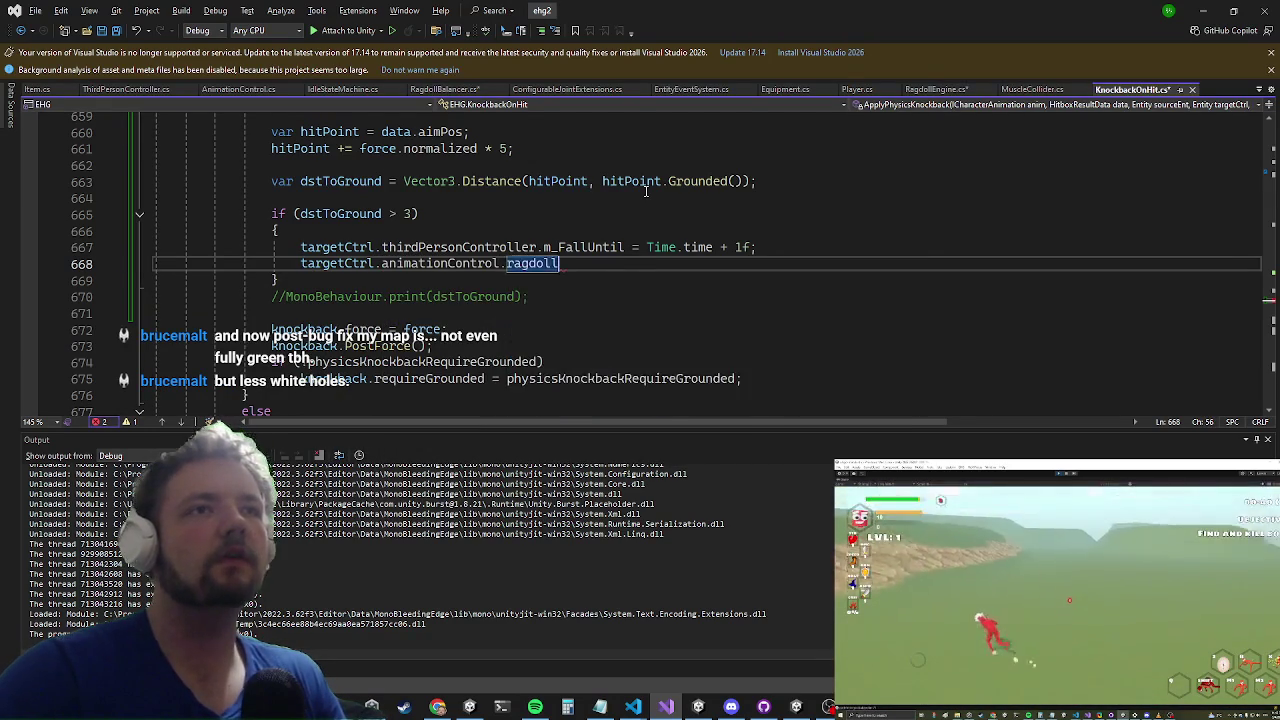
{"action": "type", "text": ".ov"}
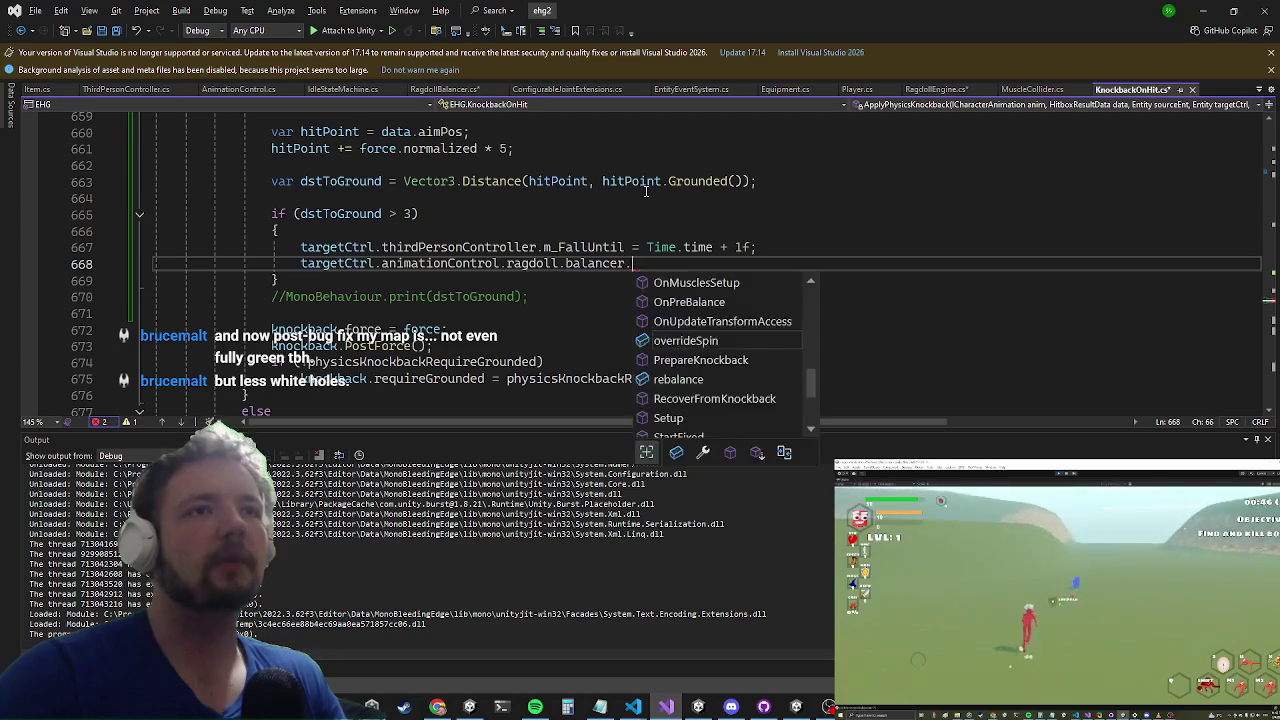
{"action": "key", "text": "Tab"}
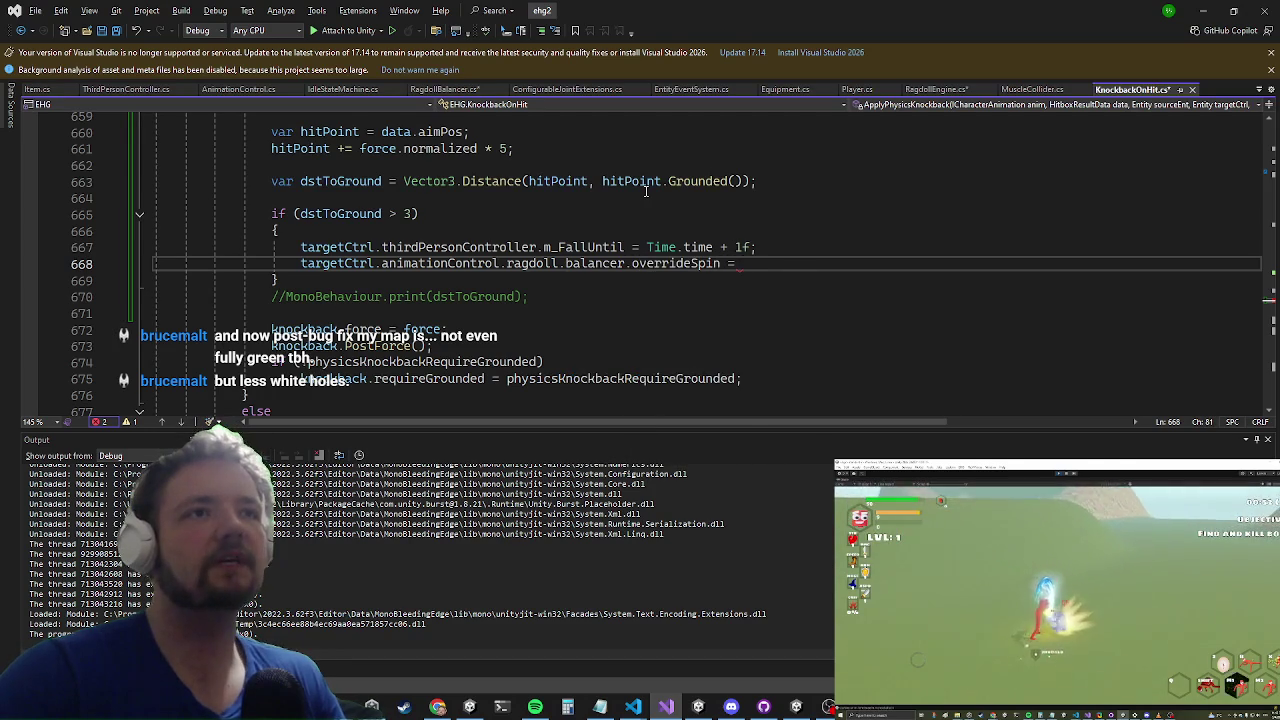
{"action": "type", "text": "quat"}
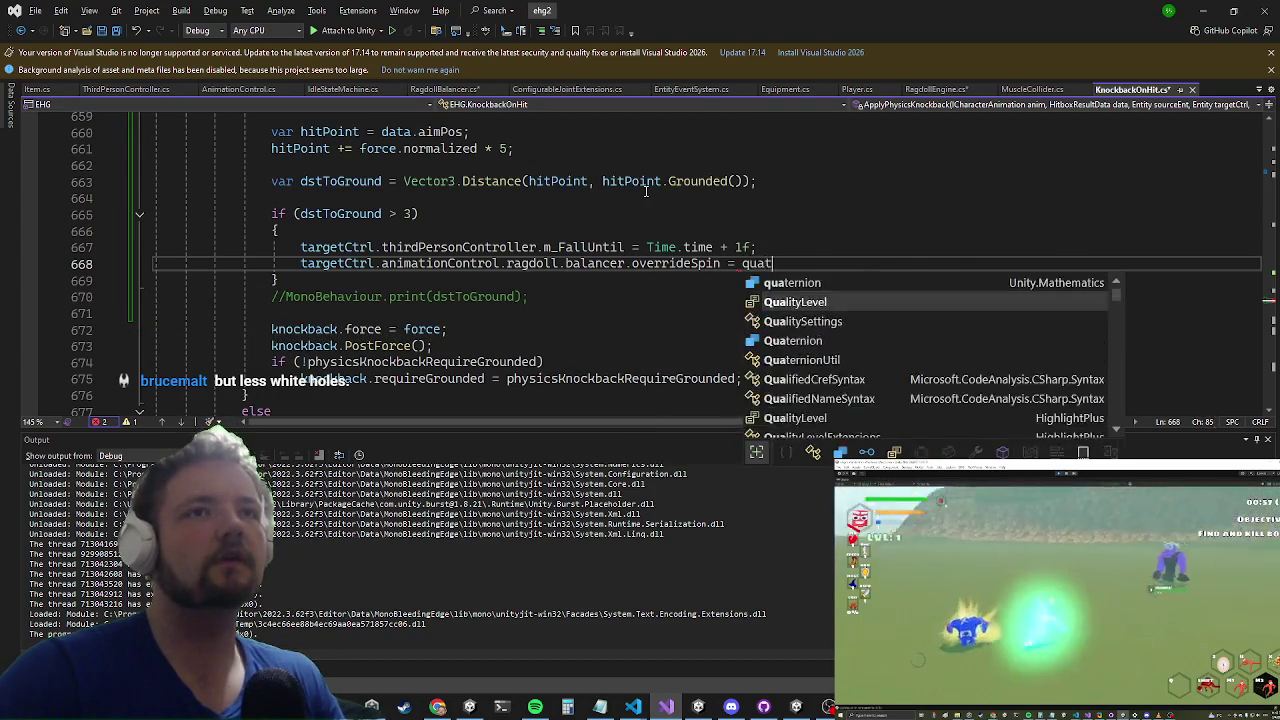
{"action": "type", "text": "er"}
{"action": "key", "text": "Tab"}
{"action": "type", "text": ".look"}
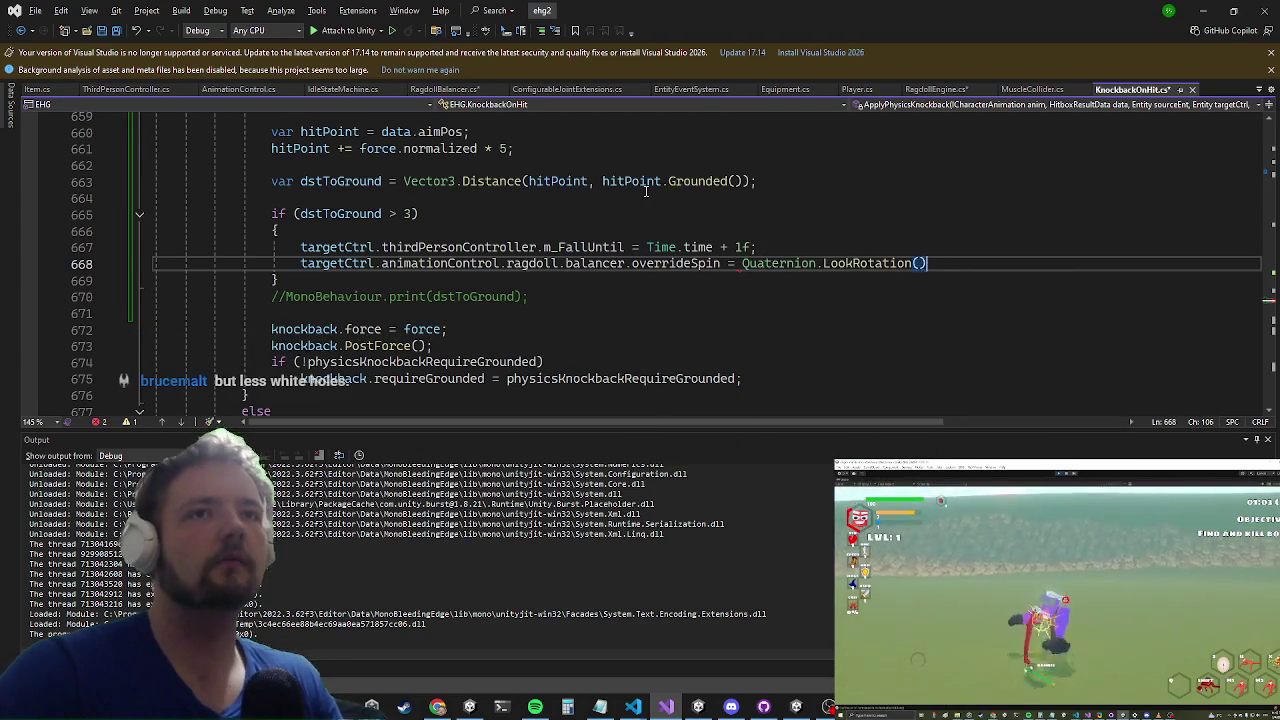
{"action": "key", "text": "Tab"}
{"action": "type", "text": ".n"}
{"action": "key", "text": "Tab"}
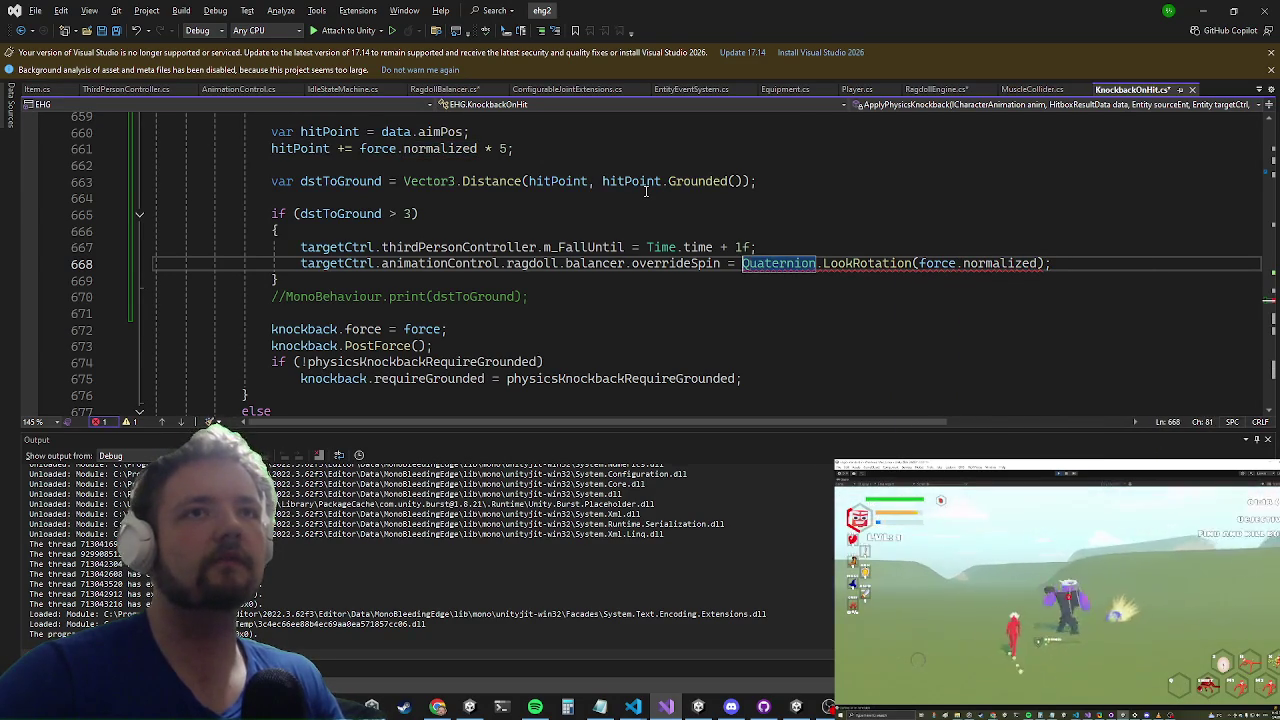
Step: Replace LookRotation with Quaternion.Euler(0, 45, 0) * (force.normalized), then return to Unity
{"action": "type", "text": "*"}
{"action": "key", "text": "Left"}
{"action": "type", "text": "qua"}
{"action": "key", "text": "Tab"}
{"action": "type", "text": ".eu"}
{"action": "key", "text": "Tab"}
{"action": "type", "text": "(0, 45, 0)"}
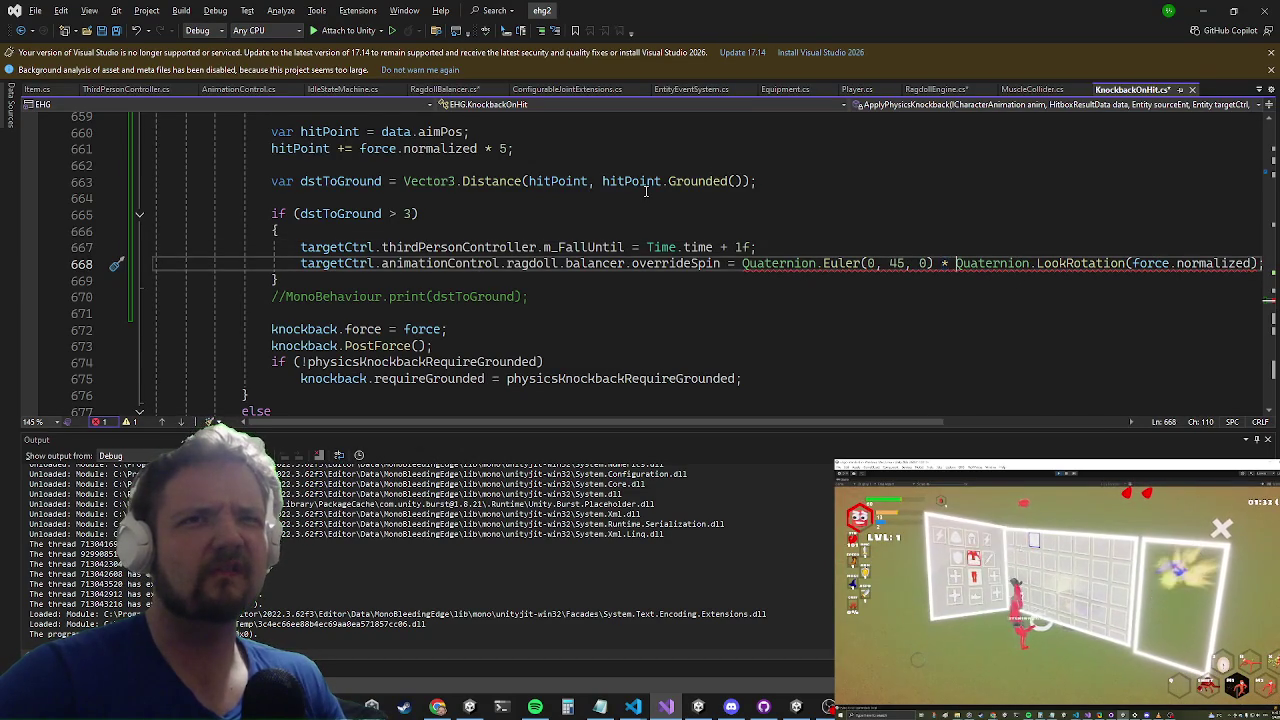
{"action": "key", "text": "Right"}
{"action": "key", "text": "Left"}
{"action": "key", "text": "ctrl+BackSpace"}
{"action": "key", "text": "ctrl+BackSpace"}
{"action": "key", "text": "ctrl+BackSpace"}
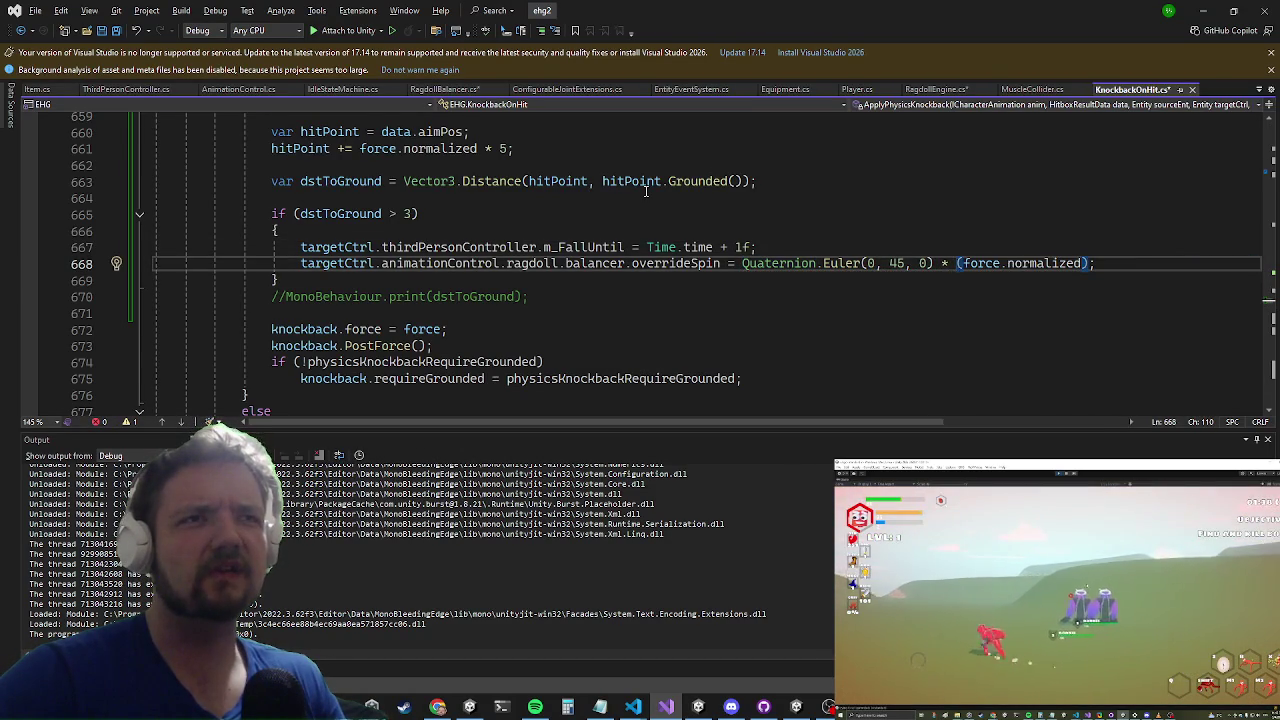
{"action": "key", "text": "Up"}
{"action": "key", "text": "alt+Tab"}
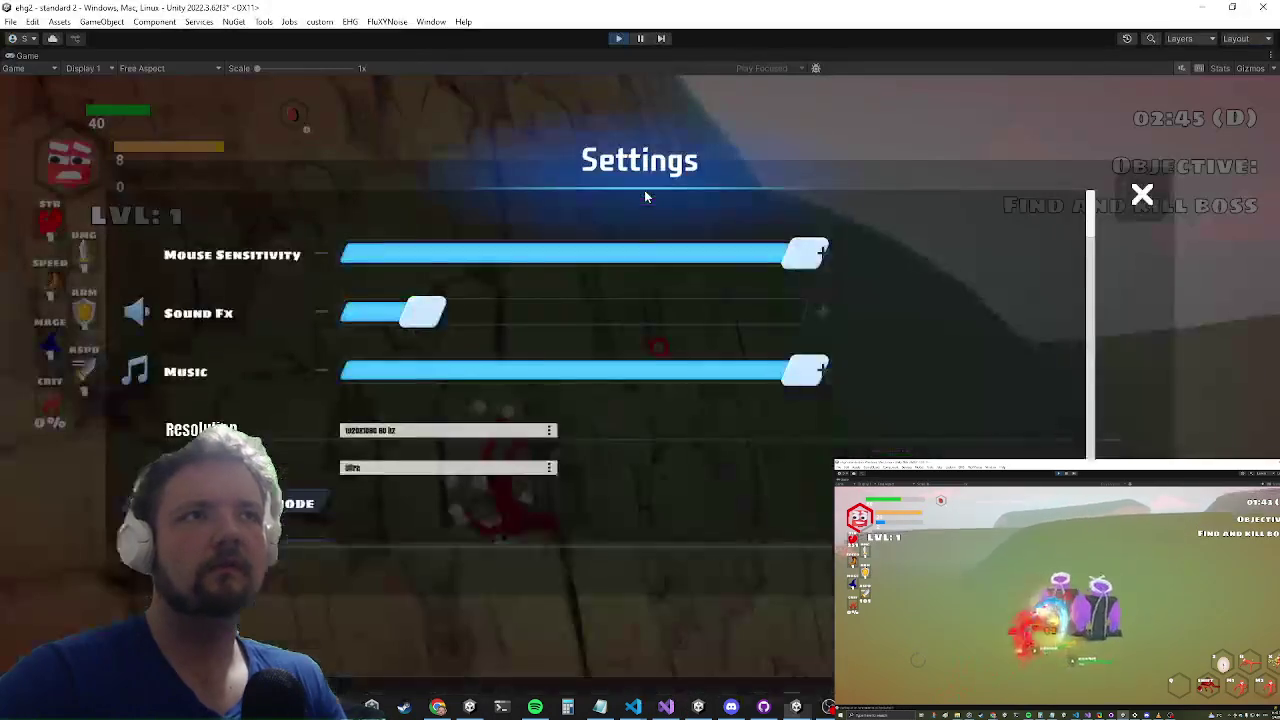
Step: Dismiss the window switcher and return to the paused Unity game window
{"action": "key", "text": "alt+Tab"}
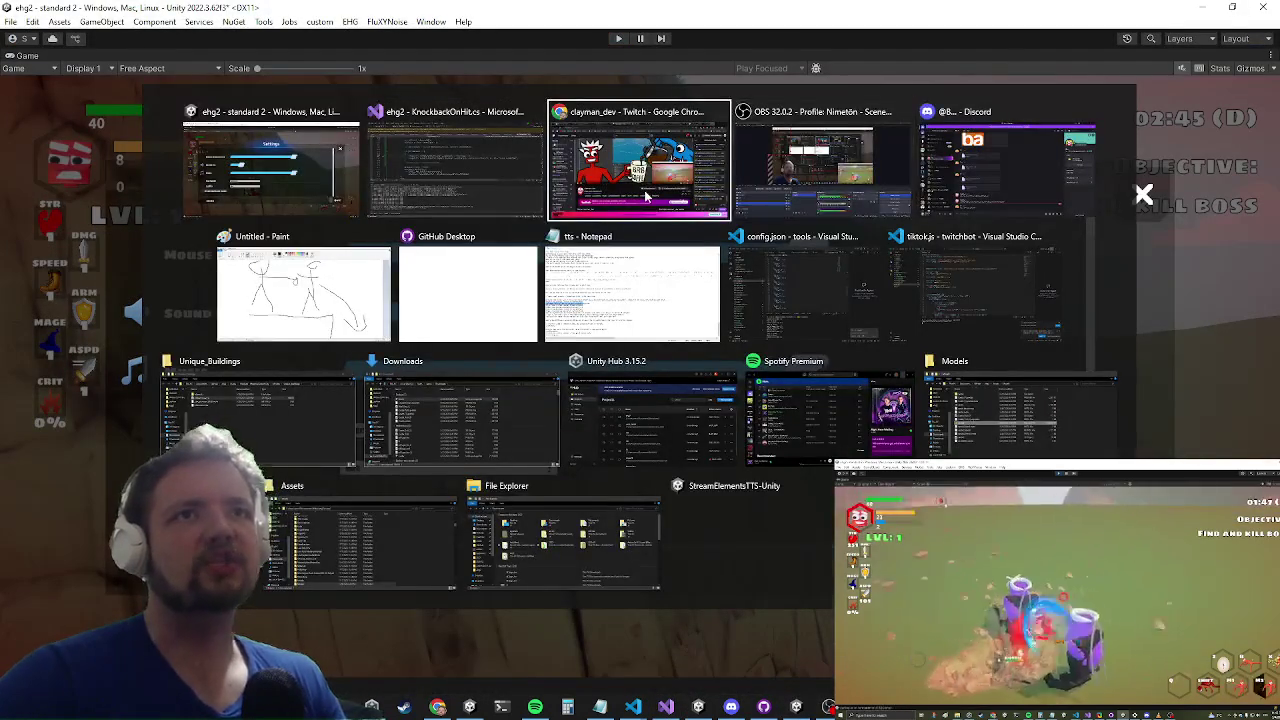
{"action": "key", "text": "Escape"}
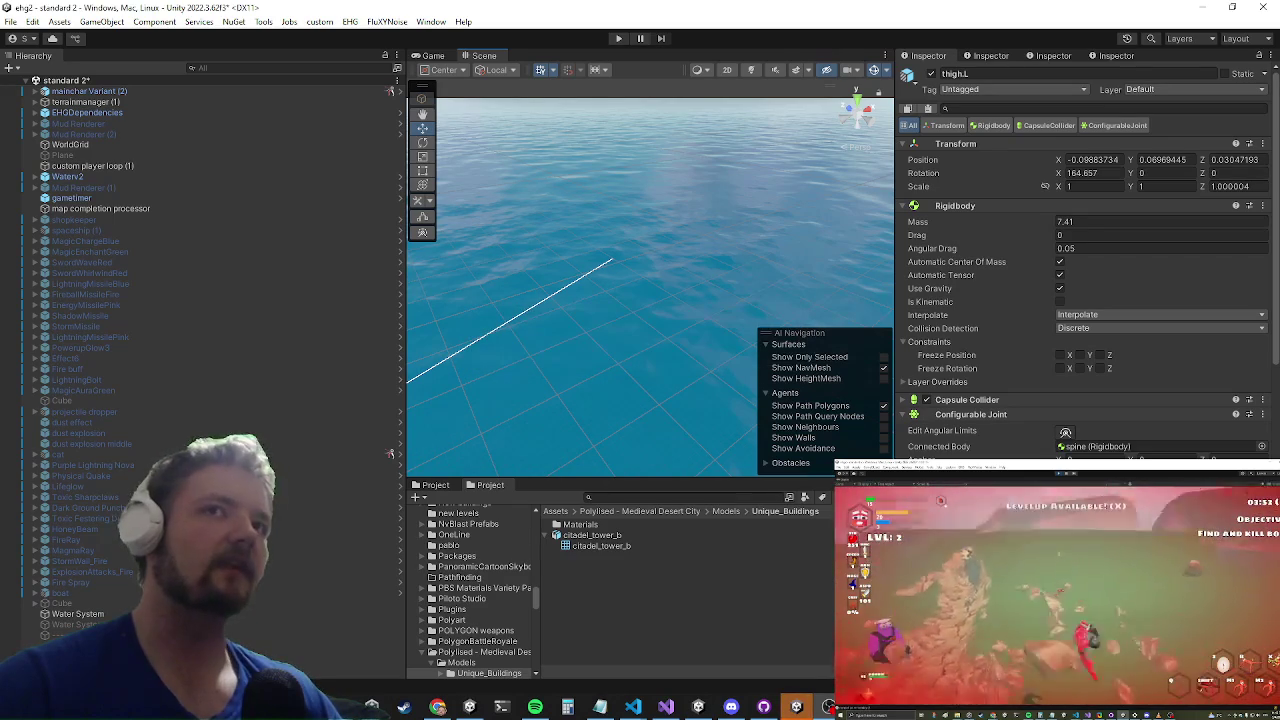
Step: Start Play mode, maximize the Game view, and run the character along the path to the rocks
{"action": "left_click", "coordinate": [616, 40]}
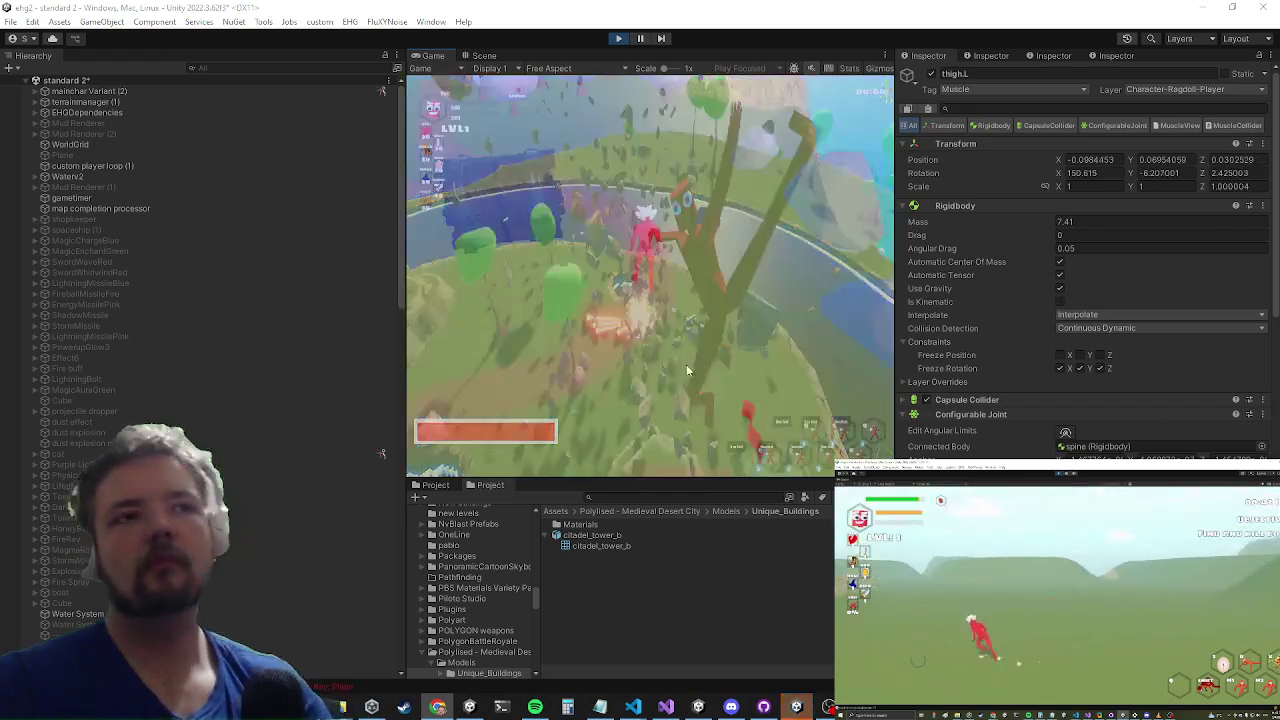
{"action": "key", "text": "shift+space"}
{"action": "key", "text": "w"}
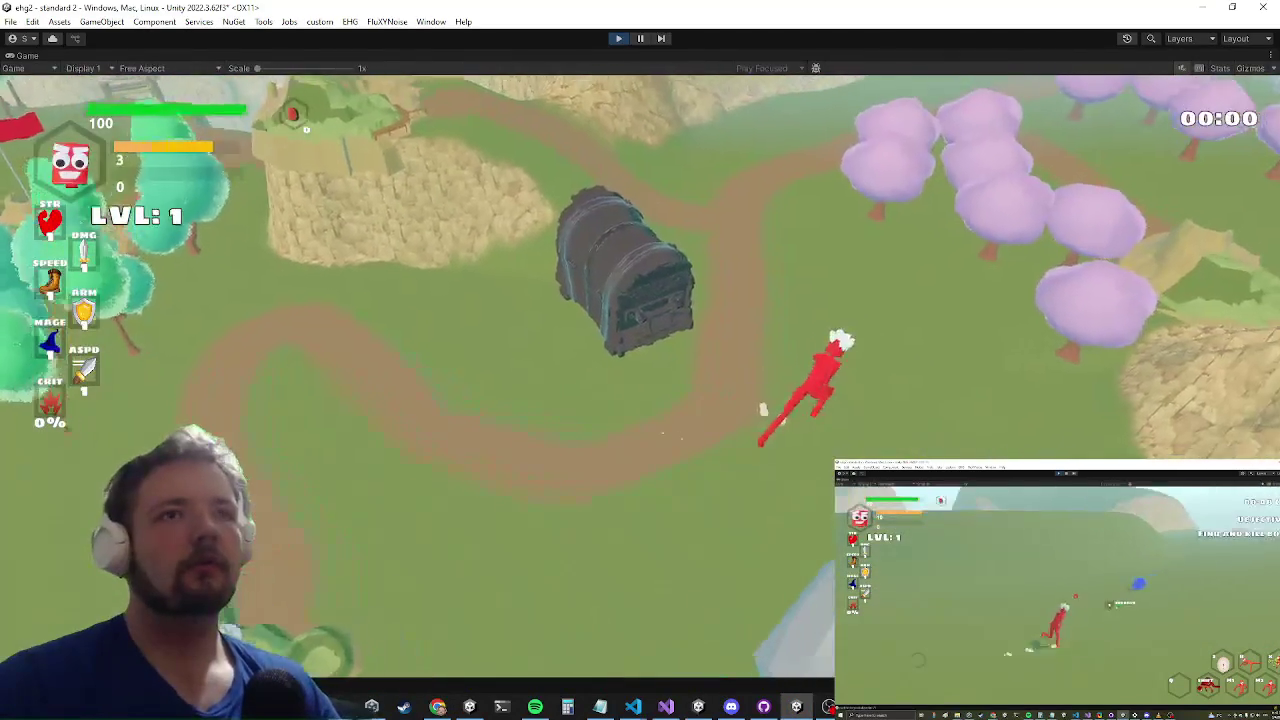
{"action": "key", "text": "d"}
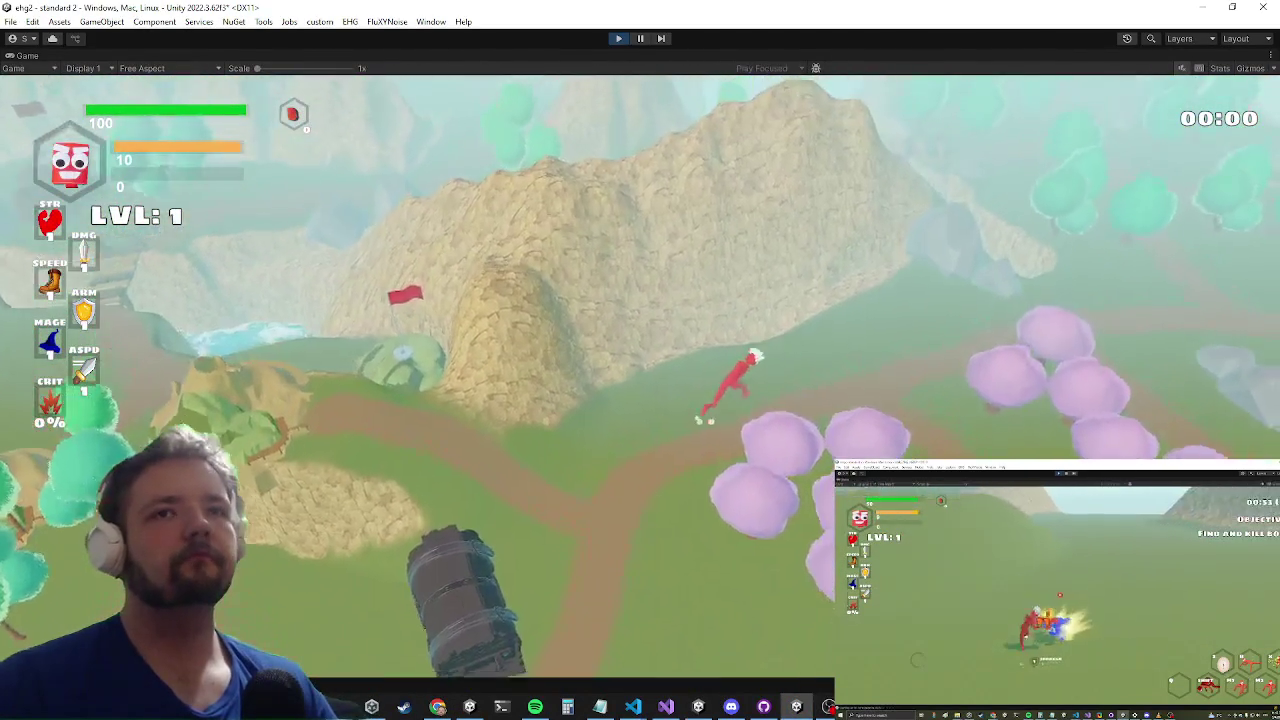
{"action": "key", "text": "d"}
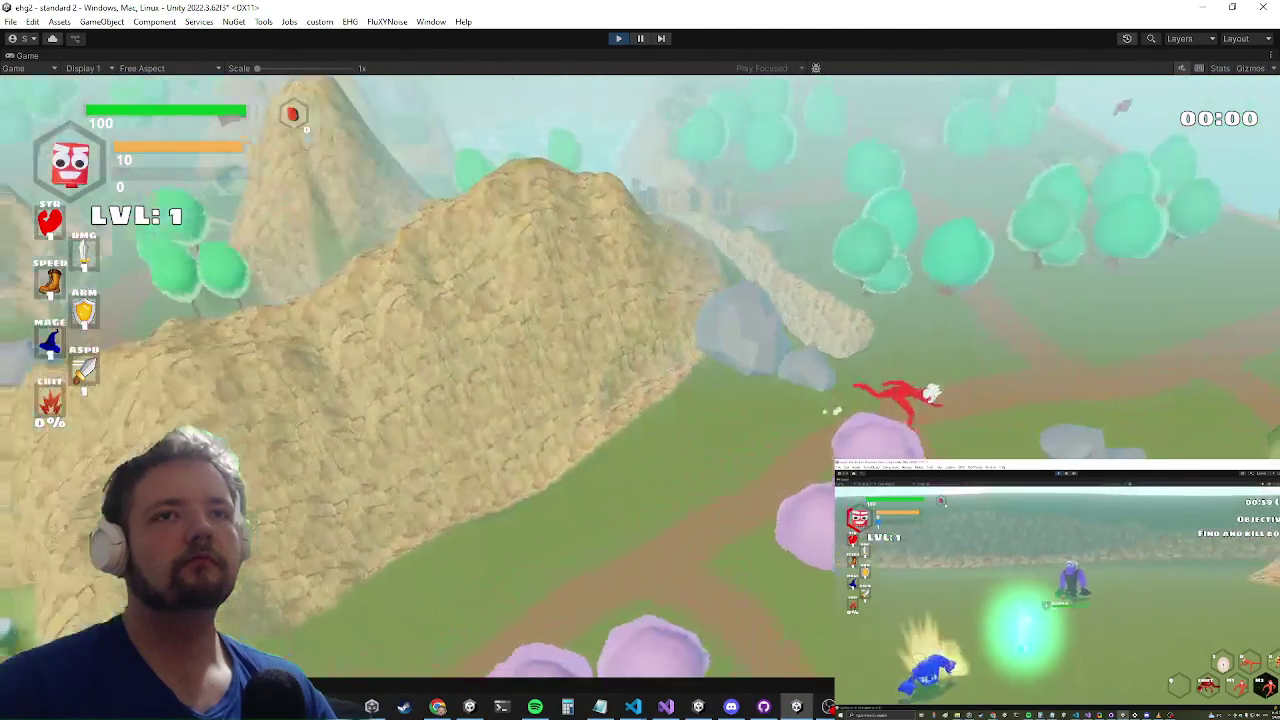
{"action": "key", "text": "a"}
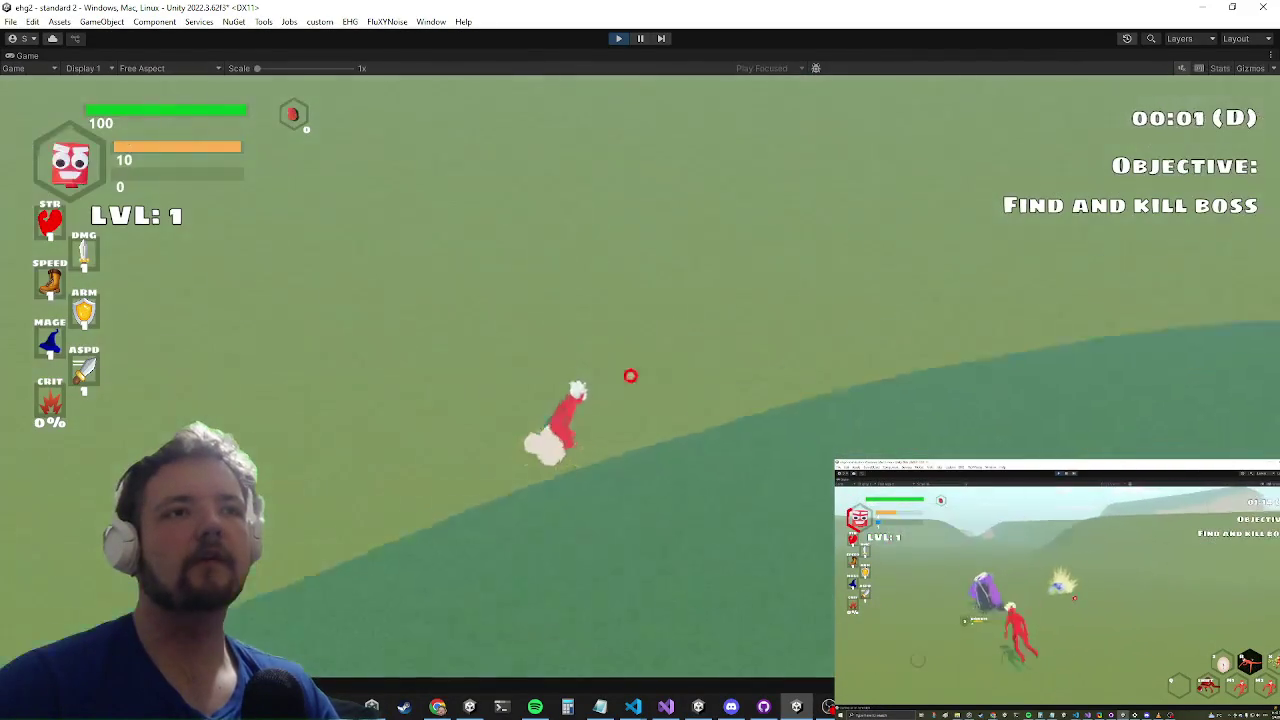
{"action": "key", "text": "w"}
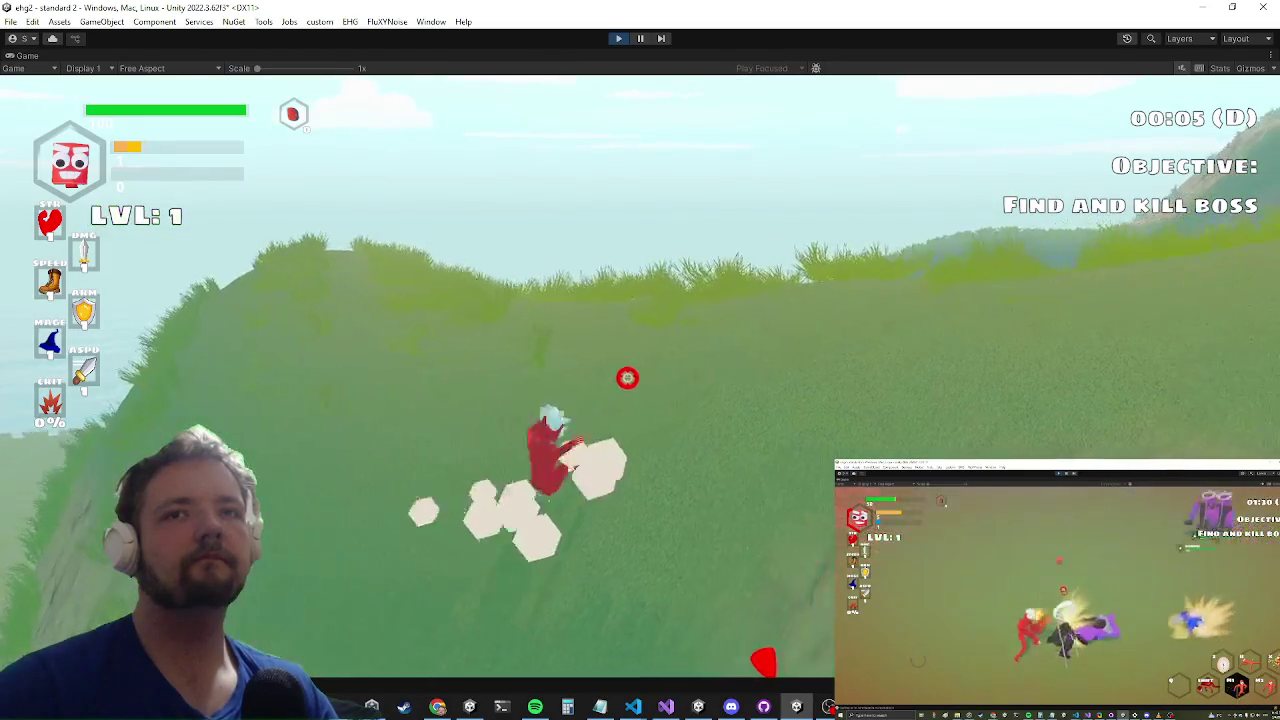
Step: Run the character up the hillside, across the ridge, and over the rock cliff
{"action": "key", "text": "w"}
{"action": "key", "text": "w"}
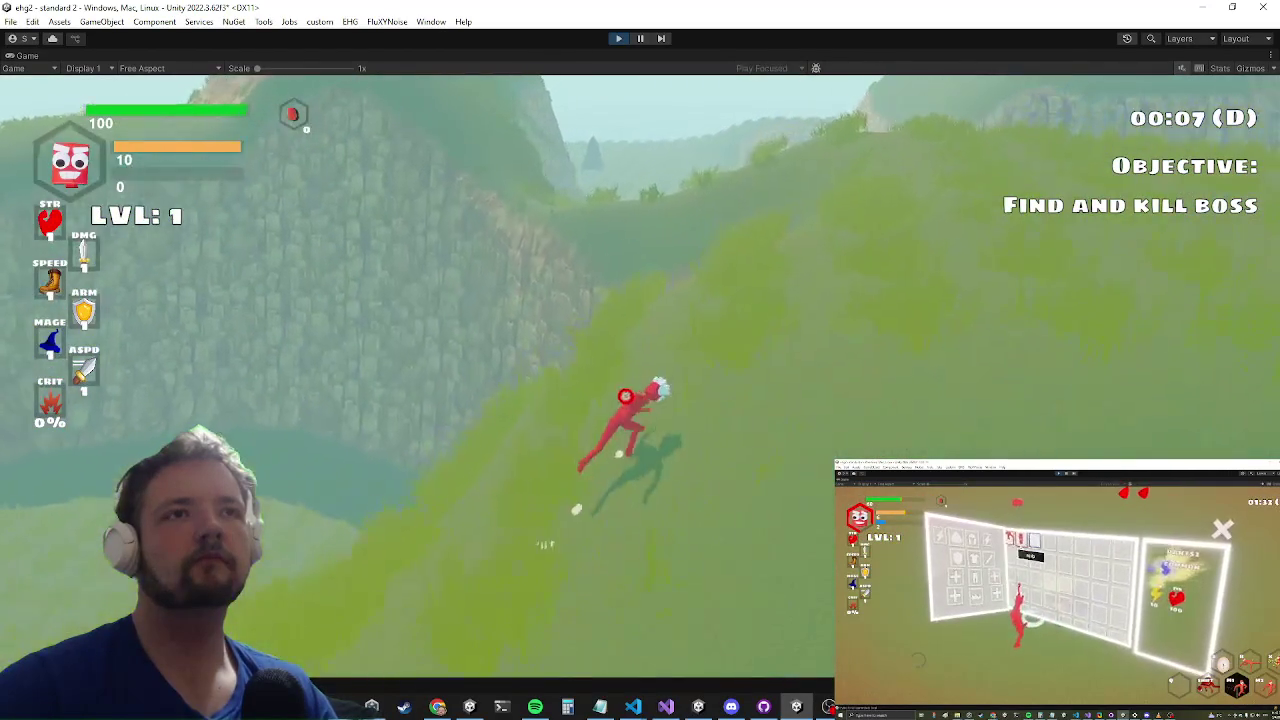
{"action": "key", "text": "w"}
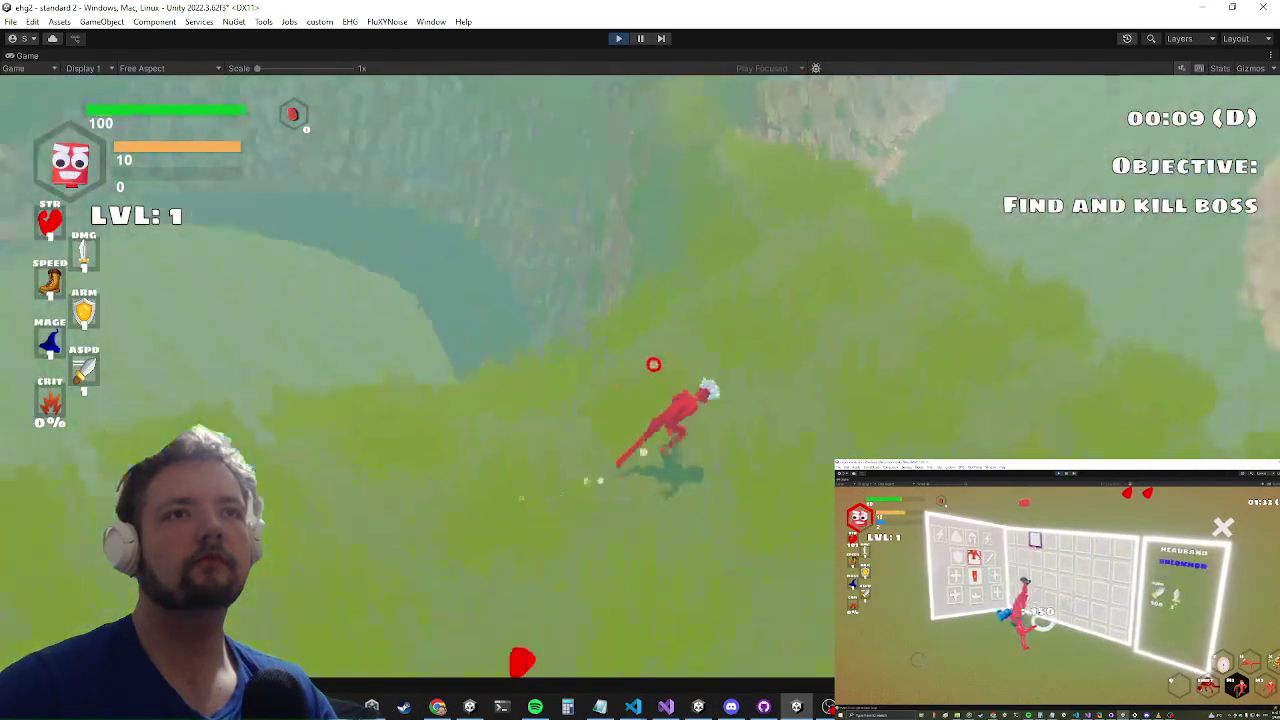
{"action": "key", "text": "w"}
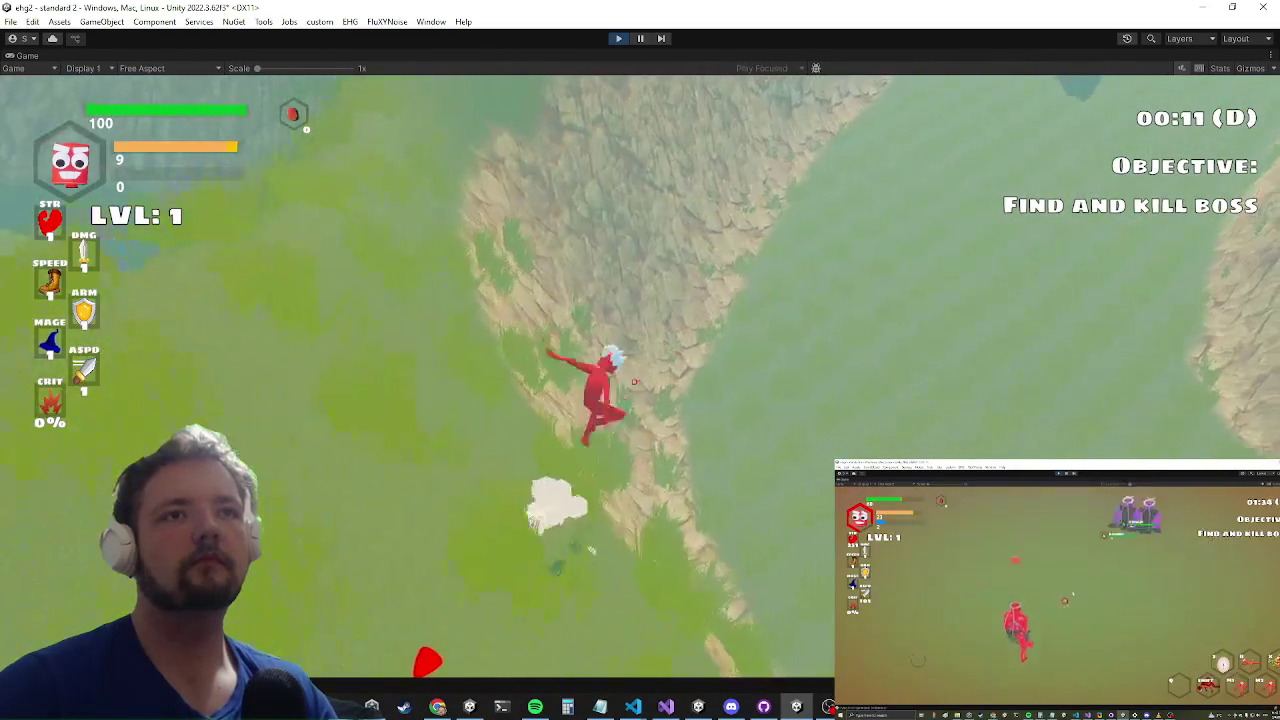
{"action": "key", "text": "w"}
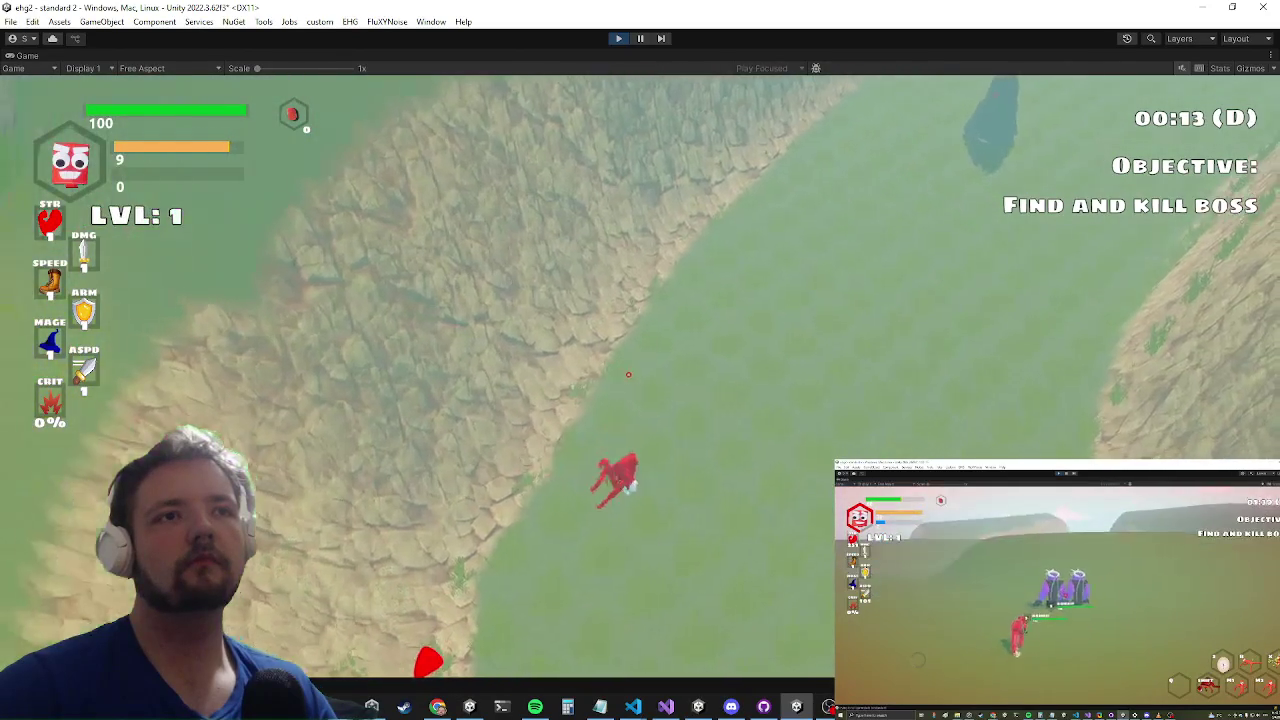
{"action": "key", "text": "w"}
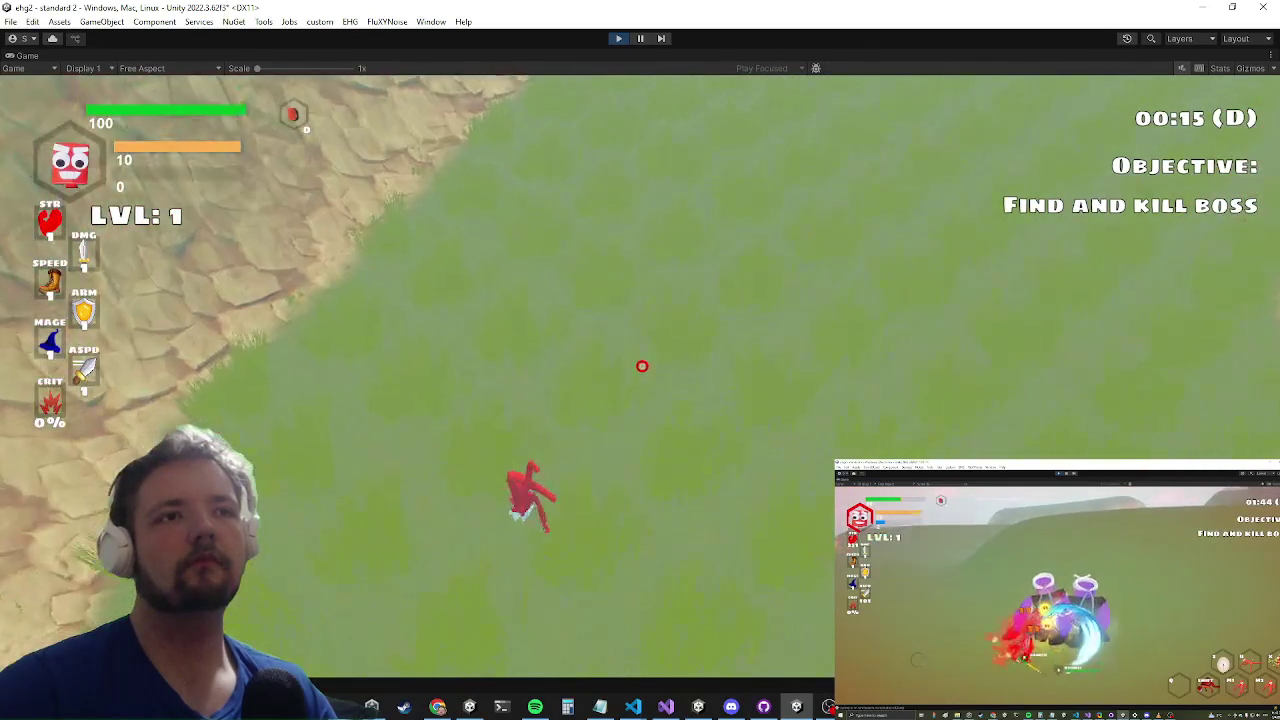
{"action": "key", "text": "w"}
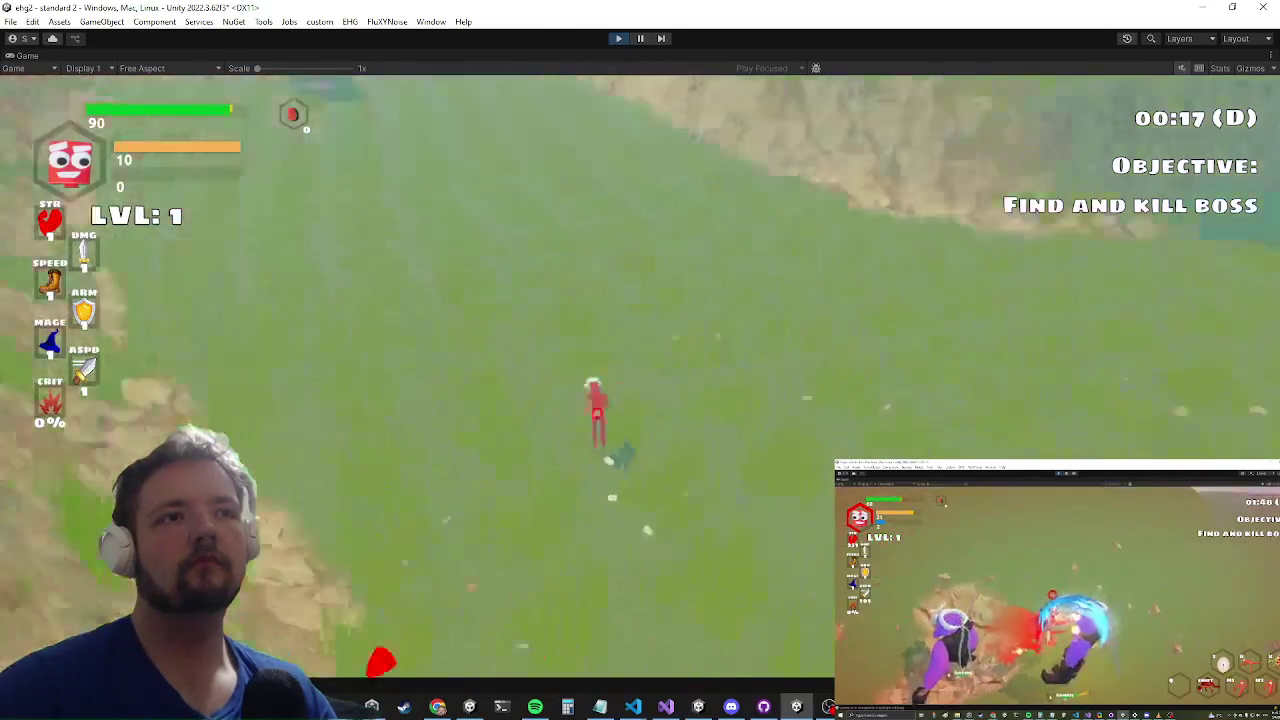
{"action": "key", "text": "w"}
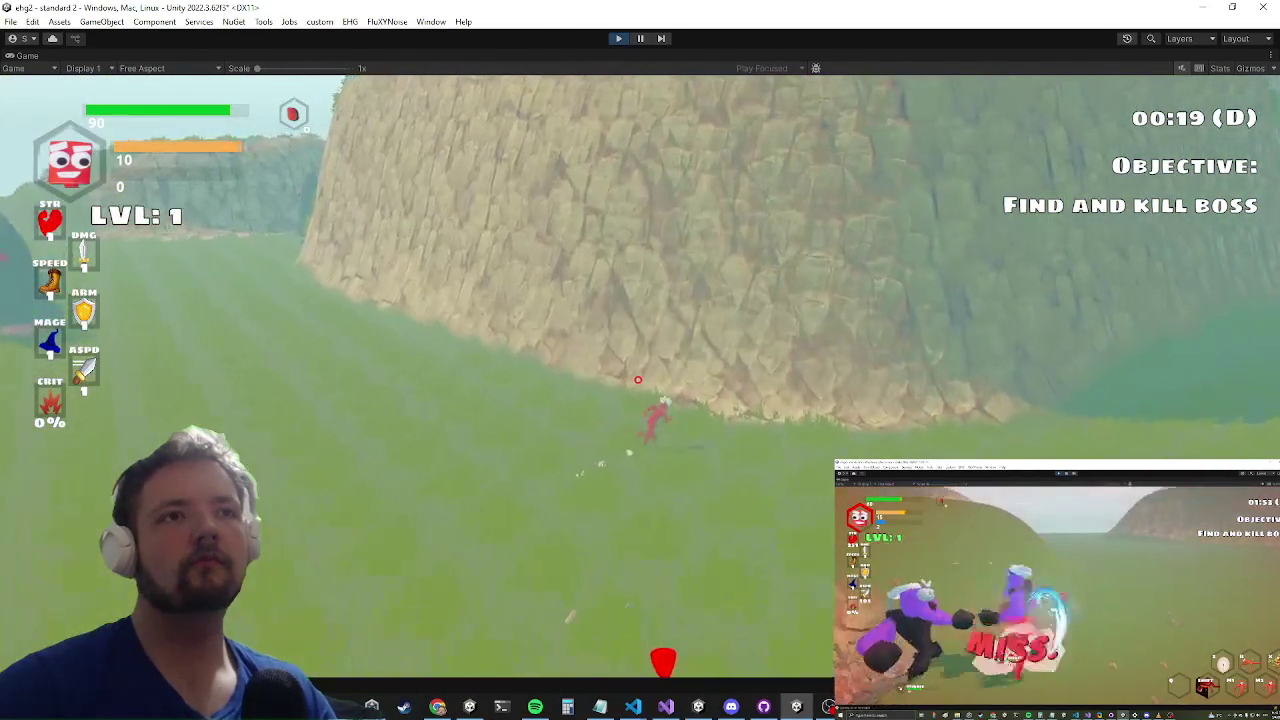
{"action": "key", "text": "w"}
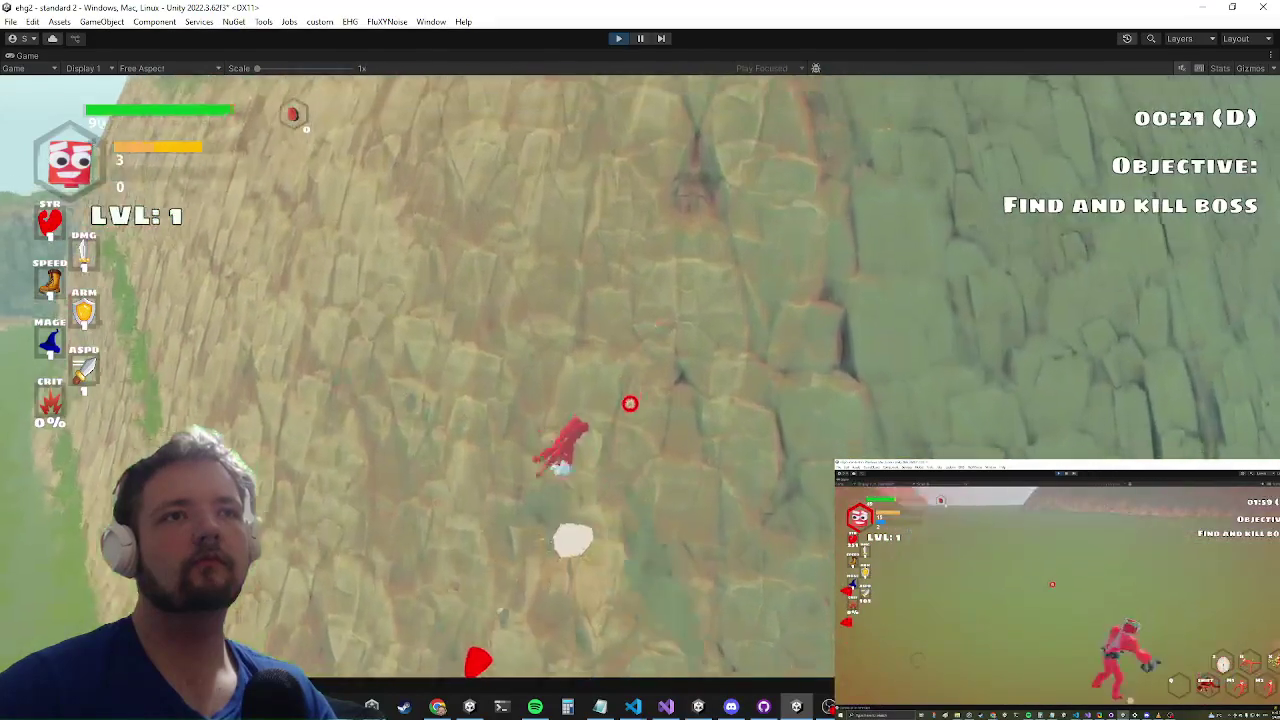
{"action": "key", "text": "w"}
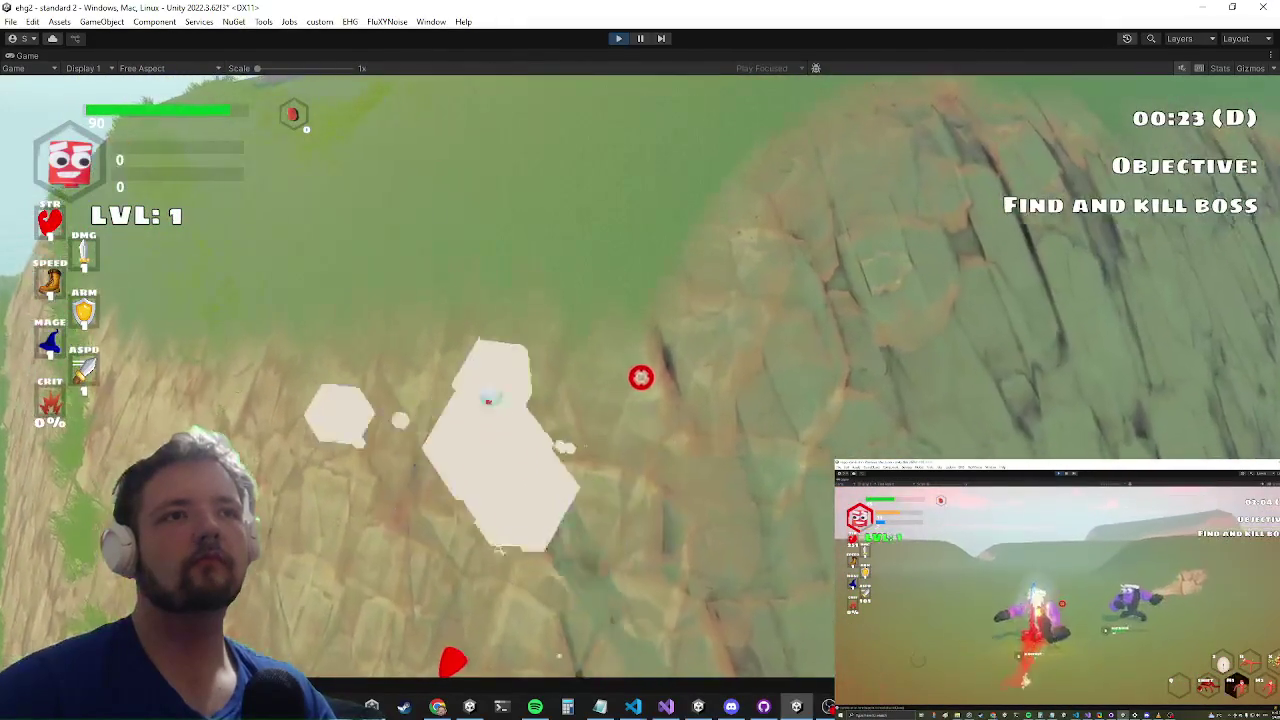
{"action": "key", "text": "w"}
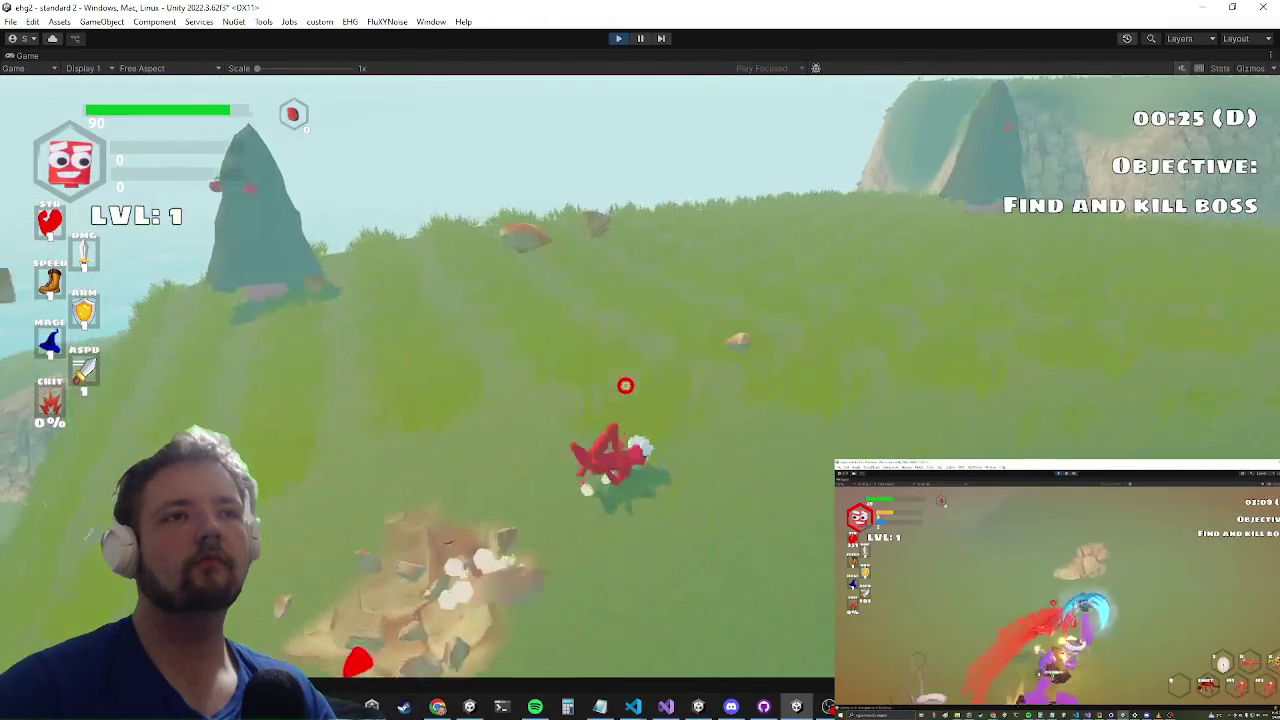
{"action": "key", "text": "alt+Tab"}
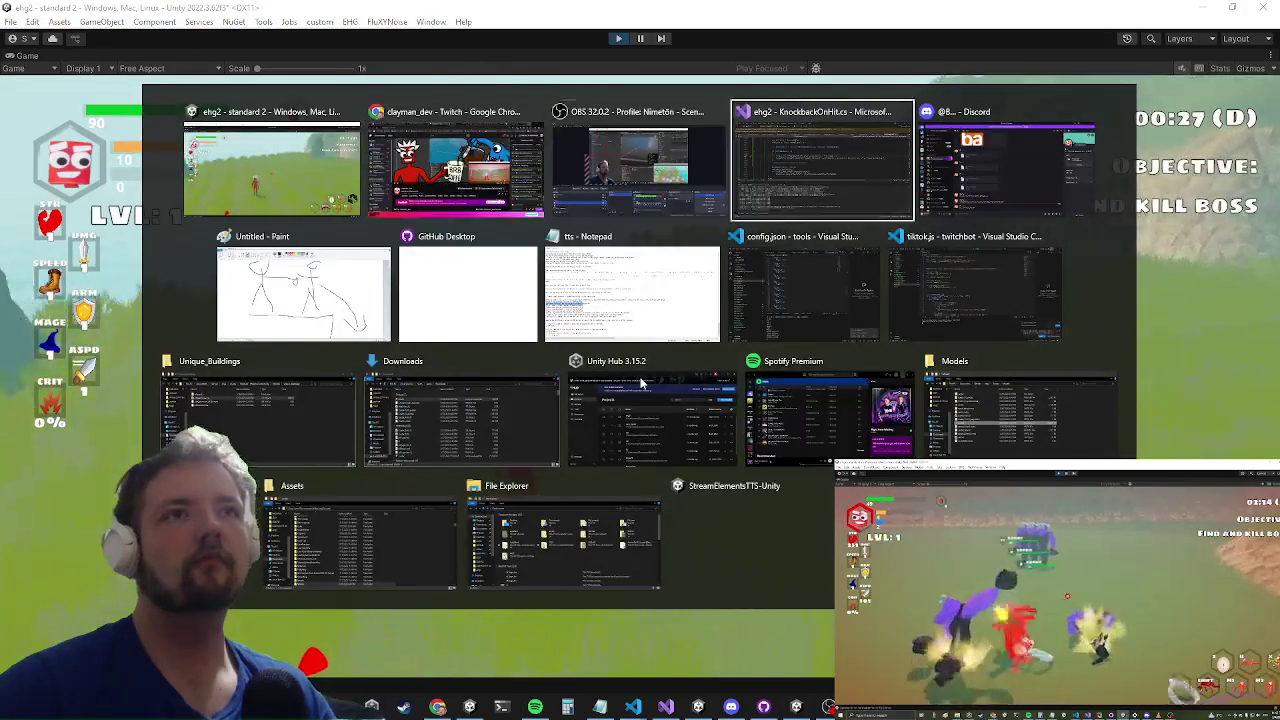
{"action": "key", "text": "alt+Tab"}
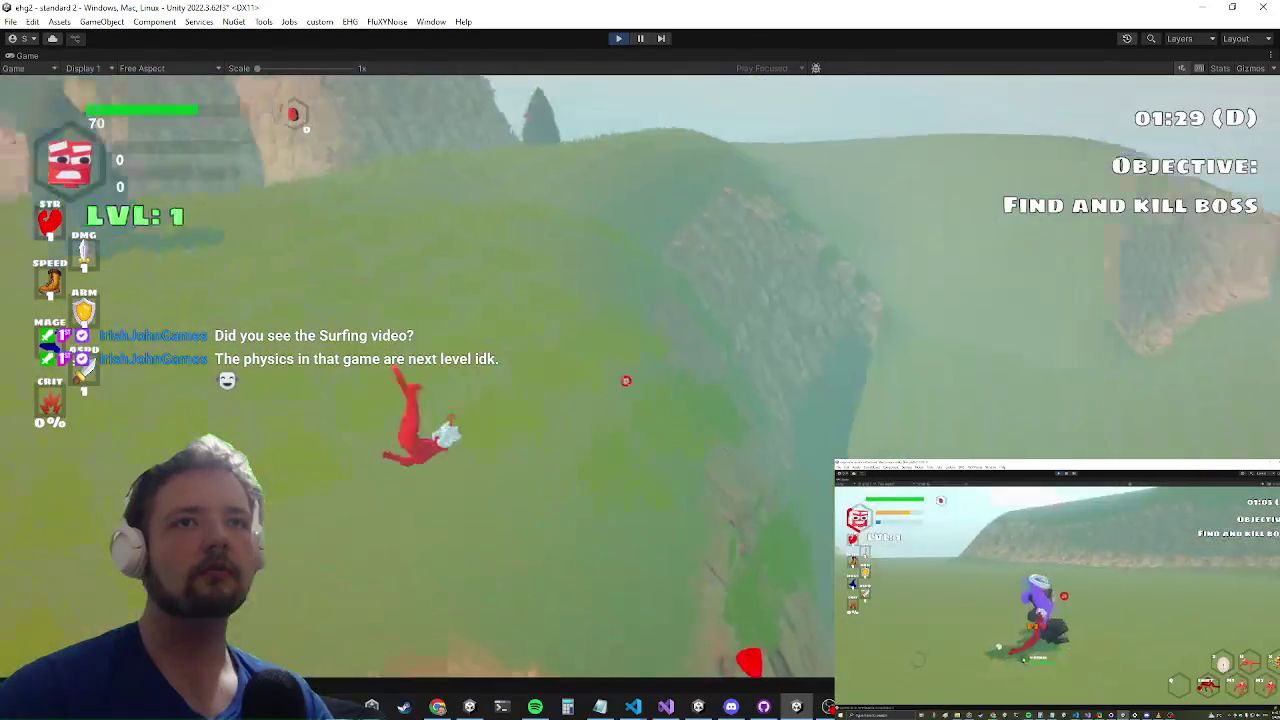
Step: Run the character across the field, up the slope, and toward the rock patch
{"action": "key", "text": "w"}
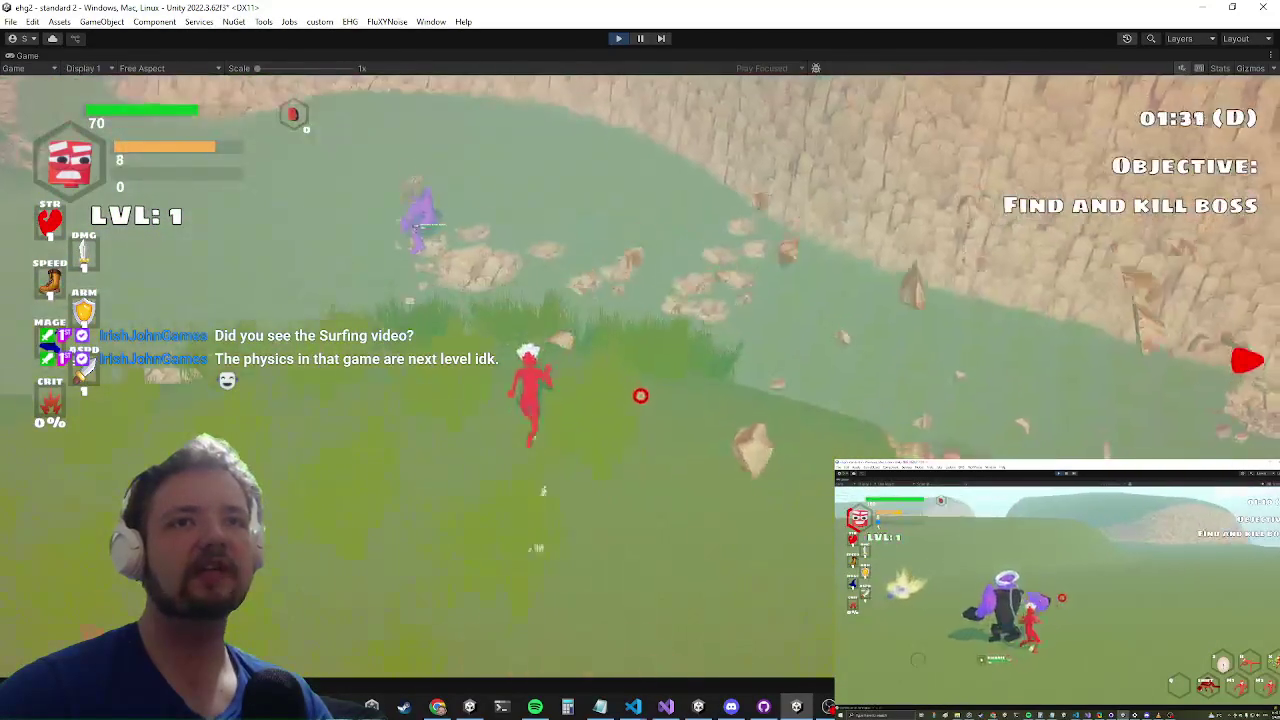
{"action": "key", "text": "w"}
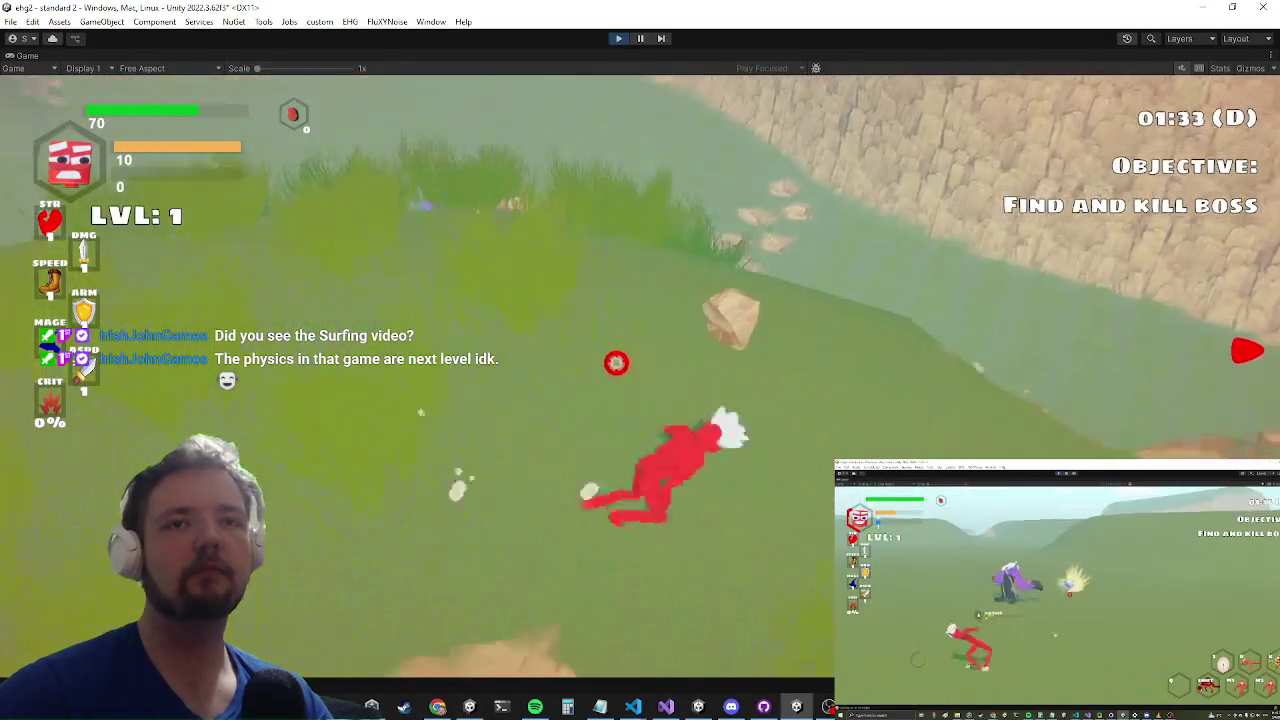
{"action": "key", "text": "w"}
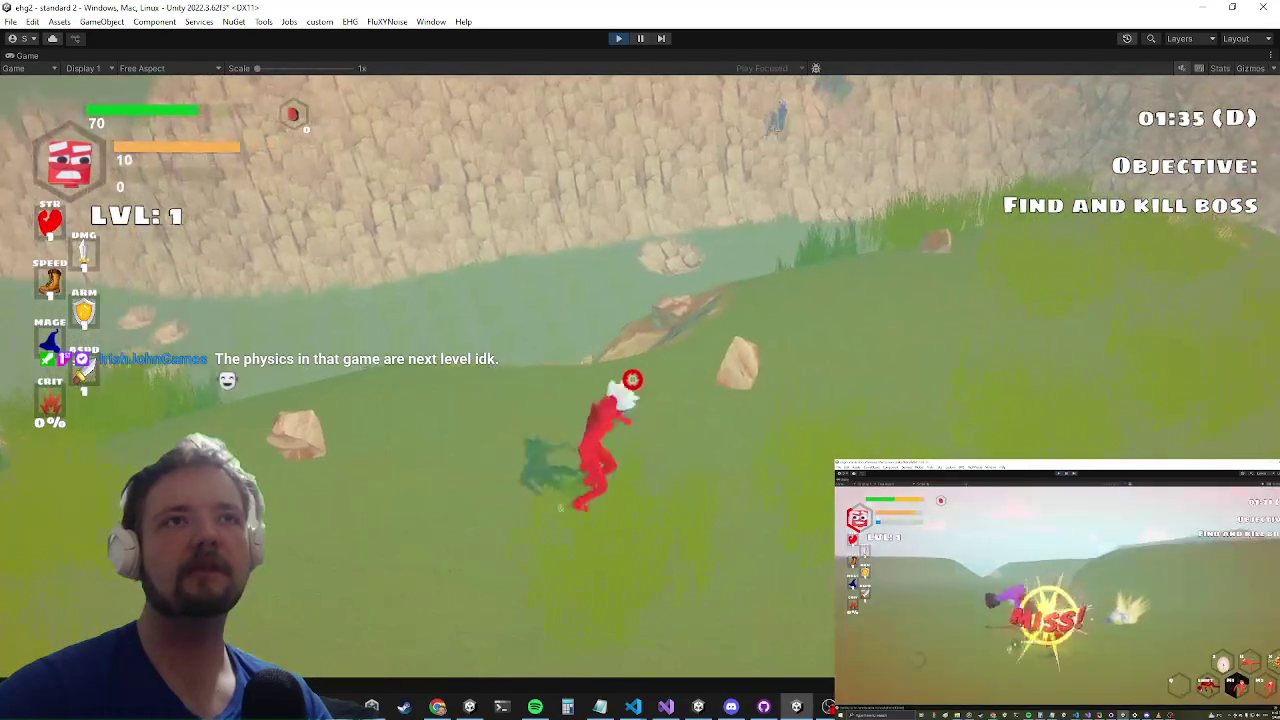
{"action": "key", "text": "w"}
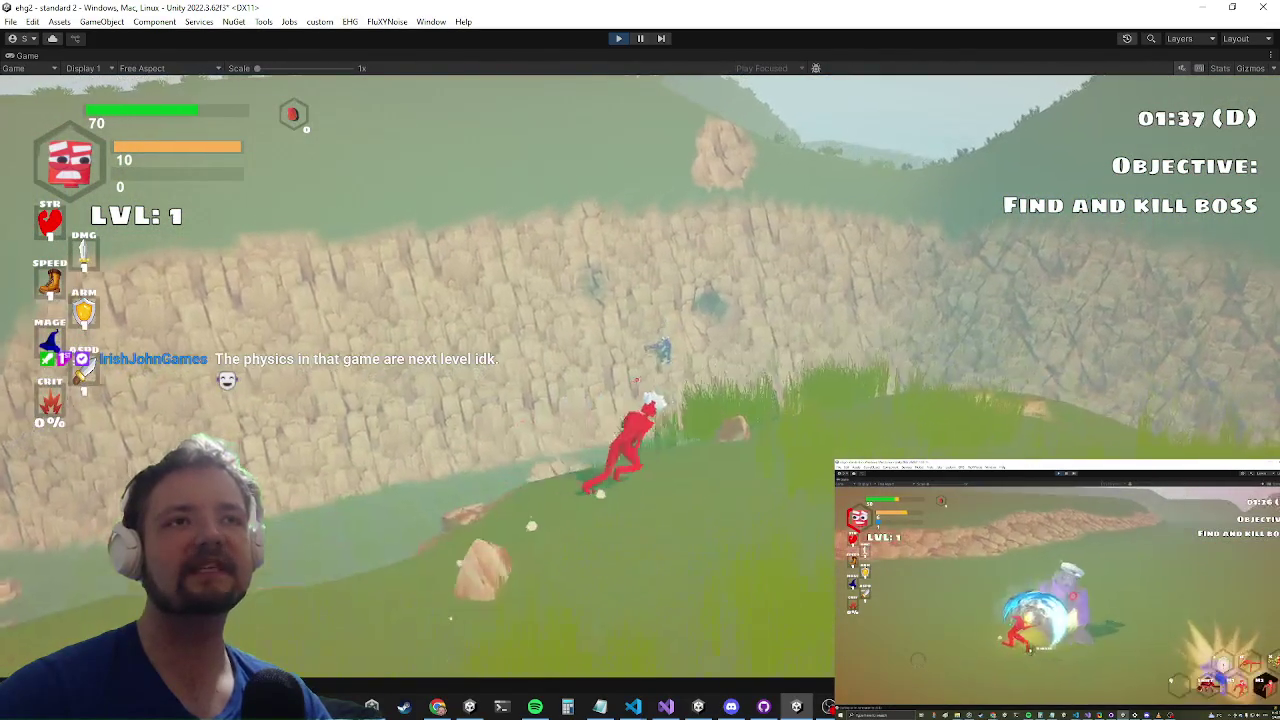
{"action": "key", "text": "w"}
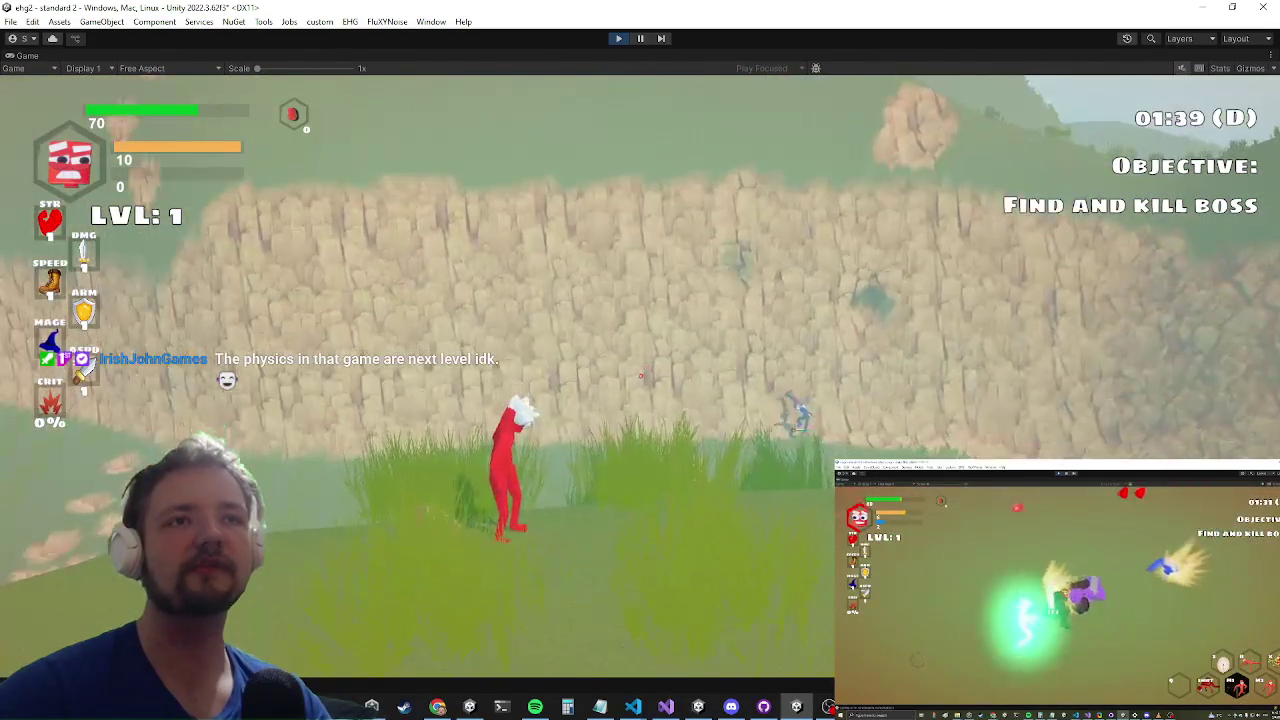
{"action": "key", "text": "w"}
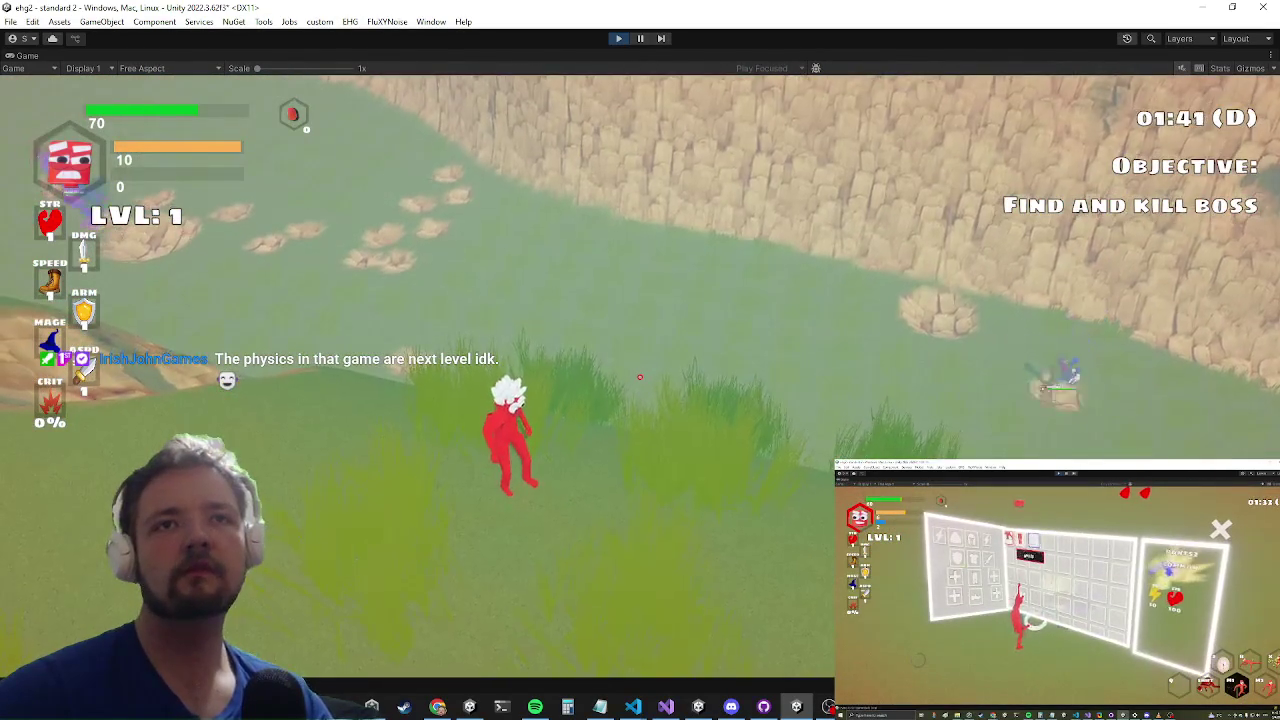
{"action": "key", "text": "w"}
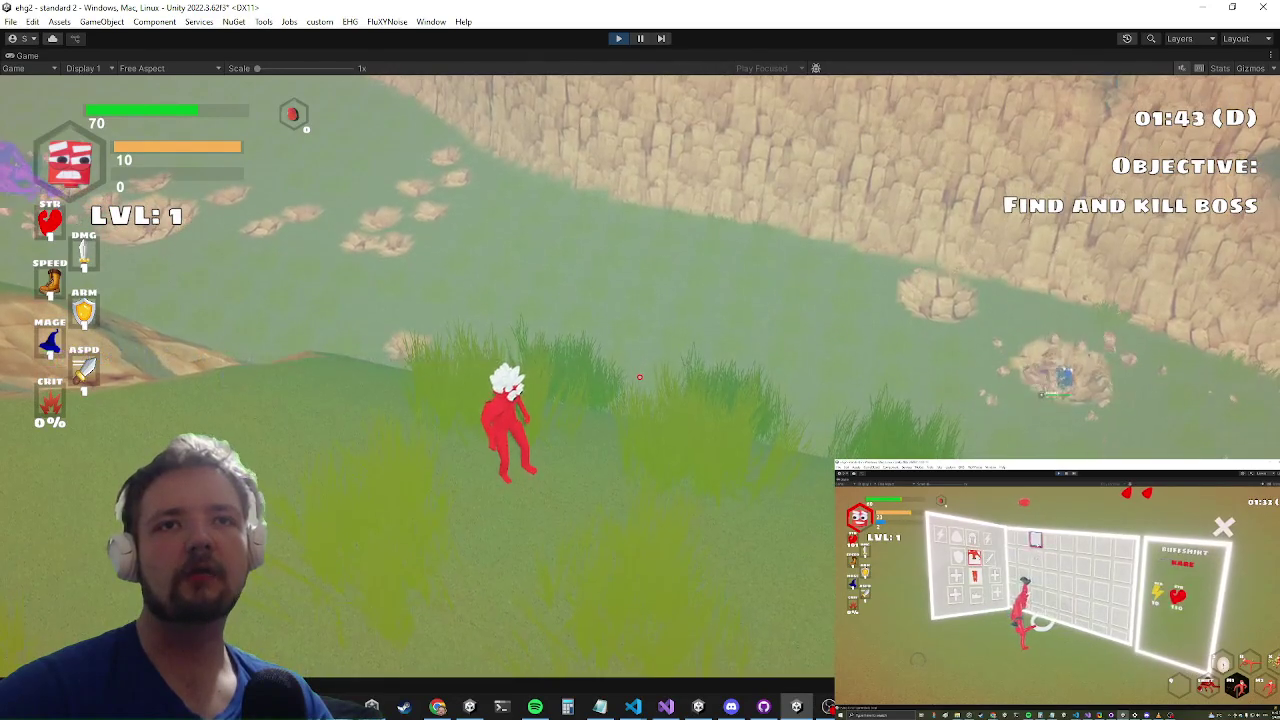
{"action": "key", "text": "w"}
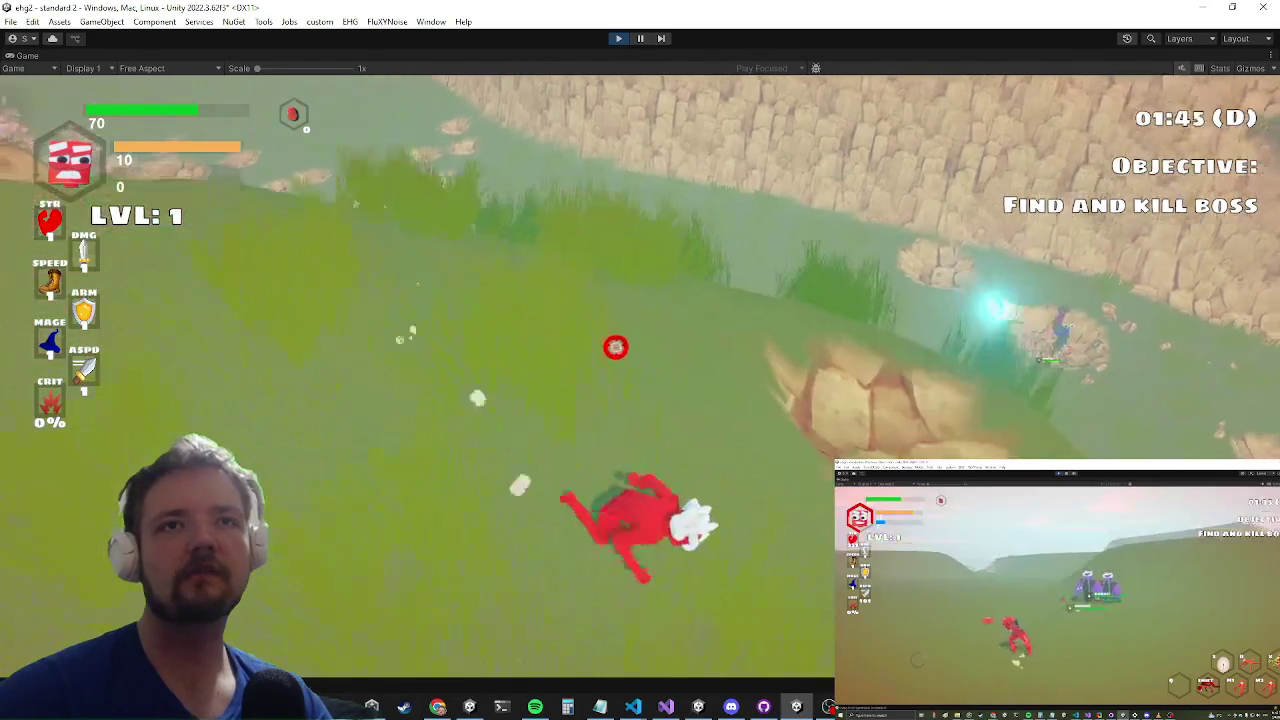
{"action": "key", "text": "w"}
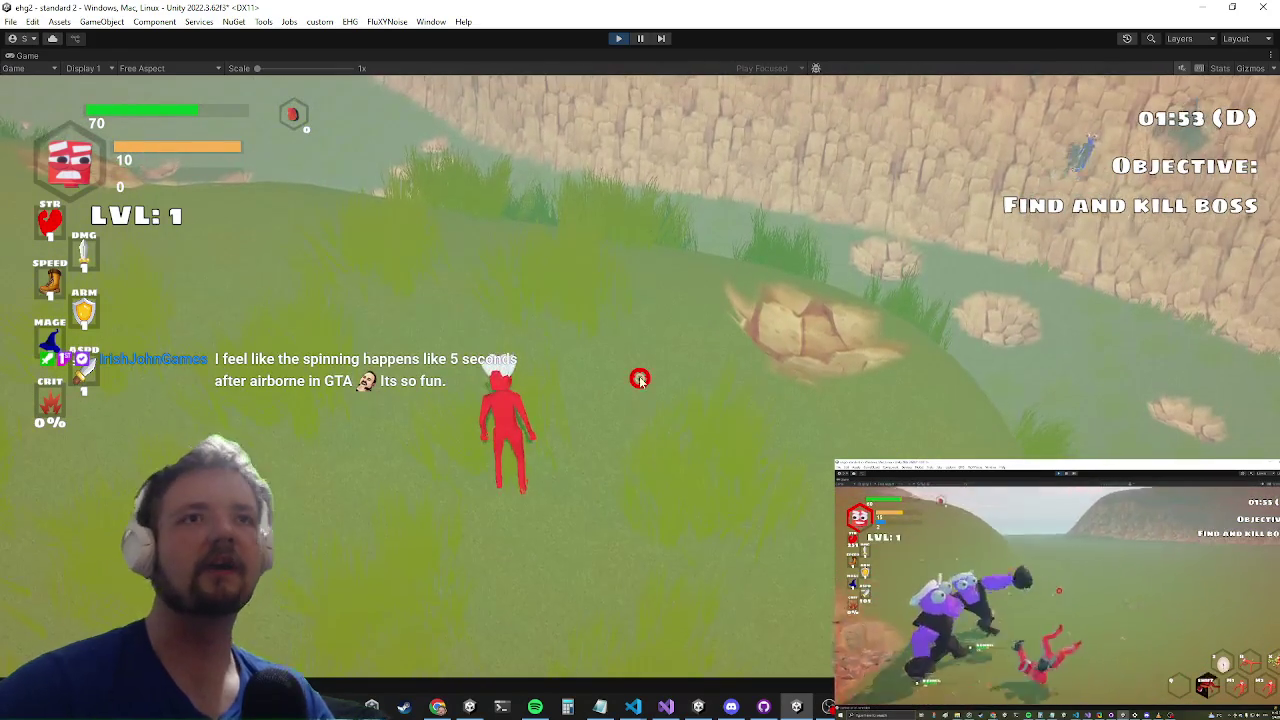
{"action": "key", "text": "grave"}
Step: Run 'killwave' in the debug console to clear the enemy wave, then close it
{"action": "type", "text": "killwave"}
{"action": "key", "text": "Return"}
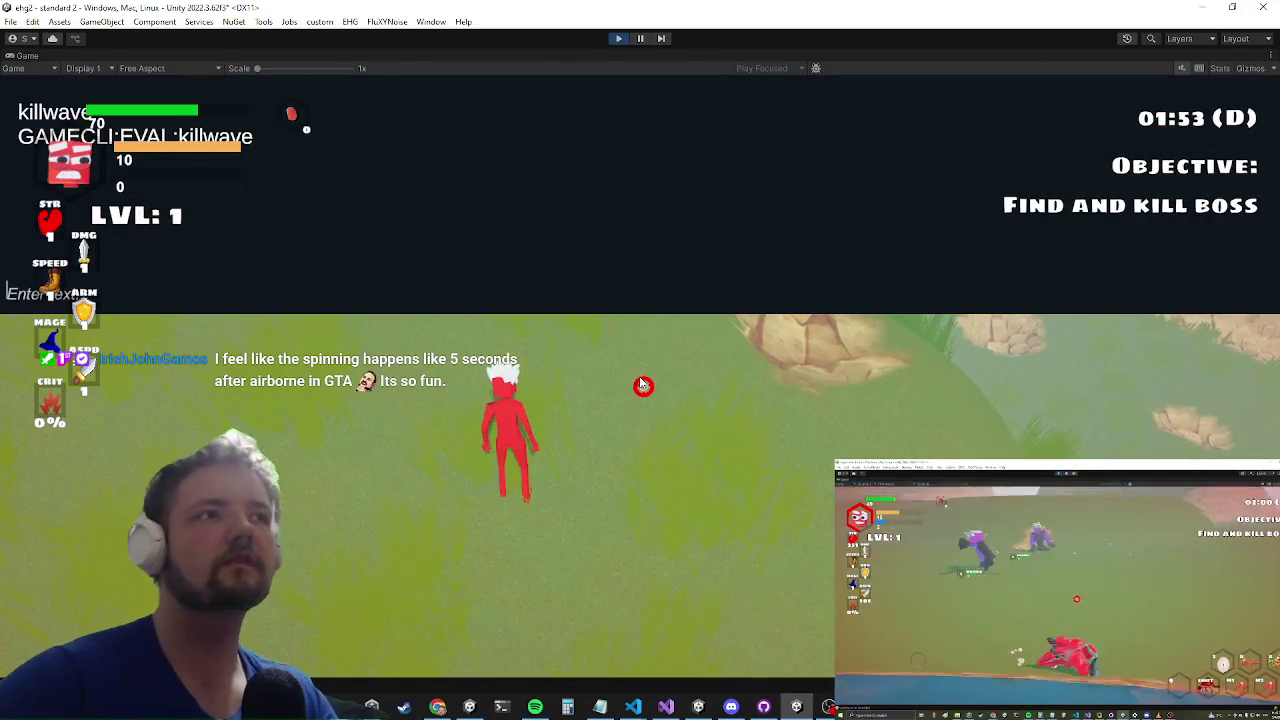
{"action": "key", "text": "grave"}
{"action": "key", "text": "alt+Tab"}
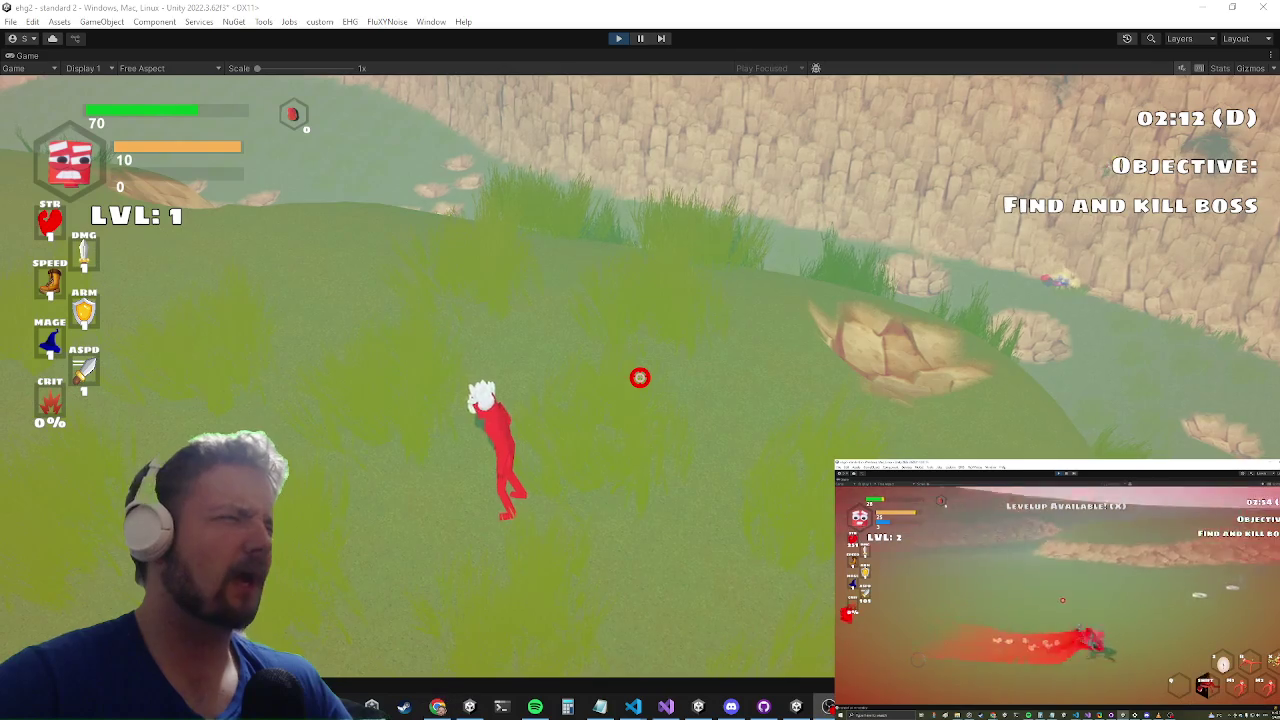
Step: Run the character across the field, onto the rock patch, and along the slope
{"action": "key", "text": "w"}
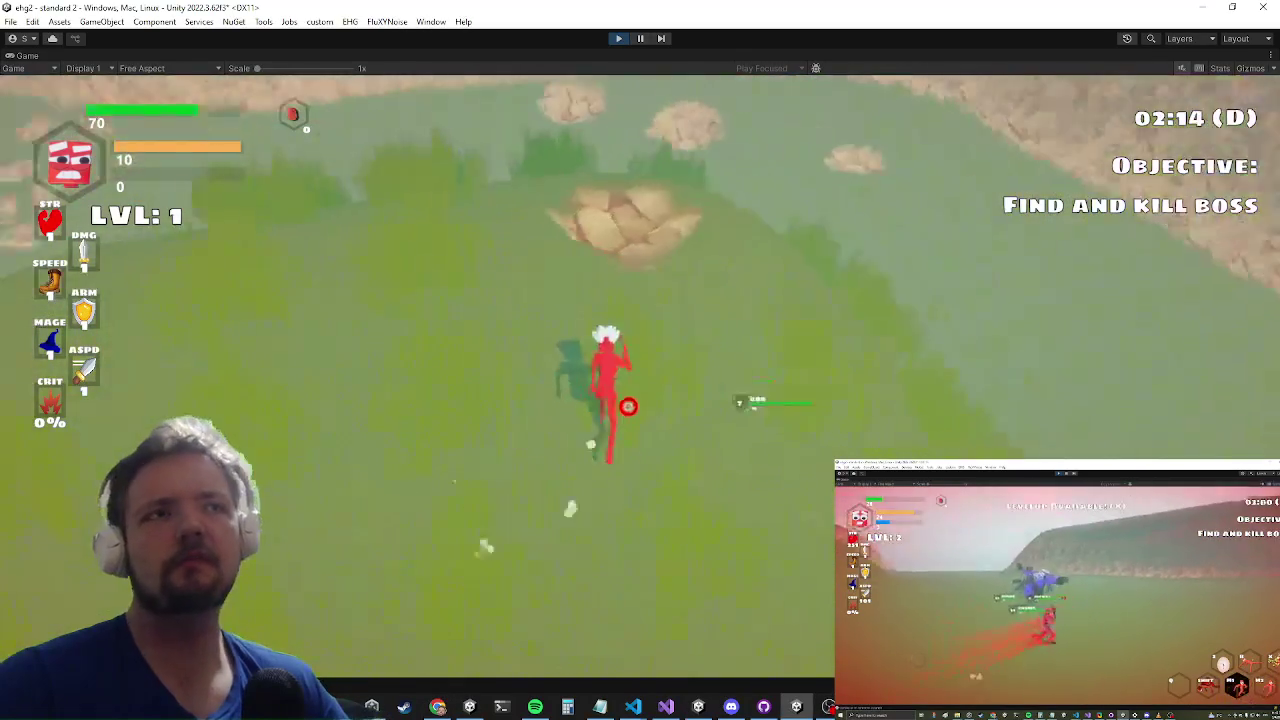
{"action": "key", "text": "w"}
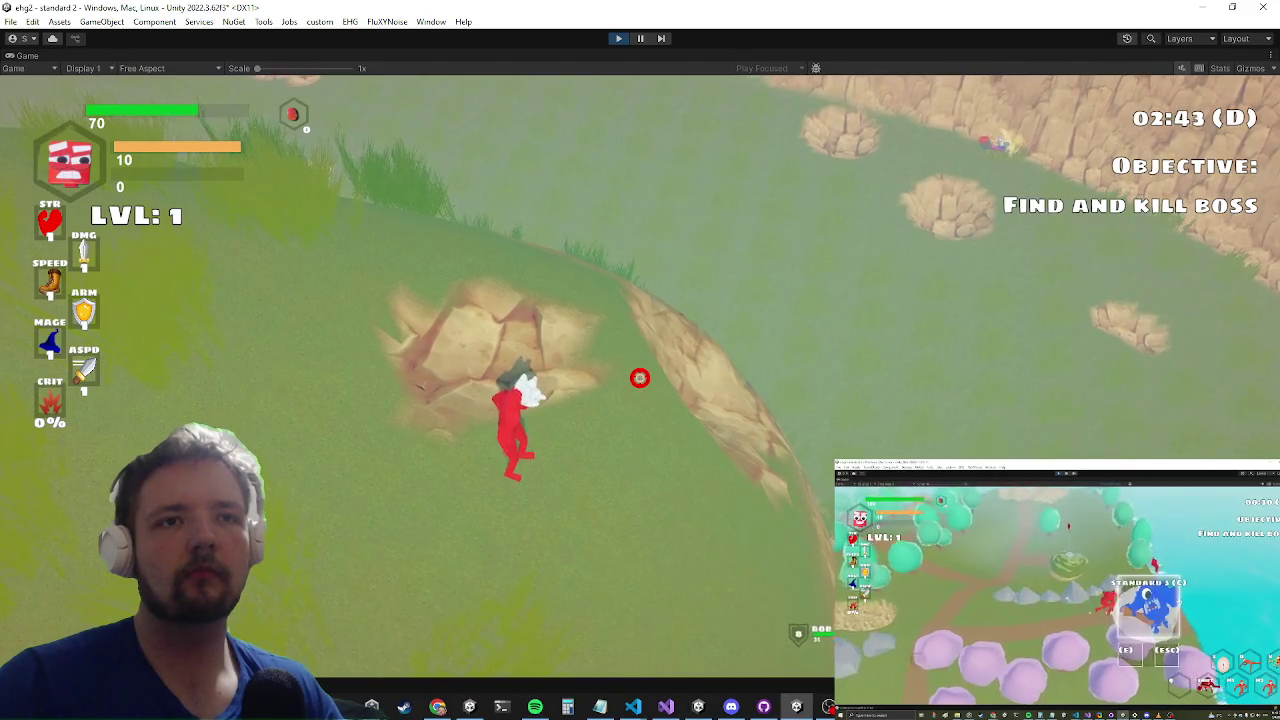
{"action": "key", "text": "s"}
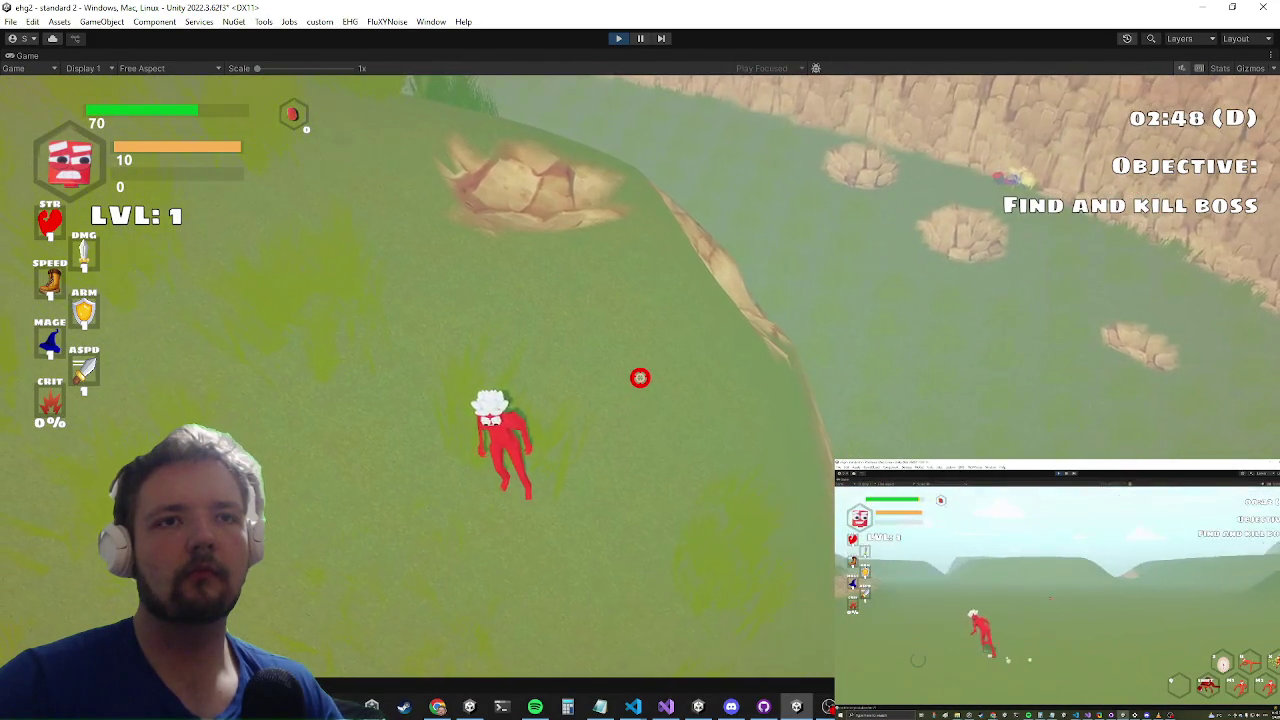
{"action": "key", "text": "w"}
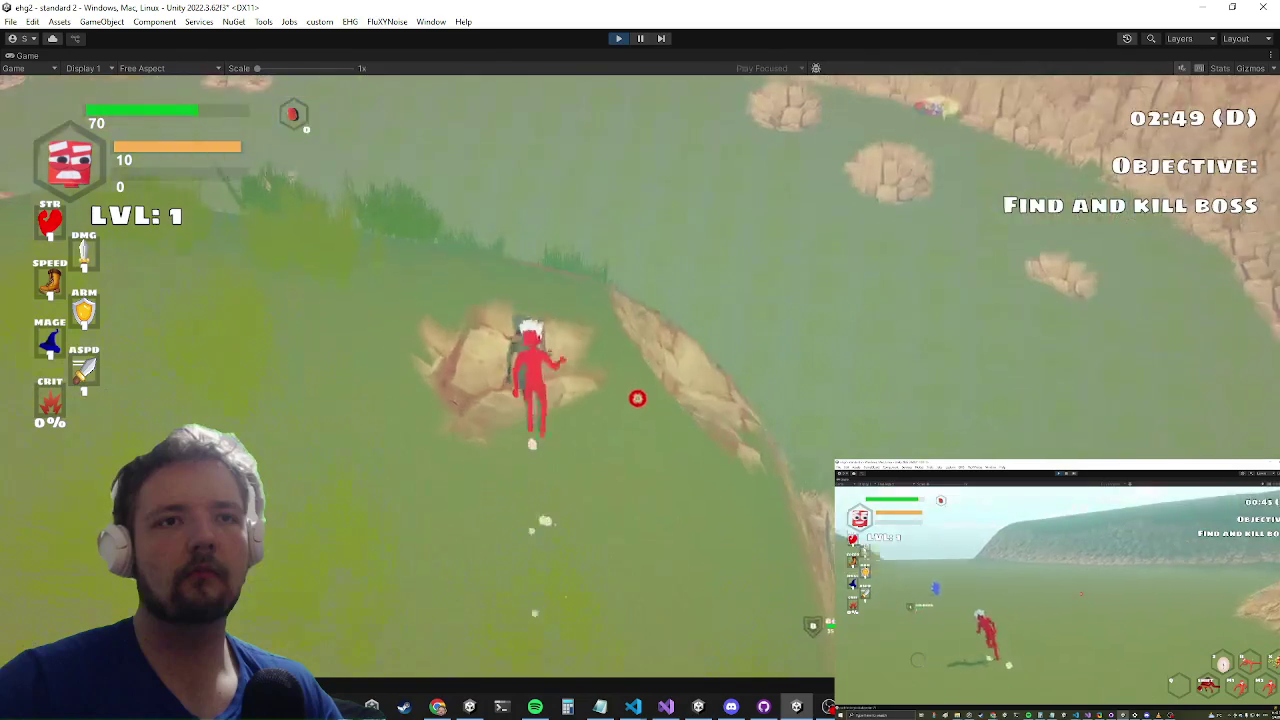
{"action": "key", "text": "d"}
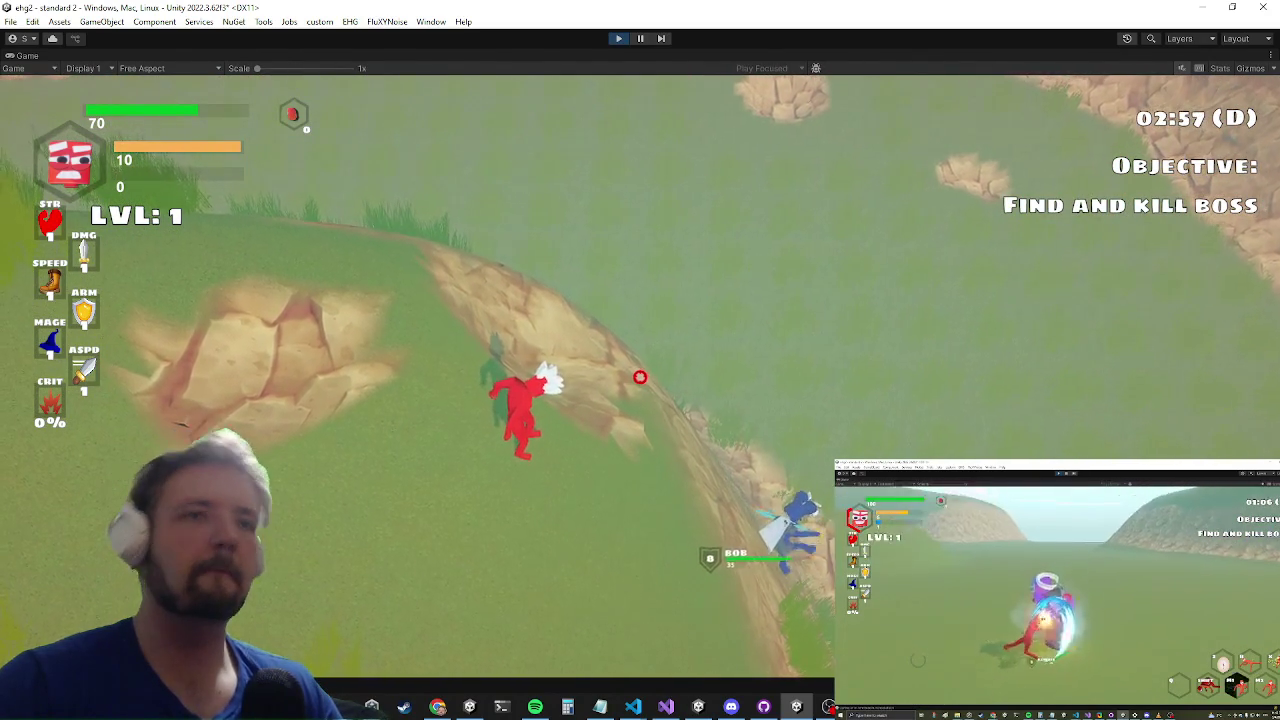
{"action": "key", "text": "s"}
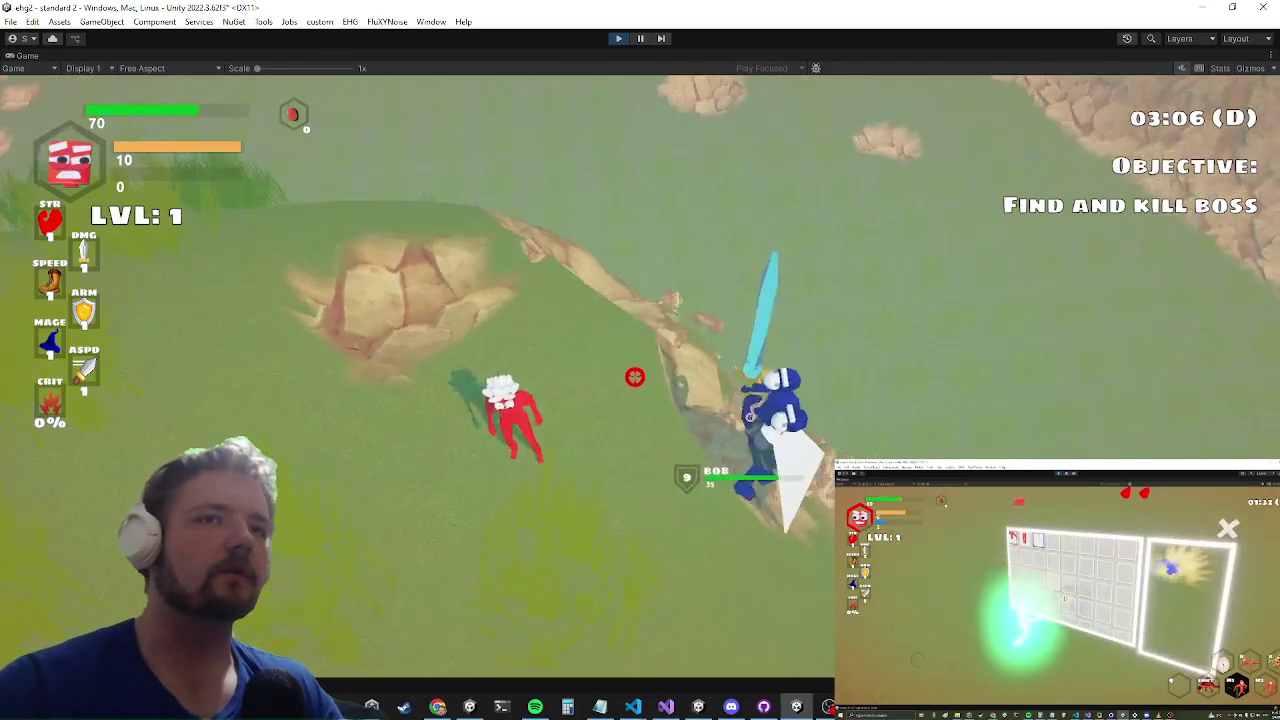
Step: Attack the enemy BOB, pause on the Settings menu, and switch to Chrome
{"action": "left_click", "coordinate": [640, 377]}
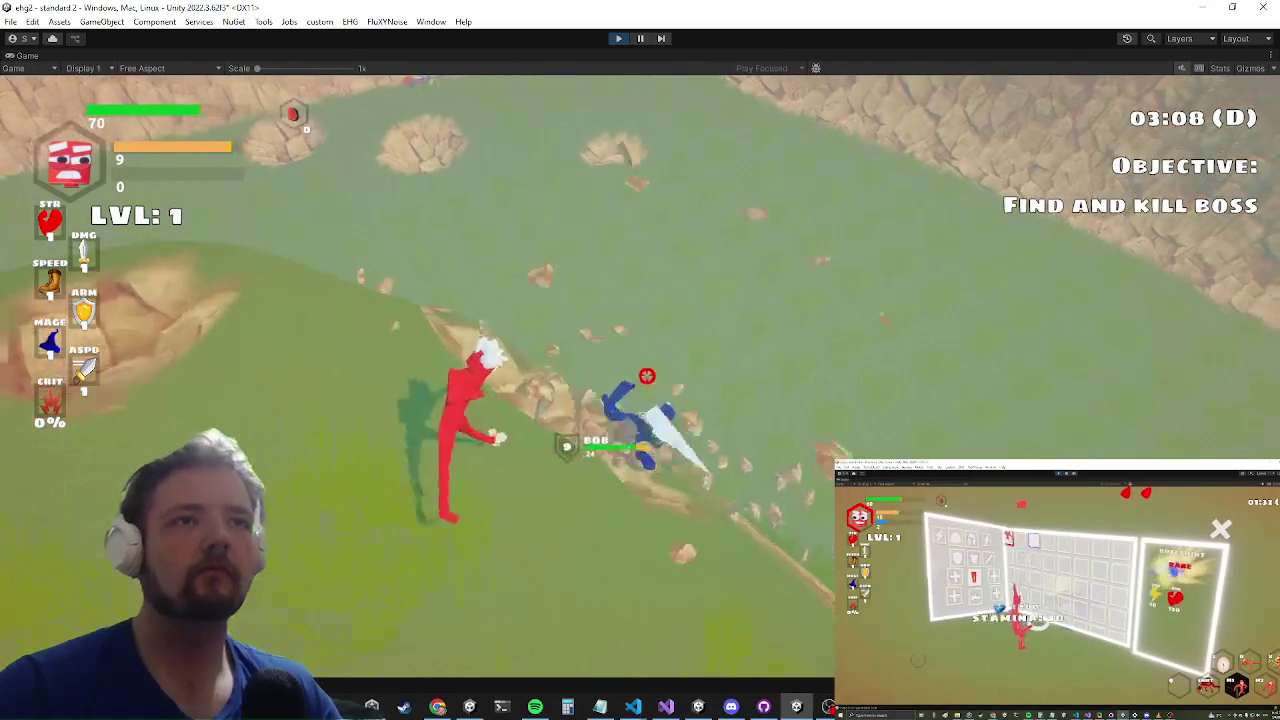
{"action": "key", "text": "w"}
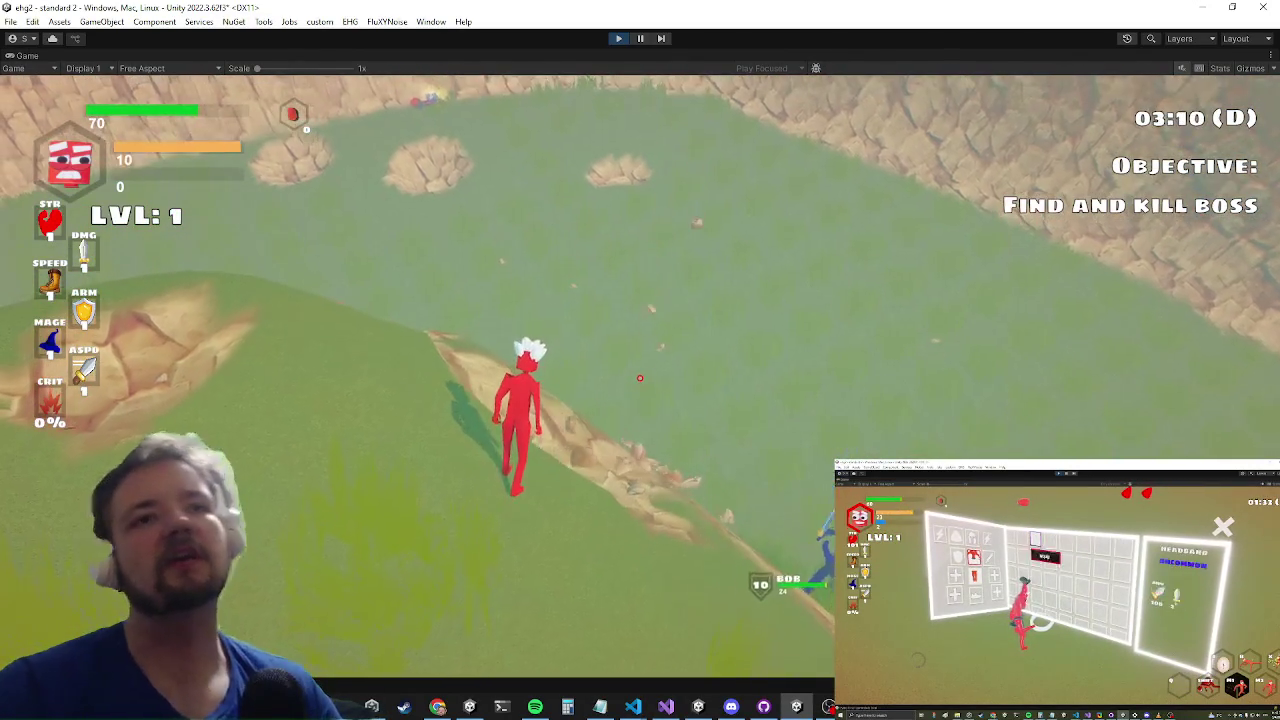
{"action": "key", "text": "Escape"}
{"action": "key", "text": "alt+Tab"}
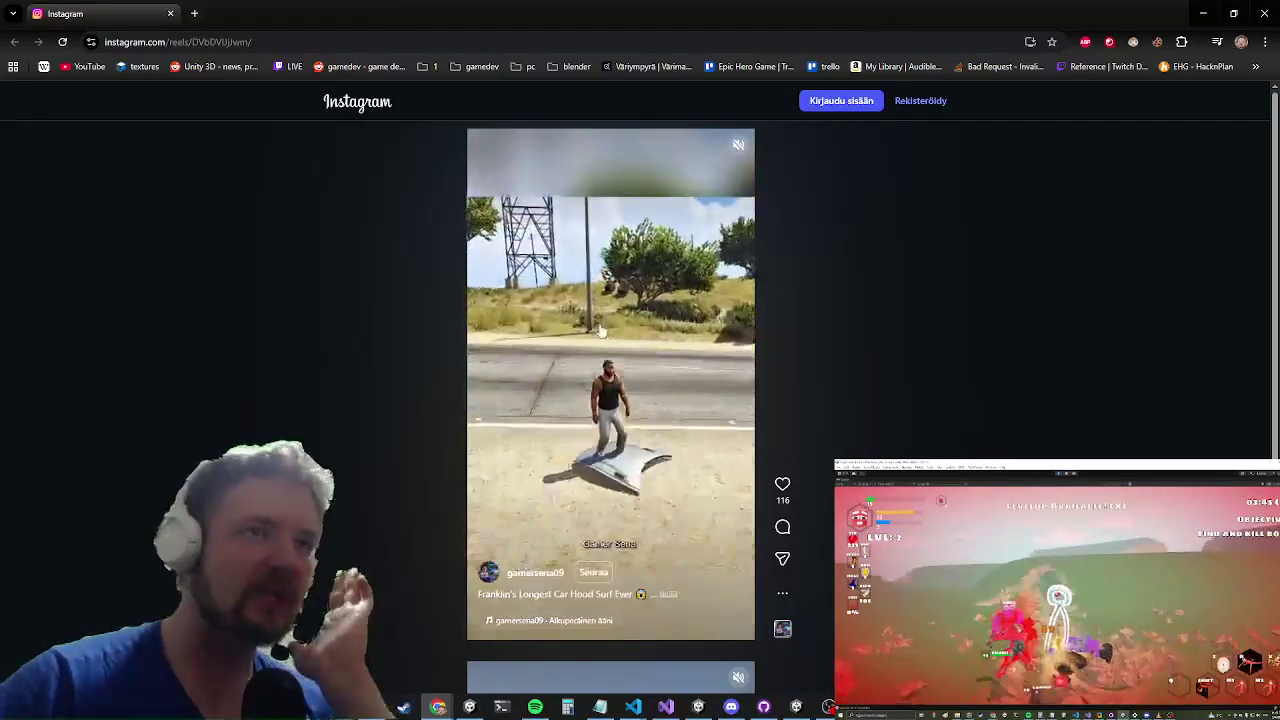
Step: Pause the 'Franklin's Longest Car Hood Surf Ever' reel after watching it
{"action": "left_click", "coordinate": [576, 390]}
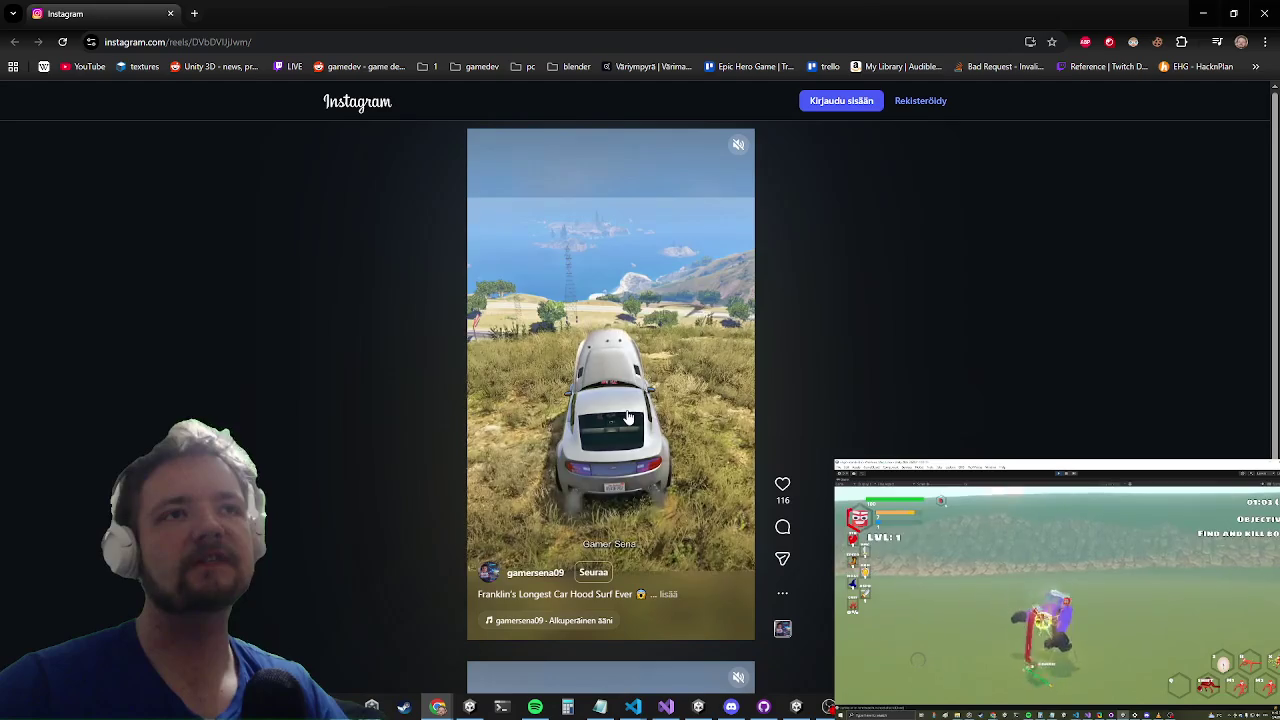
Step: Pause the Instagram reel, minimize Chrome, and close Unity's Settings menu to resume the playtest
{"action": "left_click", "coordinate": [631, 418]}
{"action": "left_click", "coordinate": [1205, 12]}
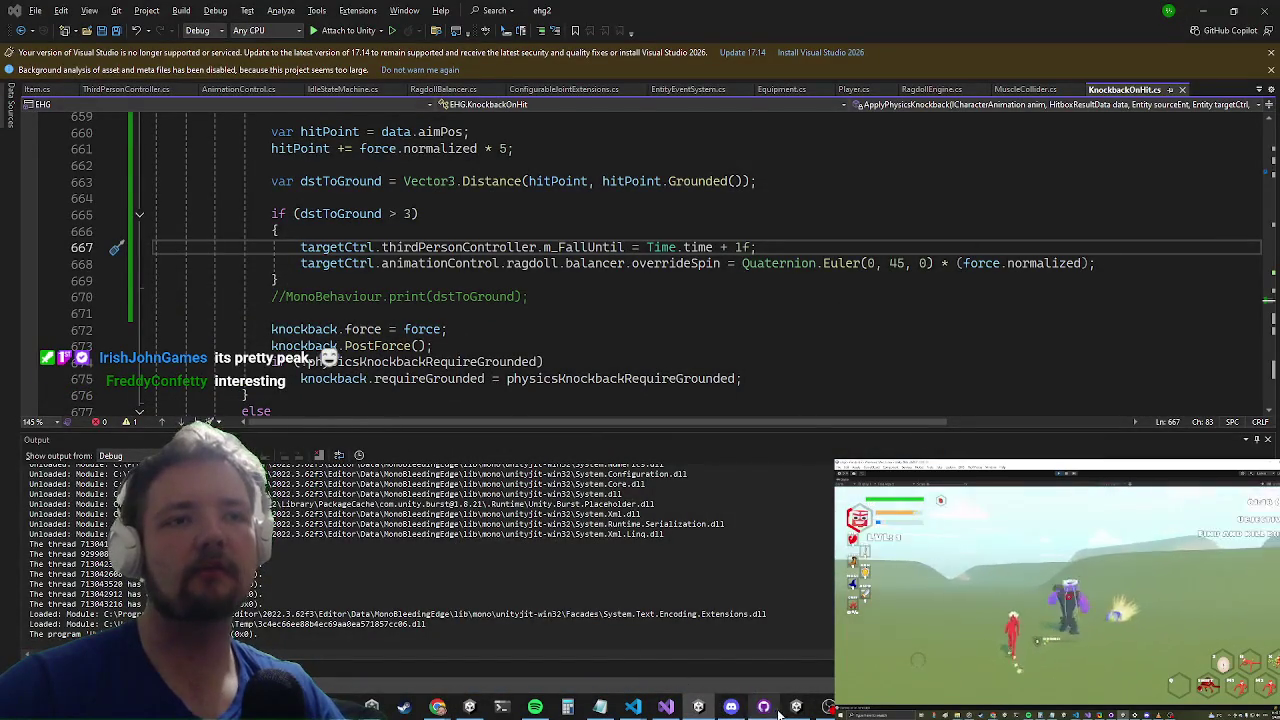
{"action": "left_click", "coordinate": [796, 707]}
{"action": "key", "text": "Escape"}
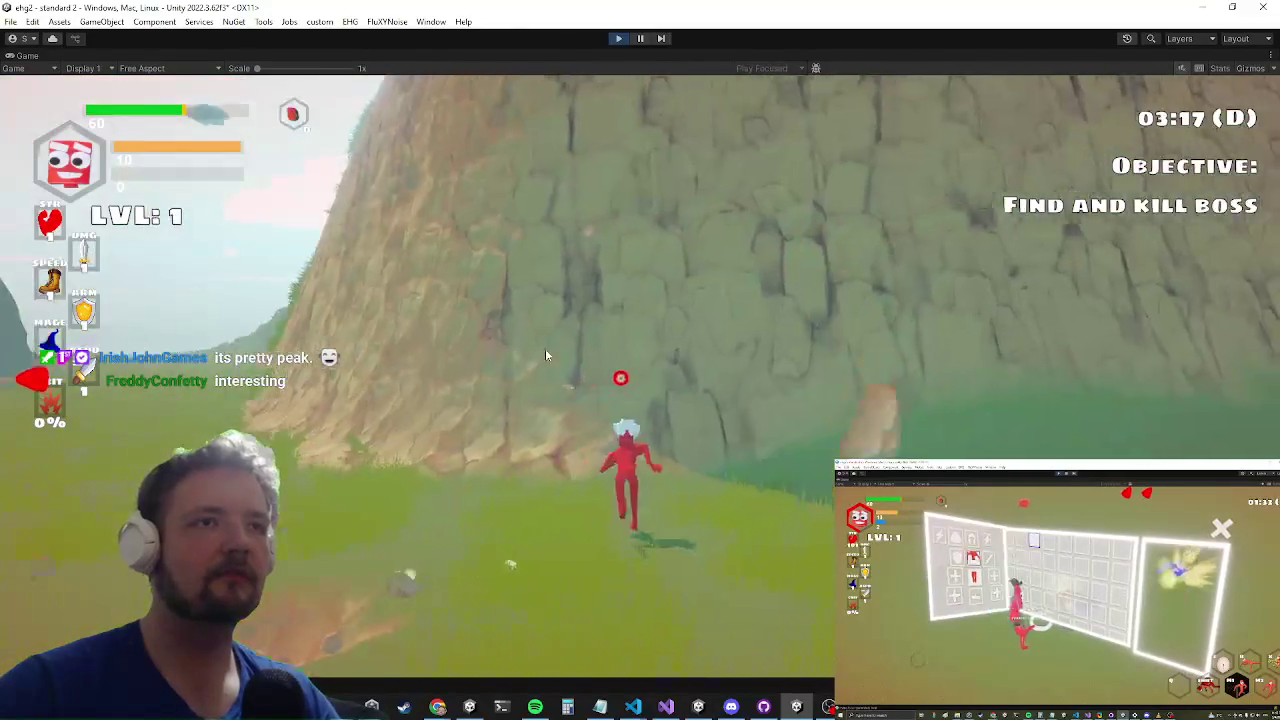
Step: Run to the cliff, climb it, and jump down into the valley to fight enemies
{"action": "key", "text": "w"}
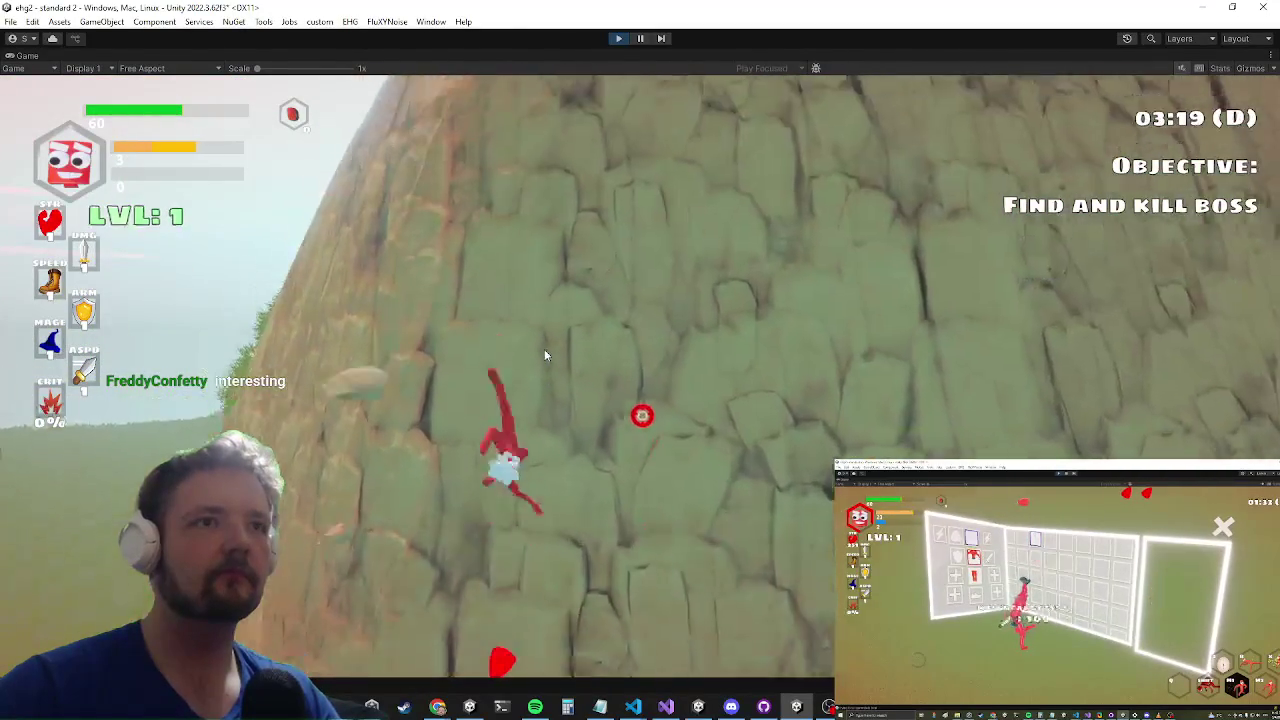
{"action": "key", "text": "w"}
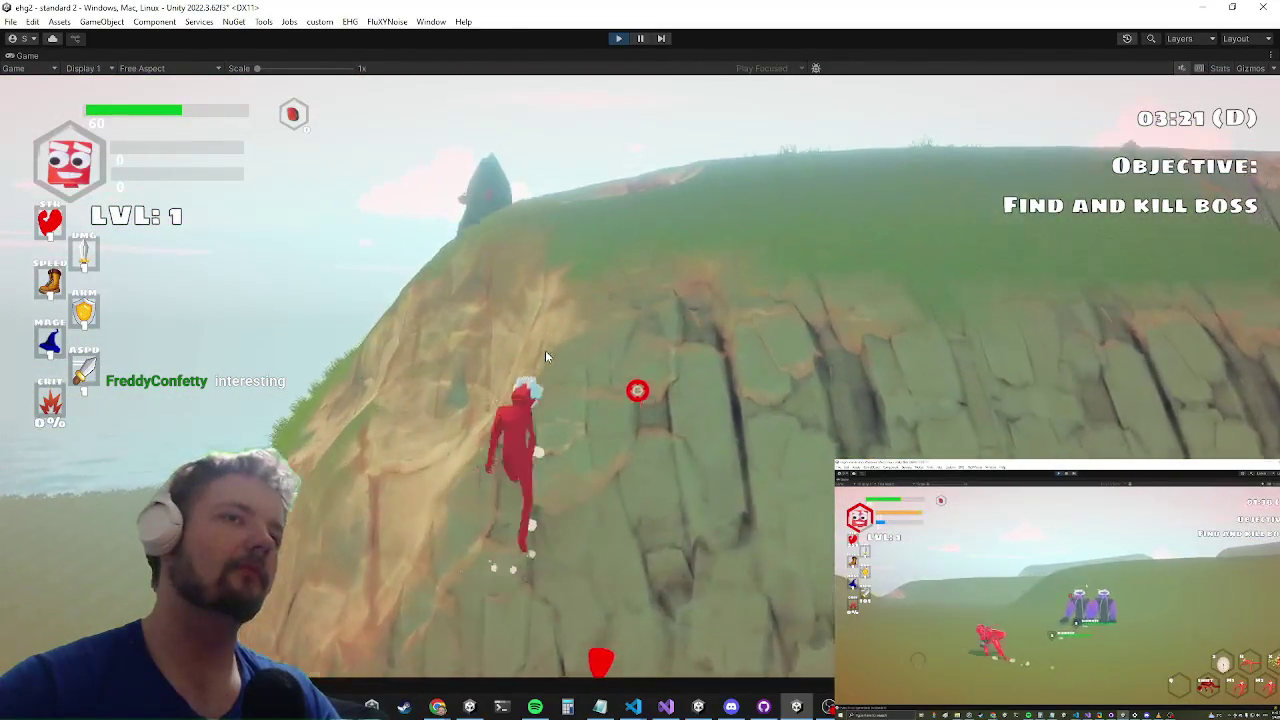
{"action": "key", "text": "w"}
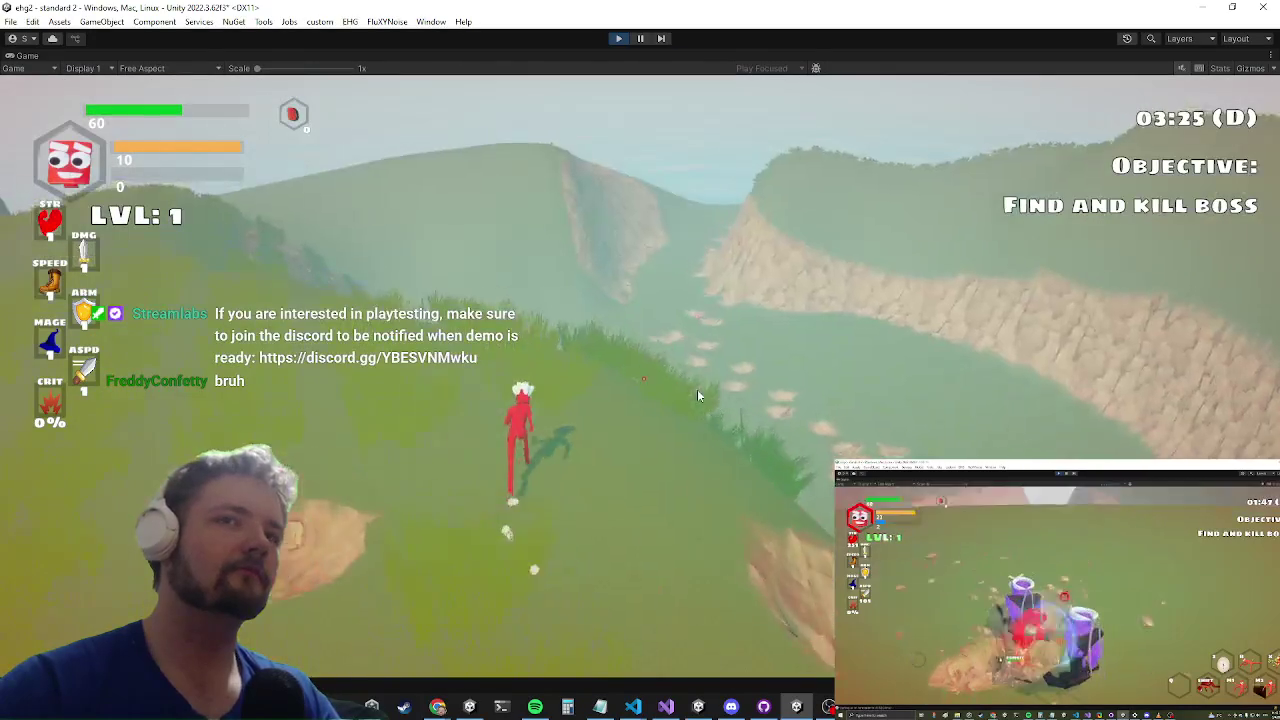
{"action": "key", "text": "w"}
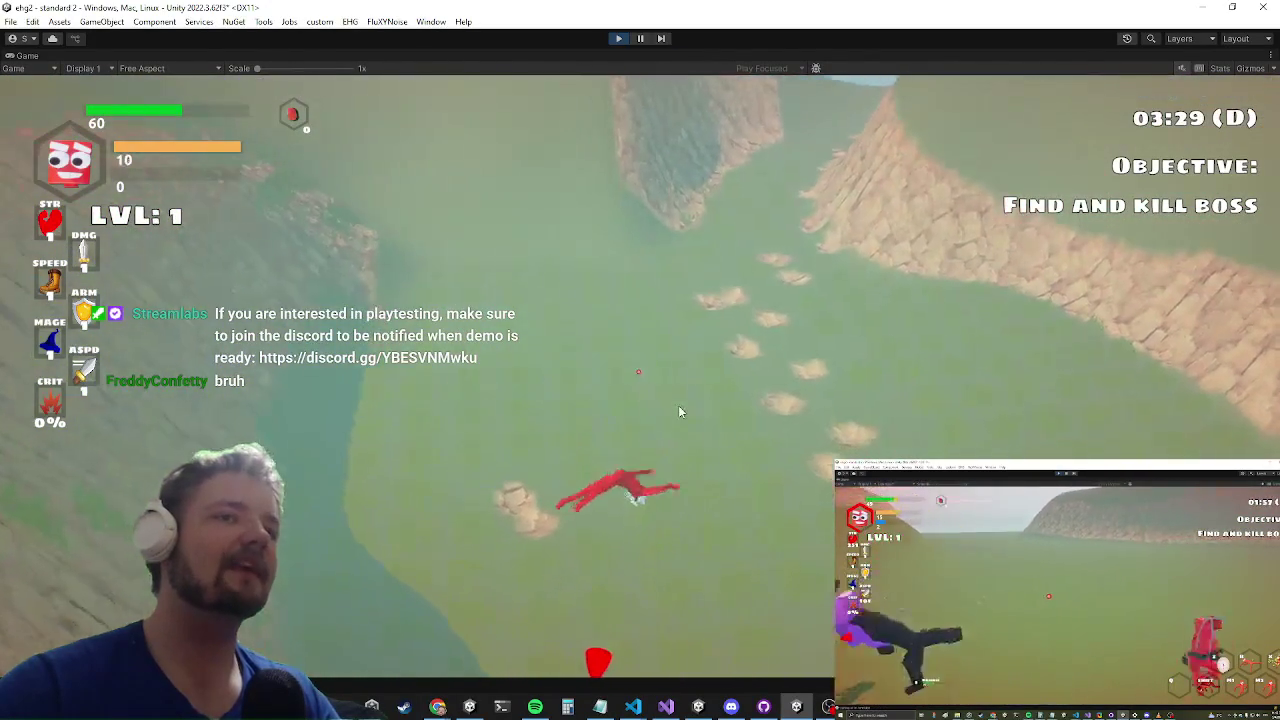
{"action": "key", "text": "w"}
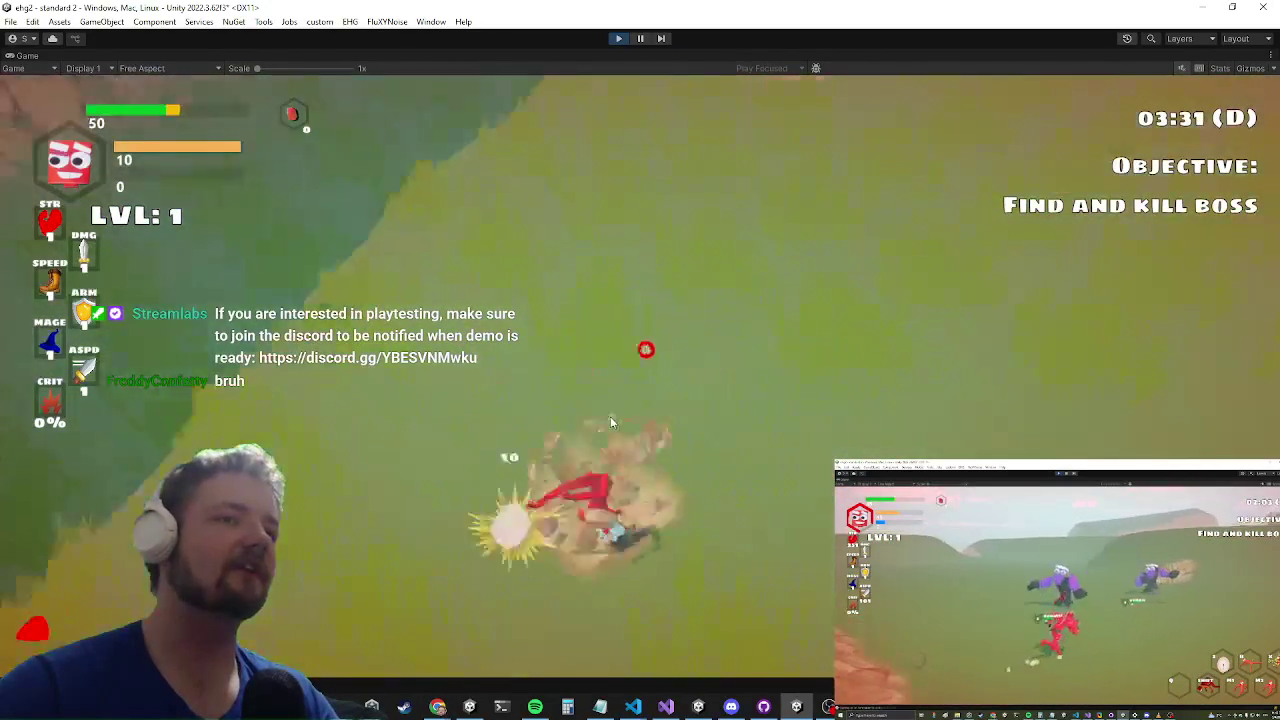
{"action": "key", "text": "w"}
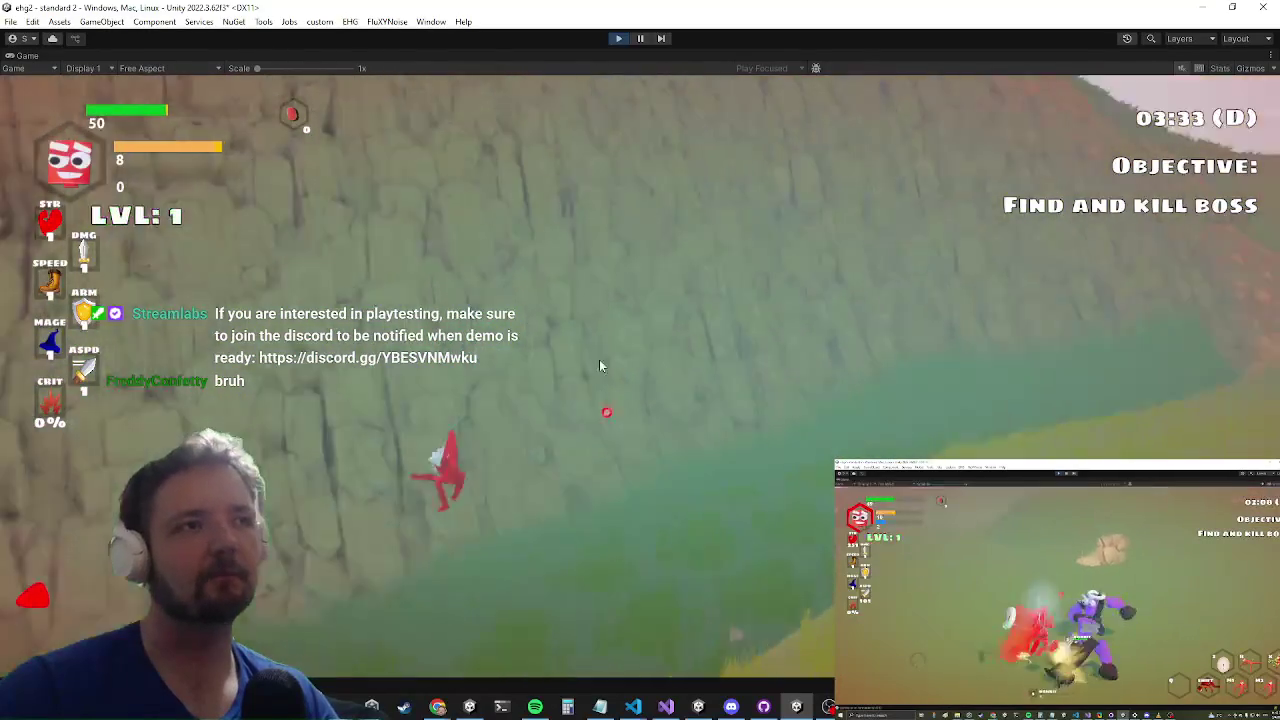
{"action": "key", "text": "w"}
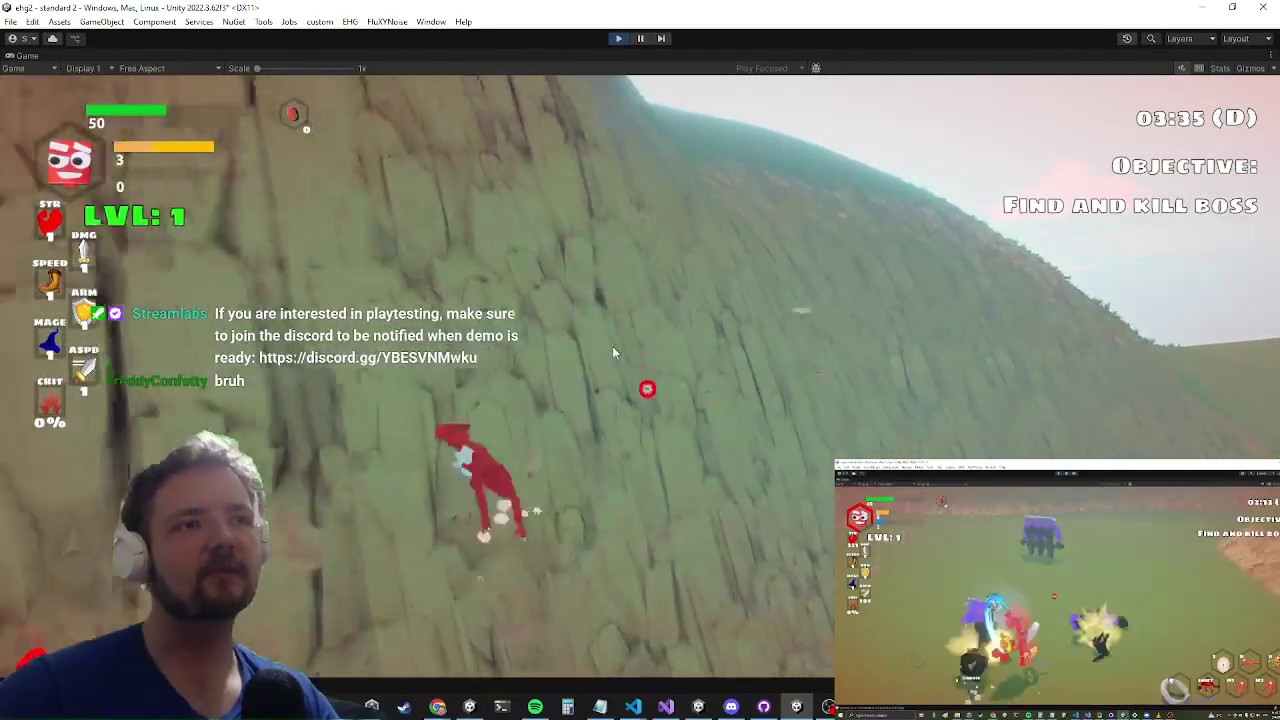
Step: Climb another cliff, charge boss BOB, then pause the game and switch to Visual Studio
{"action": "key", "text": "w"}
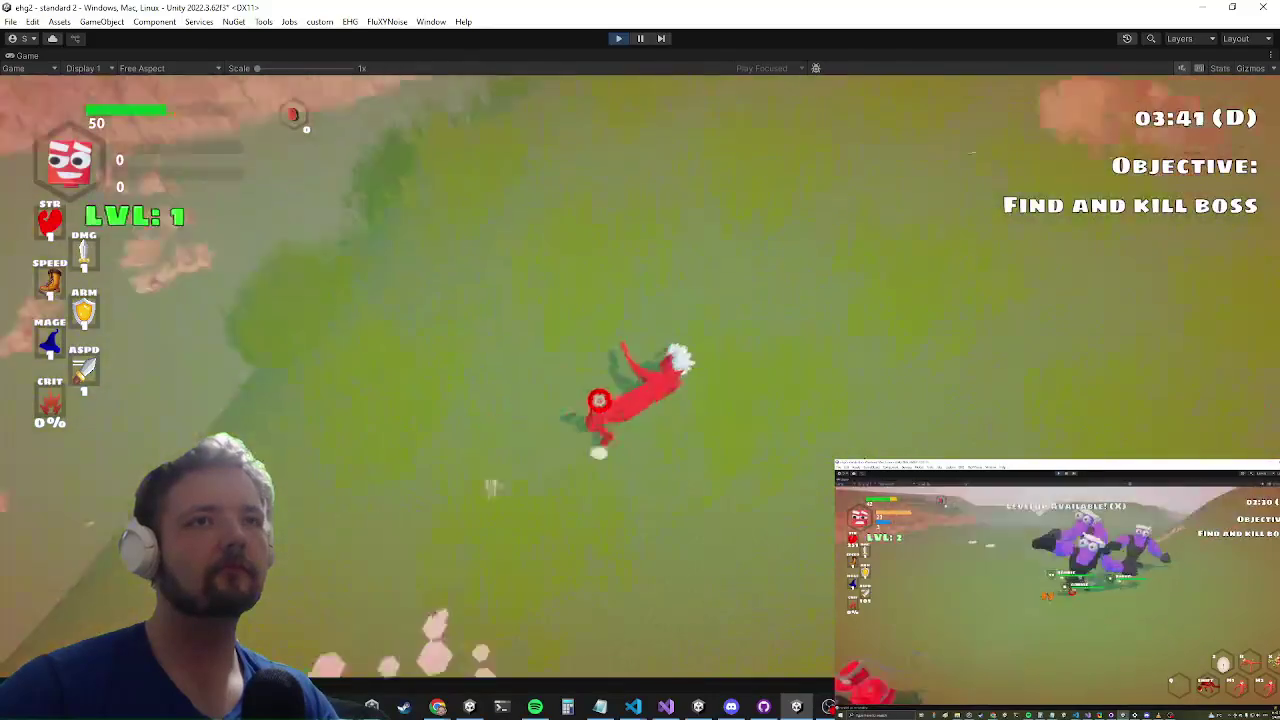
{"action": "key", "text": "w"}
{"action": "left_click", "coordinate": [838, 450]}
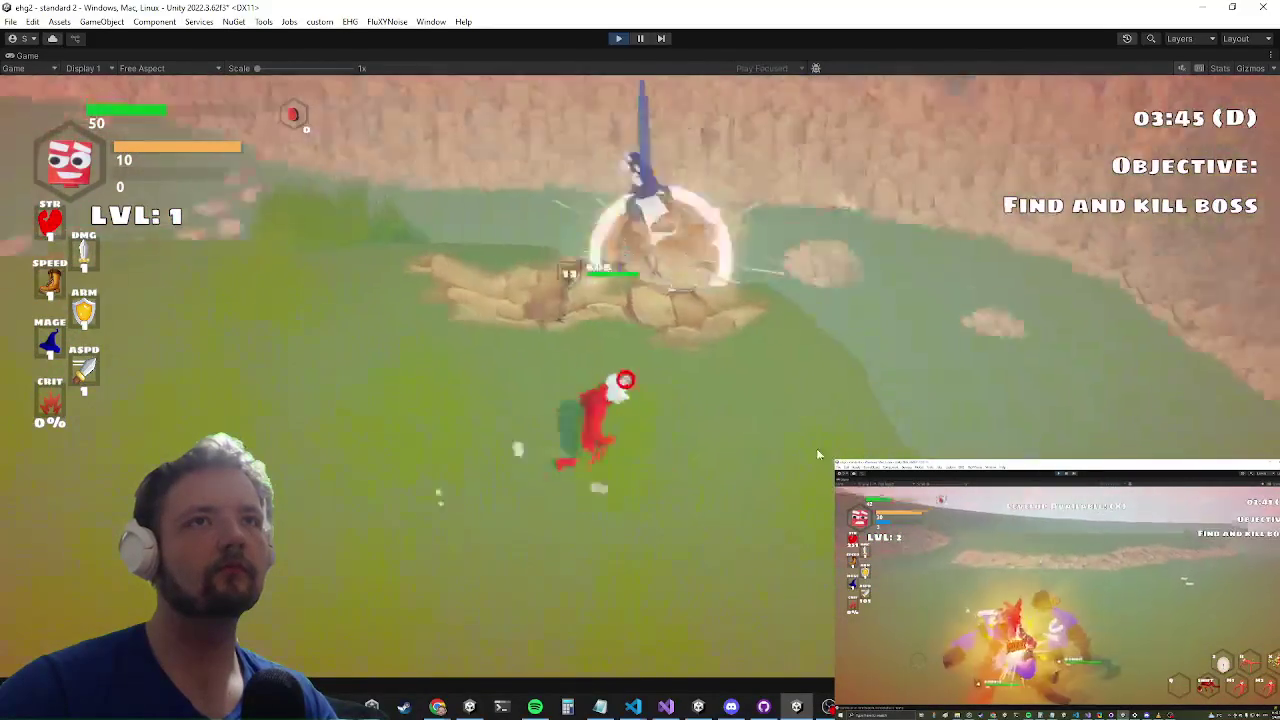
{"action": "left_click", "coordinate": [805, 445]}
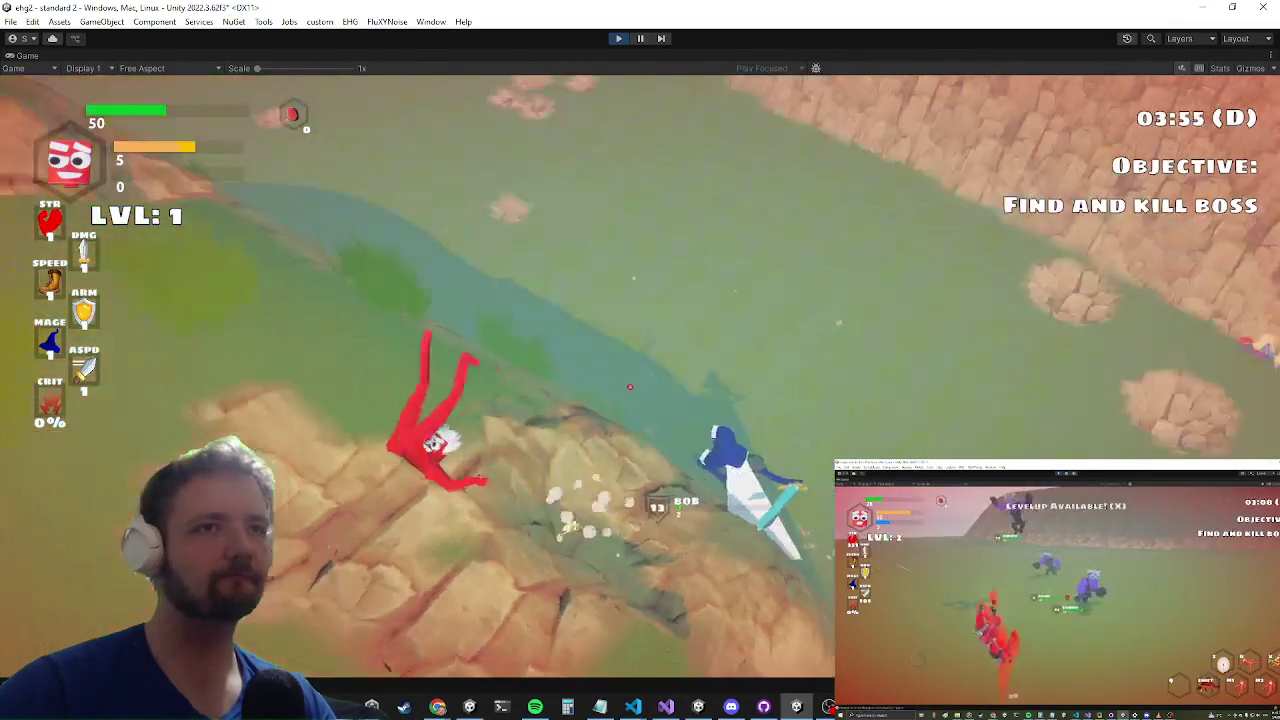
{"action": "key", "text": "Escape"}
{"action": "key", "text": "alt+Tab"}
{"action": "key", "text": "alt+Tab"}
{"action": "key", "text": "alt+Tab"}
{"action": "key", "text": "alt+Tab"}
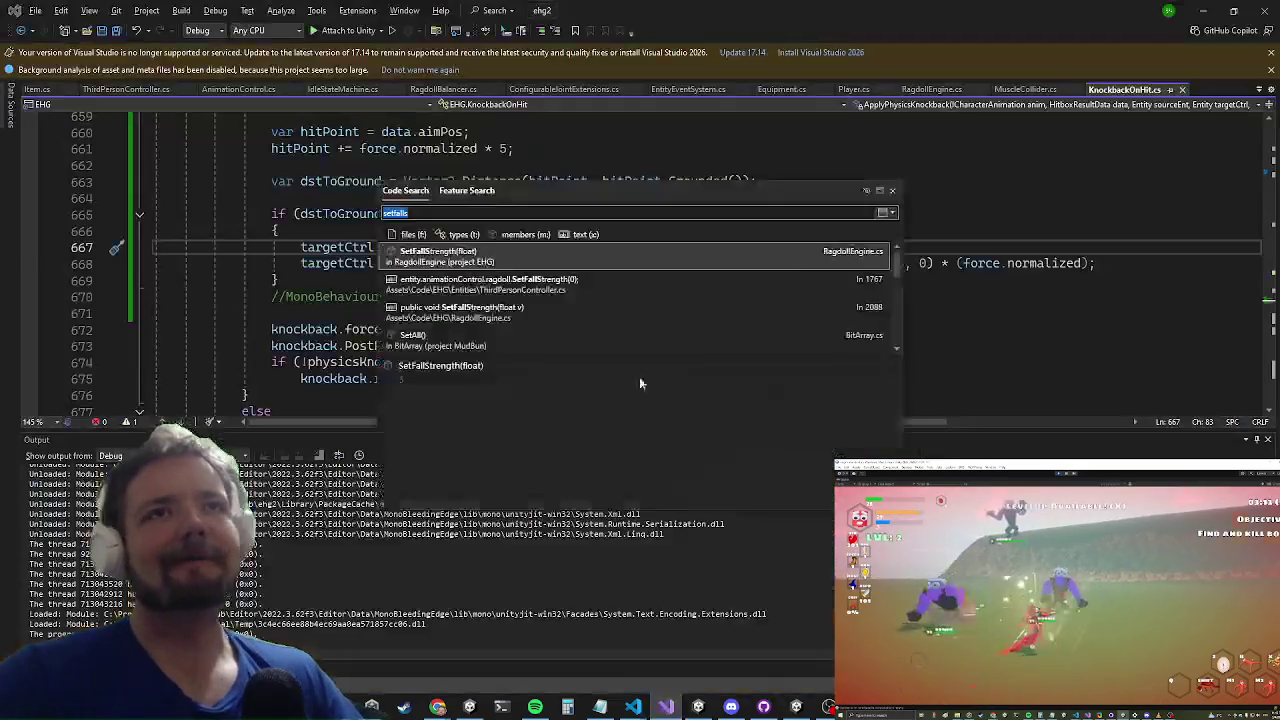
Step: Search the code for checkstunnedstate and jump to CheckStunnedState() in StunModule.cs
{"action": "key", "text": "ctrl+t"}
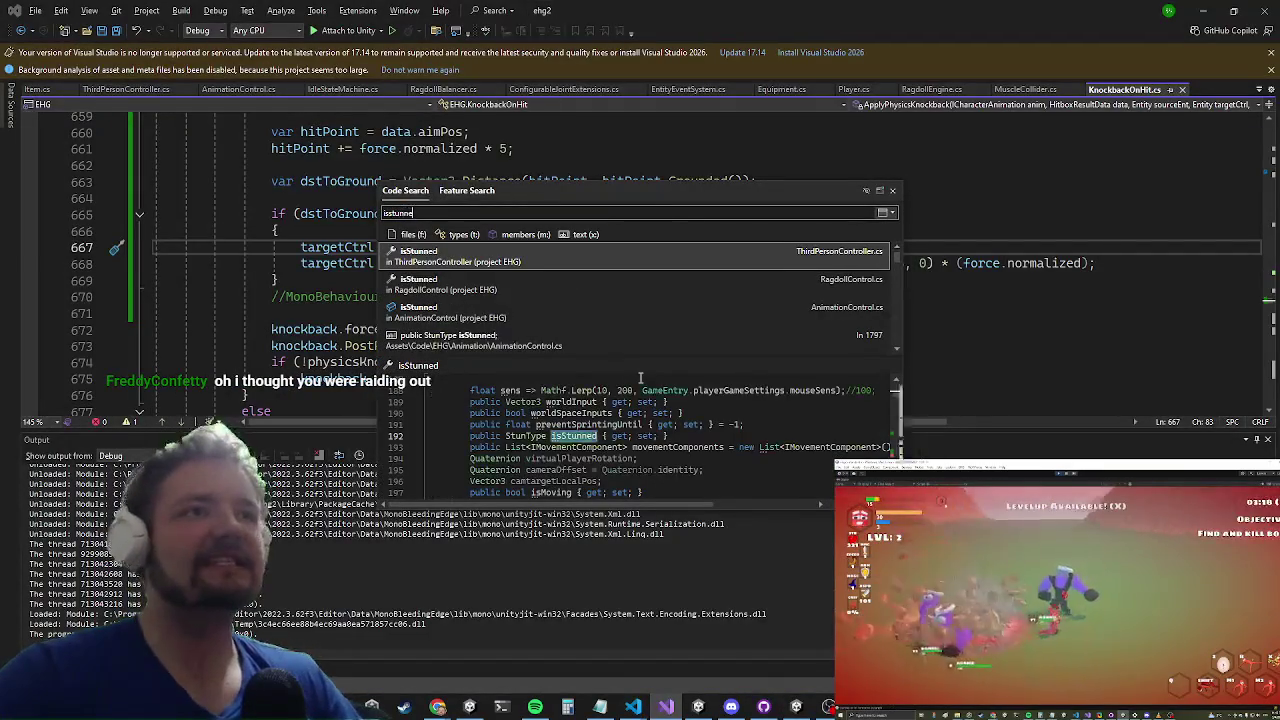
{"action": "key", "text": "Down"}
{"action": "key", "text": "Down"}
{"action": "key", "text": "Down"}
{"action": "key", "text": "Up"}
{"action": "key", "text": "Up"}
{"action": "key", "text": "Up"}
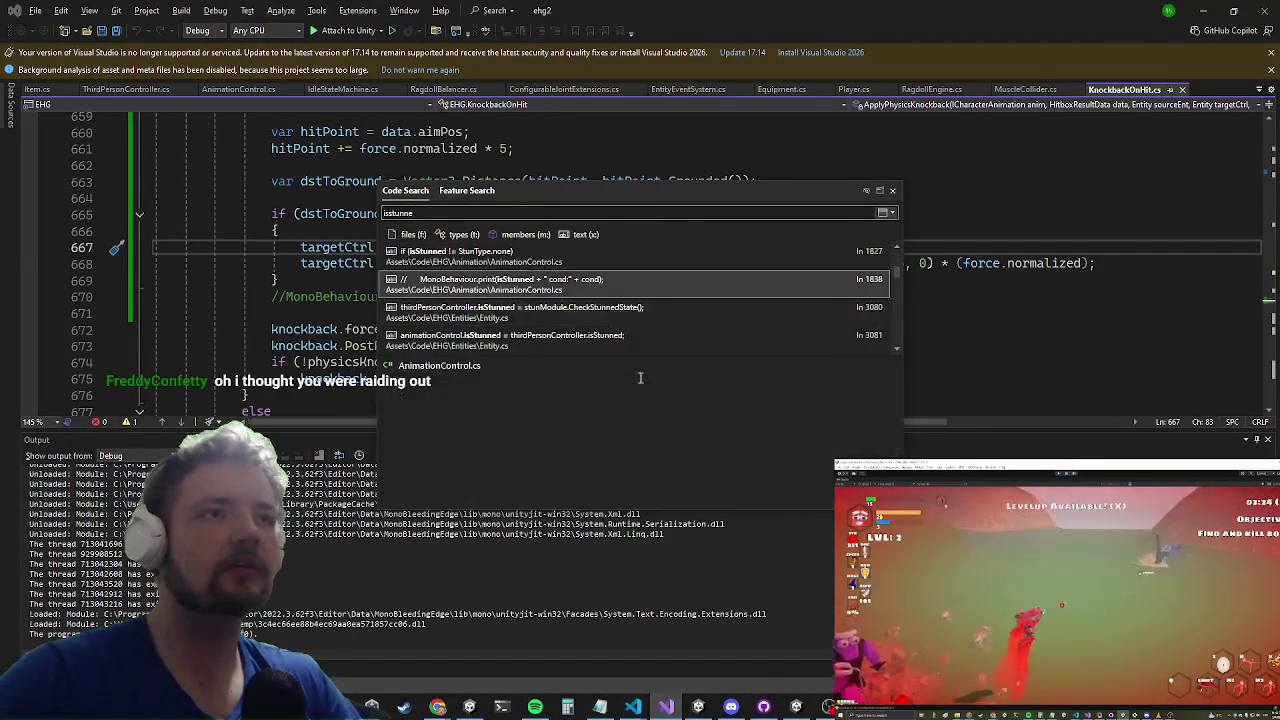
{"action": "key", "text": "ctrl+a"}
{"action": "type", "text": "check"}
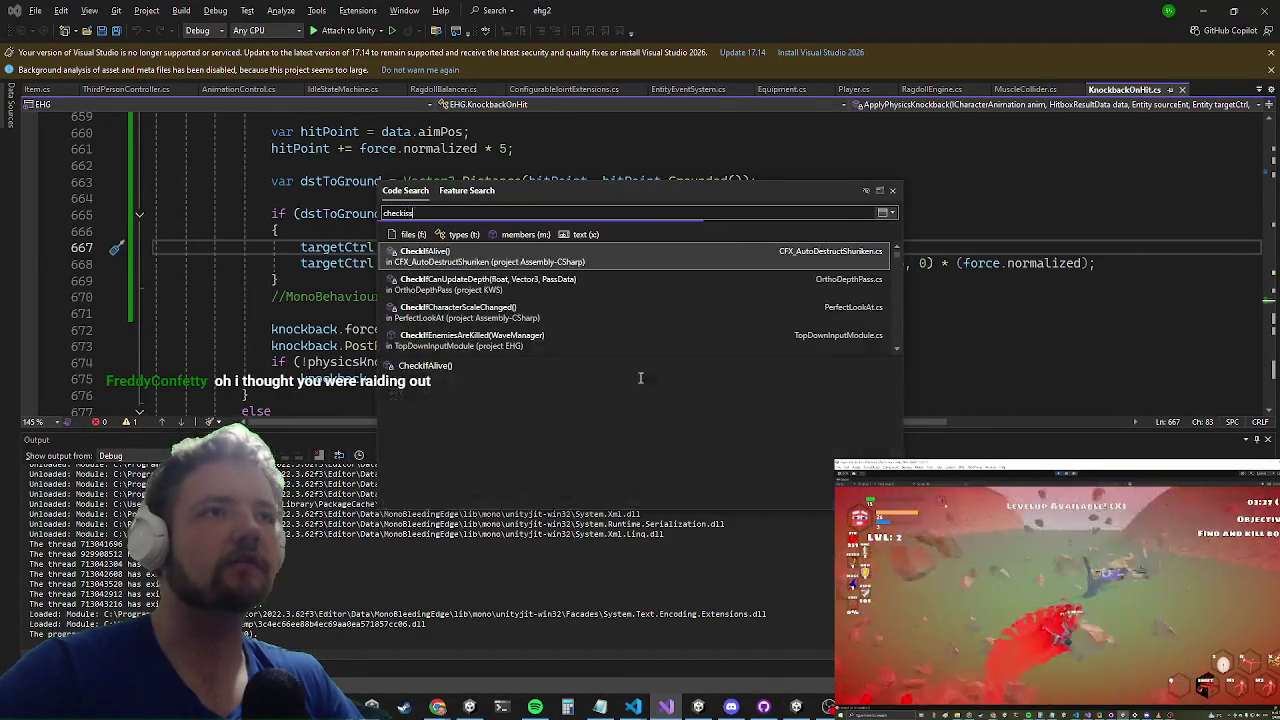
{"action": "key", "text": "BackSpace"}
{"action": "key", "text": "BackSpace"}
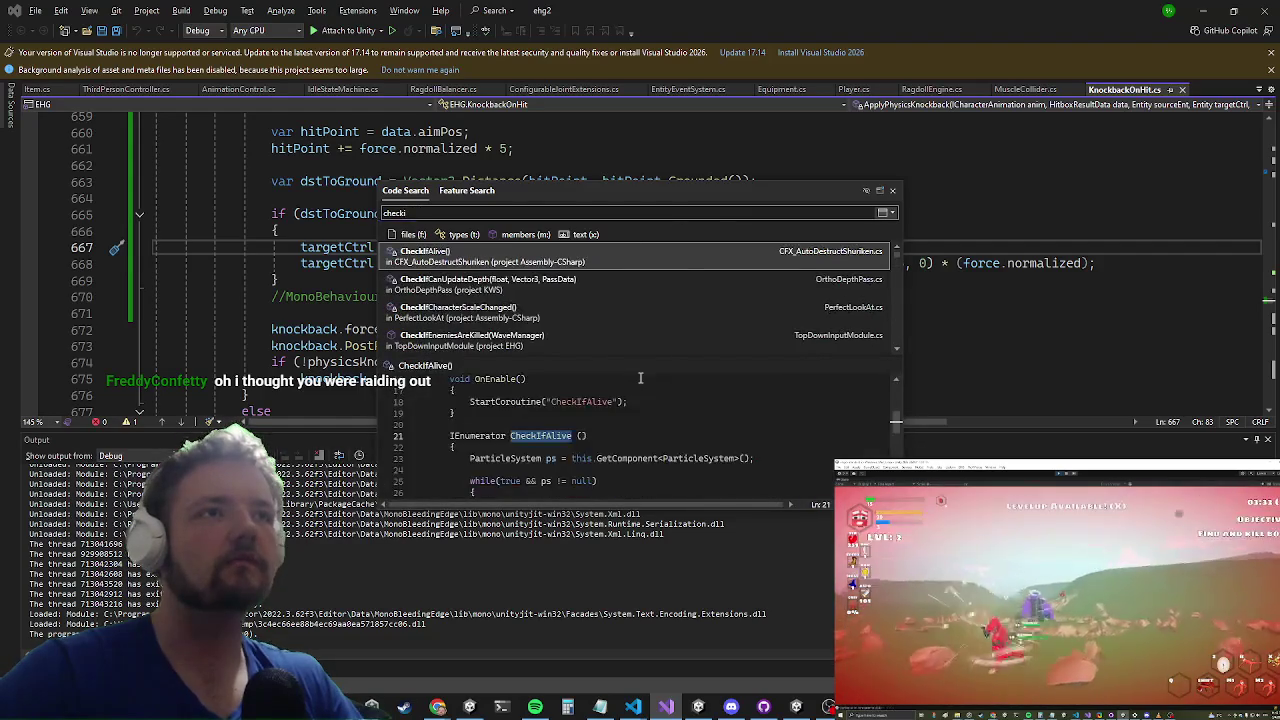
{"action": "type", "text": "stunstat"}
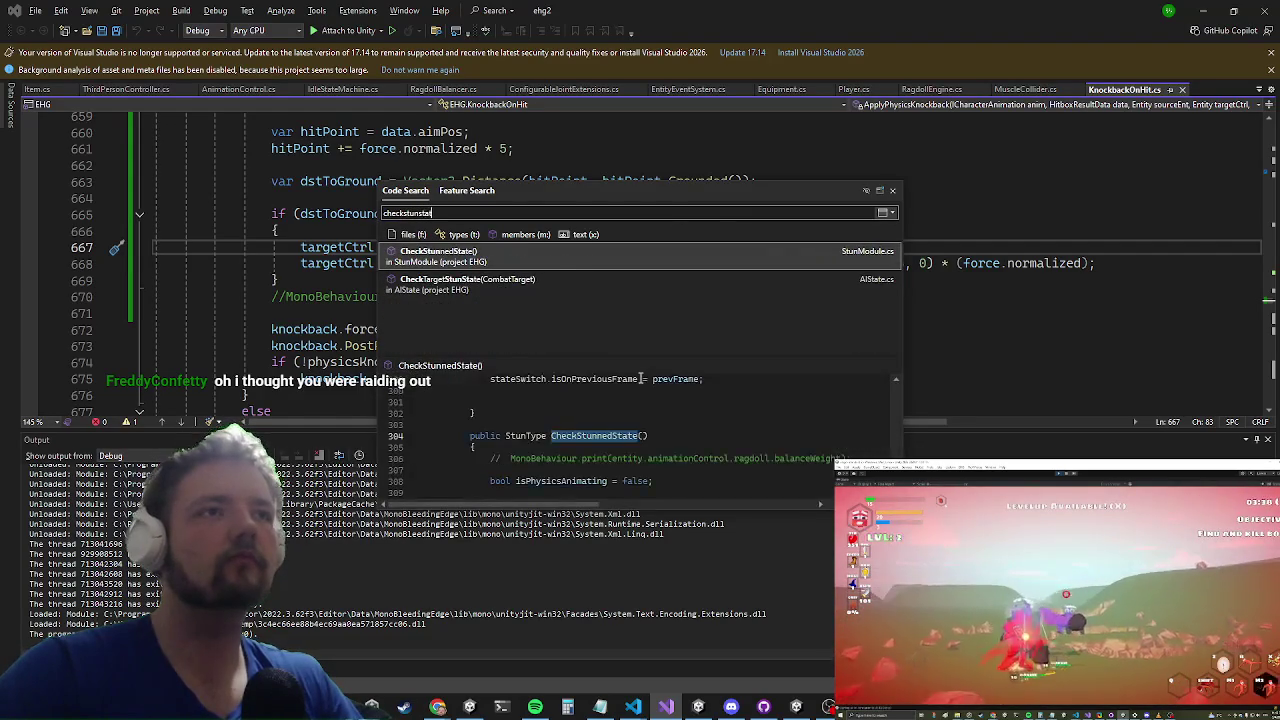
{"action": "key", "text": "Return"}
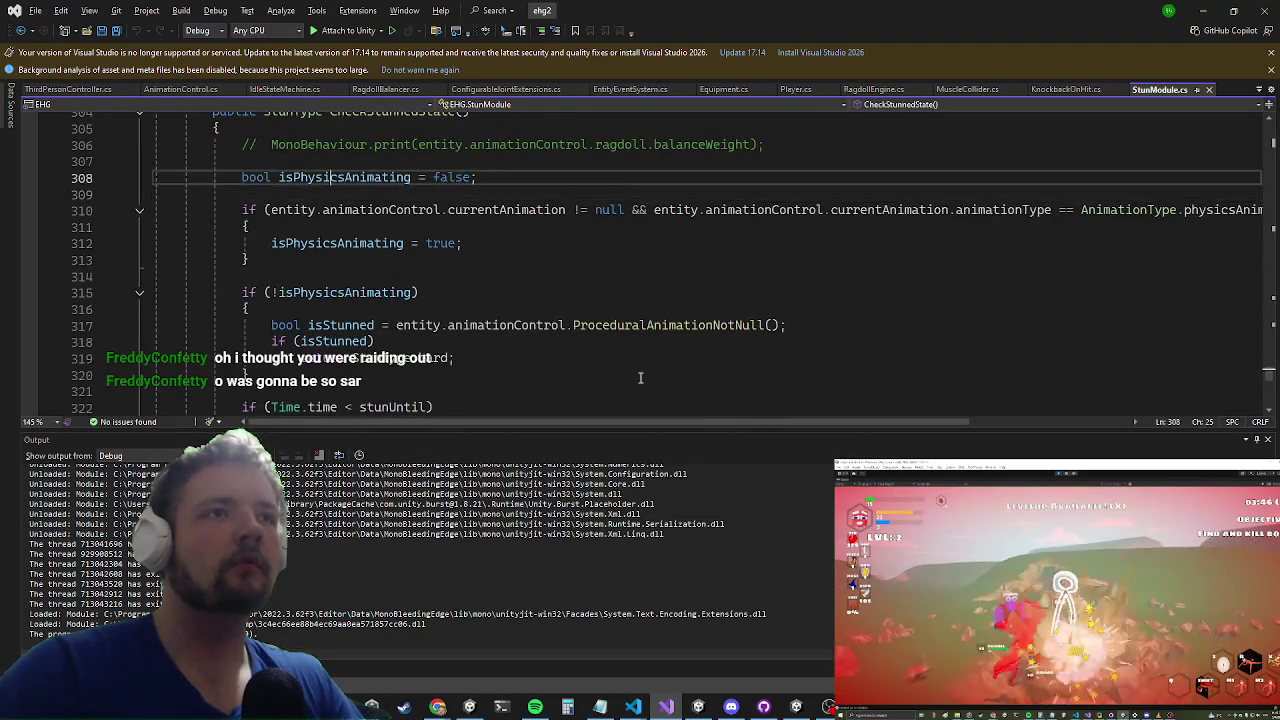
Step: Add 'if (entity.thirdPersonController.isFalling) return StunType.hard;' above isPhysicsAnimating, then switch to Unity
{"action": "key", "text": "ctrl+Return"}
{"action": "type", "text": "if("}
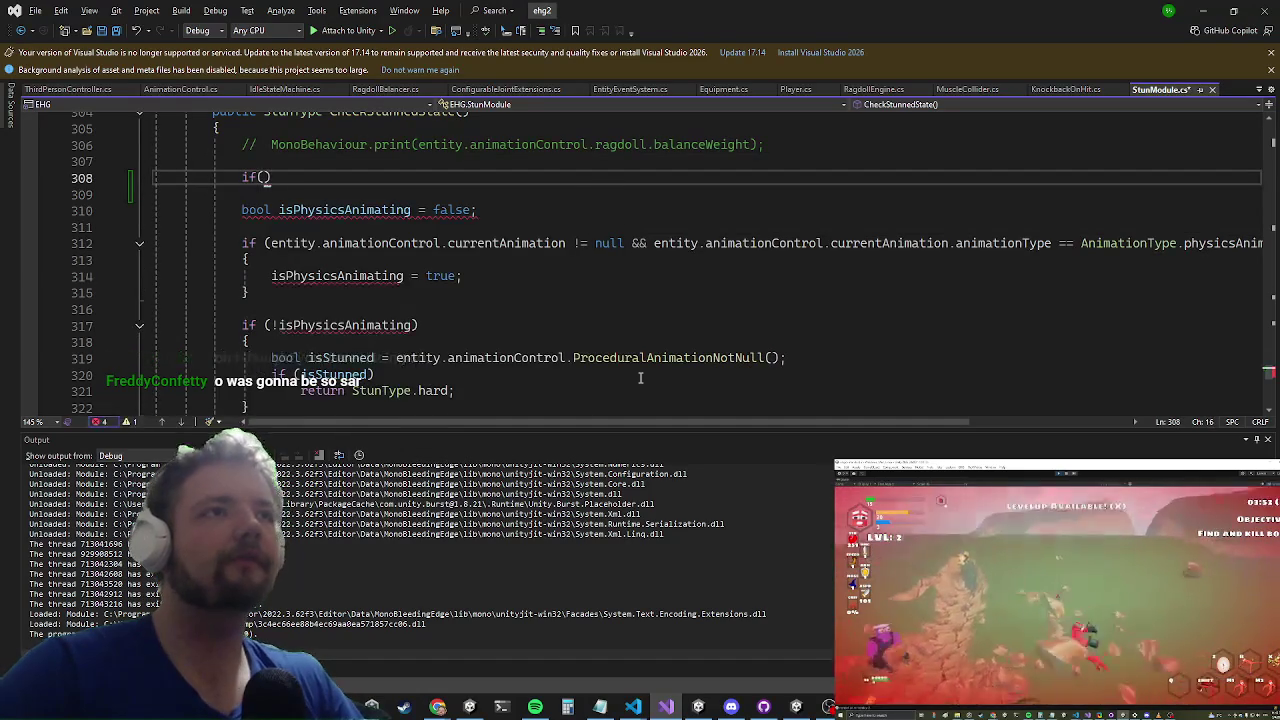
{"action": "type", "text": "entity.animationControl."}
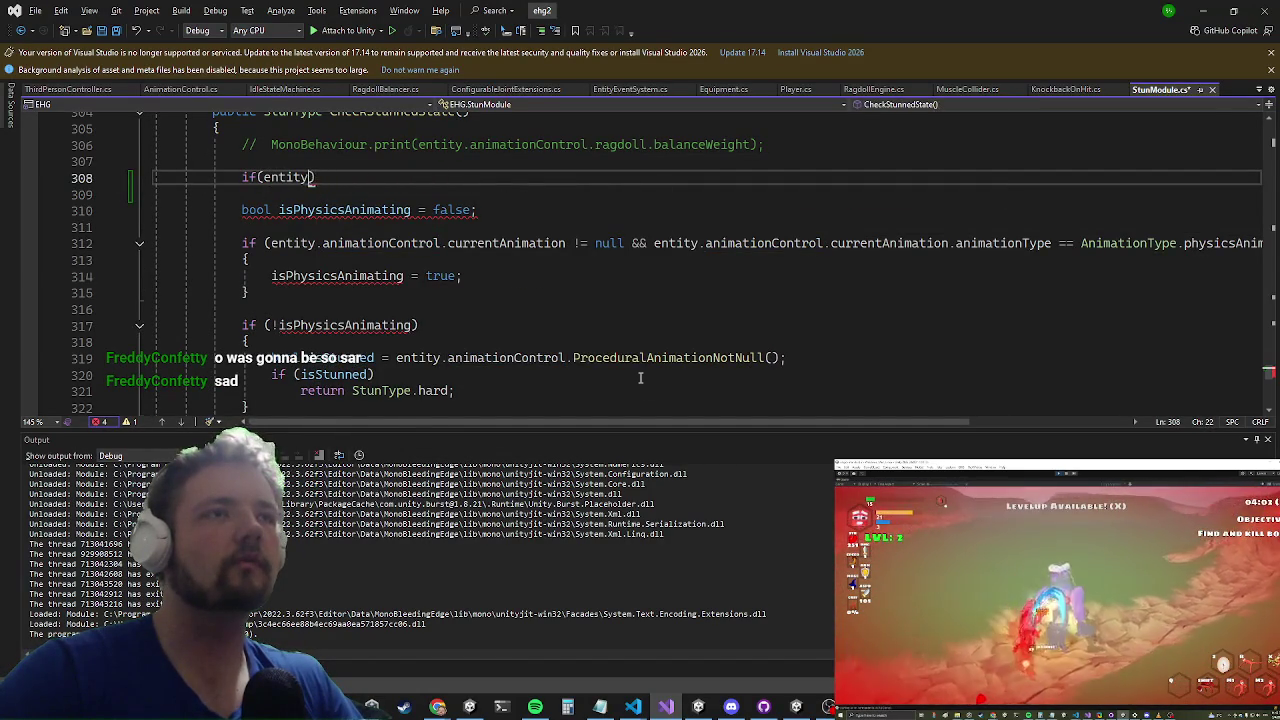
{"action": "type", "text": "isFalling"}
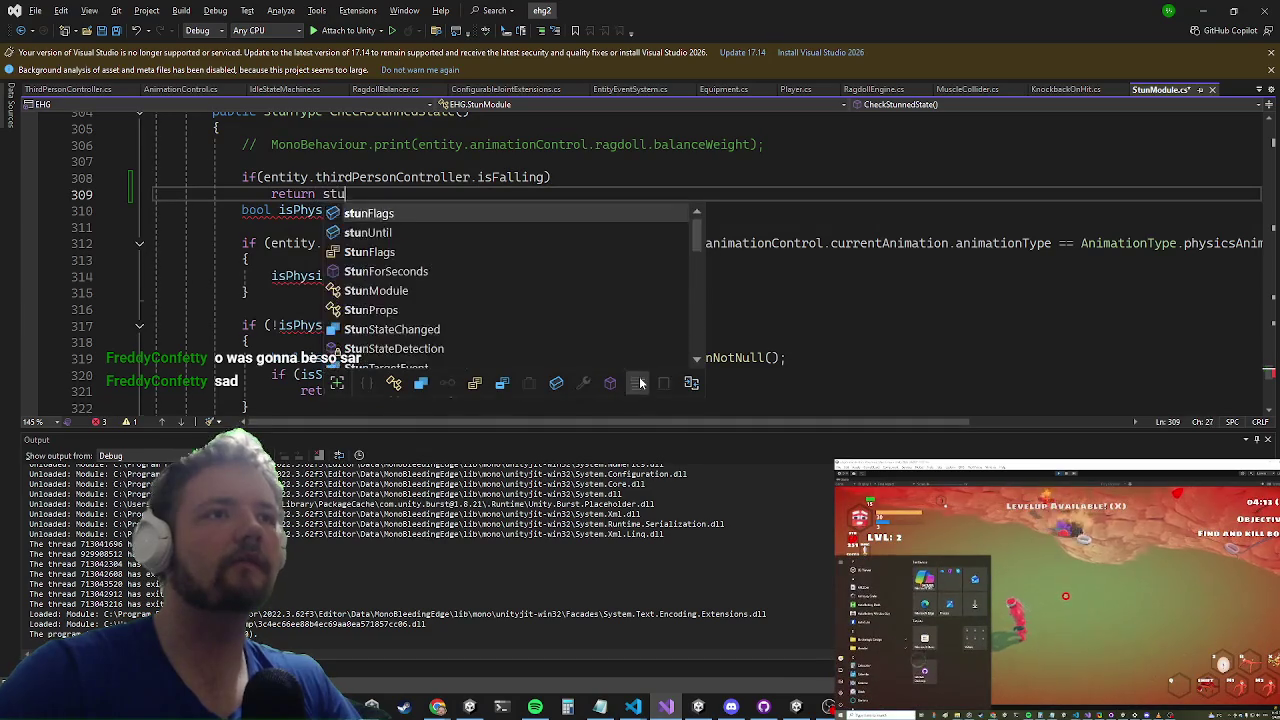
{"action": "type", "text": "nt"}
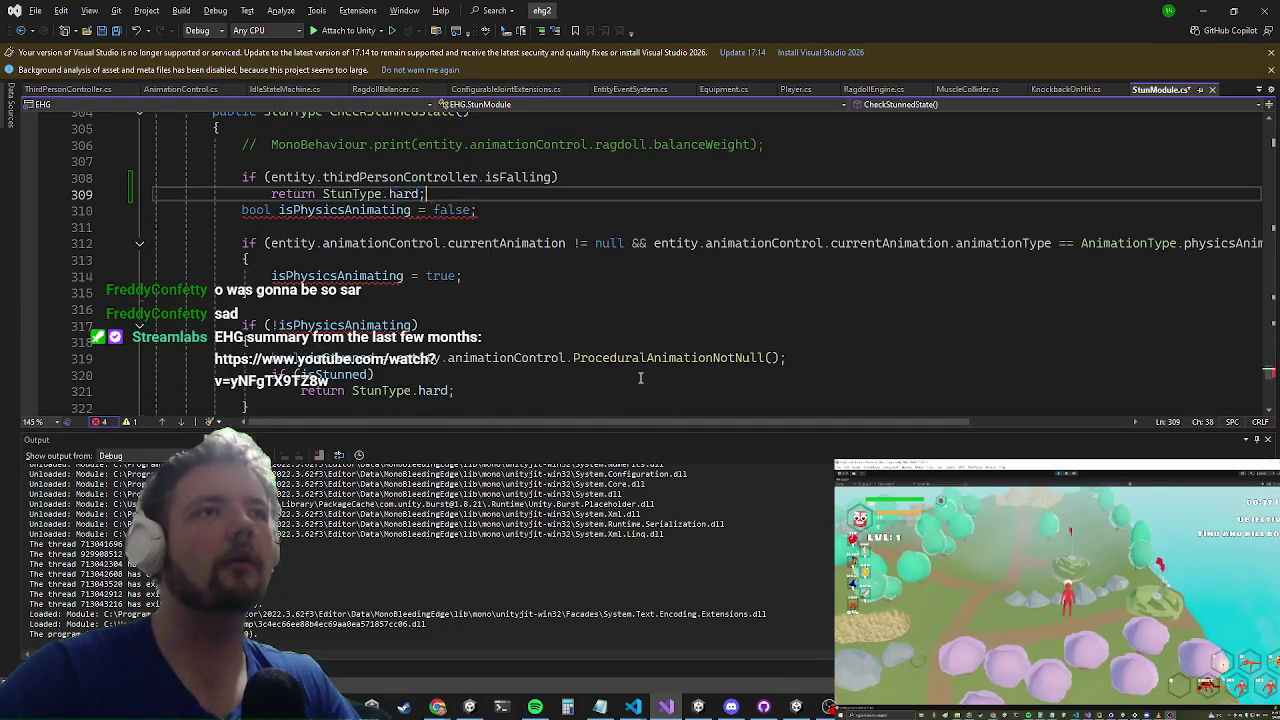
{"action": "key", "text": "Return"}
{"action": "key", "text": "alt+Tab"}
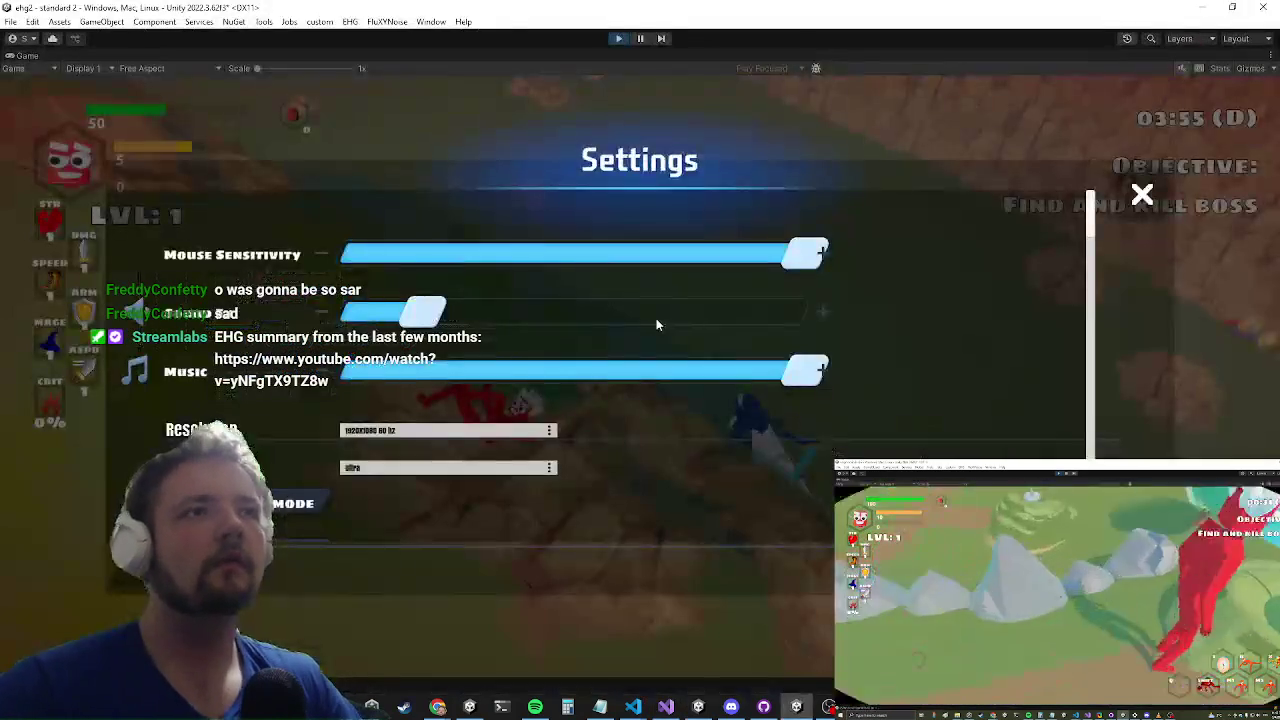
Step: Resume the game, attack the blue boss, then switch back to Visual Studio
{"action": "key", "text": "Escape"}
{"action": "left_click", "coordinate": [651, 316]}
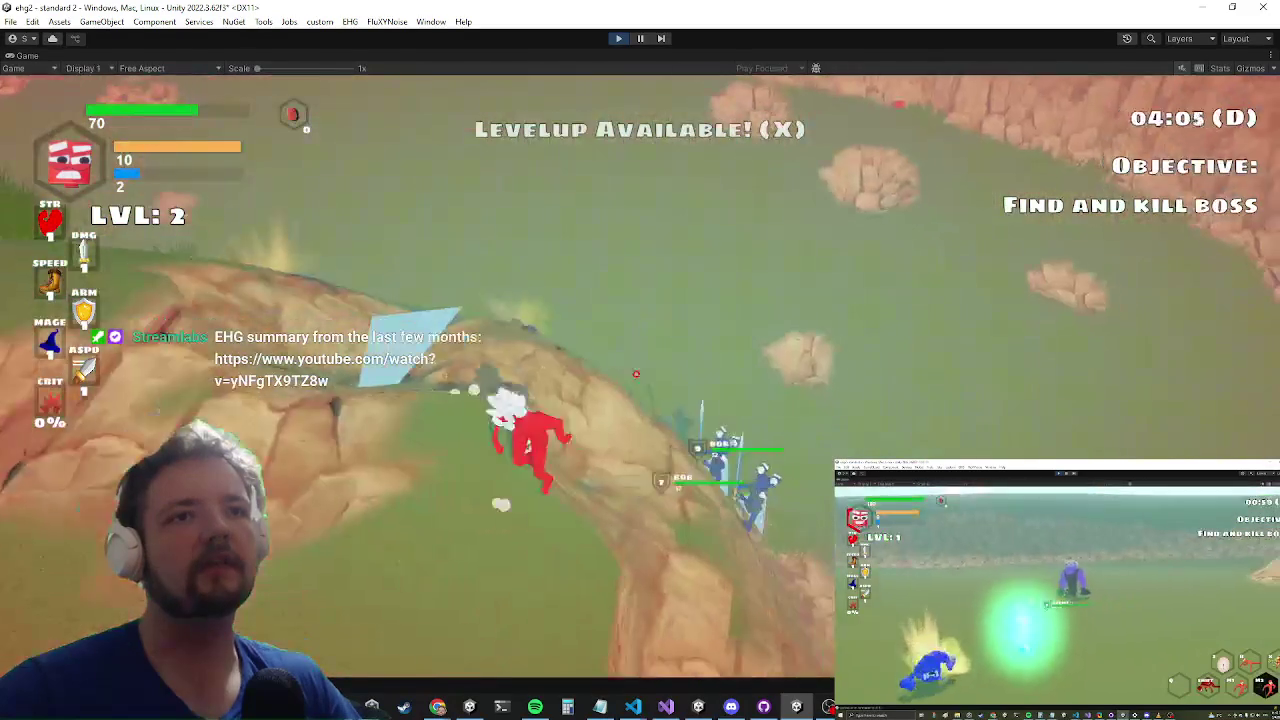
{"action": "key", "text": "alt+Tab"}
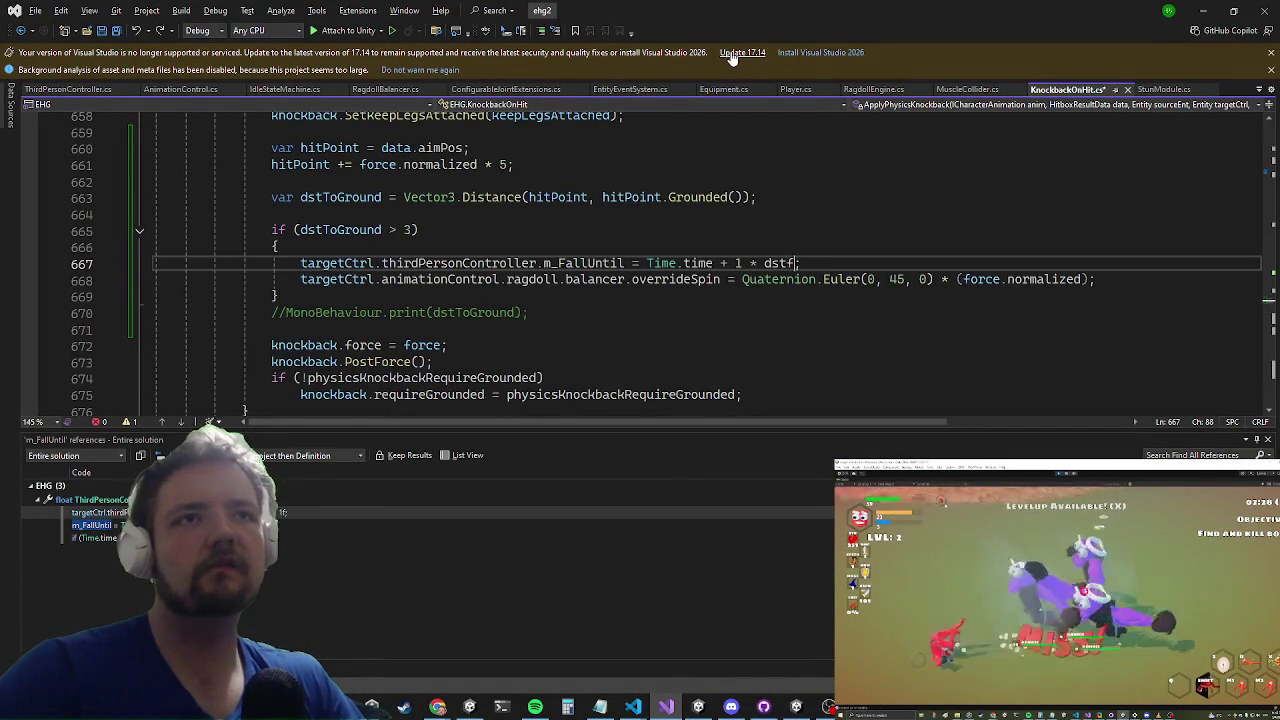
Step: Complete line 667 as 'Time.time + 1 * dstToGround;' and resume the Unity playtest
{"action": "type", "text": "stToGround"}
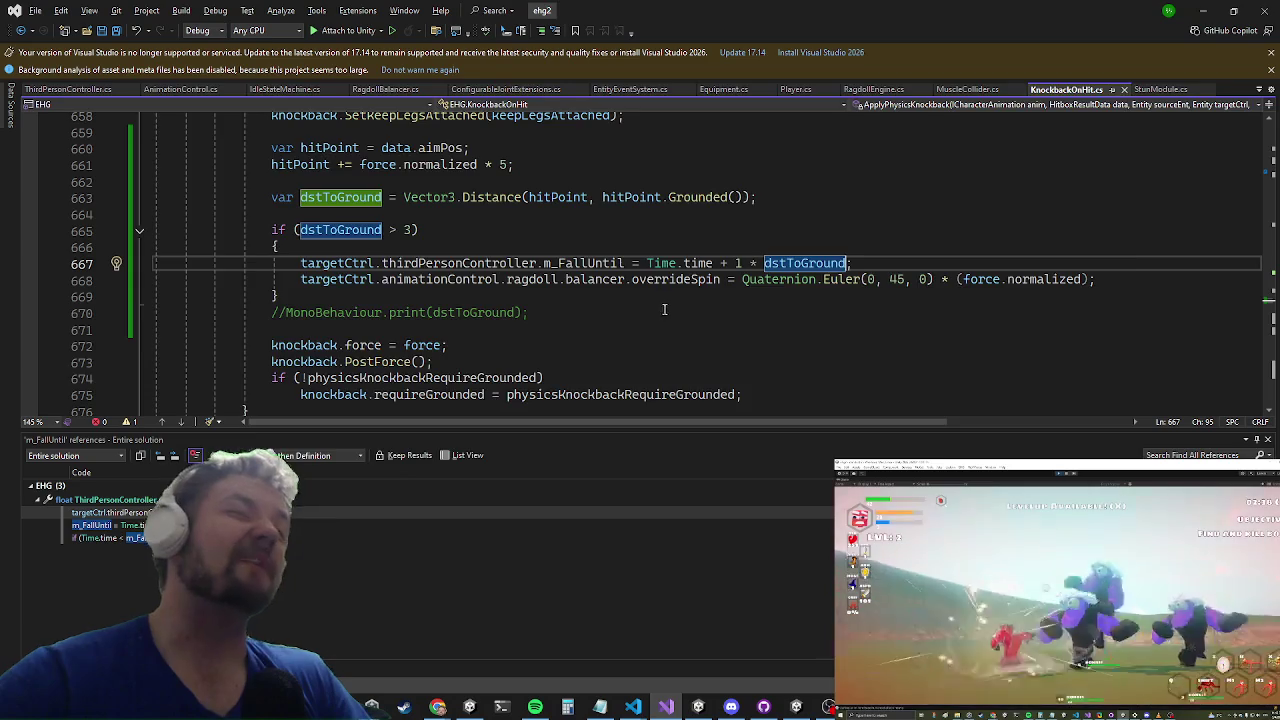
{"action": "key", "text": "alt+Tab"}
{"action": "key", "text": "Escape"}
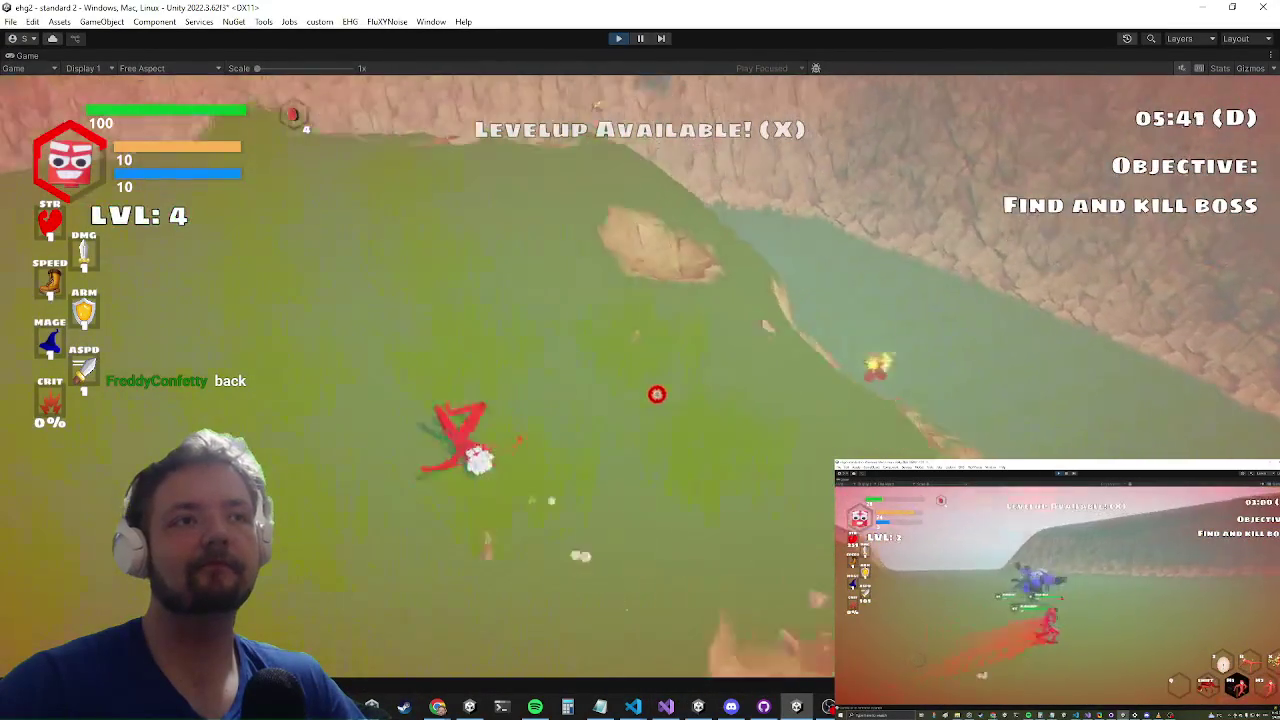
Step: Run and roll the character around, climb the rocky ridge, and slash at a nearby enemy
{"action": "key", "text": "alt+Tab"}
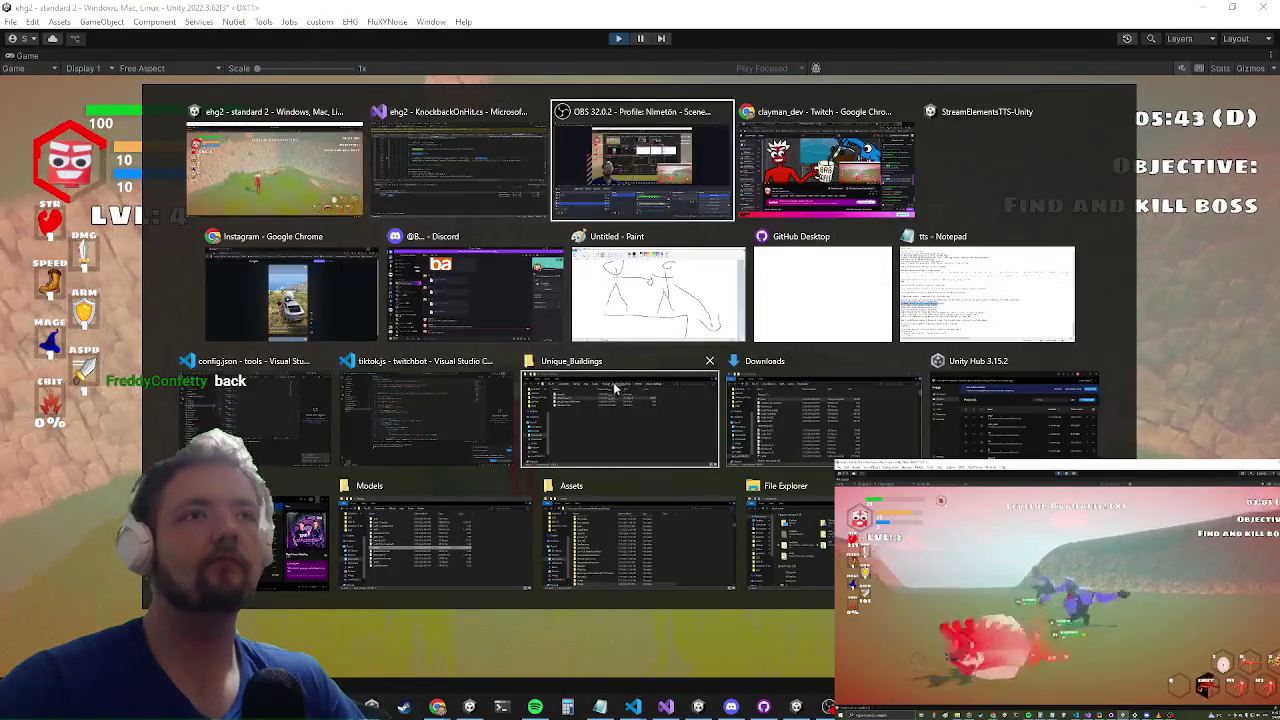
{"action": "key", "text": "Escape"}
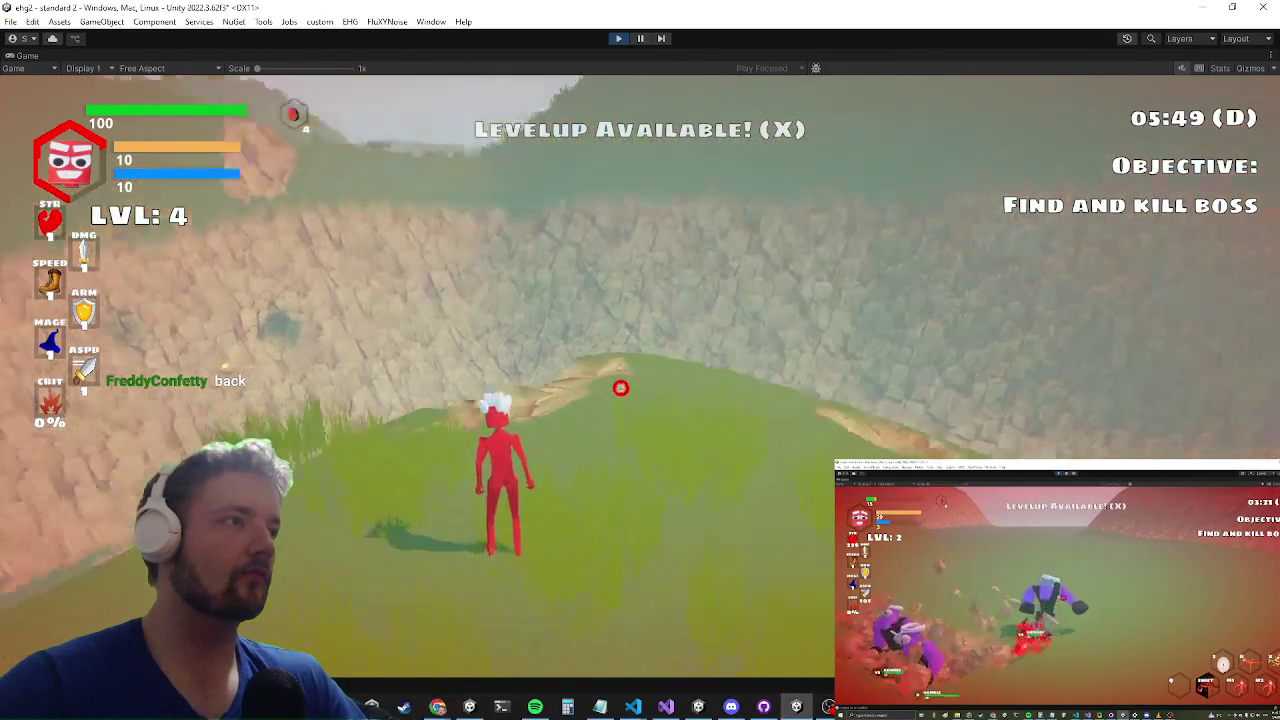
{"action": "key", "text": "d"}
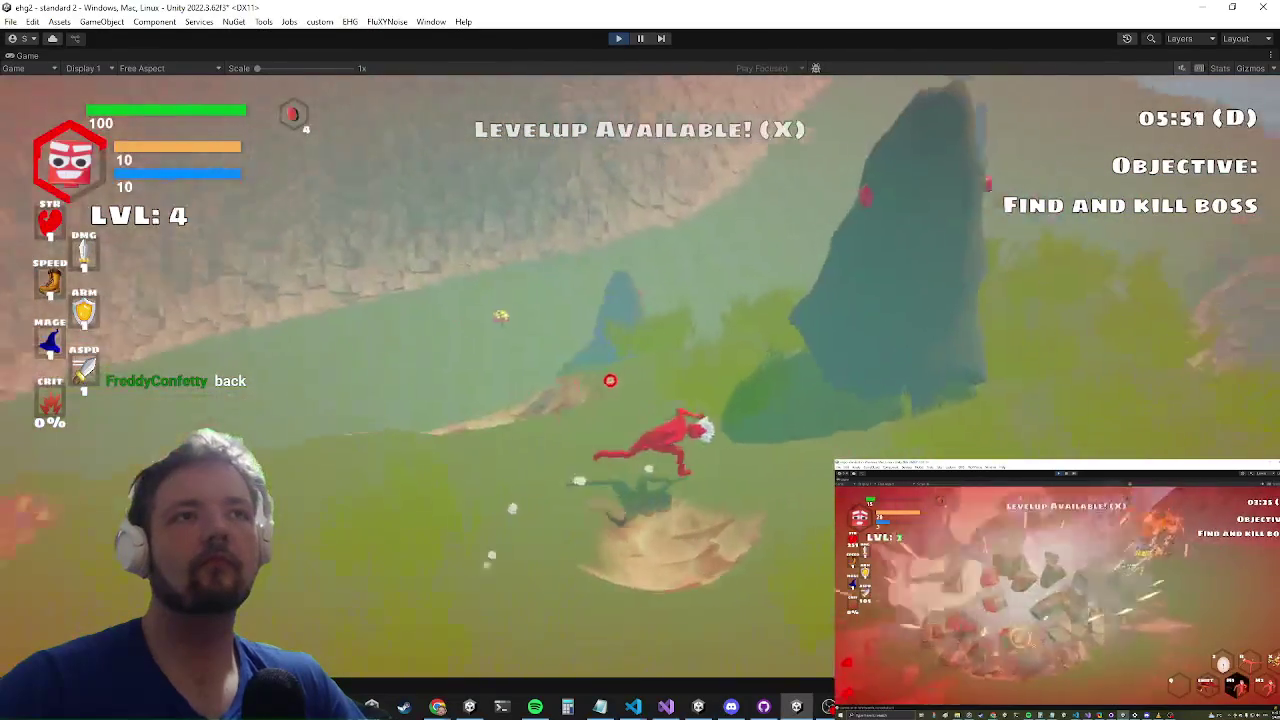
{"action": "key", "text": "a"}
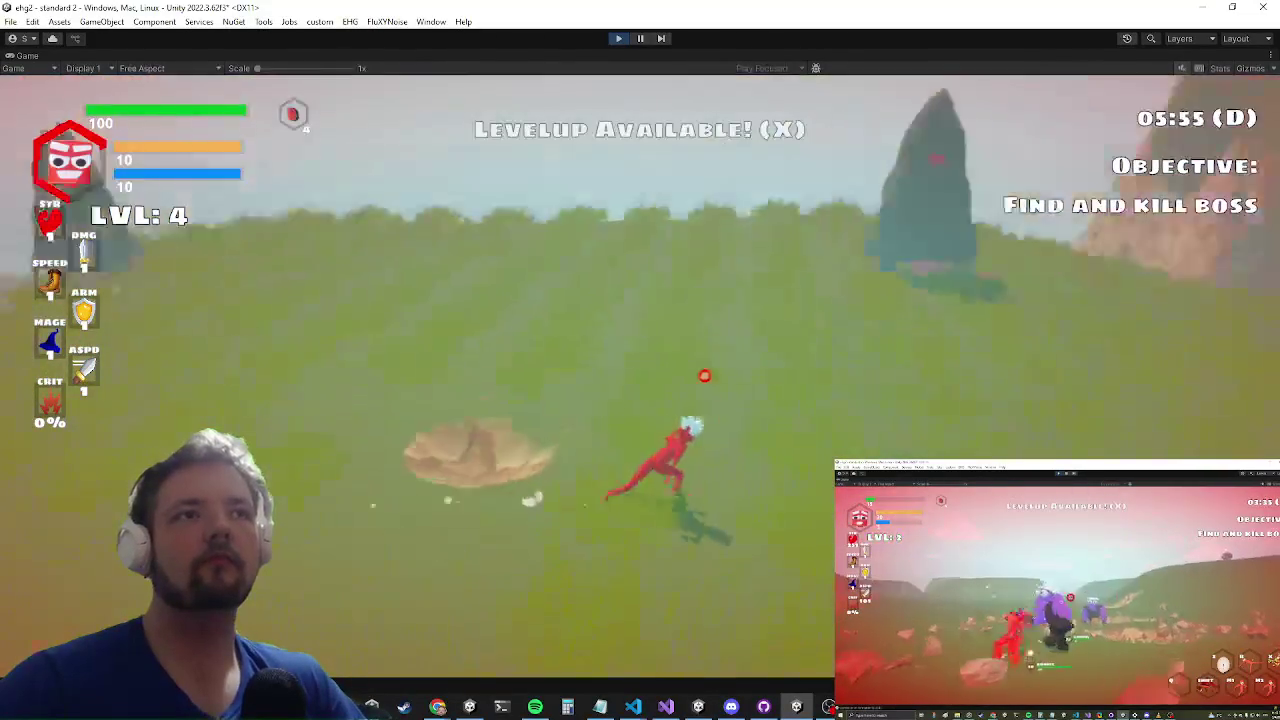
{"action": "key", "text": "w"}
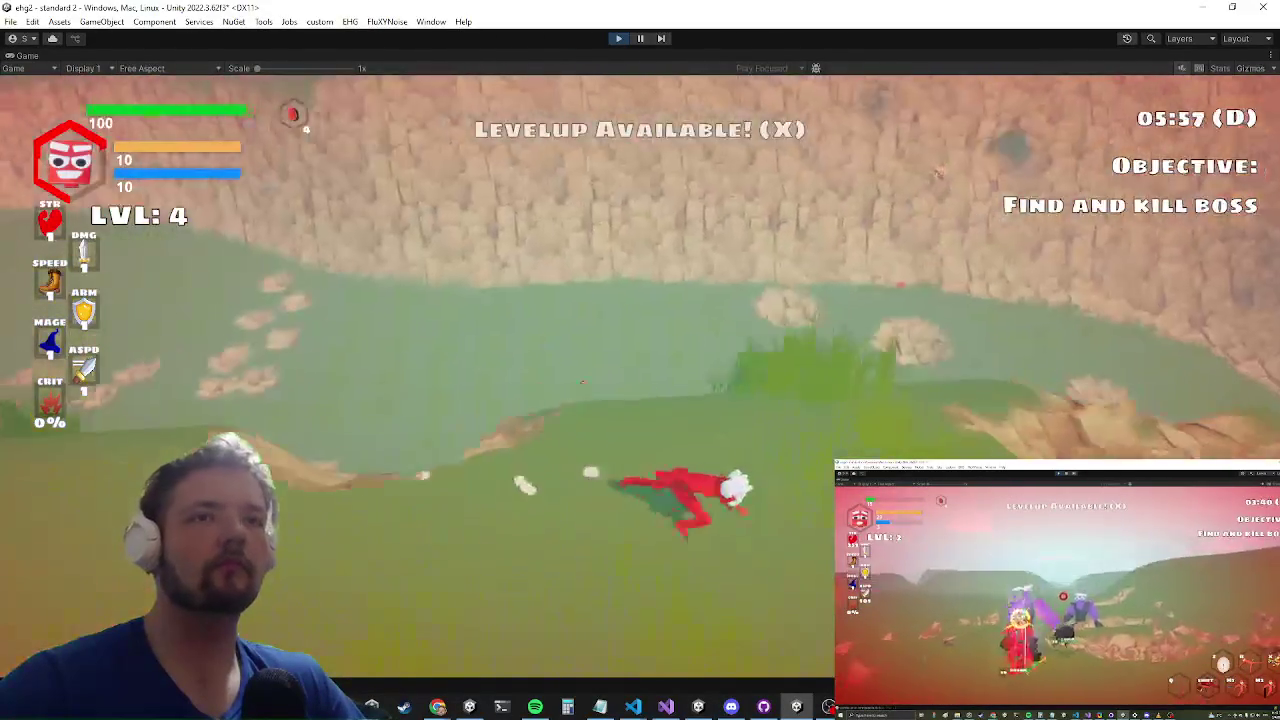
{"action": "key", "text": "w"}
{"action": "key", "text": "a"}
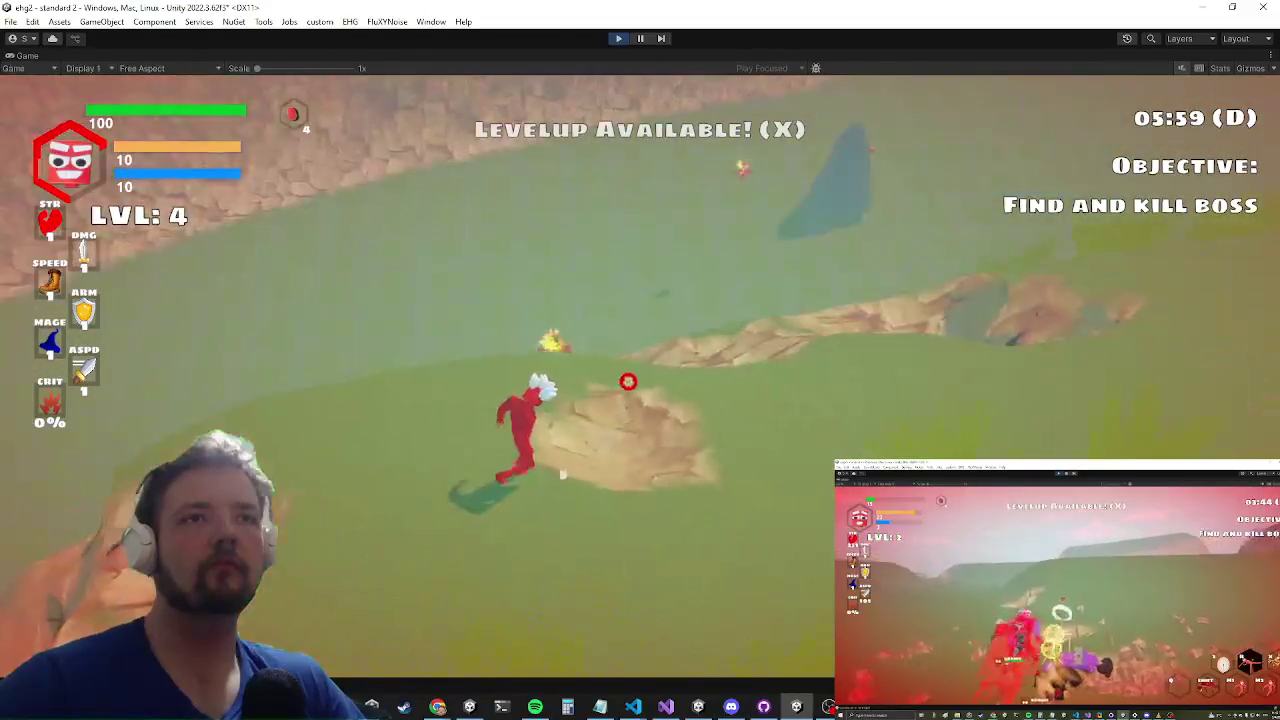
{"action": "key", "text": "w"}
{"action": "key", "text": "w"}
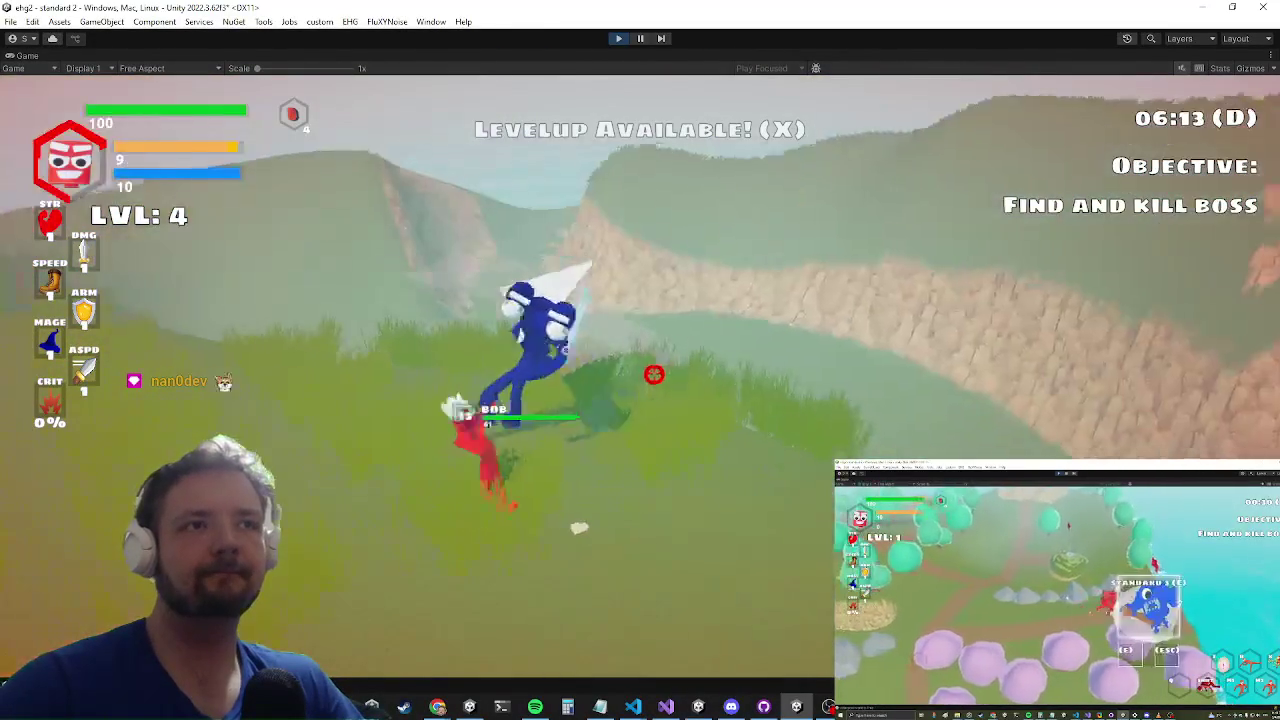
{"action": "left_click", "coordinate": [655, 373]}
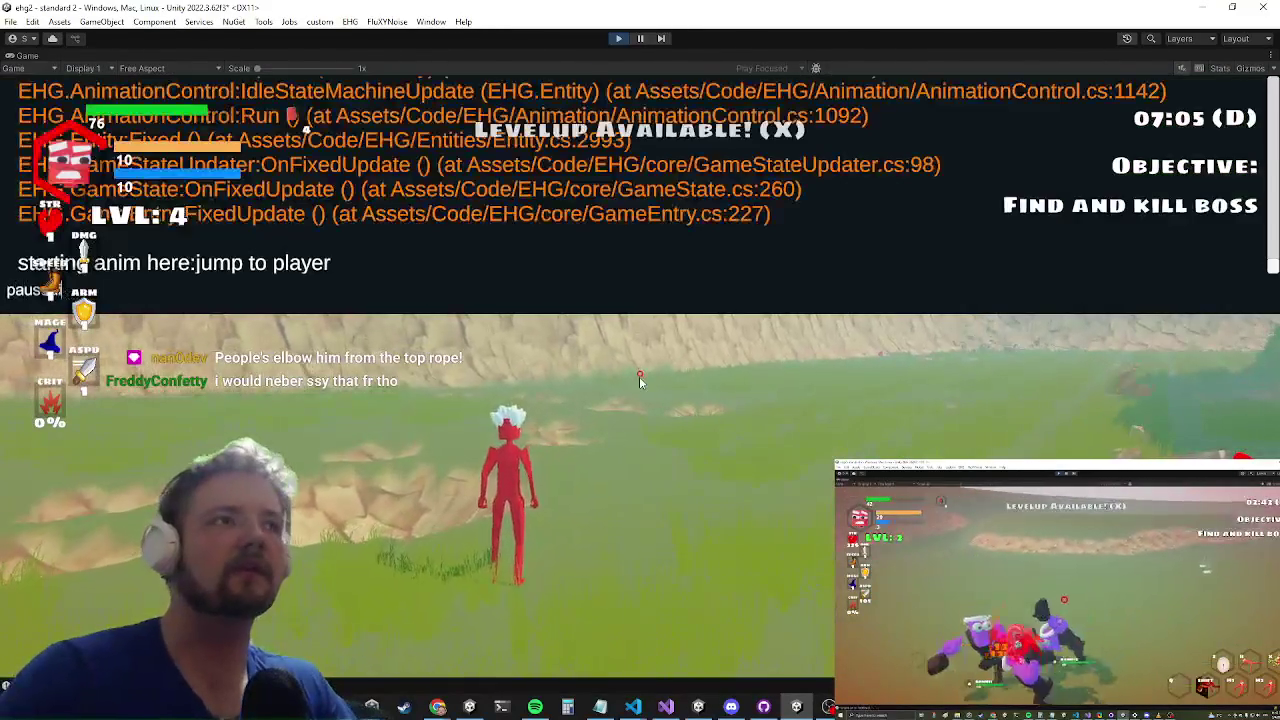
{"action": "type", "text": "paus"}
Step: Close the debug log, play briefly, then switch back to KnockbackOnHit.cs in Visual Studio
{"action": "left_click", "coordinate": [640, 380]}
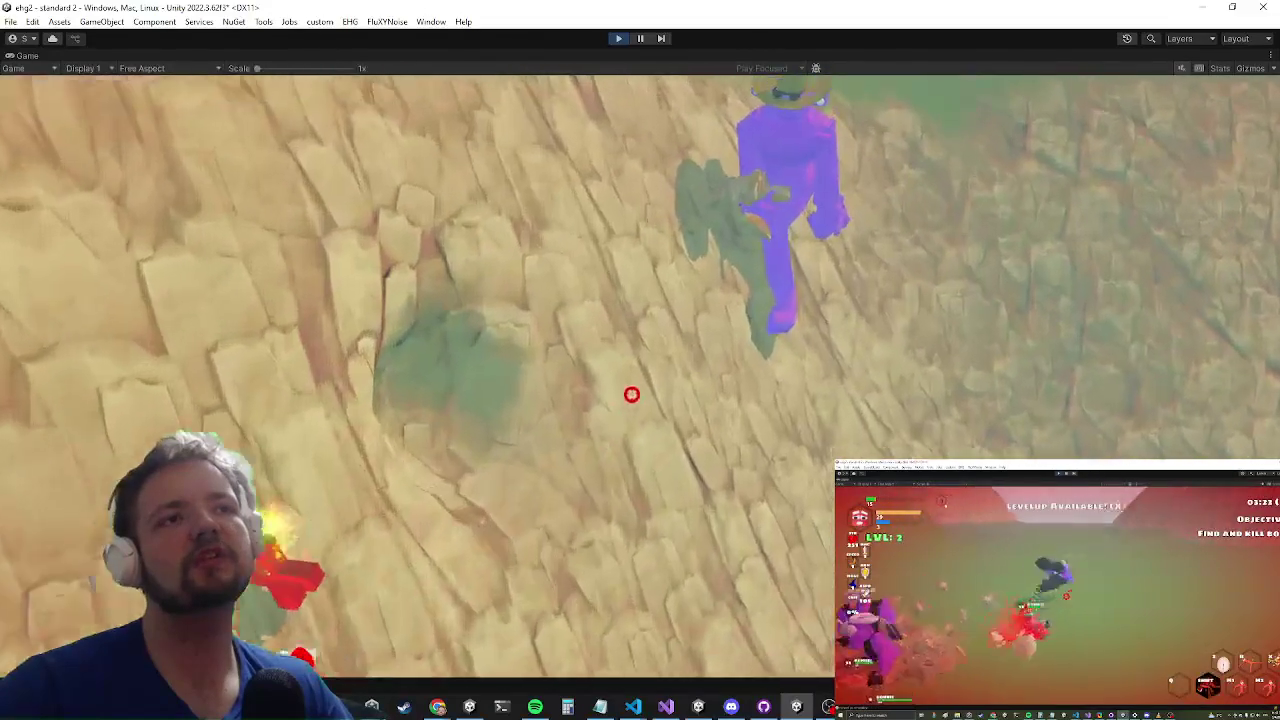
{"action": "key", "text": "alt+Tab"}
{"action": "key", "text": "alt+Tab"}
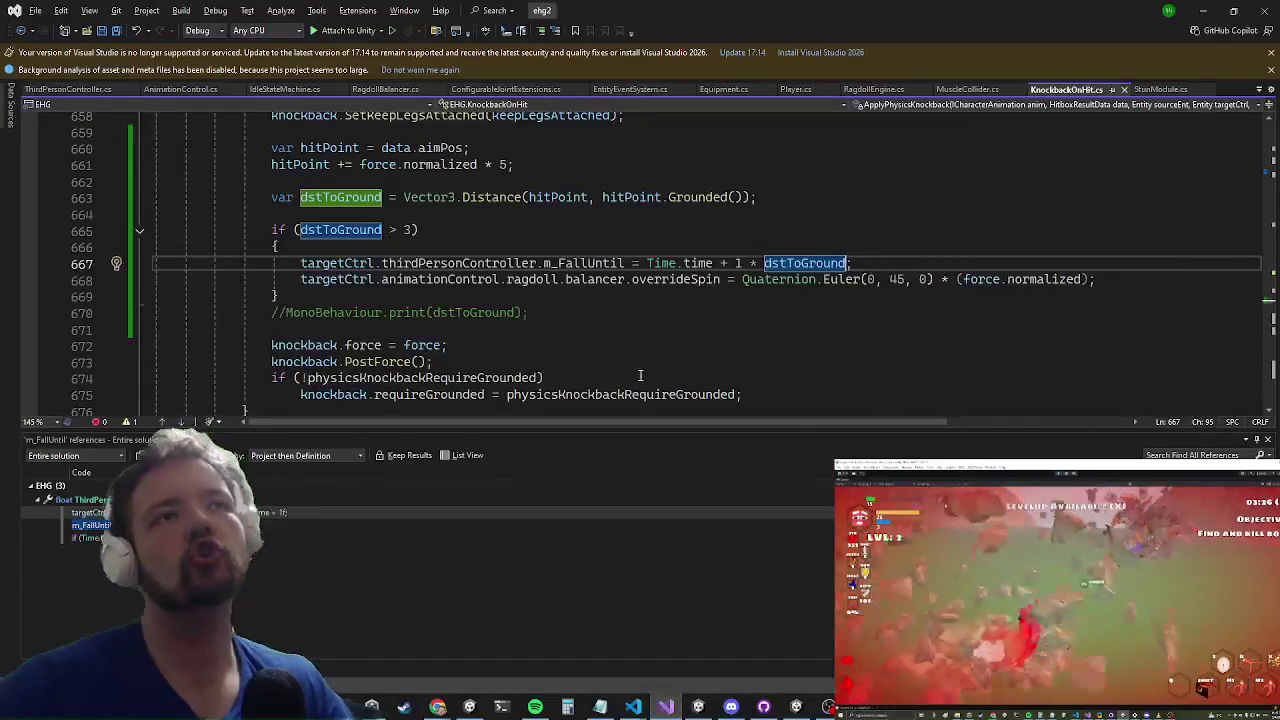
Step: Jump from the m_FallUntil references to FallHandler in ThirdPersonController.cs around line 1750
{"action": "left_click", "coordinate": [110, 538]}
{"action": "left_click", "coordinate": [110, 525]}
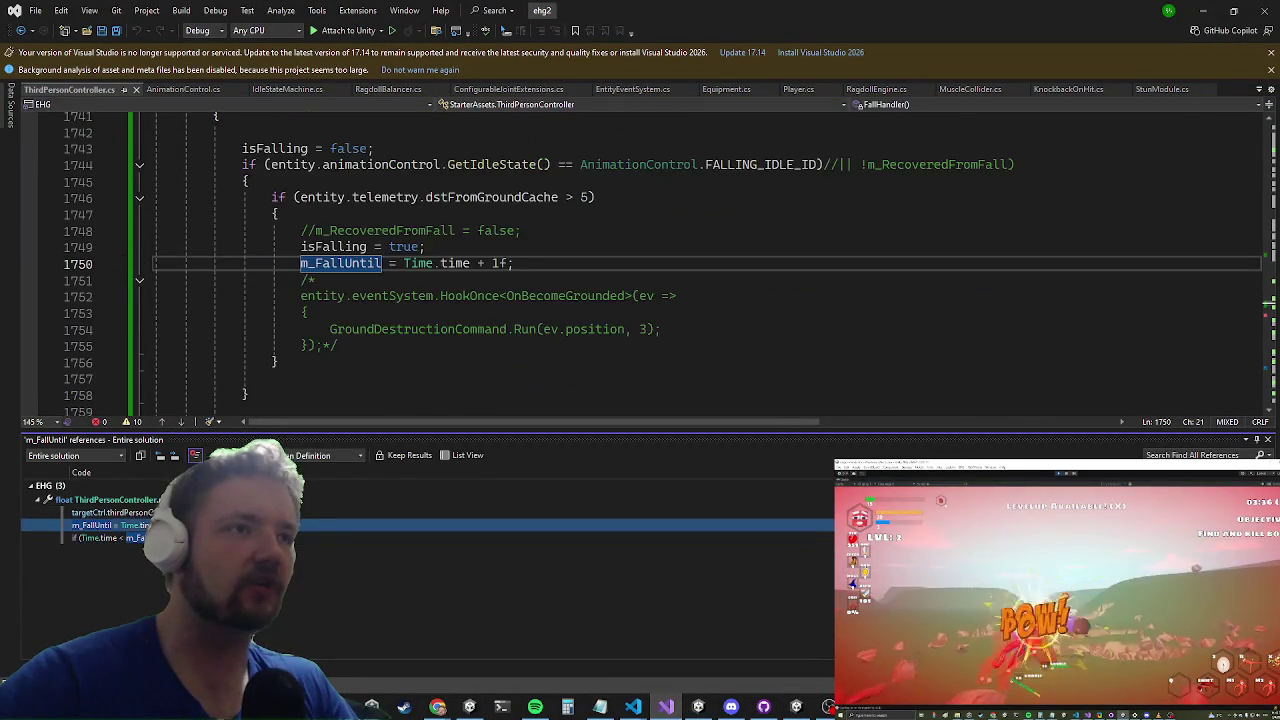
{"action": "scroll", "coordinate": [294, 212], "scroll_direction": "up", "scroll_amount": 3}
{"action": "scroll", "coordinate": [294, 212], "scroll_direction": "down", "scroll_amount": 5}
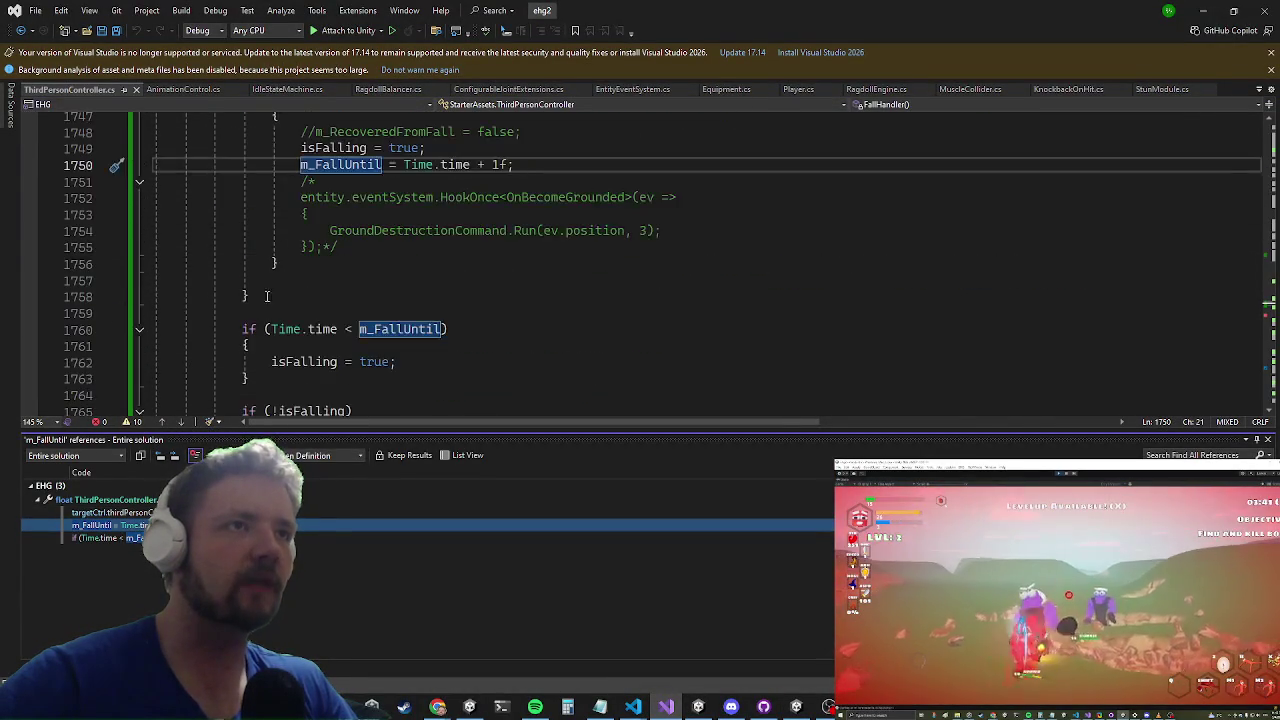
{"action": "left_click", "coordinate": [250, 296]}
Step: Comment out the GetIdleState falling check and delete the commented GroundDestructionCommand hook
{"action": "key", "text": "Up"}
{"action": "key", "text": "Up"}
{"action": "key", "text": "Up"}
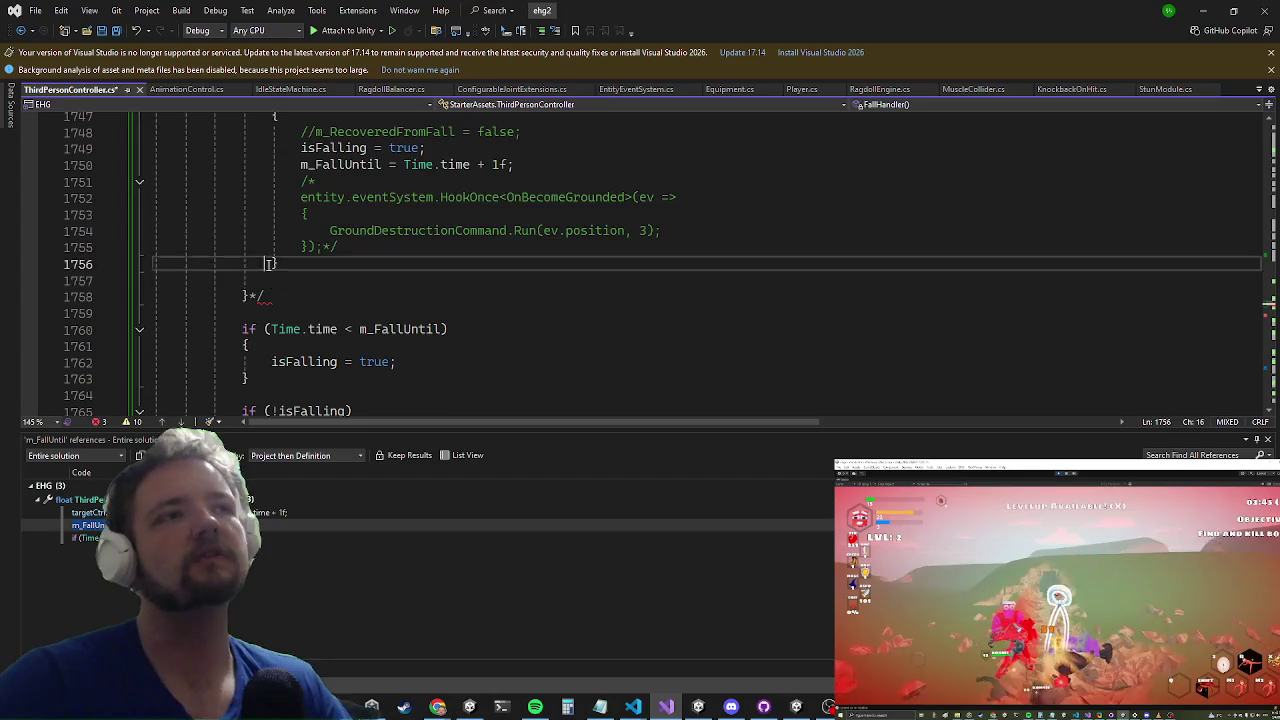
{"action": "key", "text": "Down"}
{"action": "key", "text": "Down"}
{"action": "key", "text": "Down"}
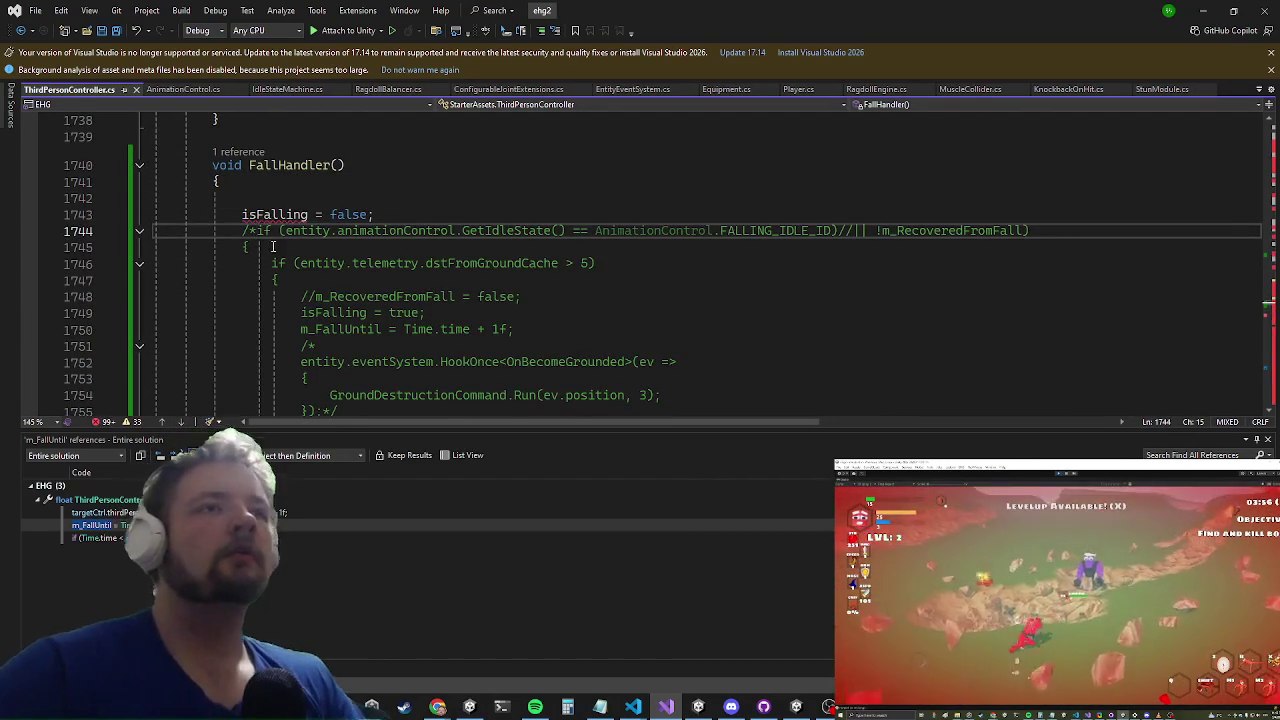
{"action": "scroll", "coordinate": [247, 215], "scroll_direction": "down", "scroll_amount": 6}
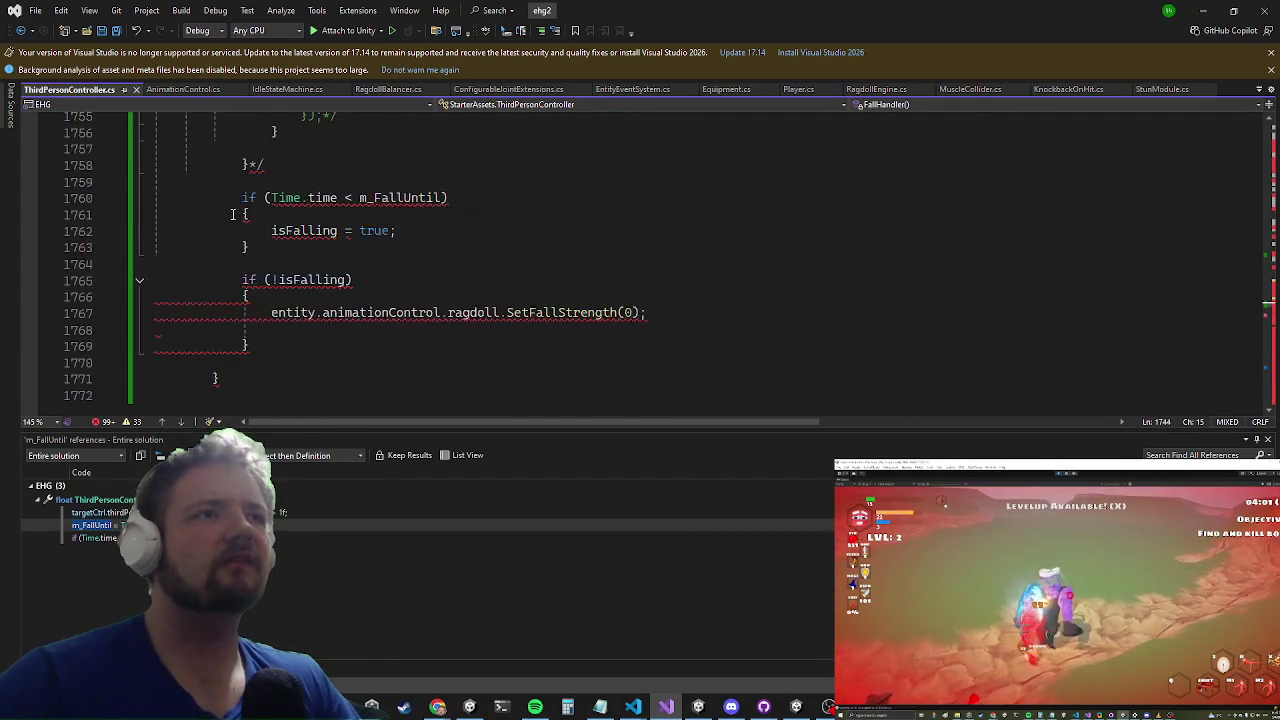
{"action": "scroll", "coordinate": [229, 214], "scroll_direction": "up", "scroll_amount": 3}
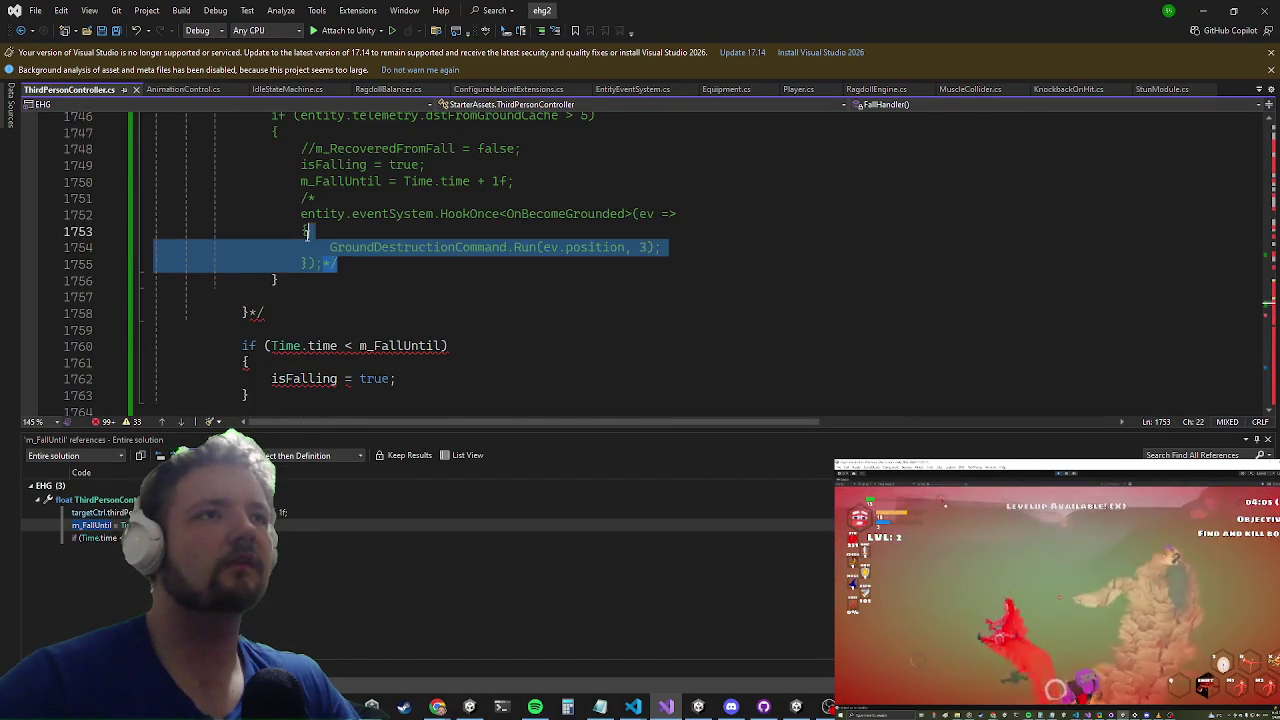
{"action": "key", "text": "Delete"}
{"action": "key", "text": "alt+Tab"}
{"action": "key", "text": "alt+Tab"}
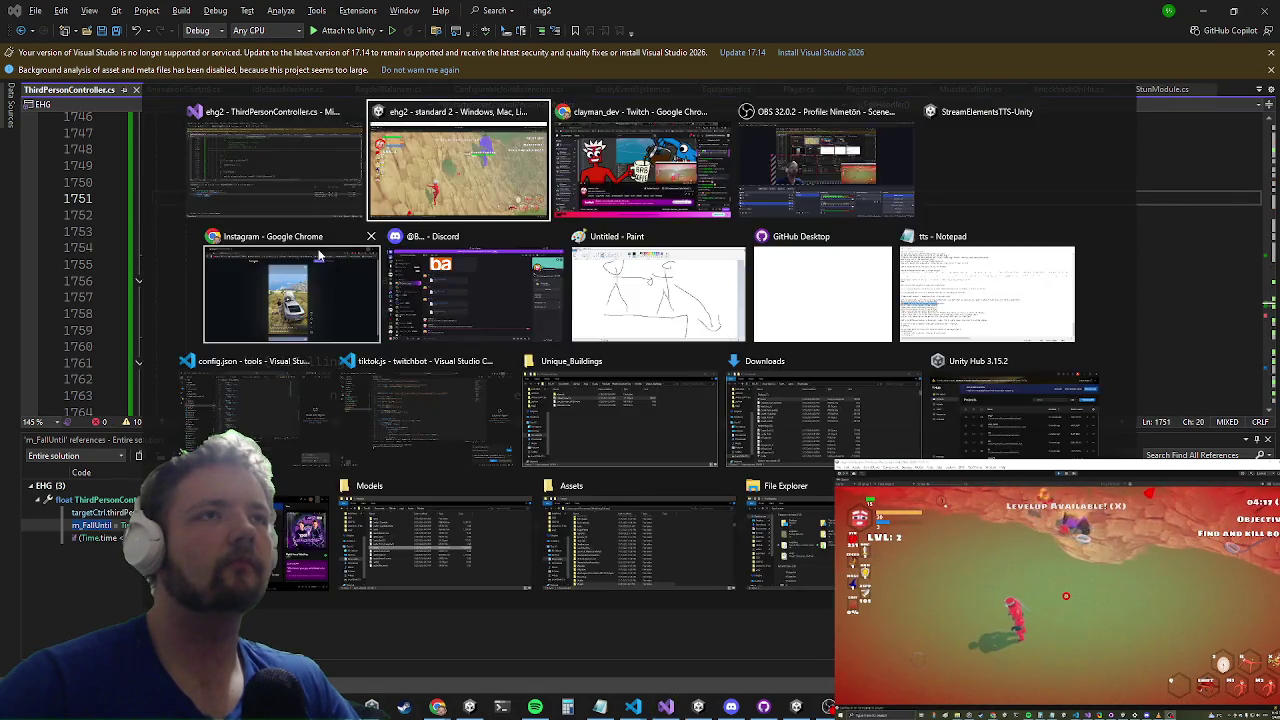
Step: Run toward the boss, then open the in-game developer console showing the error stack trace
{"action": "key", "text": "w"}
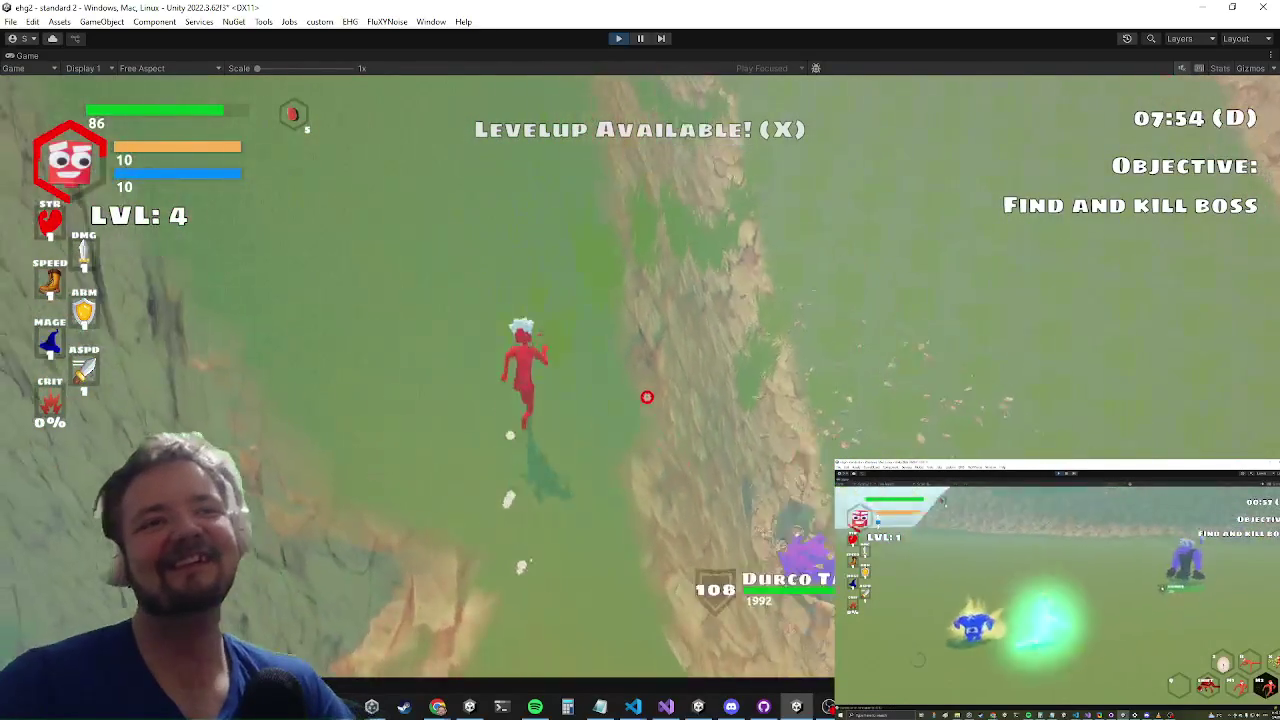
{"action": "key", "text": "alt+Tab"}
{"action": "key", "text": "Escape"}
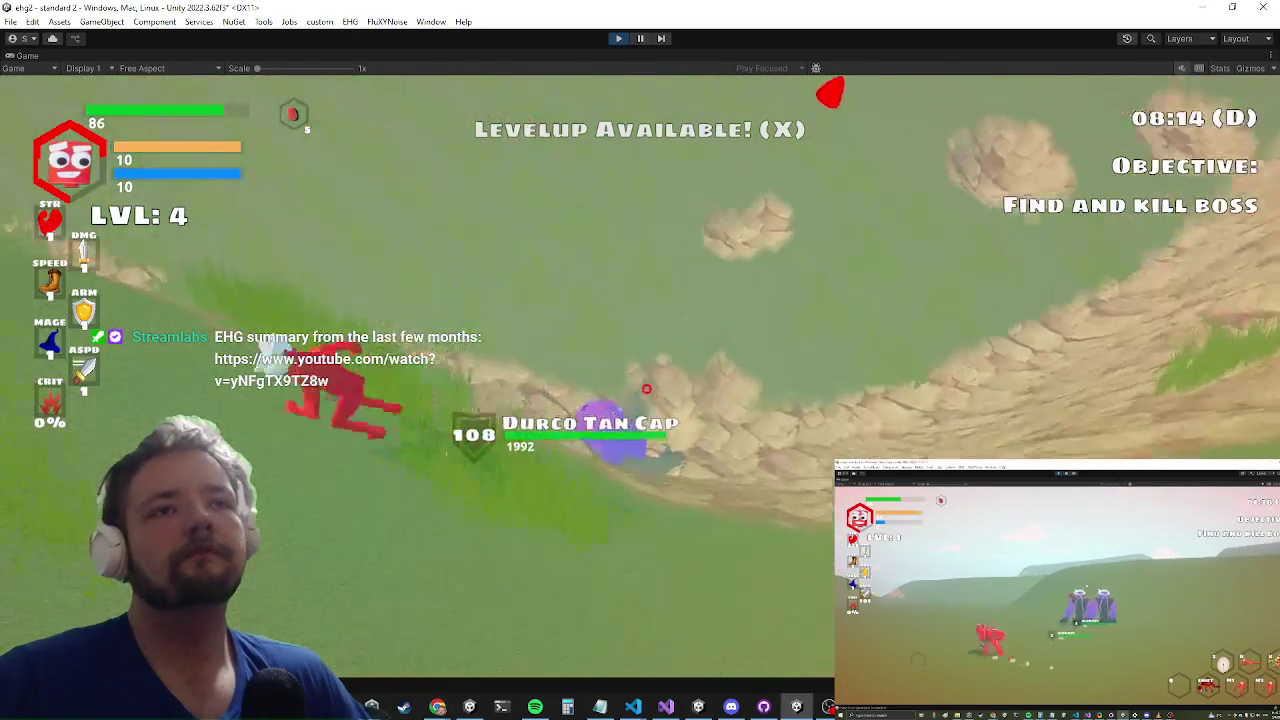
{"action": "key", "text": "grave"}
{"action": "type", "text": "paus"}
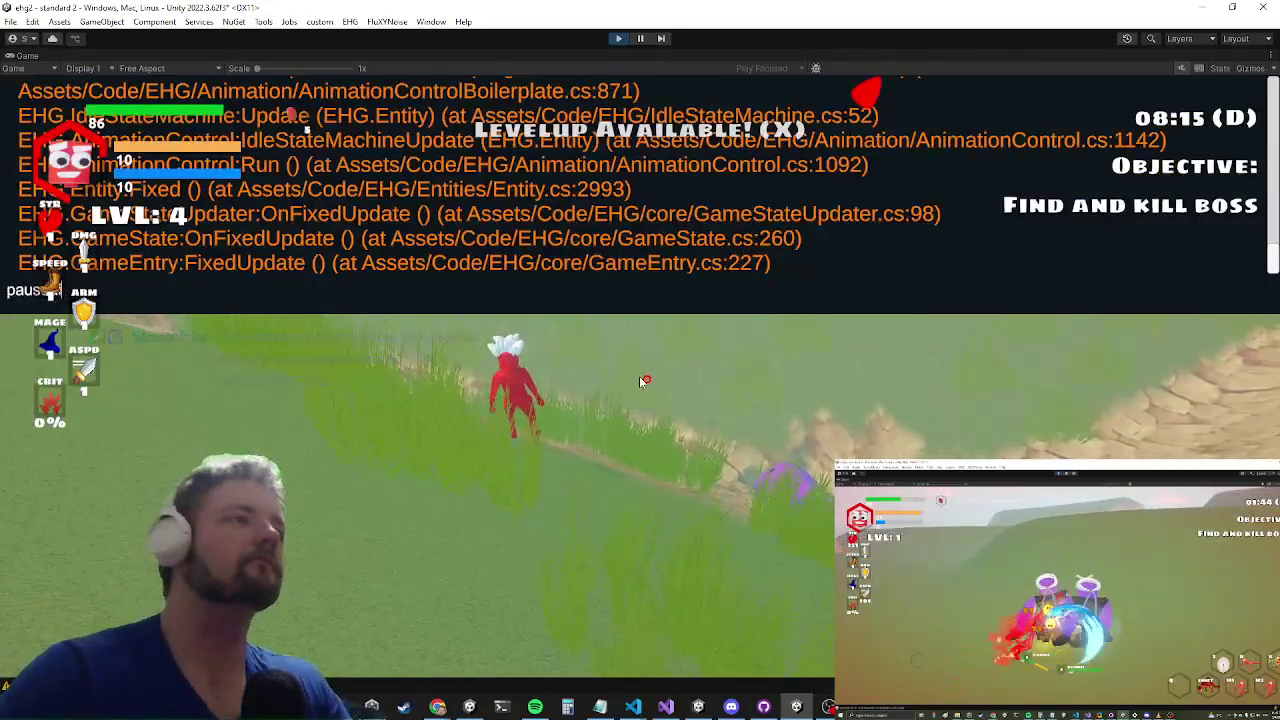
Step: Close the console, keep fighting the Durco Tan Cap boss, then run a fresh level 1 character up the path
{"action": "key", "text": "grave"}
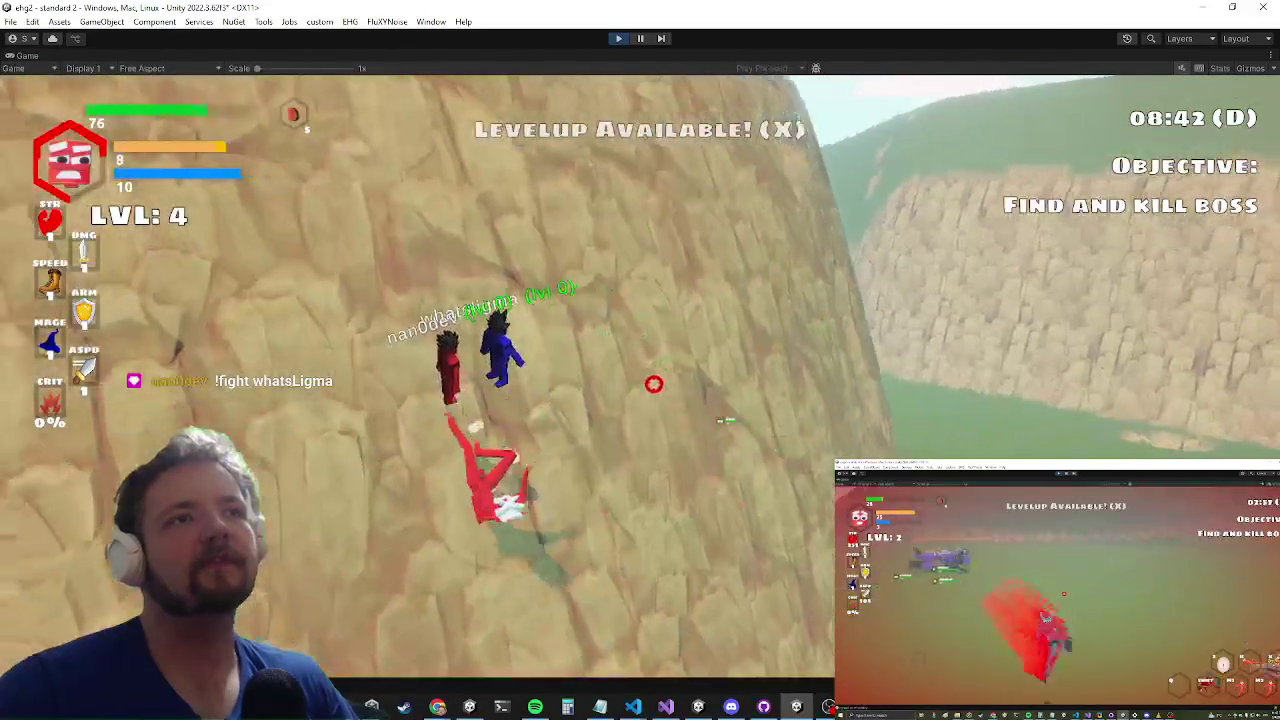
{"action": "key", "text": "alt+Tab"}
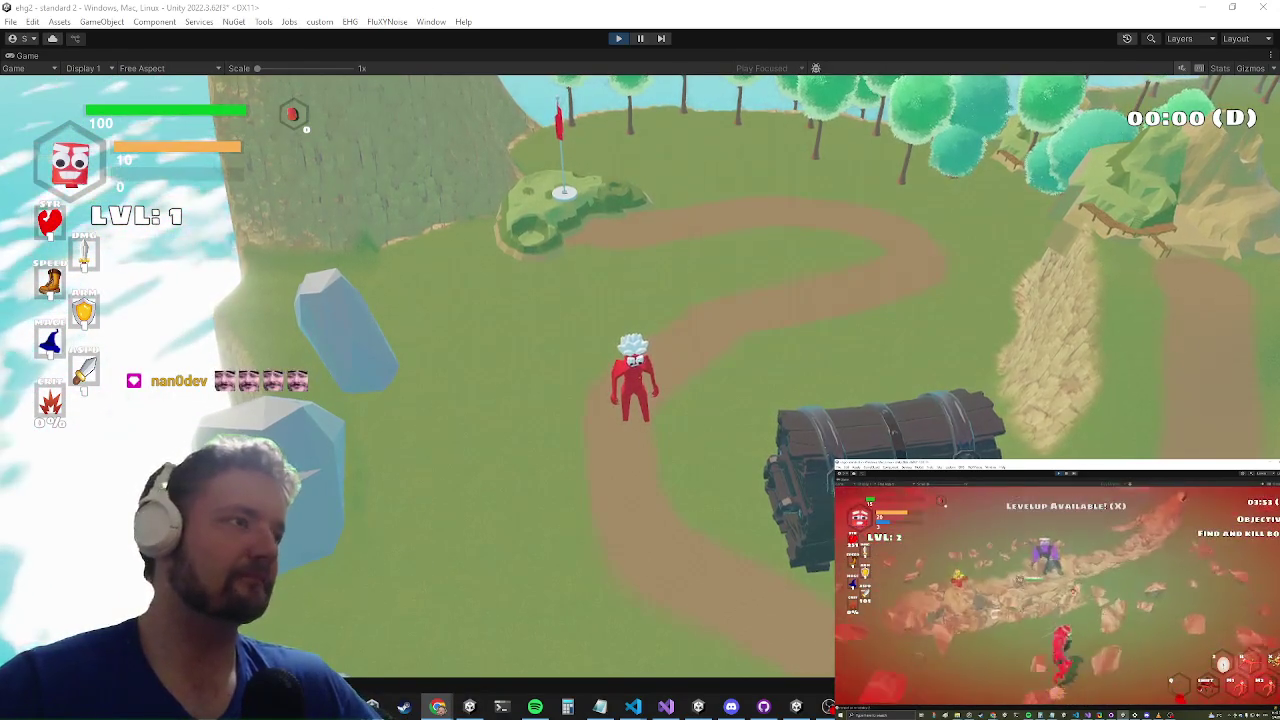
{"action": "left_click", "coordinate": [766, 571]}
{"action": "key", "text": "w"}
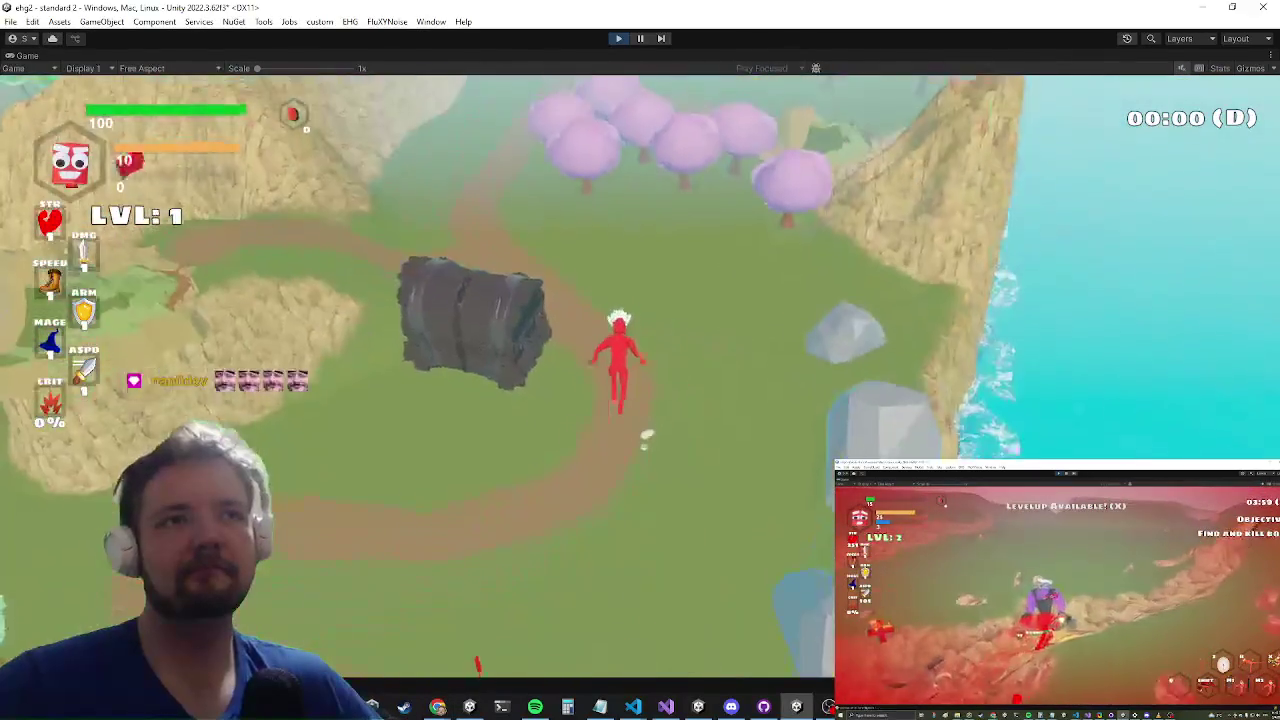
{"action": "key", "text": "w"}
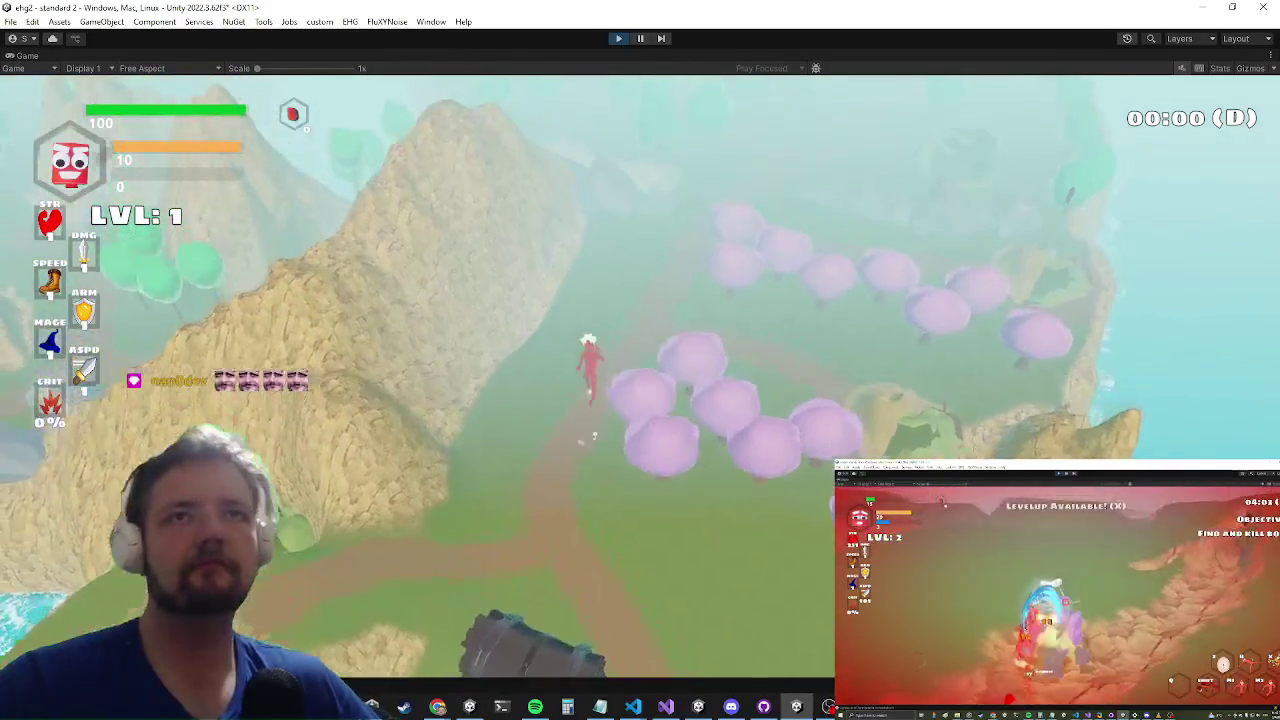
{"action": "key", "text": "w"}
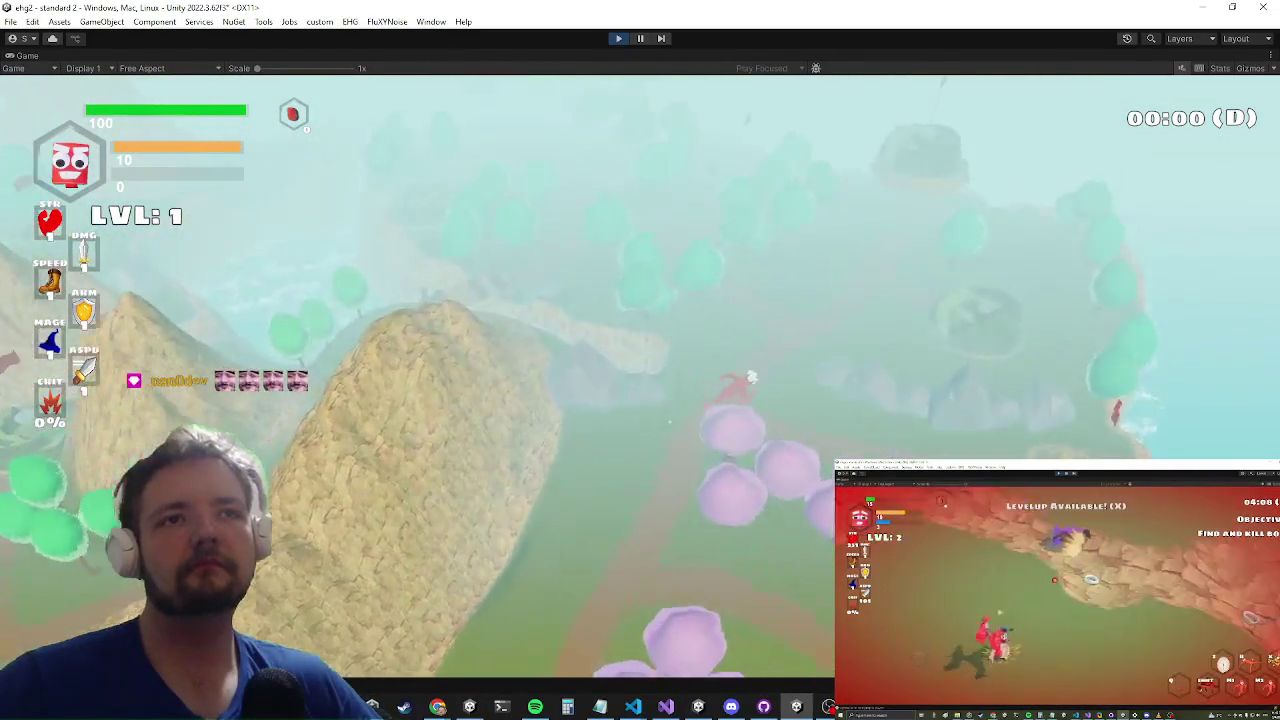
{"action": "key", "text": "w"}
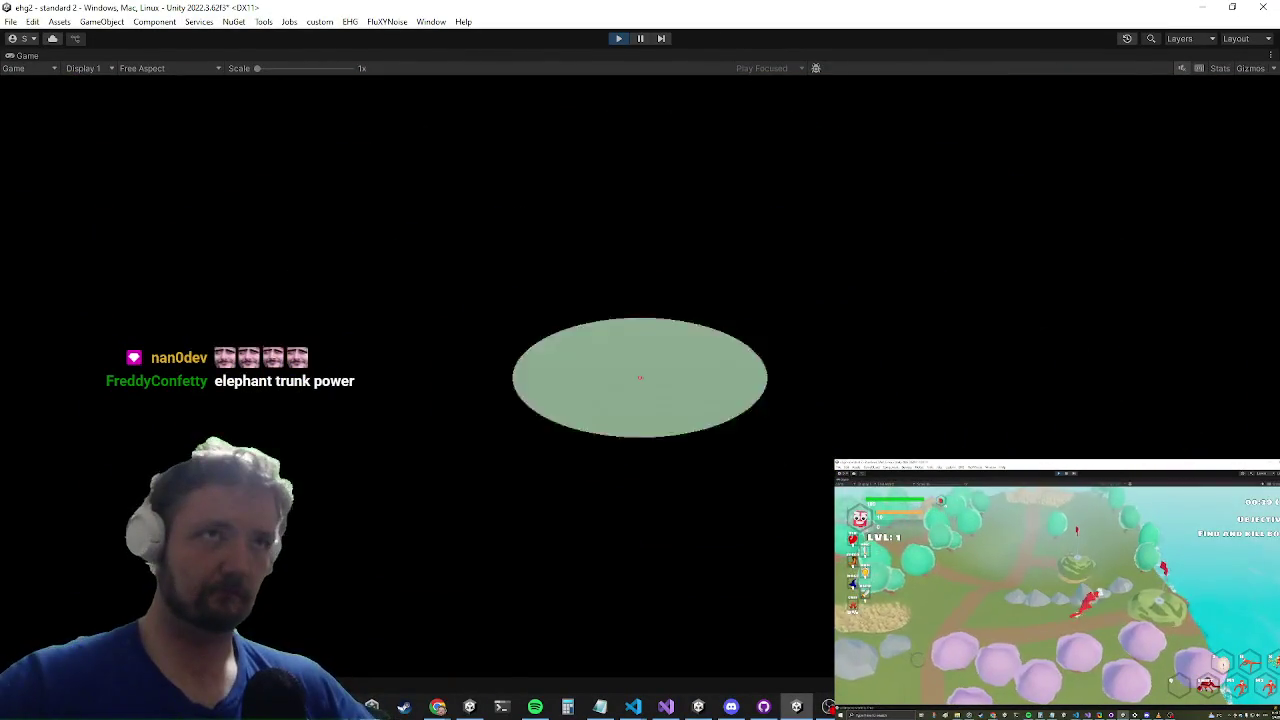
Step: Climb the rock wall, burst the blue enemy, and check then close the debug console
{"action": "key", "text": "w"}
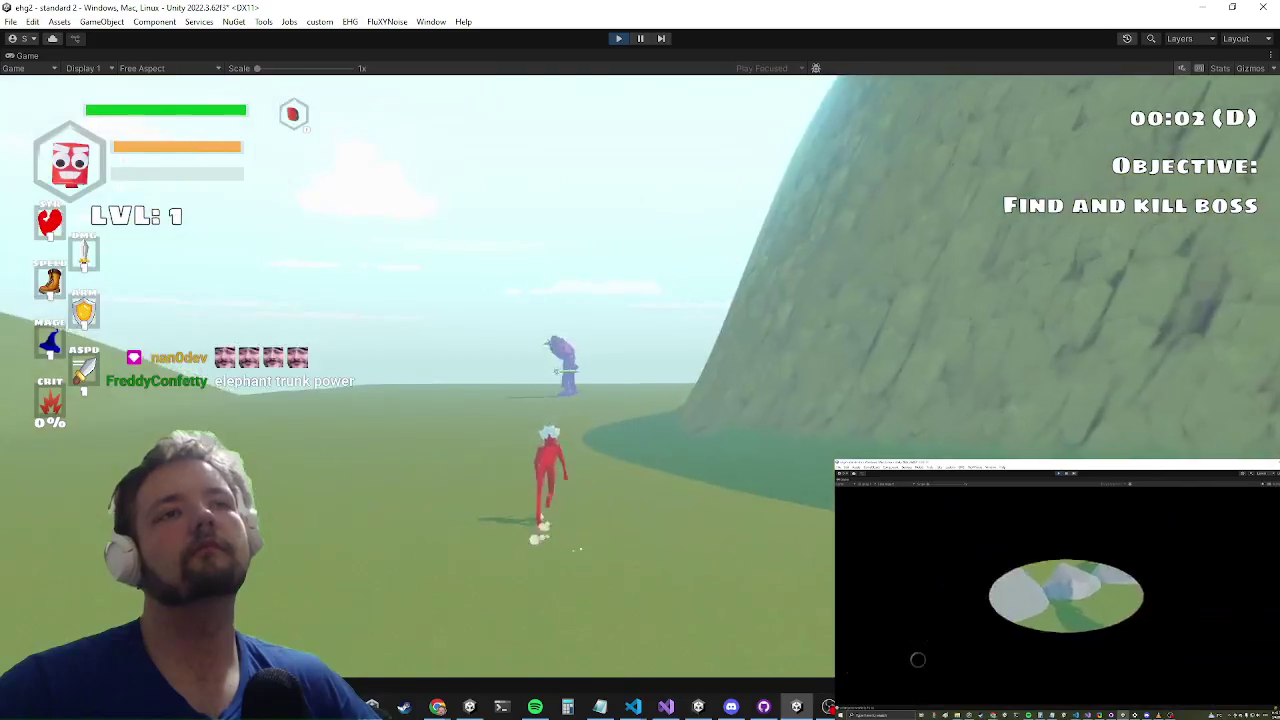
{"action": "key", "text": "w"}
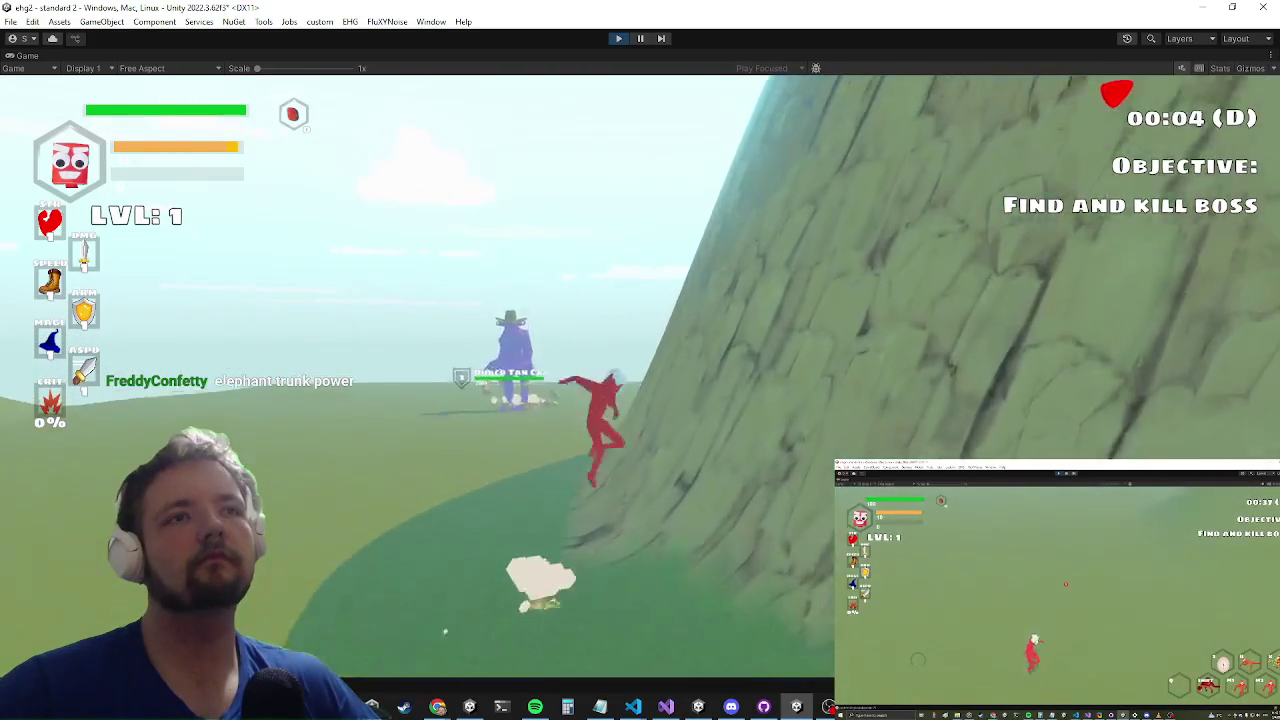
{"action": "key", "text": "w"}
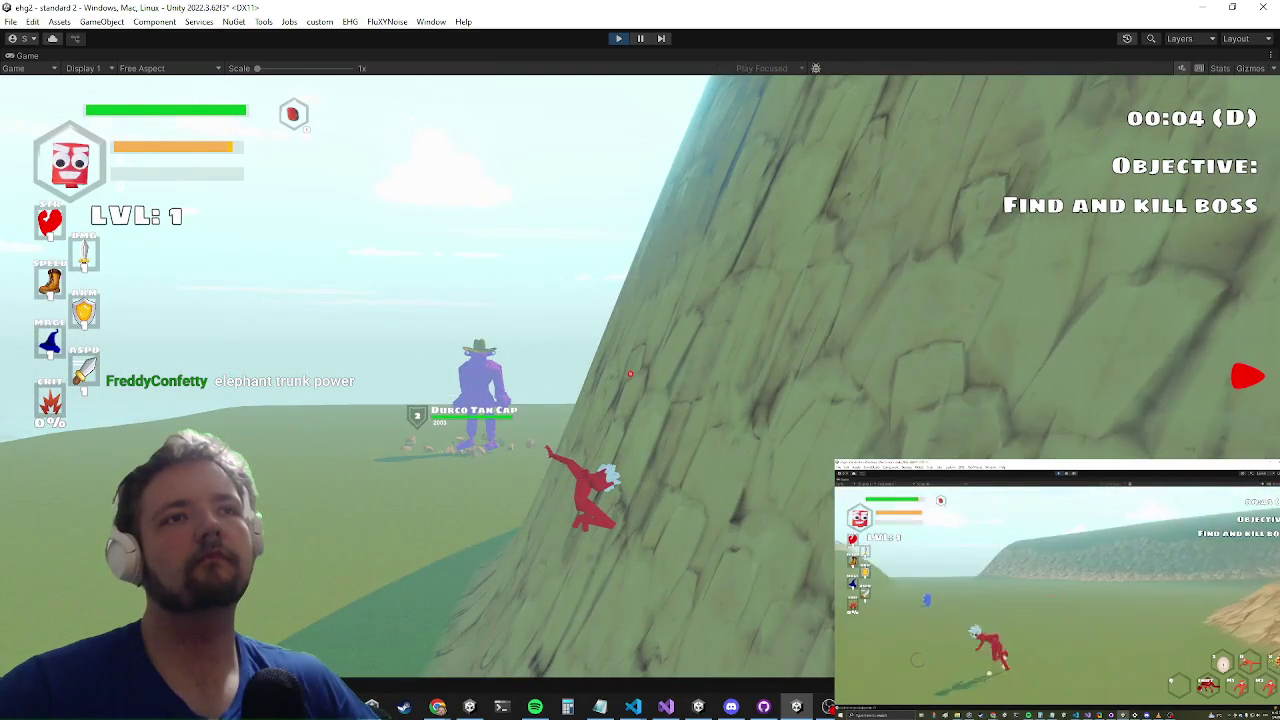
{"action": "key", "text": "w"}
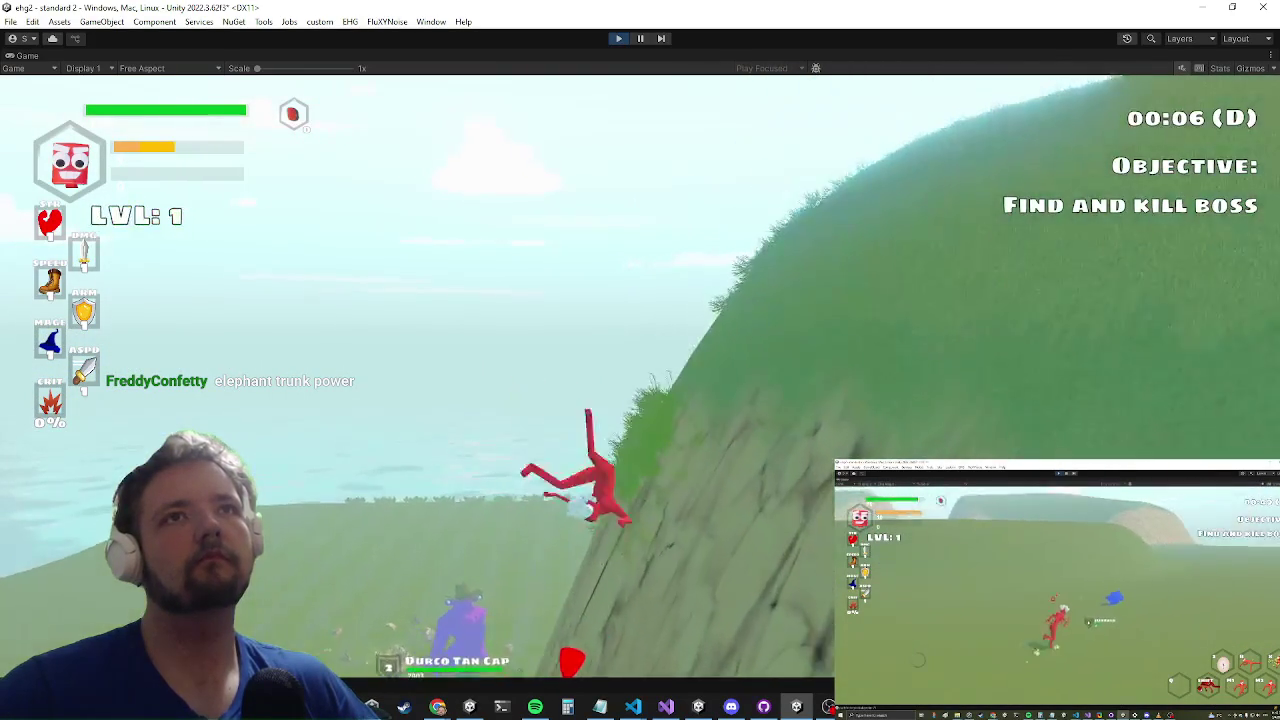
{"action": "key", "text": "w"}
{"action": "key", "text": "w"}
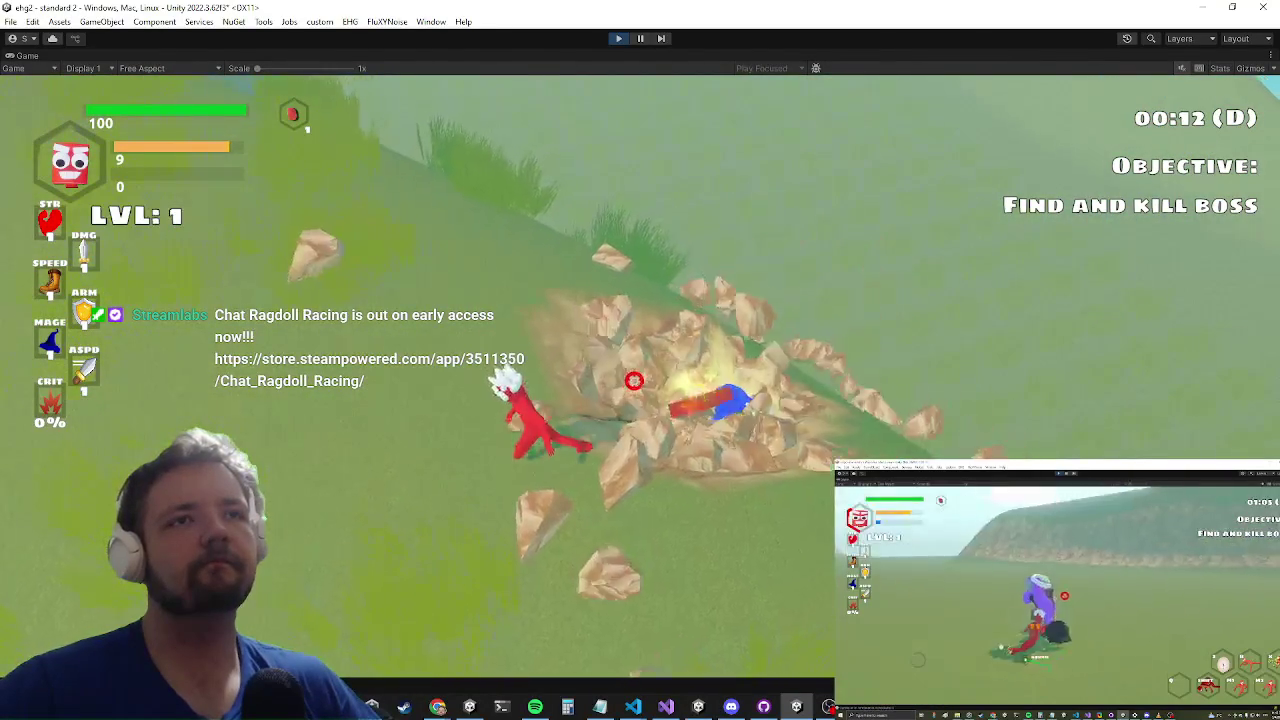
{"action": "key", "text": "w"}
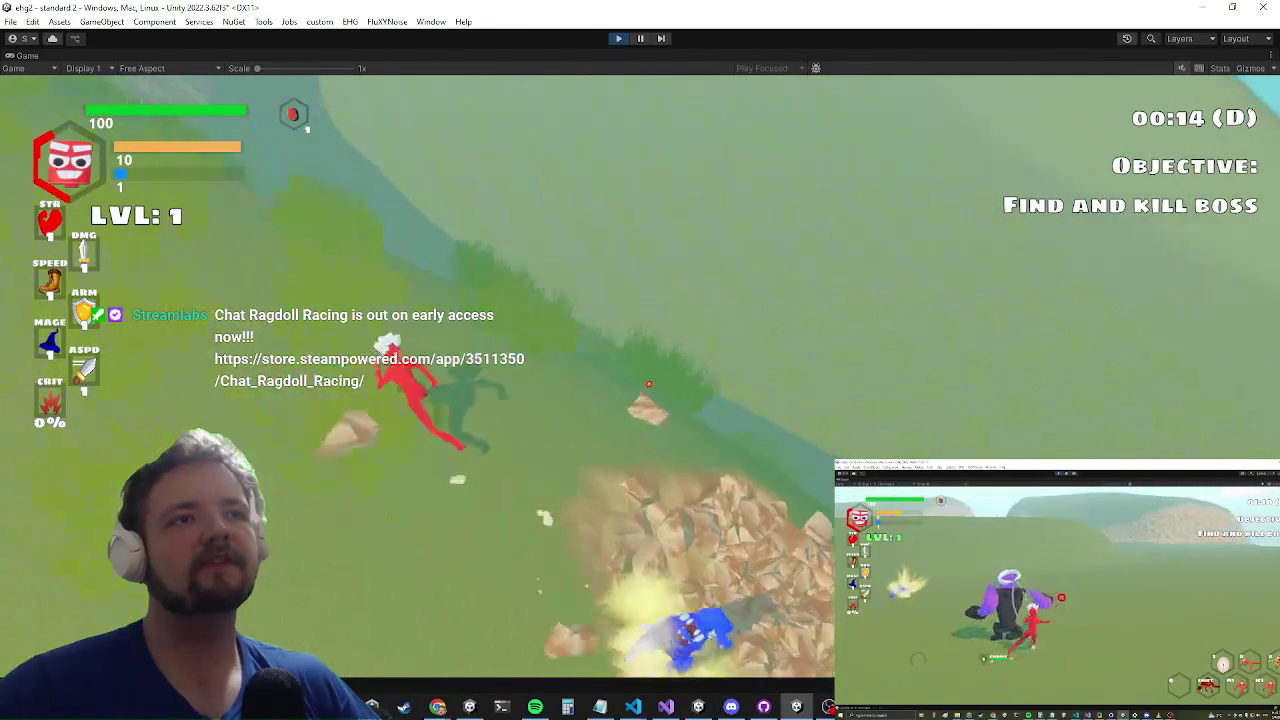
{"action": "key", "text": "w"}
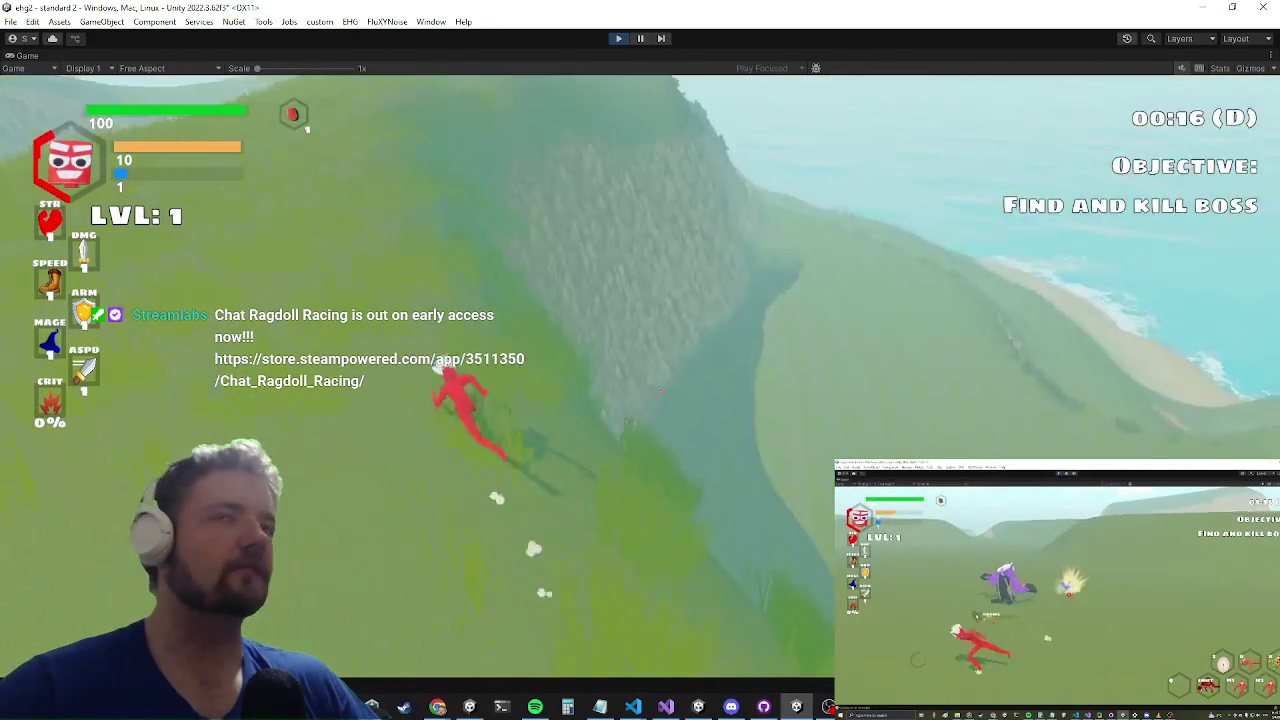
{"action": "key", "text": "w"}
{"action": "key", "text": "w"}
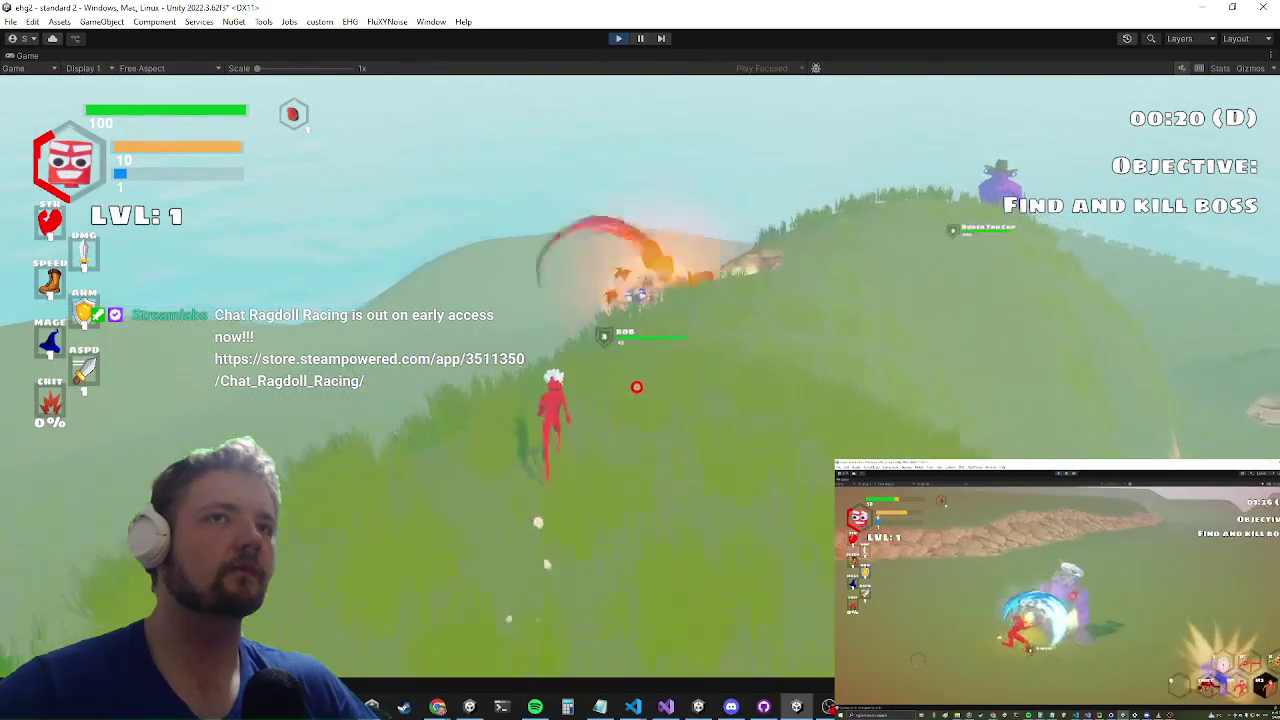
{"action": "key", "text": "w"}
{"action": "key", "text": "grave"}
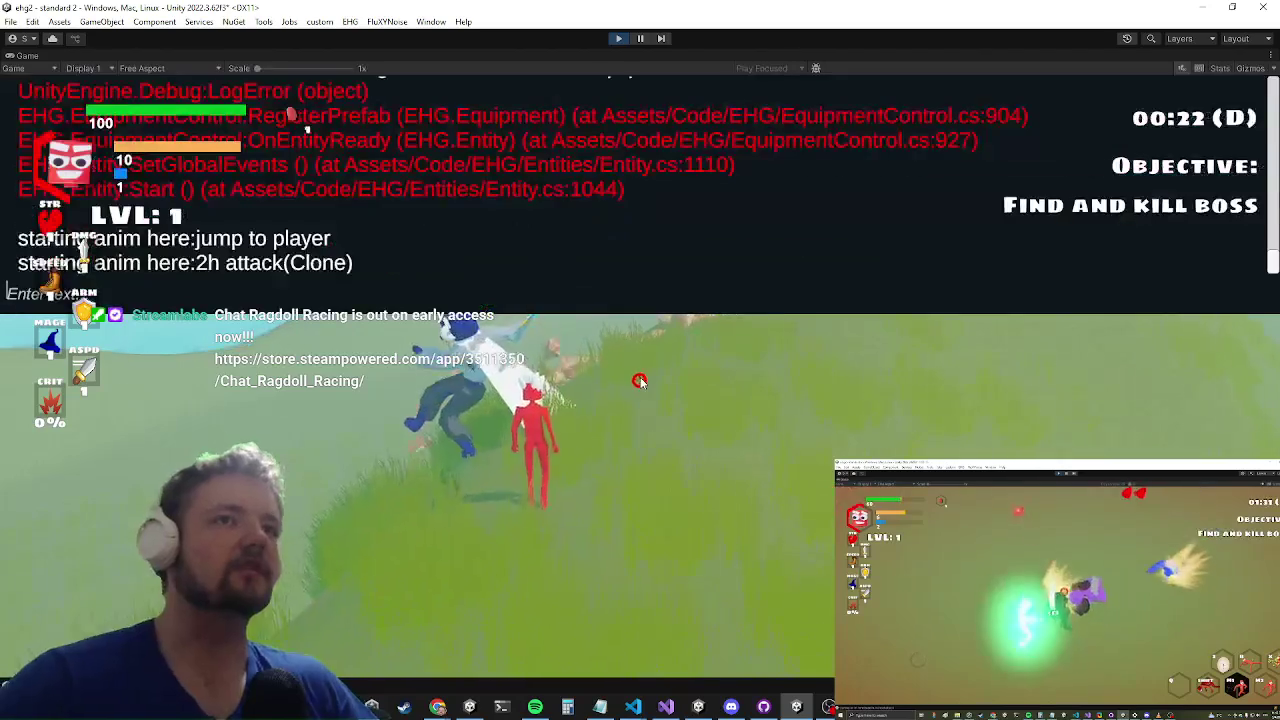
{"action": "type", "text": "paus"}
{"action": "key", "text": "grave"}
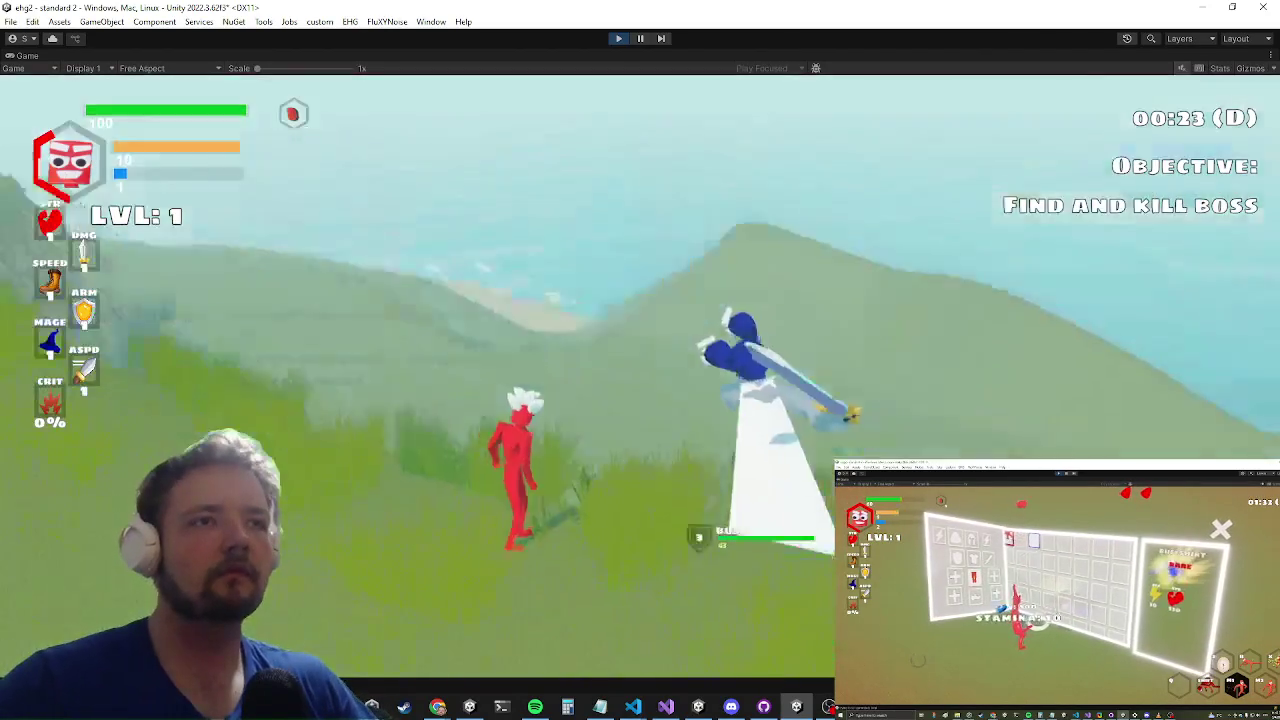
Step: Slash Bob twice, run uphill to attack the Durco Tan Cap boss, then bring up the window switcher
{"action": "left_click", "coordinate": [640, 378]}
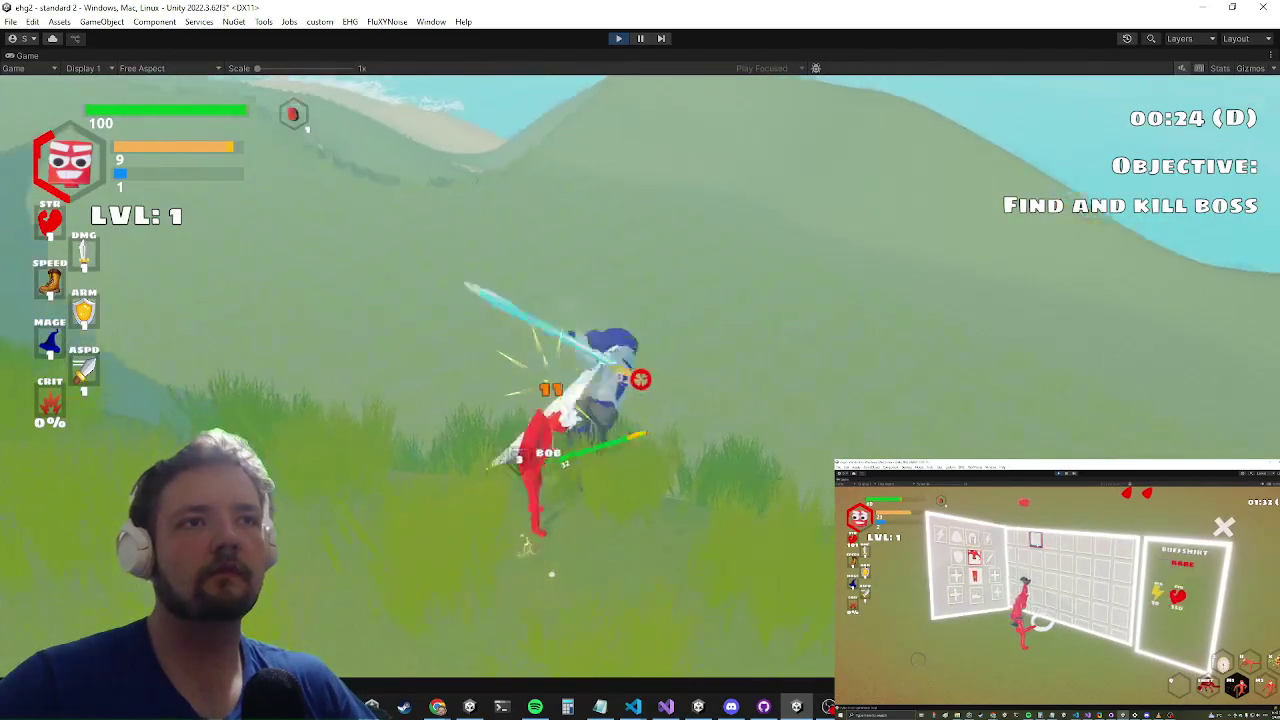
{"action": "left_click", "coordinate": [640, 378]}
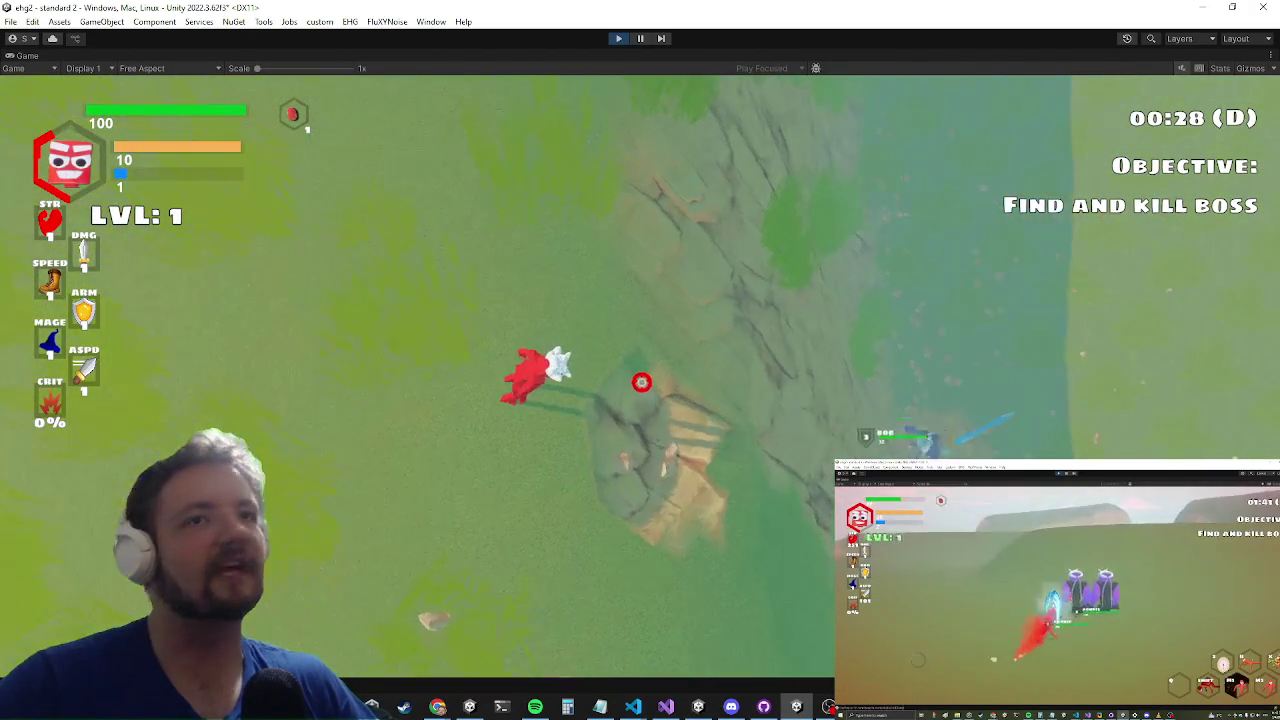
{"action": "key", "text": "w"}
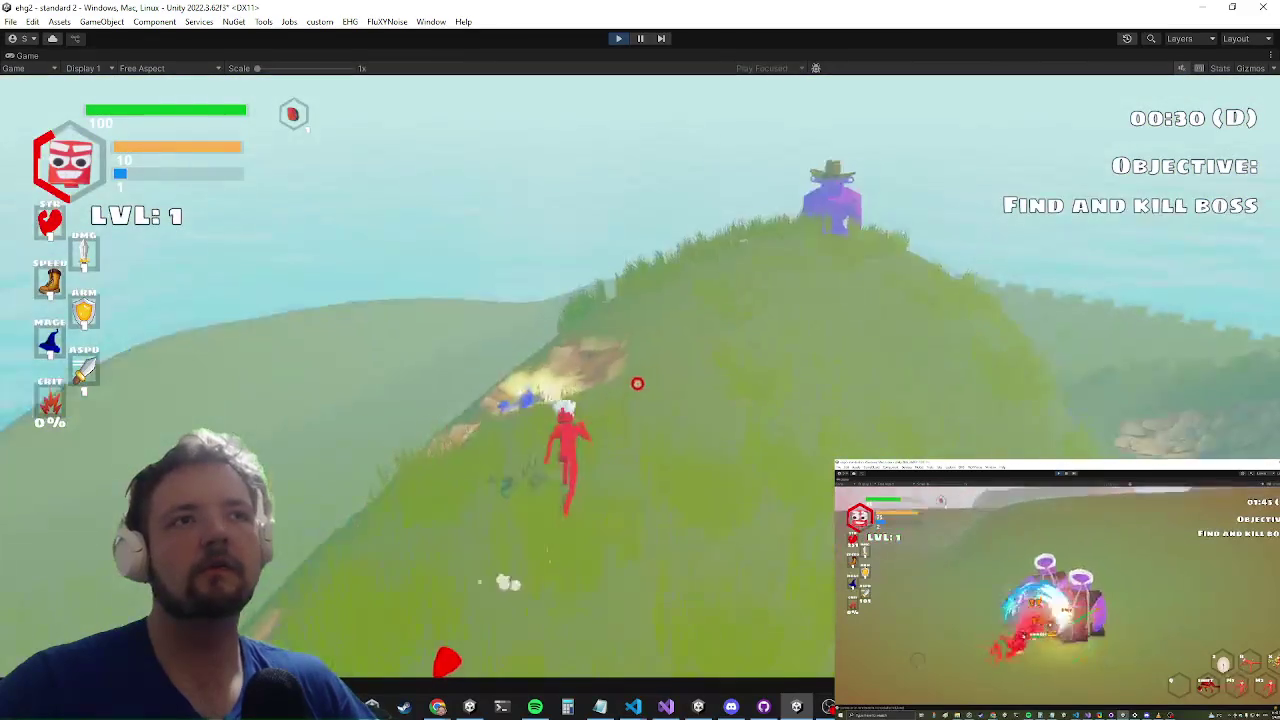
{"action": "key", "text": "w"}
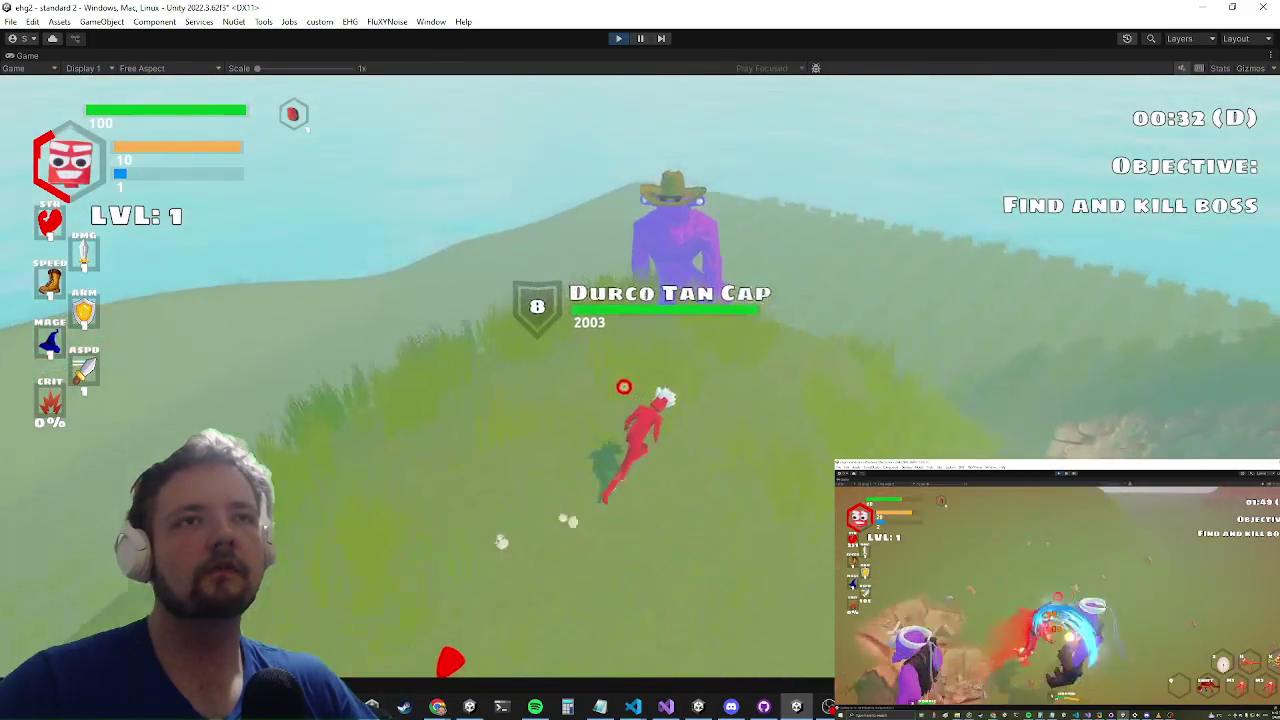
{"action": "key", "text": "w"}
{"action": "key", "text": "w"}
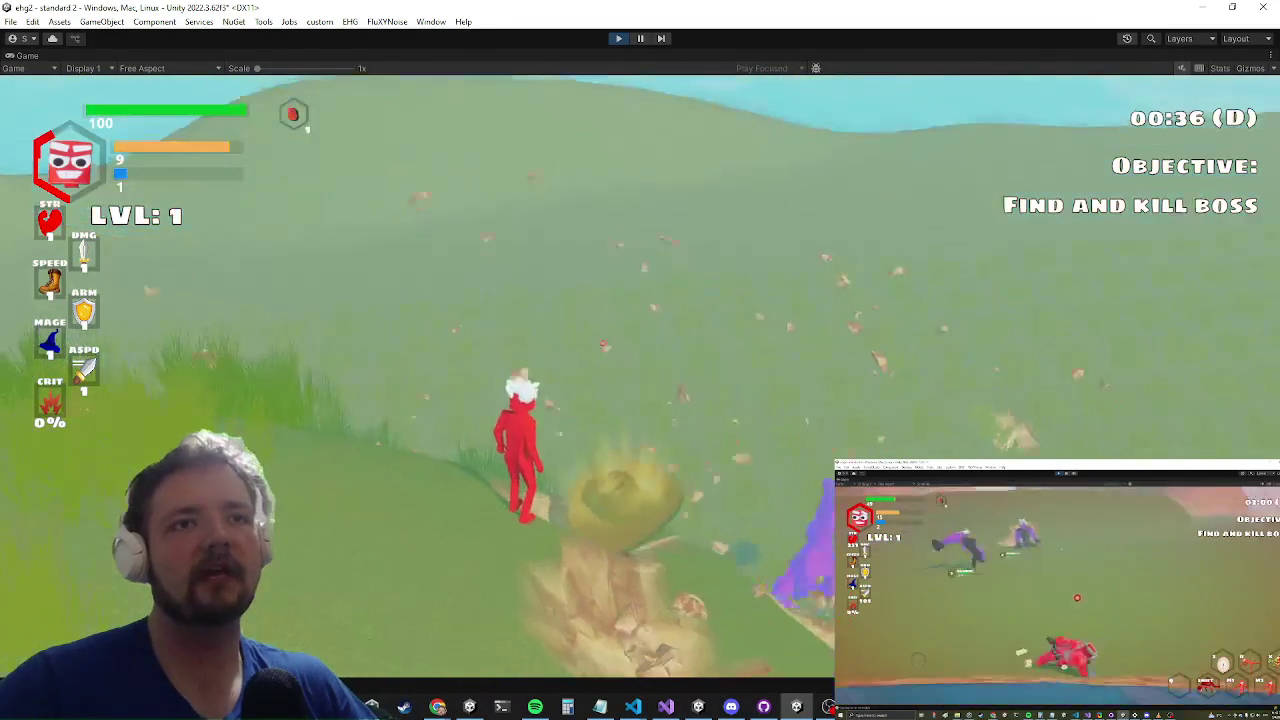
{"action": "key", "text": "alt+Tab"}
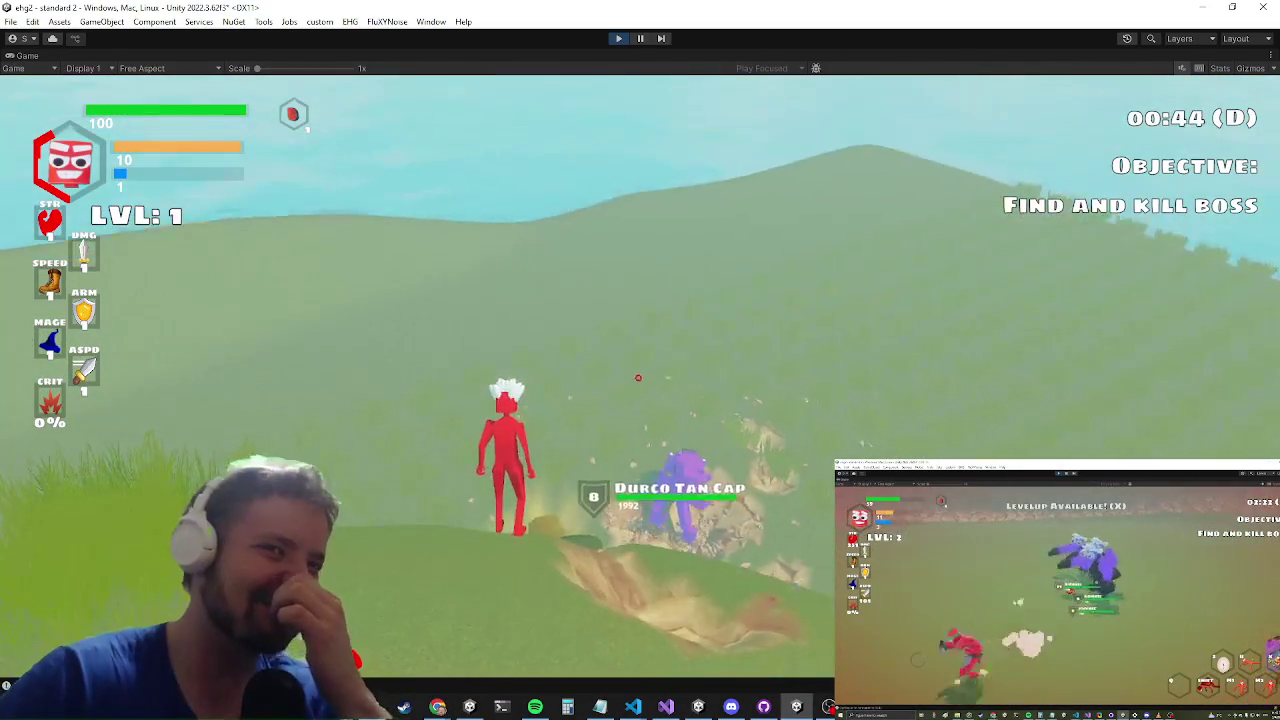
{"action": "key", "text": "alt+Tab"}
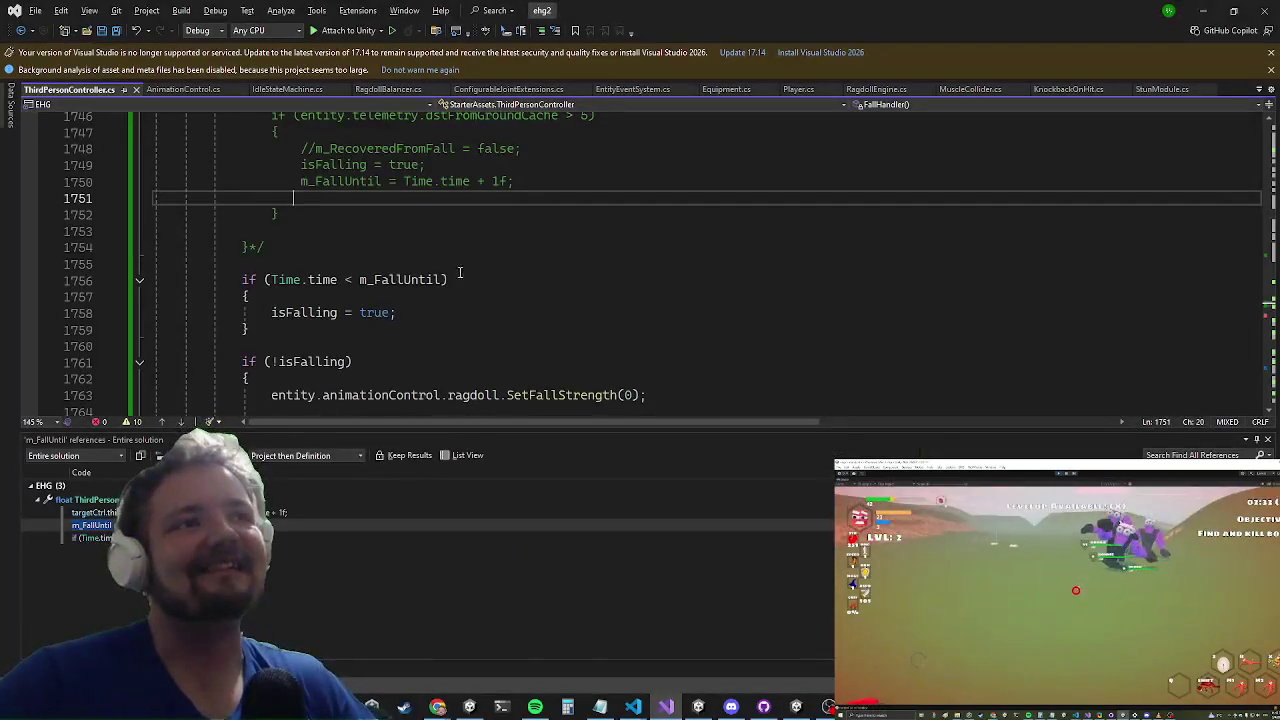
Step: Back in Visual Studio, check the m_FallUntil references and open RagdollBalancer.cs
{"action": "left_click", "coordinate": [451, 269]}
{"action": "key", "text": "ctrl+minus"}
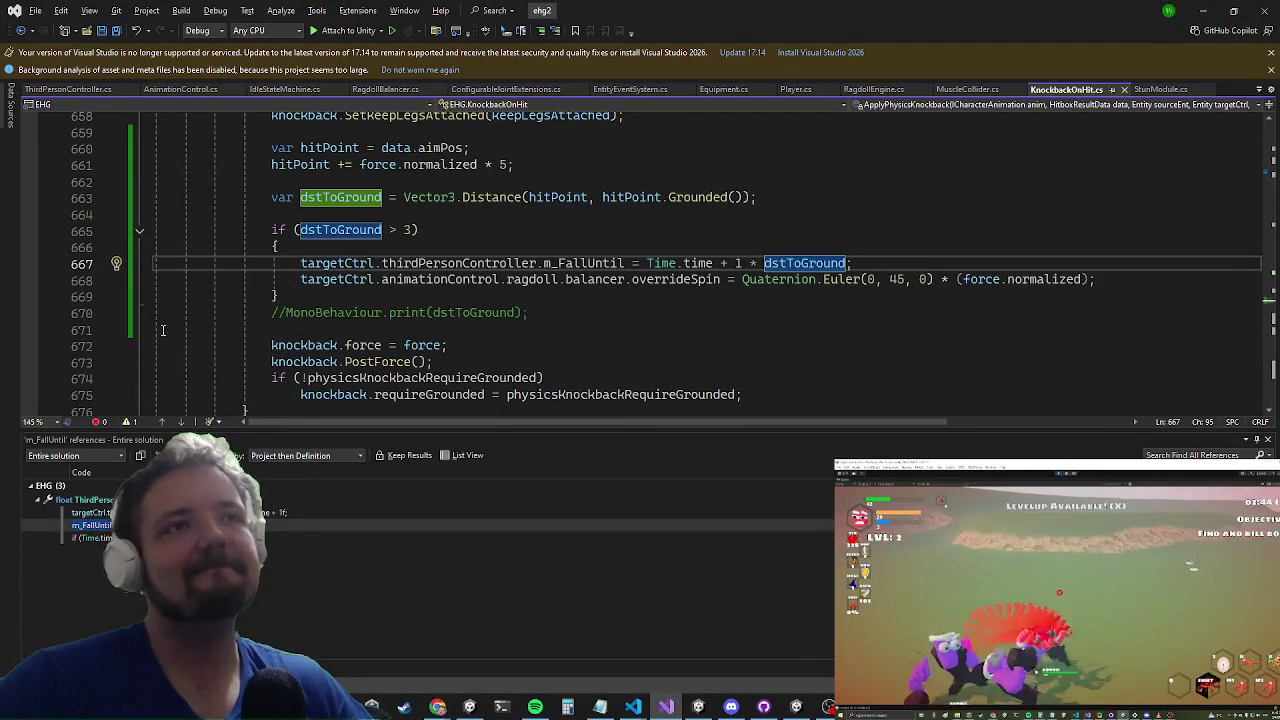
{"action": "left_click", "coordinate": [280, 512]}
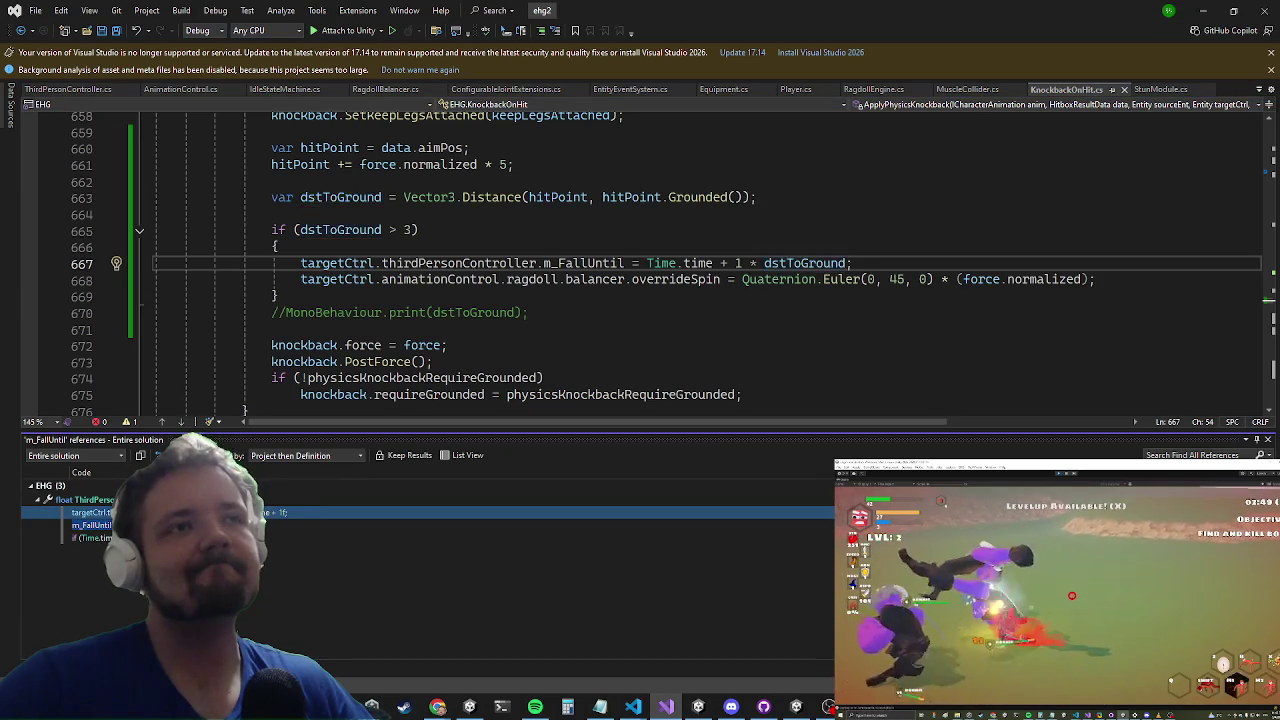
{"action": "left_click", "coordinate": [358, 362]}
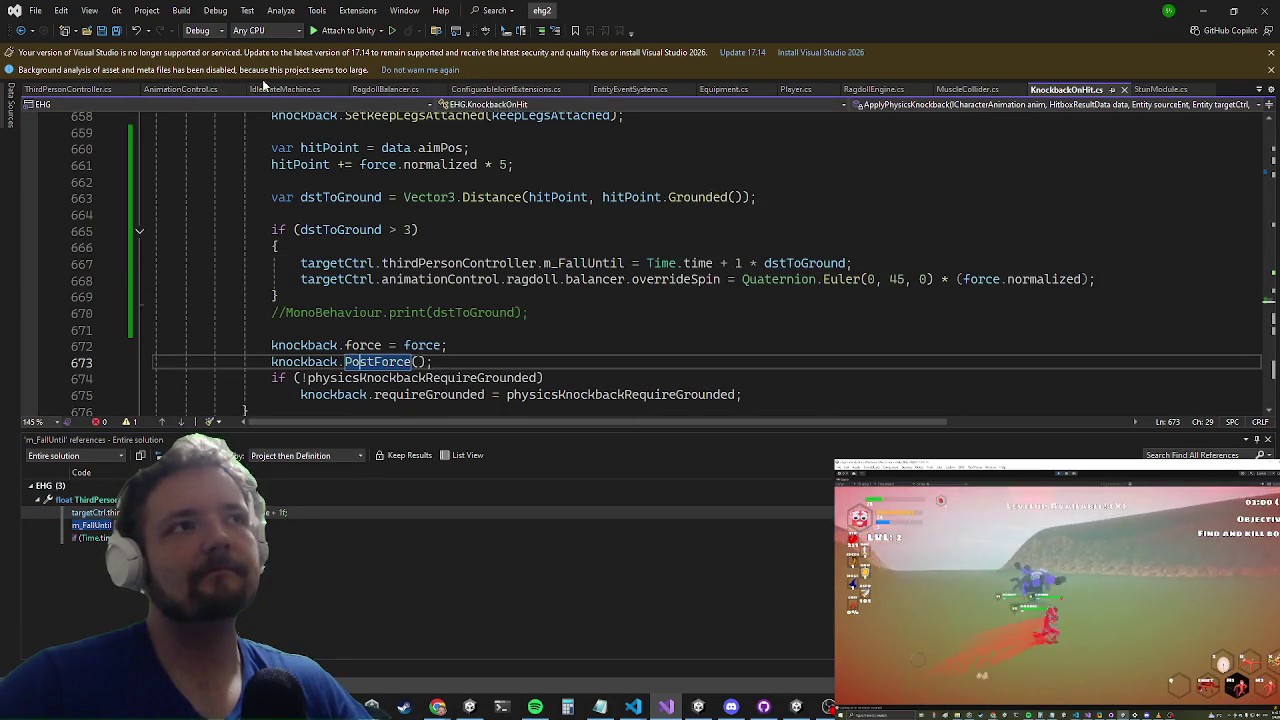
{"action": "left_click", "coordinate": [396, 90]}
{"action": "left_click", "coordinate": [660, 204]}
Step: Find 'spin' and add a blank line after the override spin block
{"action": "key", "text": "ctrl+f"}
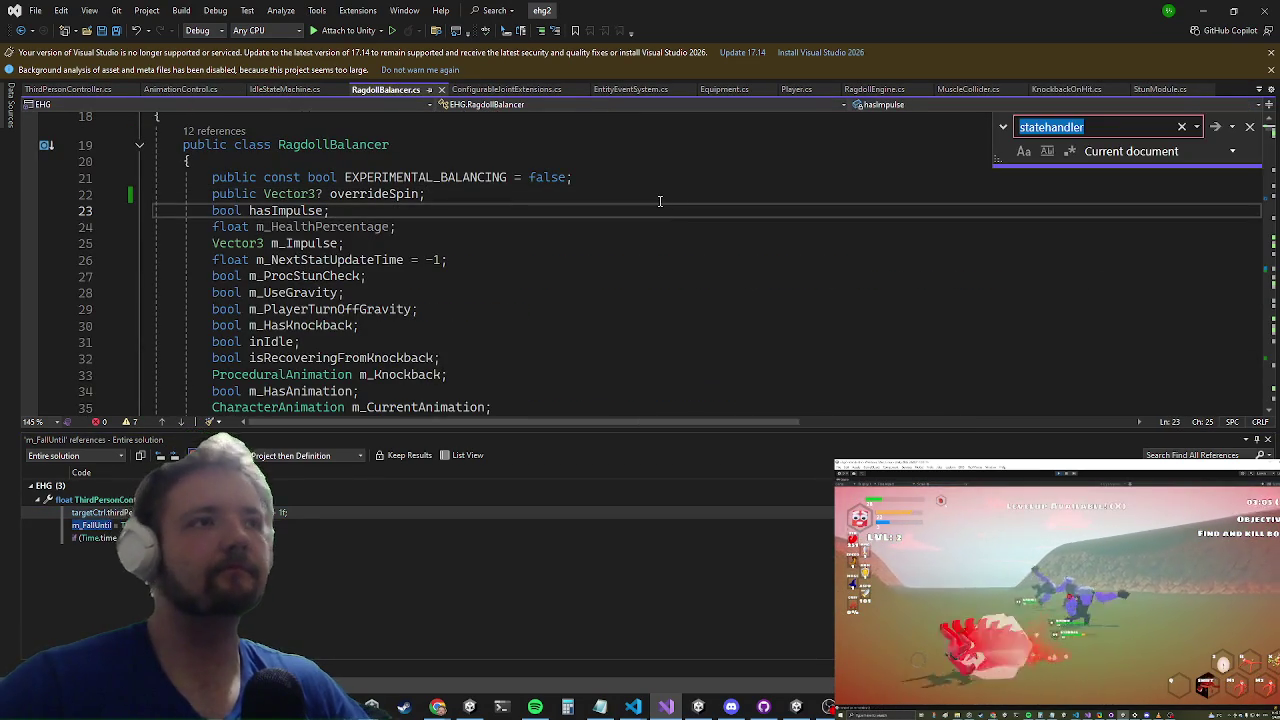
{"action": "type", "text": "spind"}
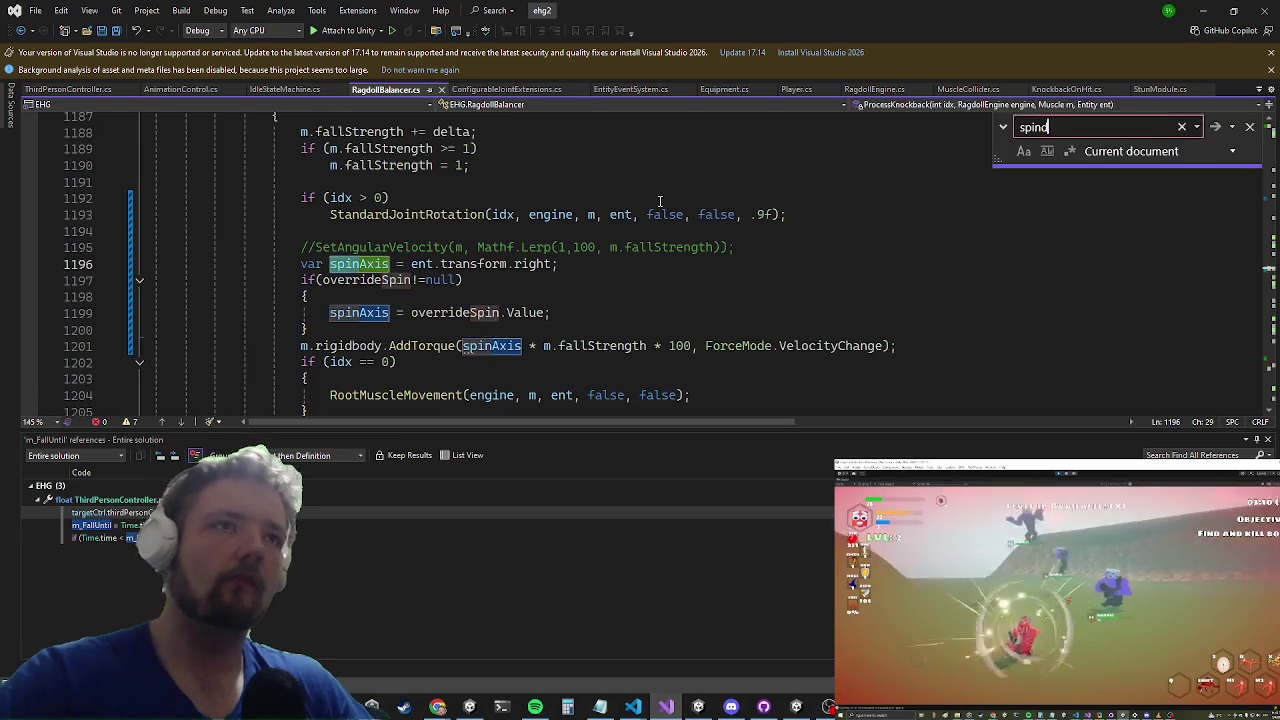
{"action": "key", "text": "Escape"}
{"action": "scroll", "coordinate": [363, 236], "scroll_direction": "down", "scroll_amount": 2}
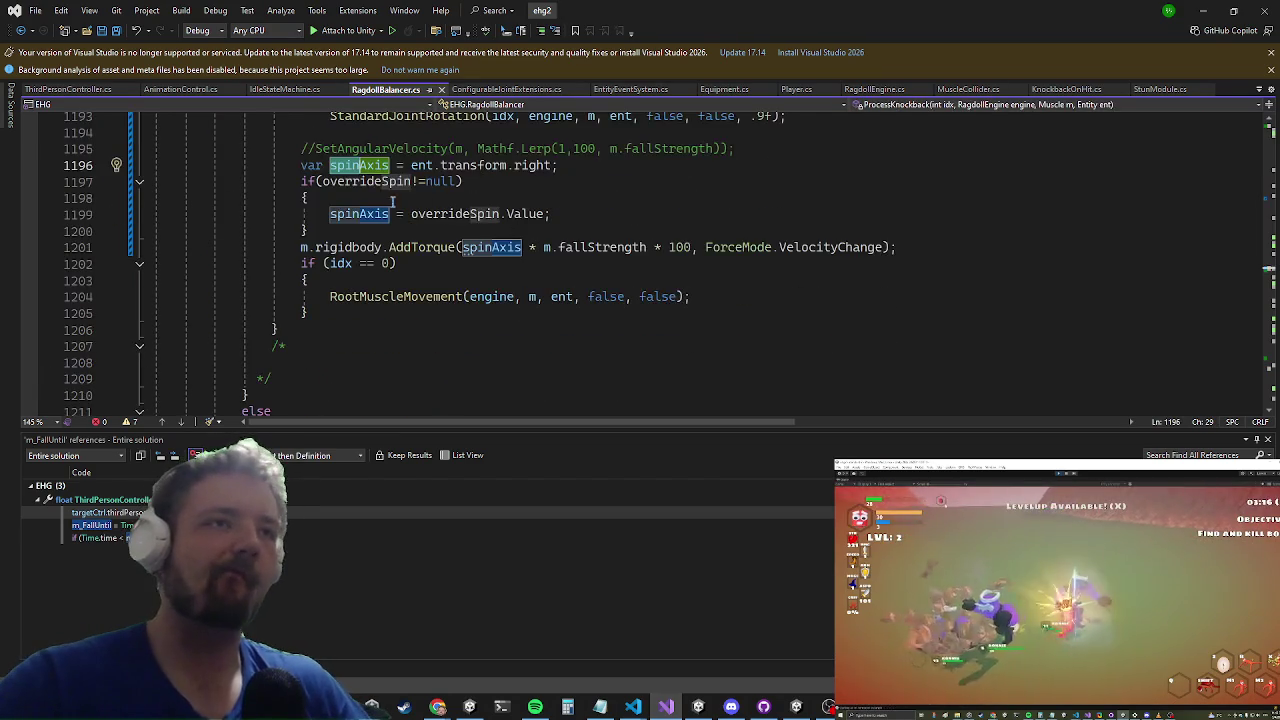
{"action": "left_click", "coordinate": [363, 236]}
{"action": "key", "text": "Return"}
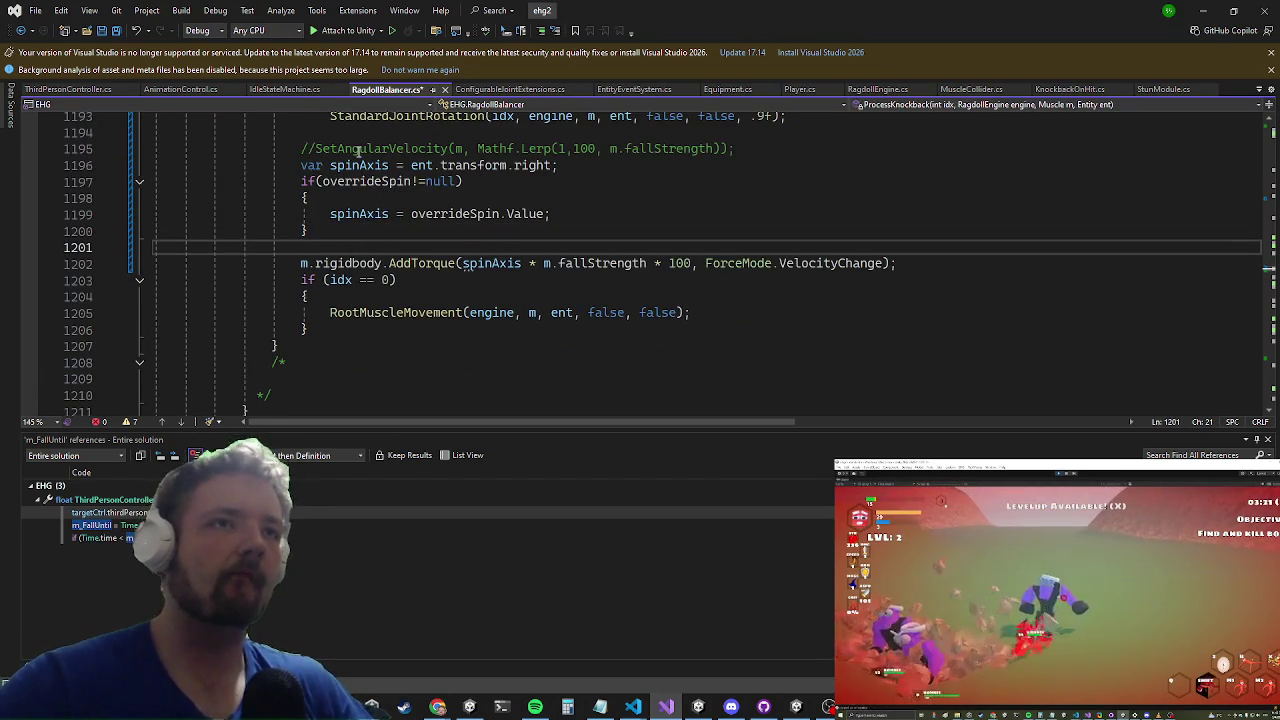
Step: Add a blank line after 'm.fallStrength += delta;' and return to that line
{"action": "scroll", "coordinate": [594, 283], "scroll_direction": "up", "scroll_amount": 3}
{"action": "scroll", "coordinate": [590, 293], "scroll_direction": "down", "scroll_amount": 3}
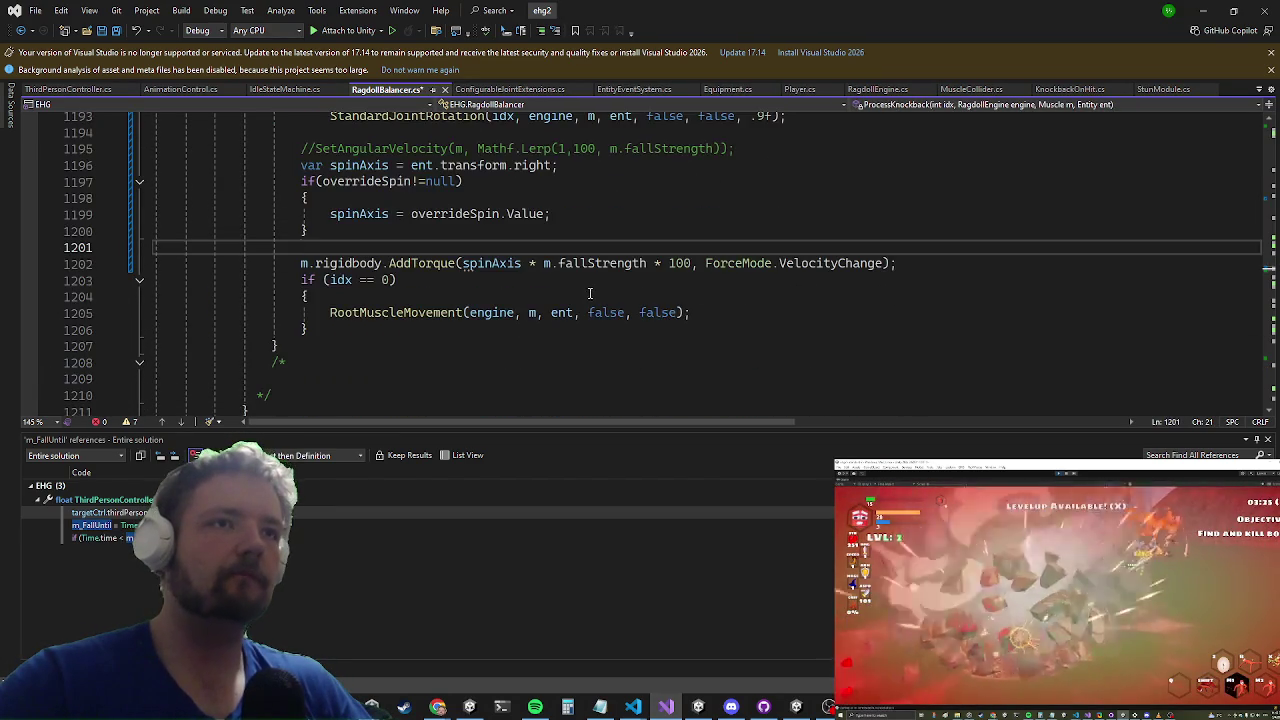
{"action": "scroll", "coordinate": [586, 275], "scroll_direction": "up", "scroll_amount": 2}
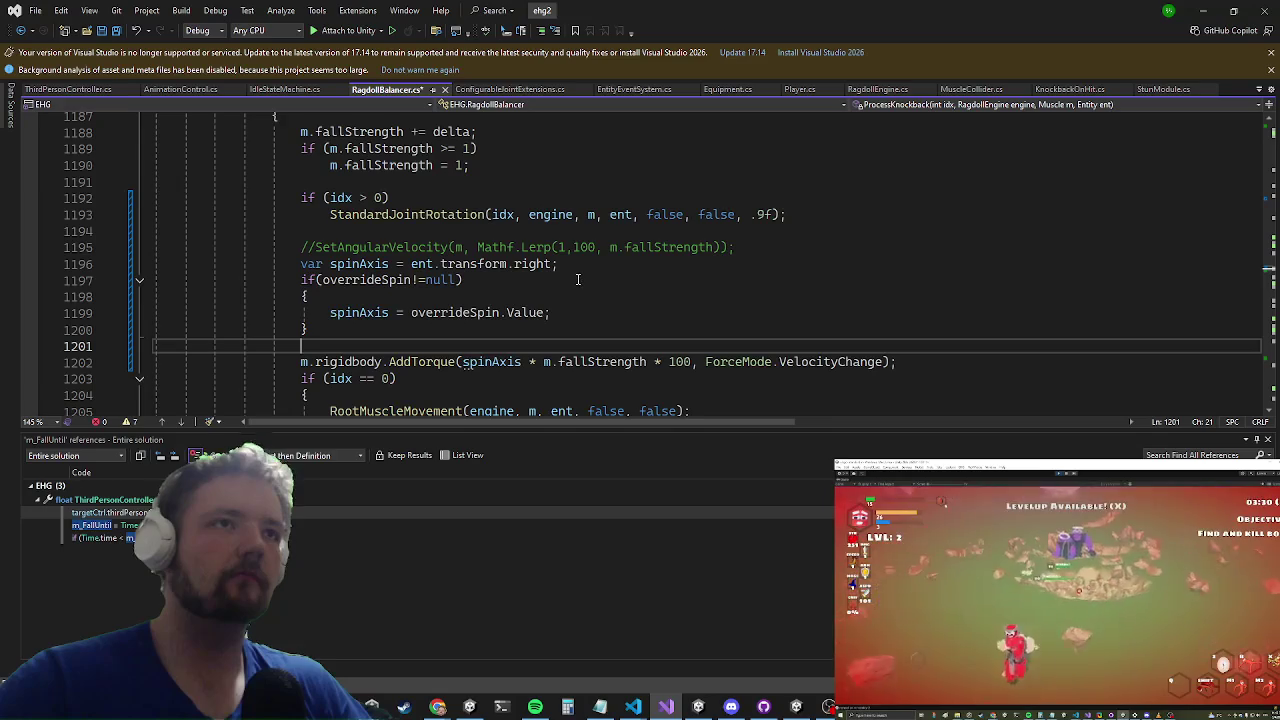
{"action": "left_click", "coordinate": [479, 131]}
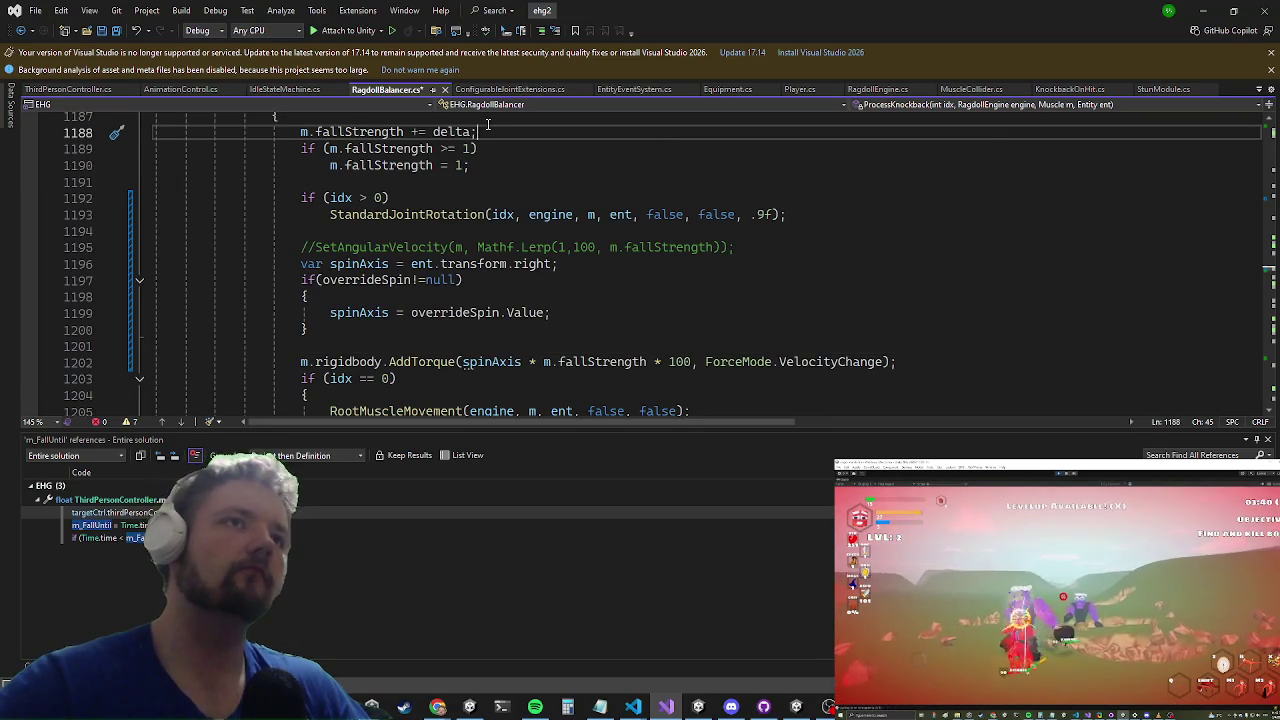
{"action": "key", "text": "Return"}
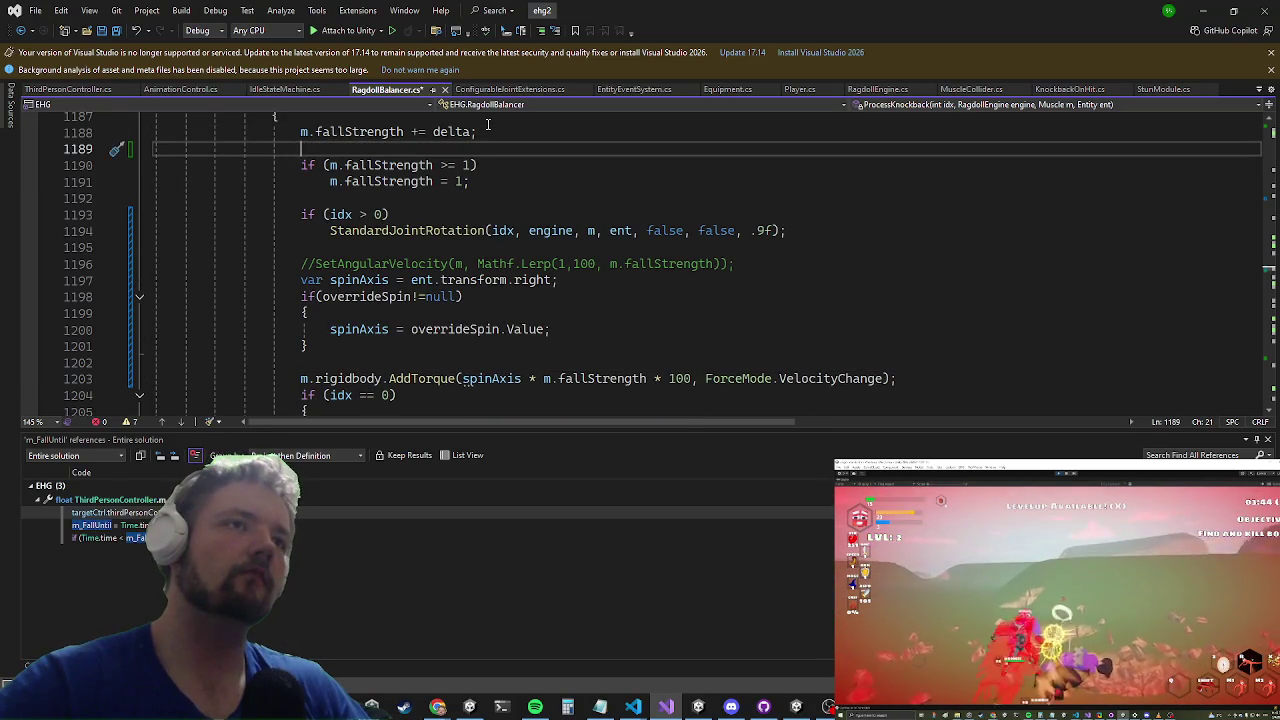
{"action": "key", "text": "Up"}
{"action": "key", "text": "Right"}
{"action": "key", "text": "Right"}
{"action": "key", "text": "Right"}
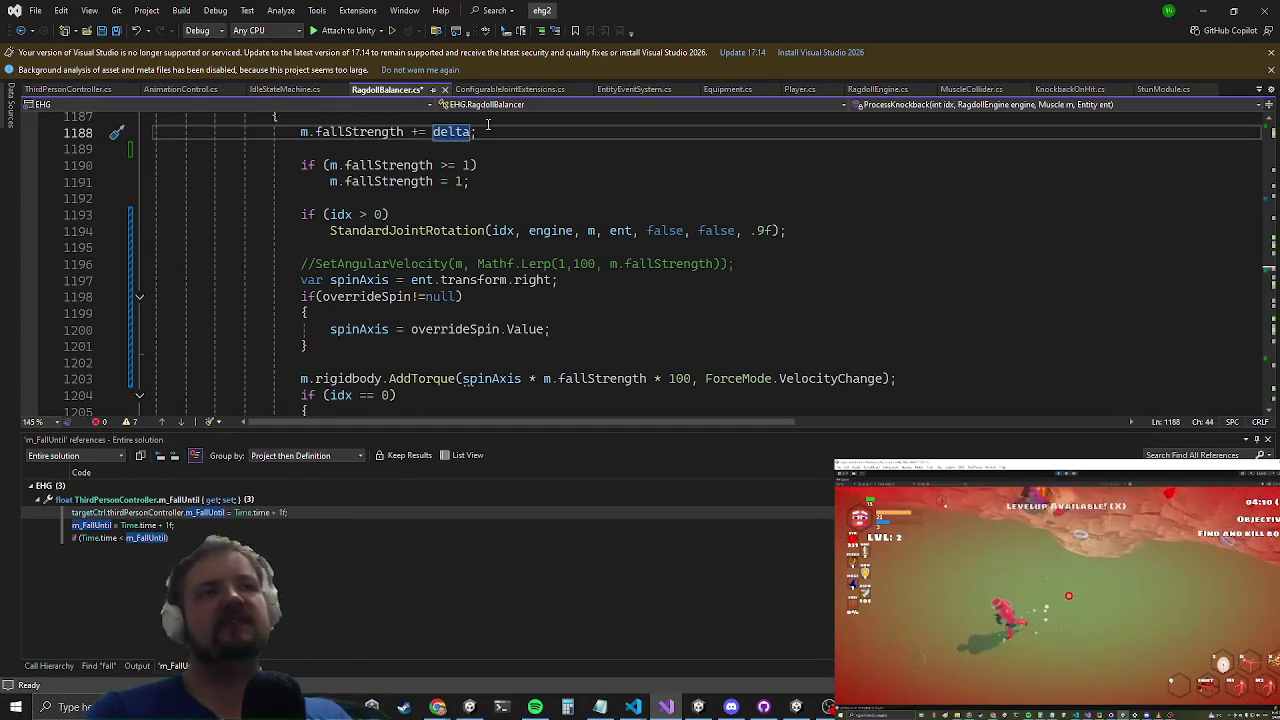
{"action": "key", "text": "alt+Tab"}
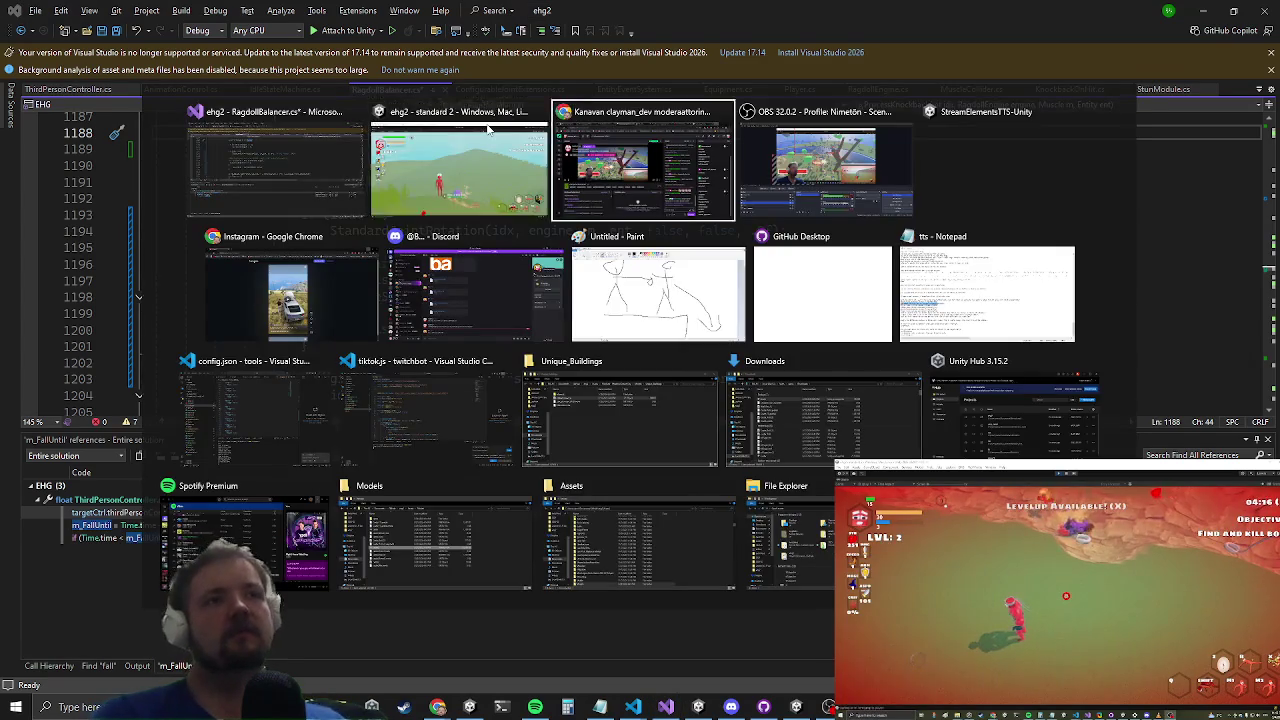
Step: Return to the Unity playtest near the Durco Tan Cap boss, then switch to the Untitled Paint window
{"action": "key", "text": "Escape"}
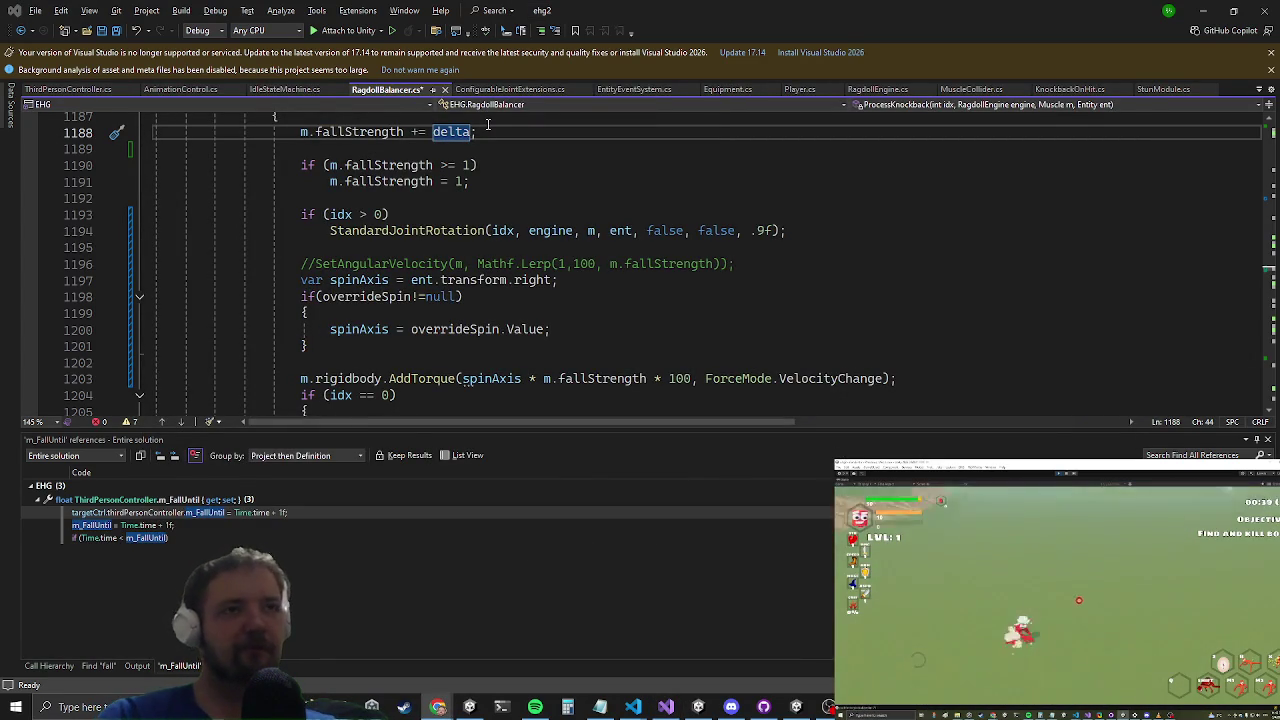
{"action": "key", "text": "alt+Tab"}
{"action": "key", "text": "Tab"}
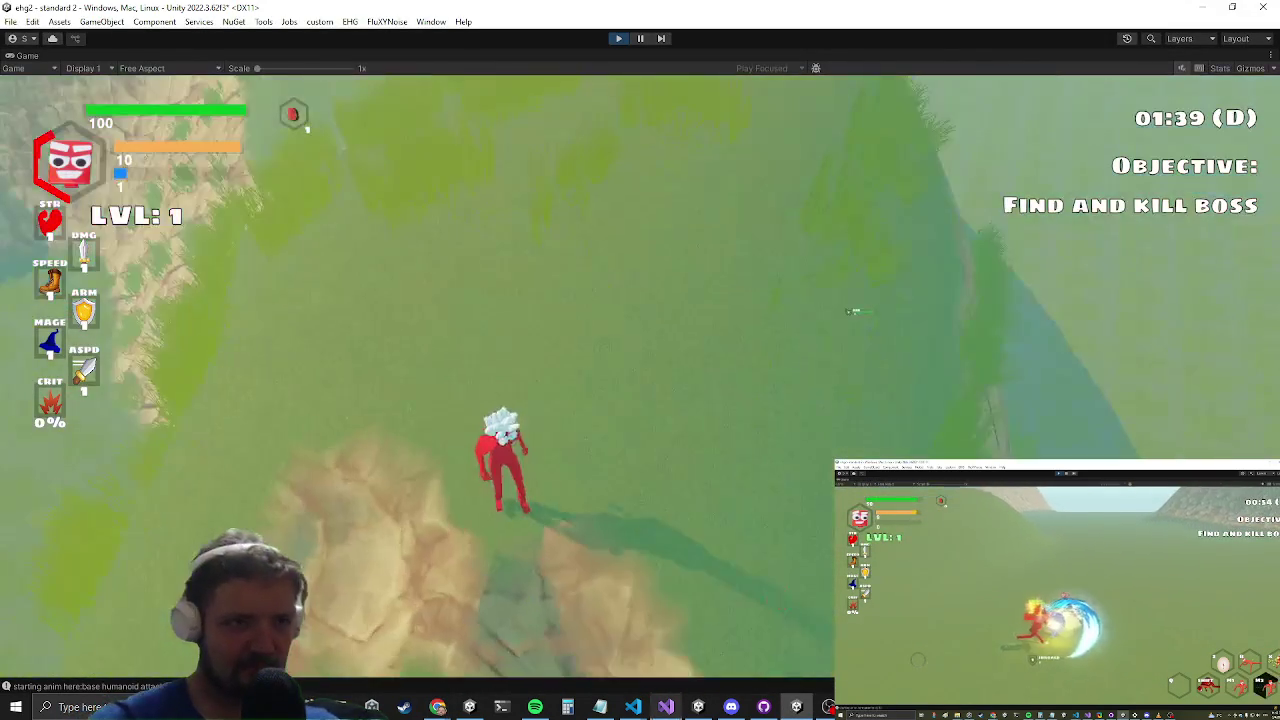
{"action": "mouse_move", "coordinate": [666, 707]}
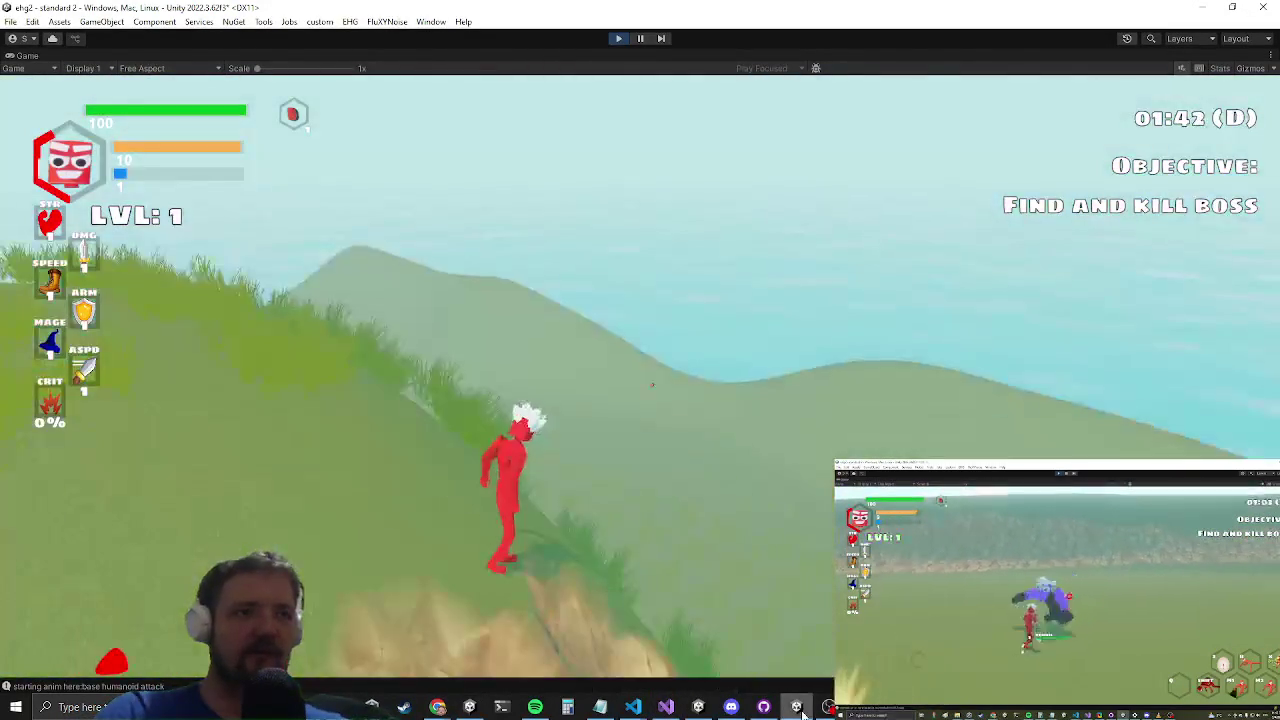
{"action": "key", "text": "super"}
{"action": "left_click", "coordinate": [644, 374]}
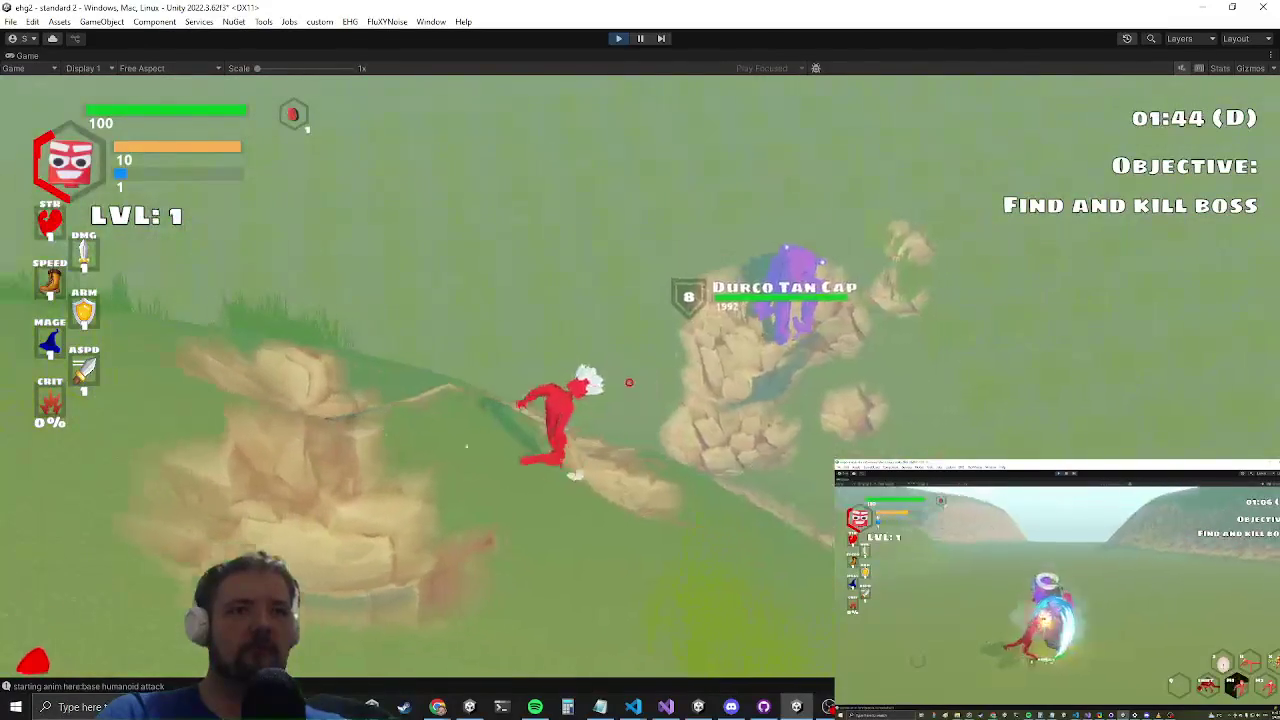
{"action": "key", "text": "alt+Tab"}
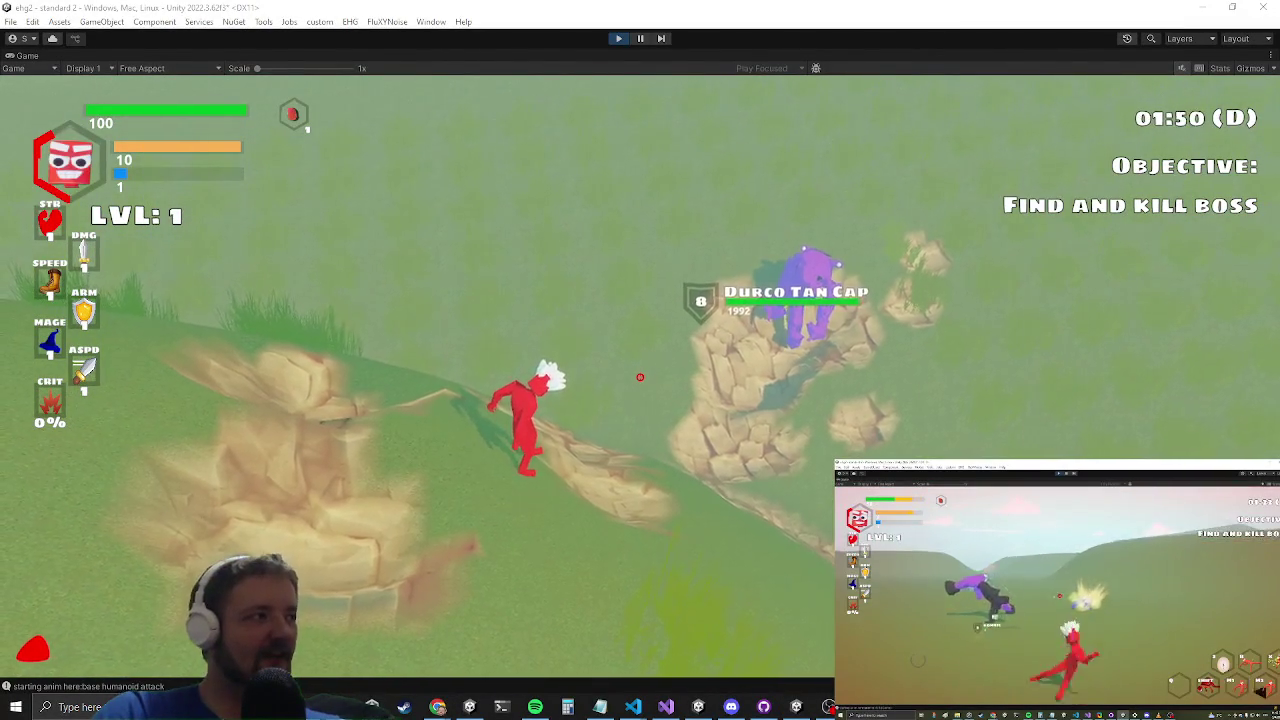
{"action": "key", "text": "alt+Tab"}
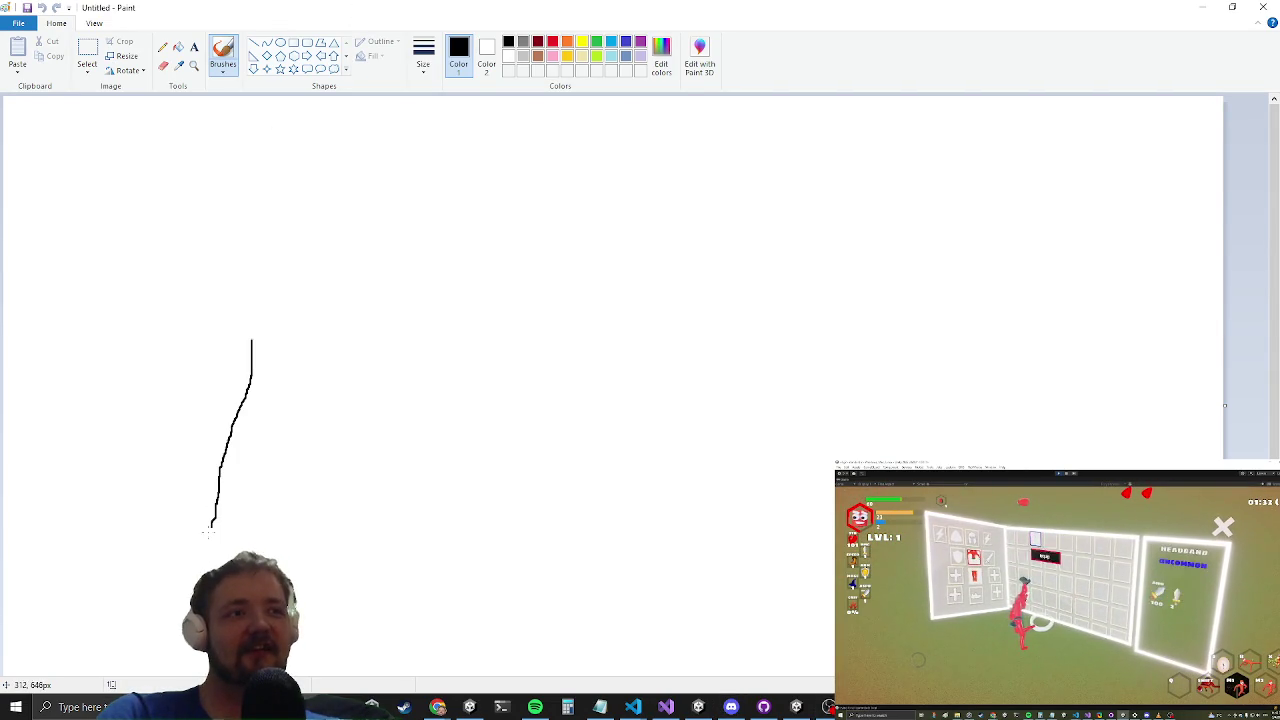
Step: Brush two strokes outlining the sprawled figure's leg, then close Paint choosing Don't Save
{"action": "left_click_drag", "start_coordinate": [219, 569], "coordinate": [192, 577]}
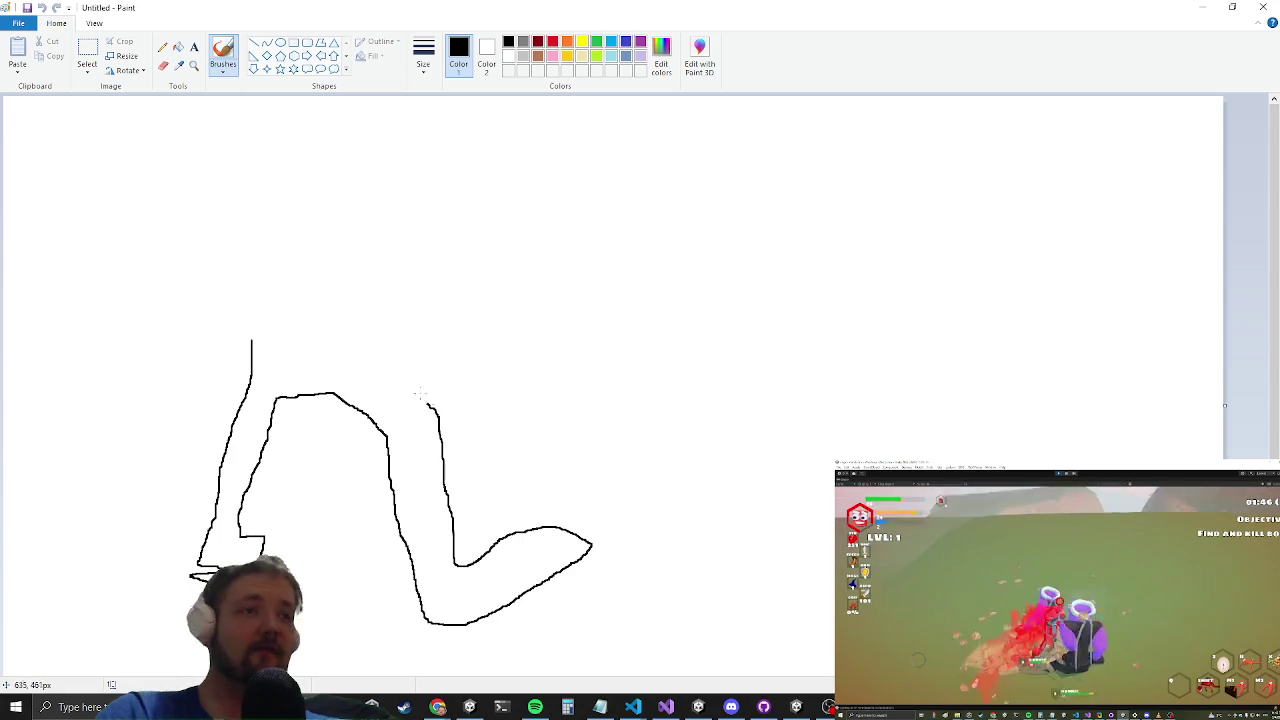
{"action": "mouse_move", "coordinate": [360, 228]}
{"action": "left_mouse_down"}
{"action": "mouse_move", "coordinate": [486, 214]}
{"action": "mouse_move", "coordinate": [420, 143]}
{"action": "mouse_move", "coordinate": [312, 182]}
{"action": "mouse_move", "coordinate": [320, 117]}
{"action": "mouse_move", "coordinate": [218, 148]}
{"action": "mouse_move", "coordinate": [242, 186]}
{"action": "mouse_move", "coordinate": [160, 230]}
{"action": "mouse_move", "coordinate": [87, 328]}
{"action": "mouse_move", "coordinate": [210, 255]}
{"action": "mouse_move", "coordinate": [250, 348]}
{"action": "left_mouse_up"}
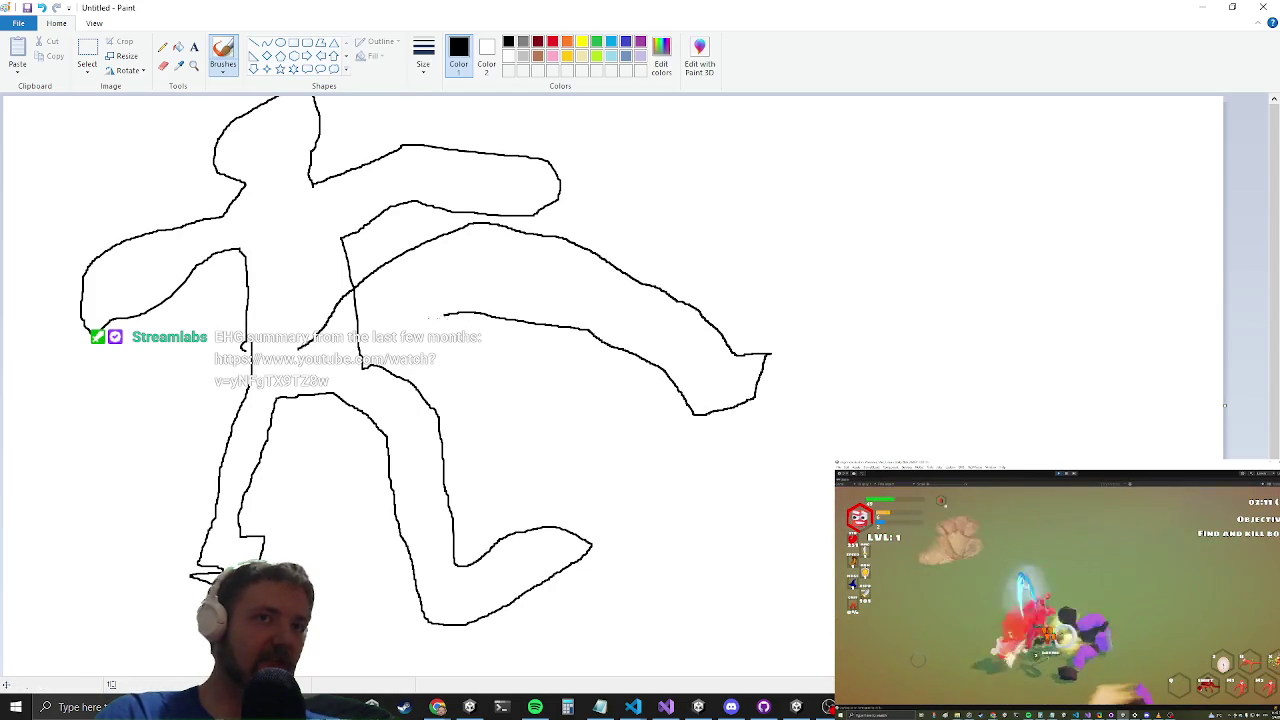
{"action": "left_click", "coordinate": [1263, 7]}
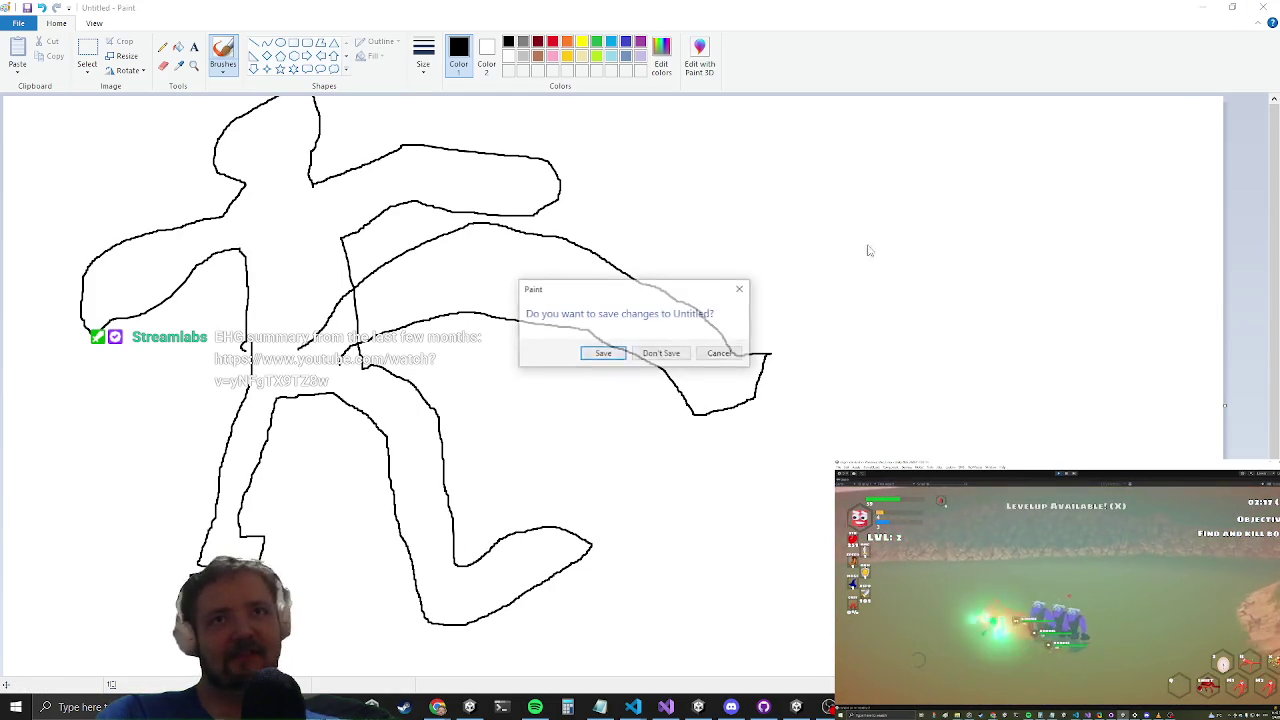
{"action": "left_click", "coordinate": [660, 351]}
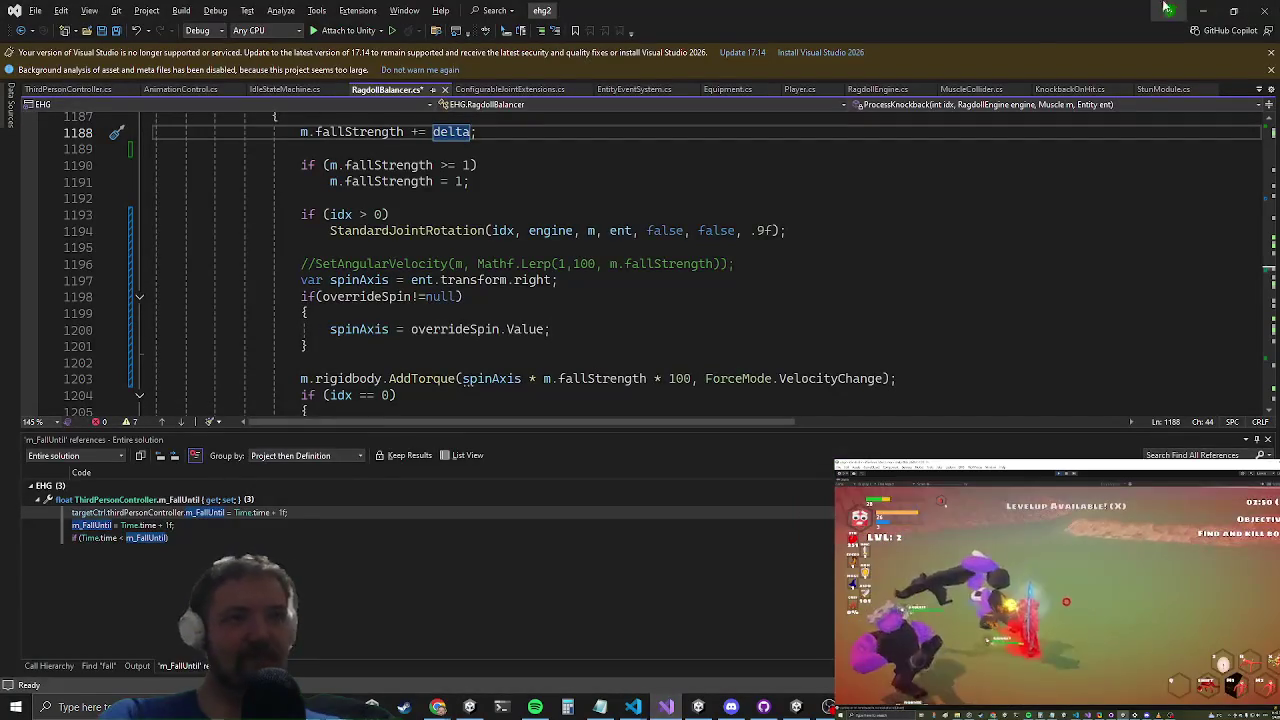
Step: Add 'float str = 1f;' above the increment and change it to 'm.fallStrength += delta * str;'
{"action": "scroll", "coordinate": [228, 274], "scroll_direction": "up", "scroll_amount": 3}
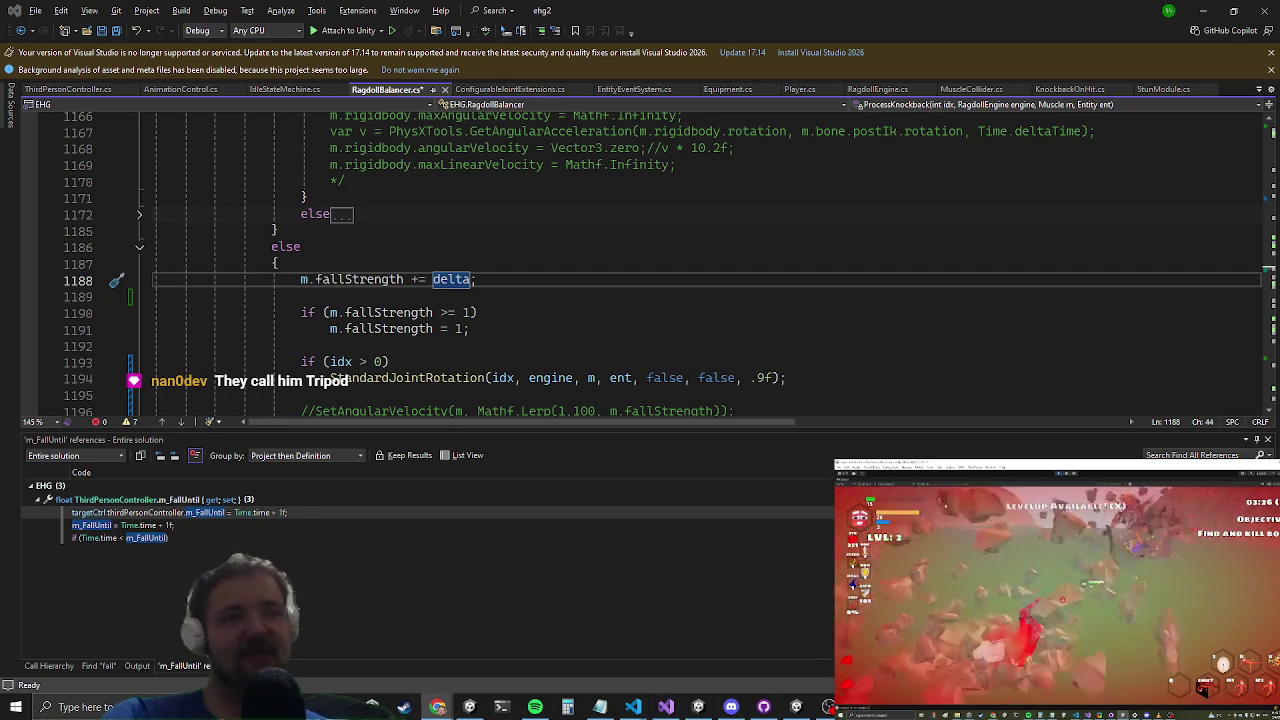
{"action": "left_click", "coordinate": [1206, 10]}
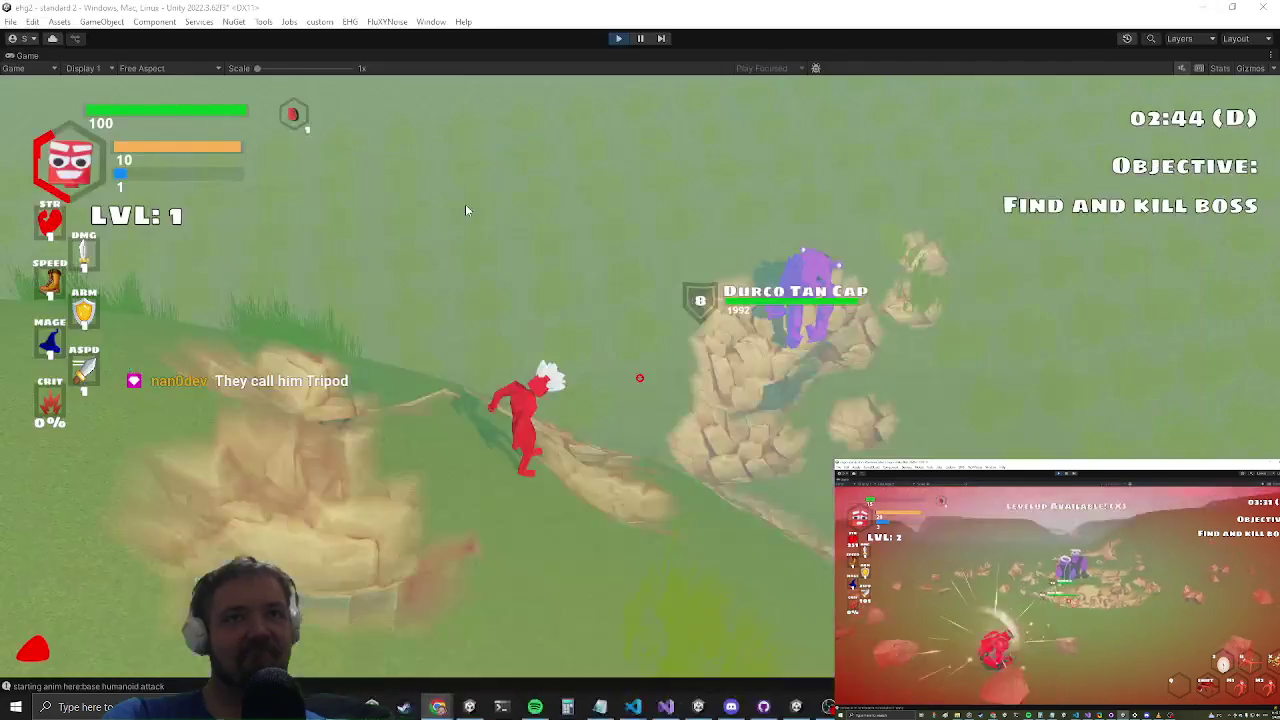
{"action": "left_click", "coordinate": [661, 713]}
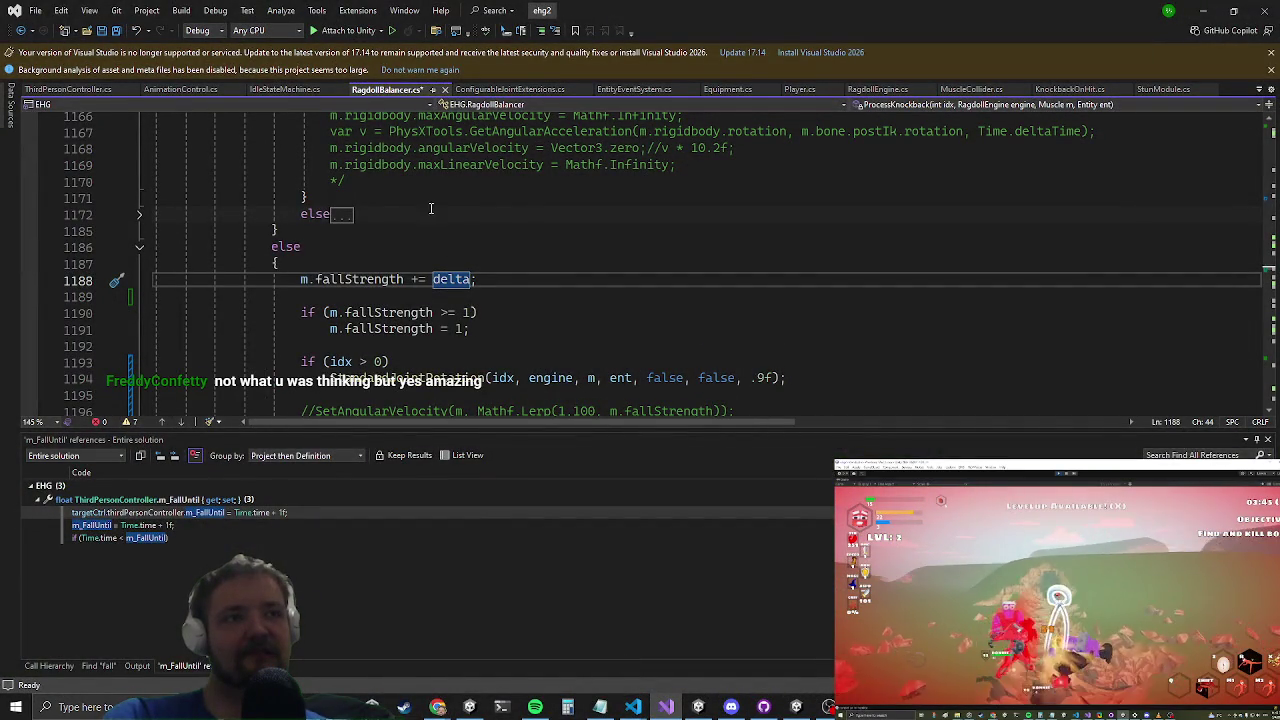
{"action": "scroll", "coordinate": [428, 234], "scroll_direction": "down", "scroll_amount": 8}
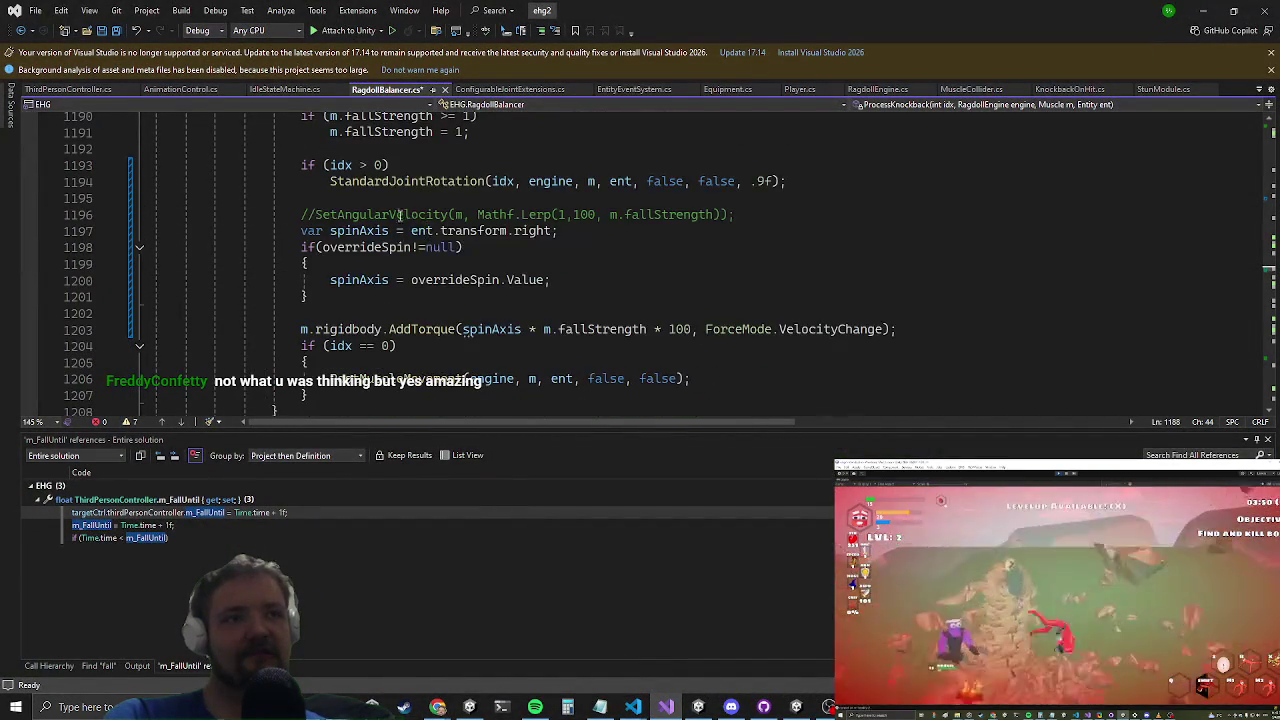
{"action": "scroll", "coordinate": [395, 200], "scroll_direction": "up", "scroll_amount": 4}
{"action": "scroll", "coordinate": [395, 200], "scroll_direction": "down", "scroll_amount": 1}
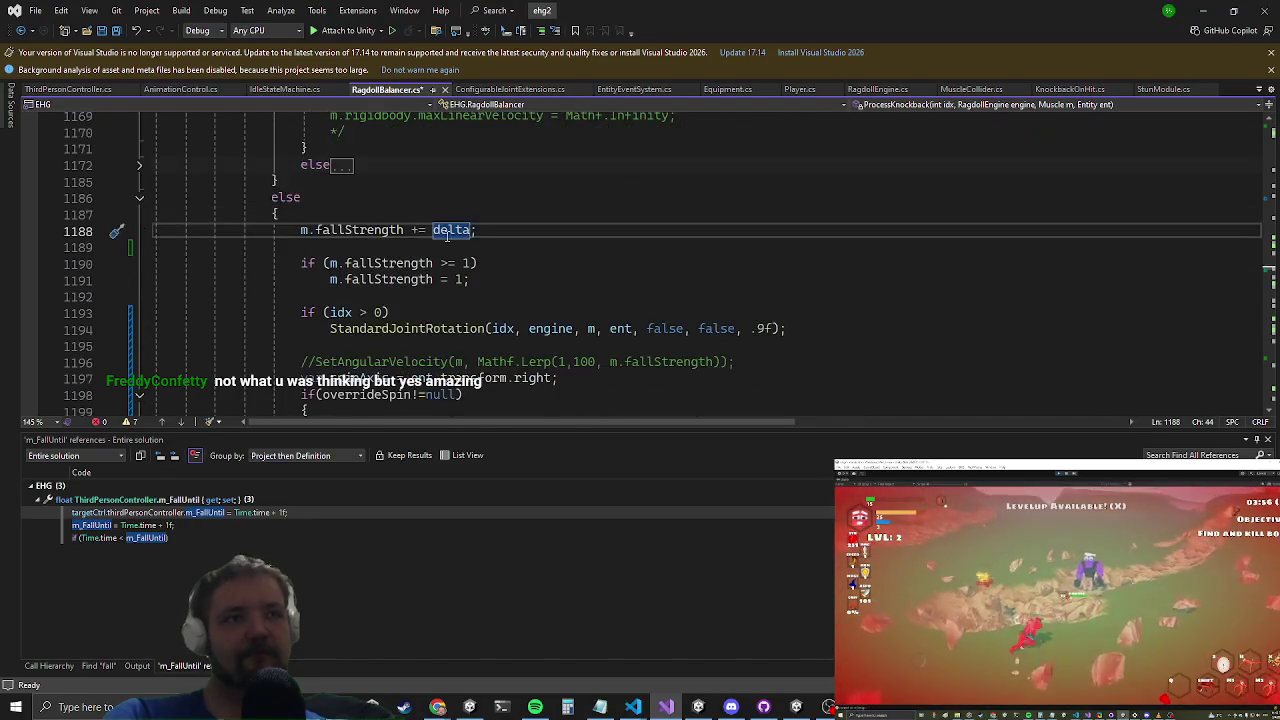
{"action": "left_click", "coordinate": [420, 216]}
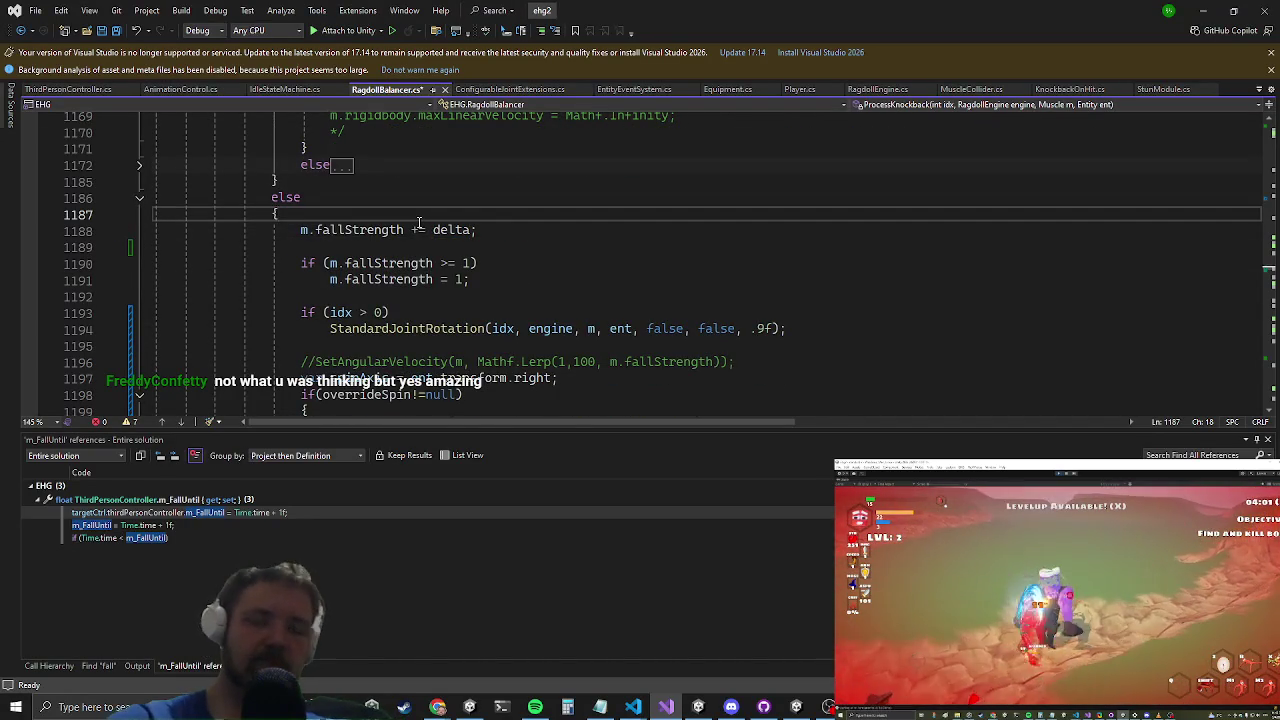
{"action": "key", "text": "Return"}
{"action": "type", "text": "float str = 1f;"}
{"action": "key", "text": "Down"}
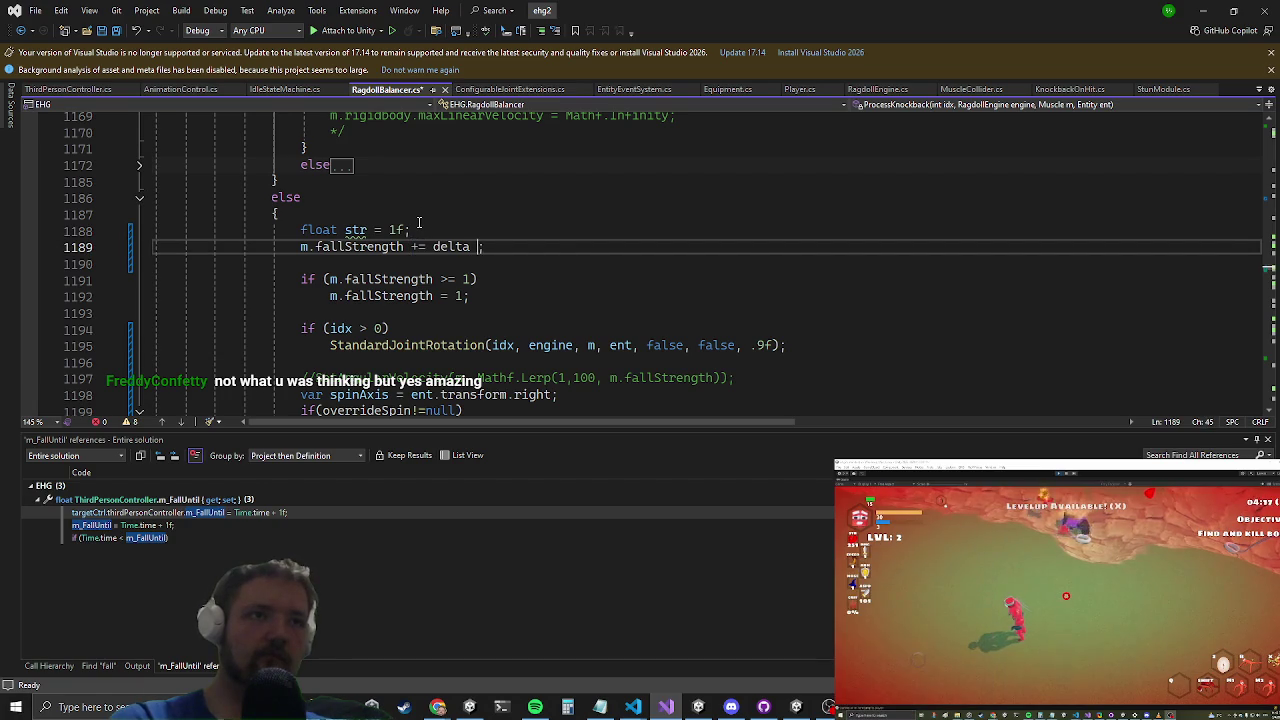
{"action": "type", "text": "* str"}
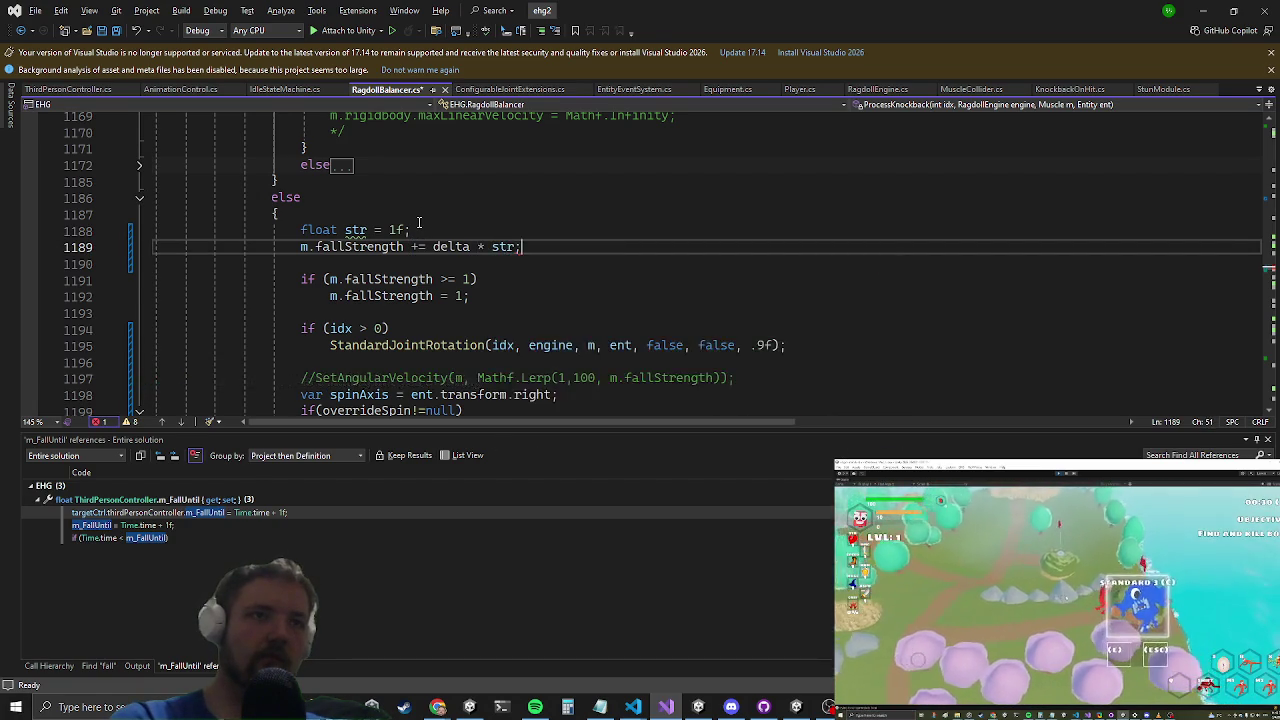
Step: Add 'if(ent.flags.size == EntitySize.big) str = 0.1f;' below the str declaration
{"action": "left_click", "coordinate": [419, 222]}
{"action": "key", "text": "Return"}
{"action": "type", "text": "if(ent"}
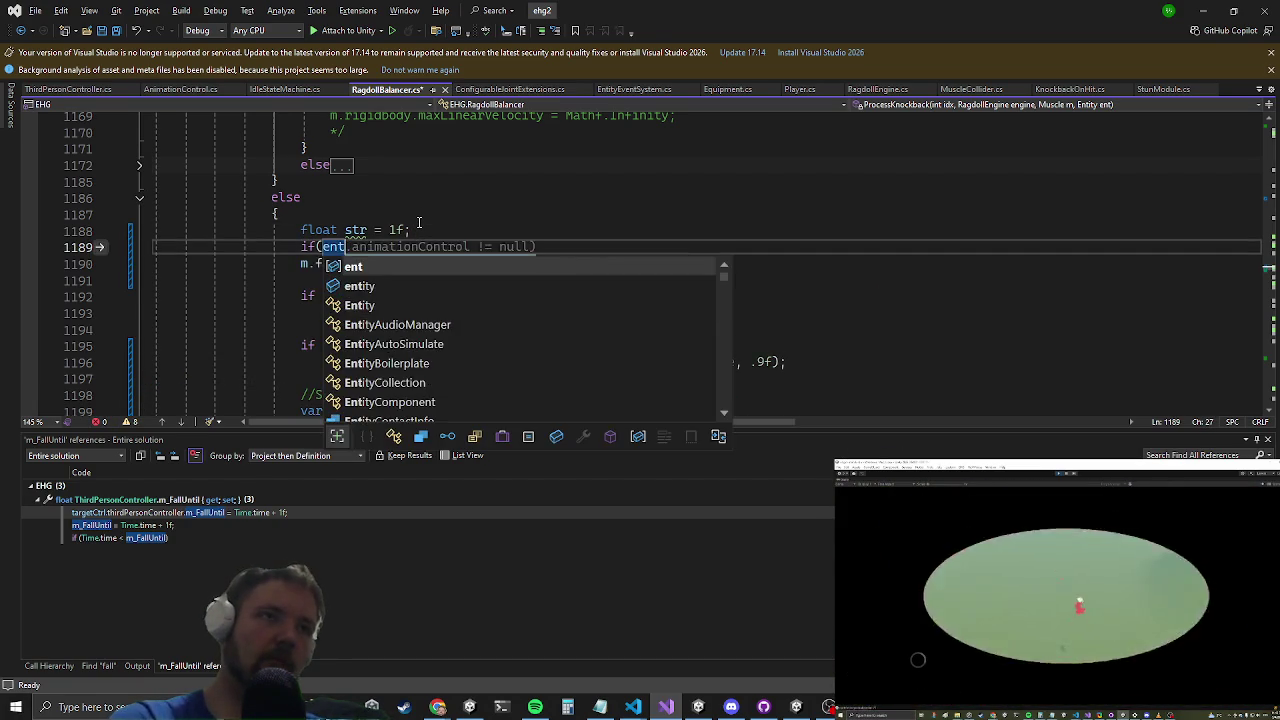
{"action": "type", "text": ".flags."}
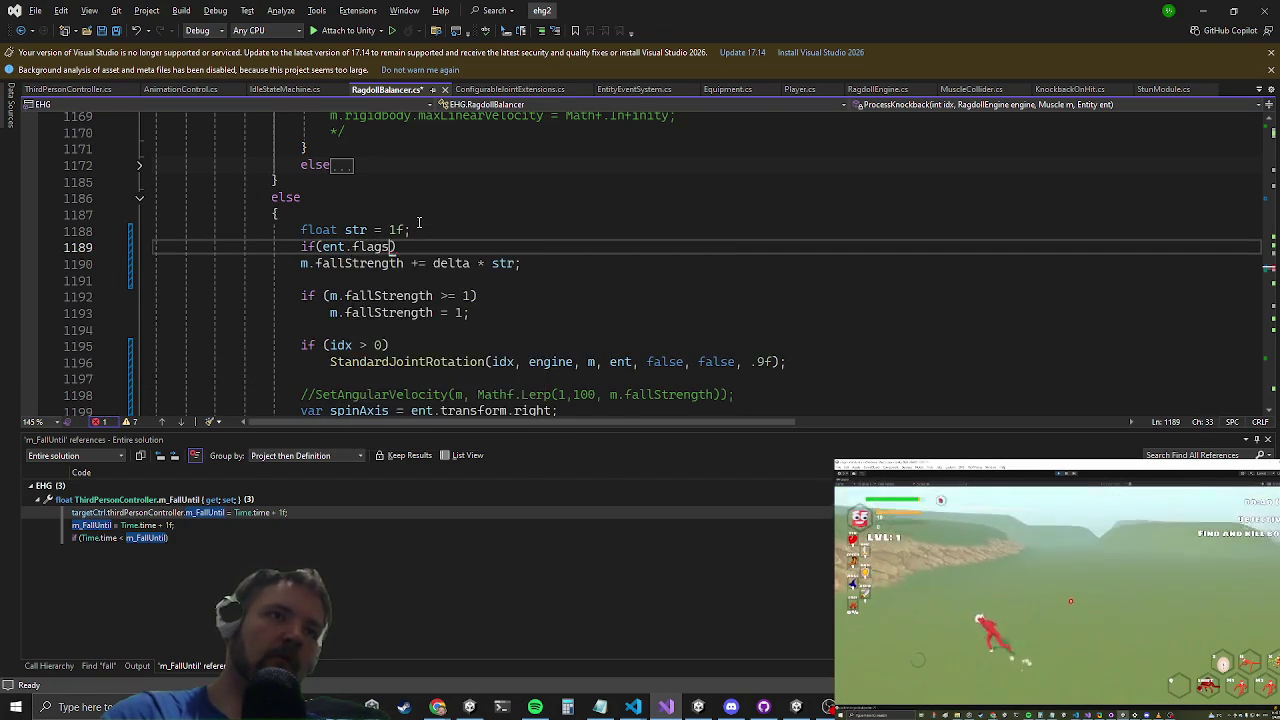
{"action": "type", "text": "size == EntitySize."}
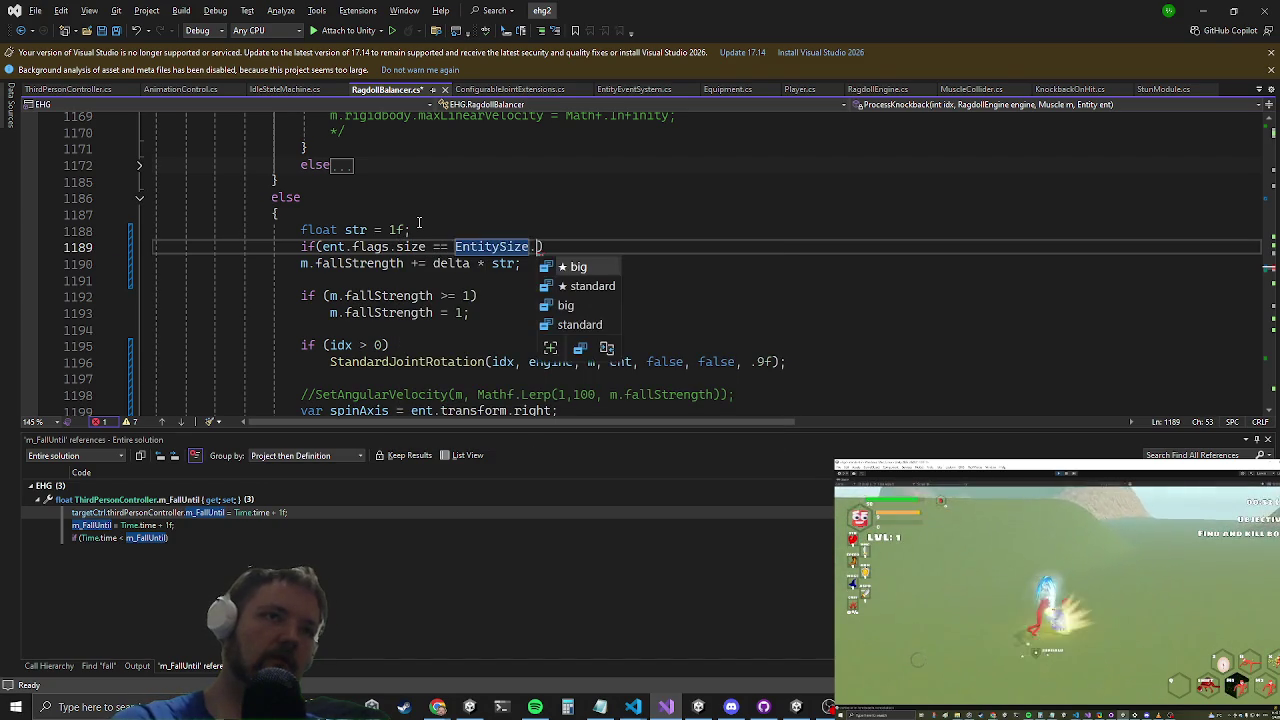
{"action": "type", "text": "big)"}
{"action": "key", "text": "Return"}
{"action": "type", "text": "str"}
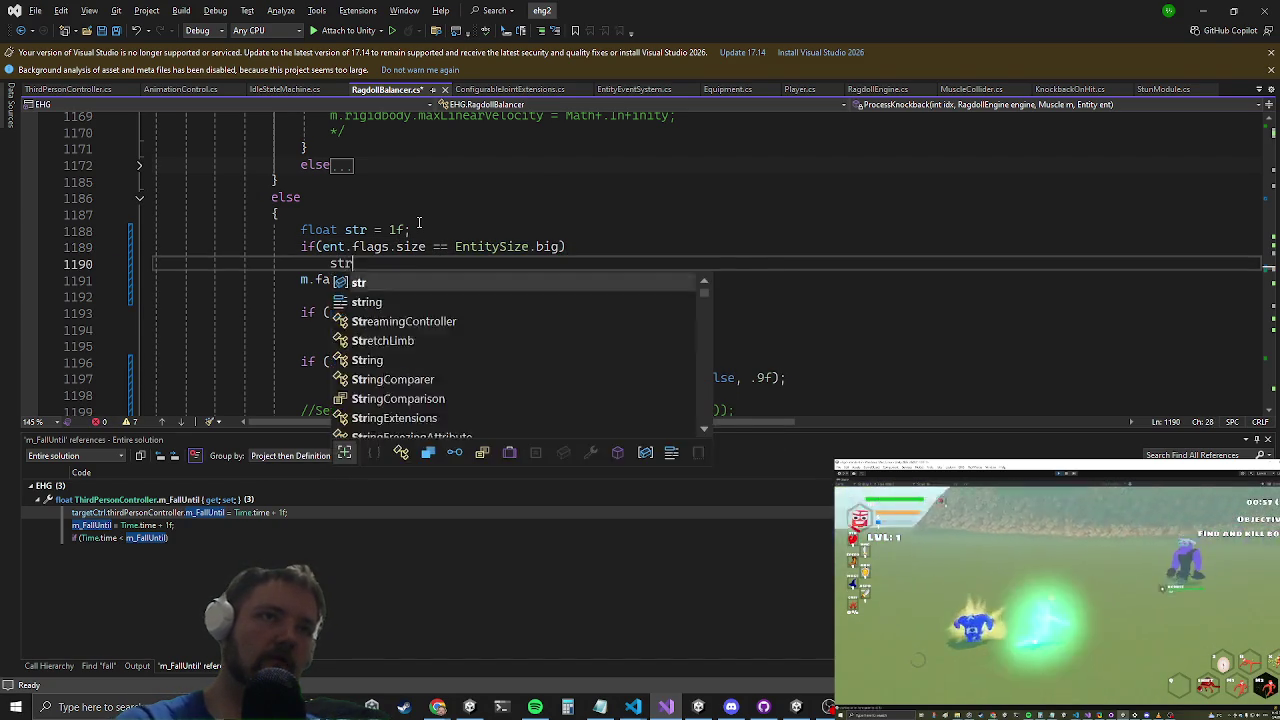
{"action": "type", "text": " = 0.1f;"}
{"action": "key", "text": "Return"}
{"action": "key", "text": "Up"}
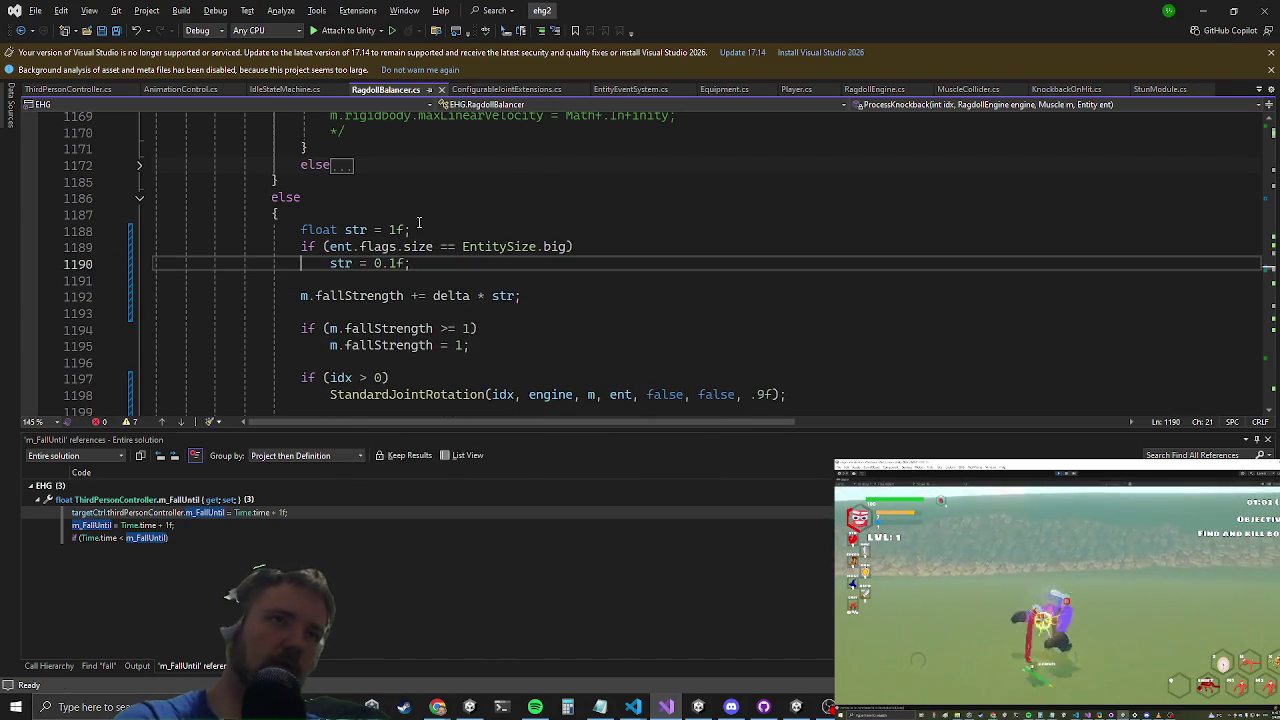
{"action": "left_click", "coordinate": [1204, 9]}
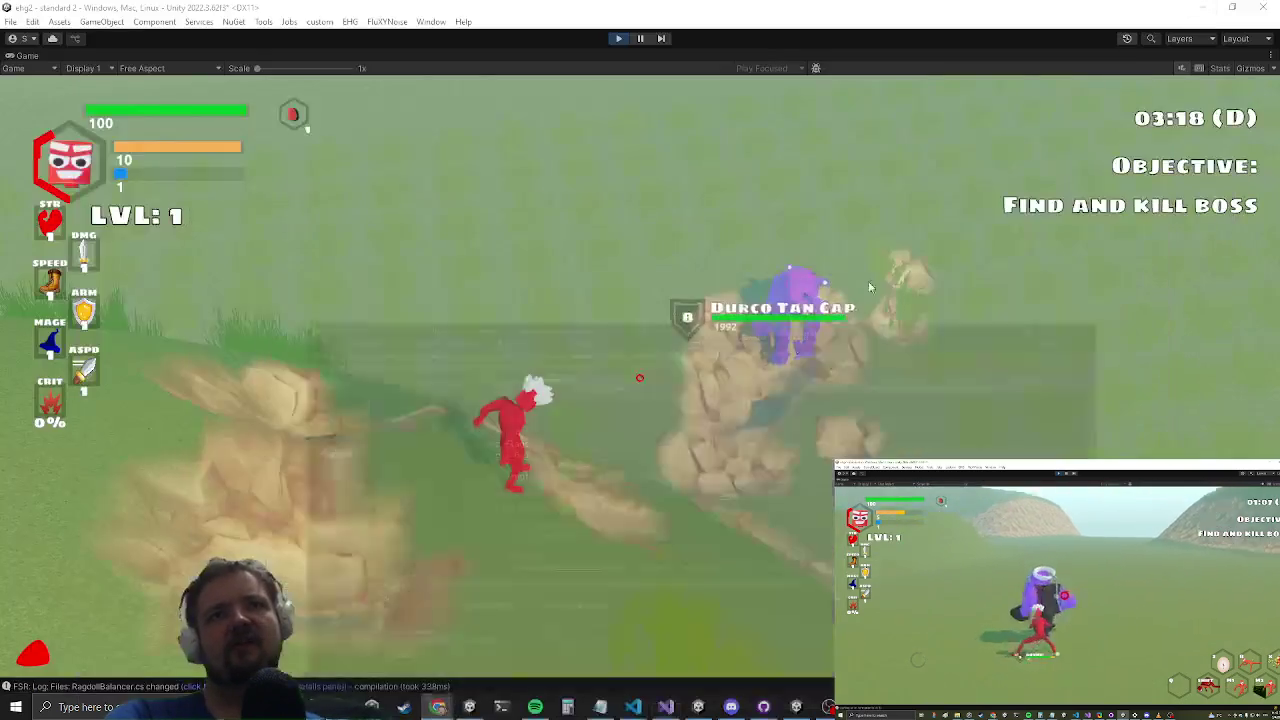
Step: Run pauseai in the in-game console, playtest, then return to Visual Studio
{"action": "type", "text": "pauseai"}
{"action": "key", "text": "Return"}
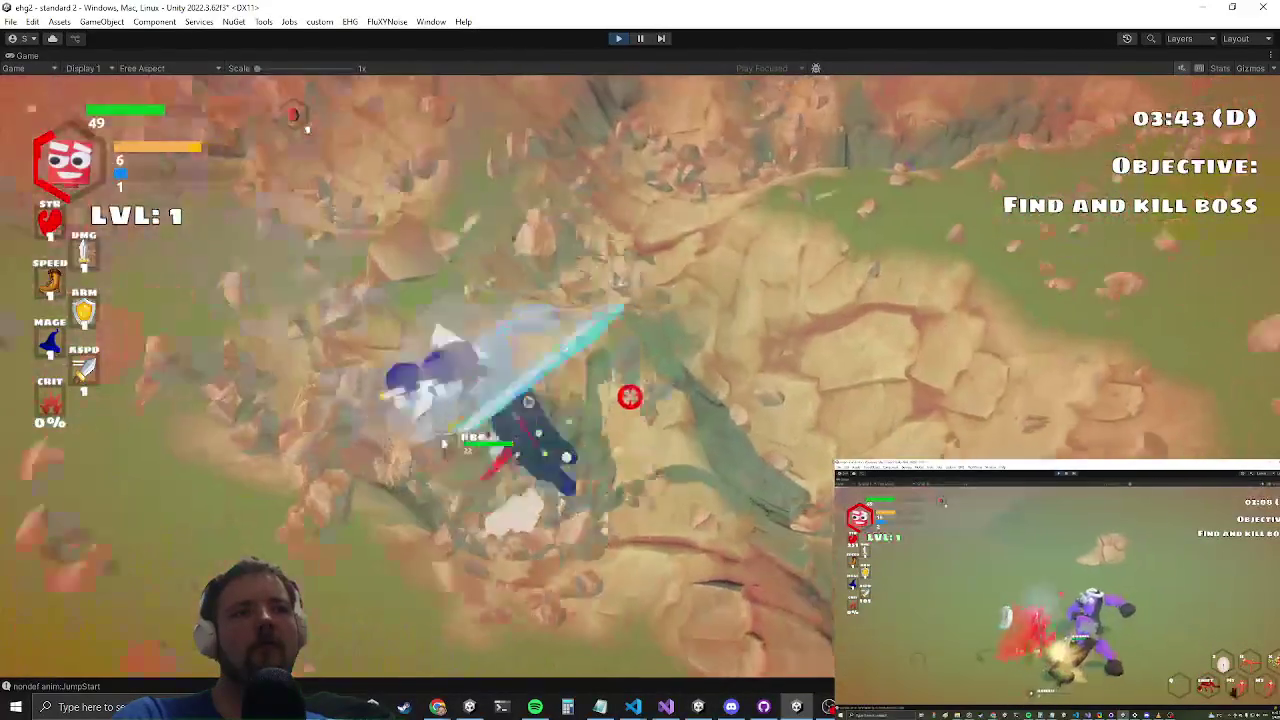
{"action": "key", "text": "alt+Tab"}
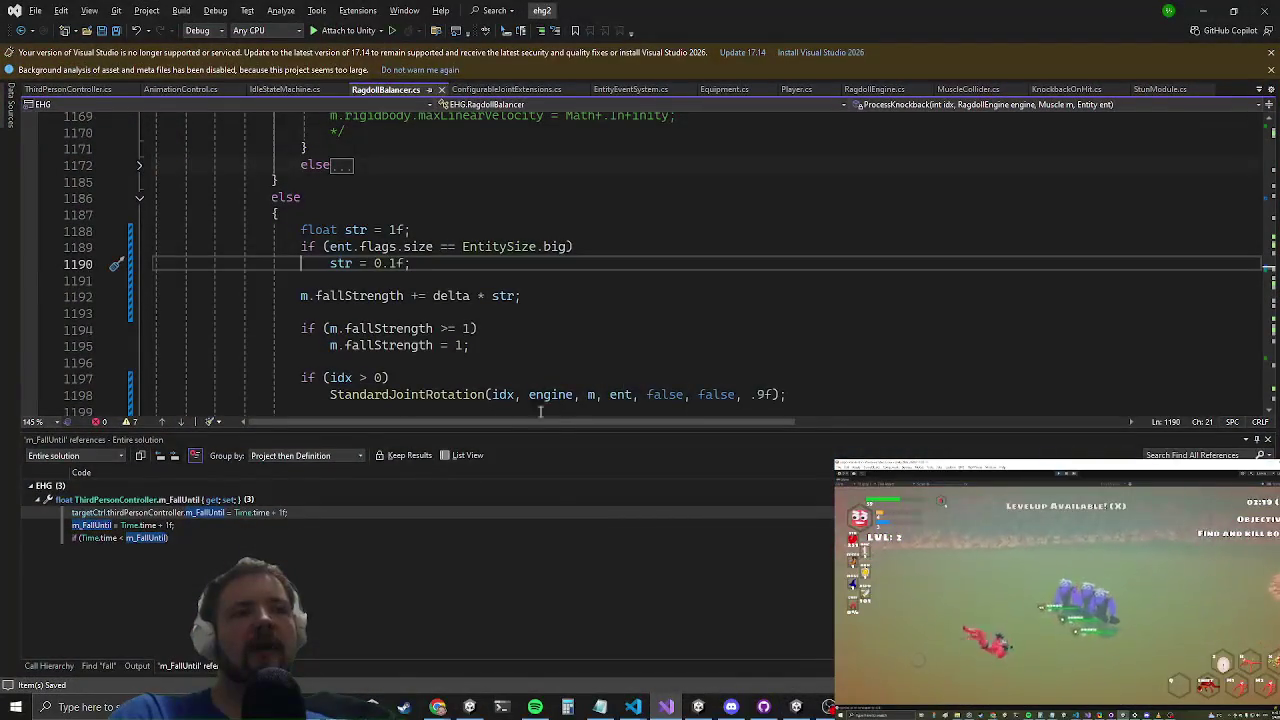
Step: In ThirdPersonController.cs, add CancelFall() setting m_FallUntil = -1 and isFalling = false below m_FallUntil
{"action": "left_click", "coordinate": [66, 91]}
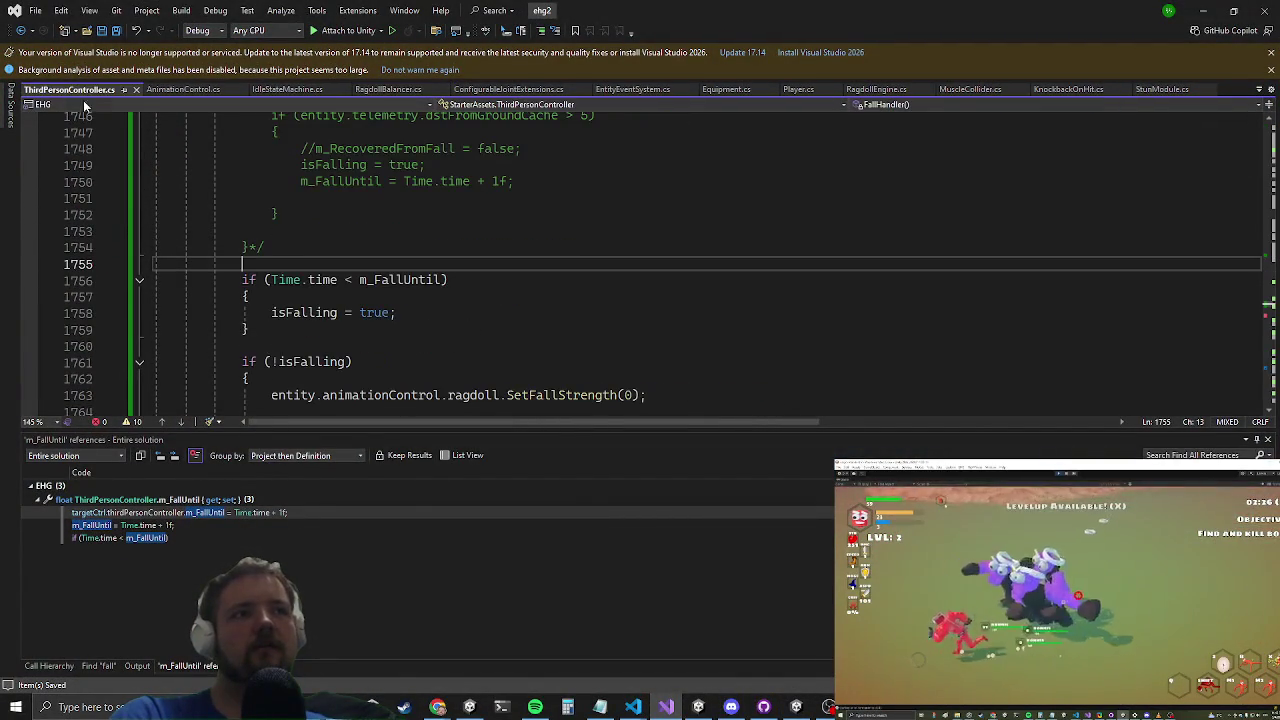
{"action": "left_click", "coordinate": [400, 280], "text": "ctrl"}
{"action": "key", "text": "Down"}
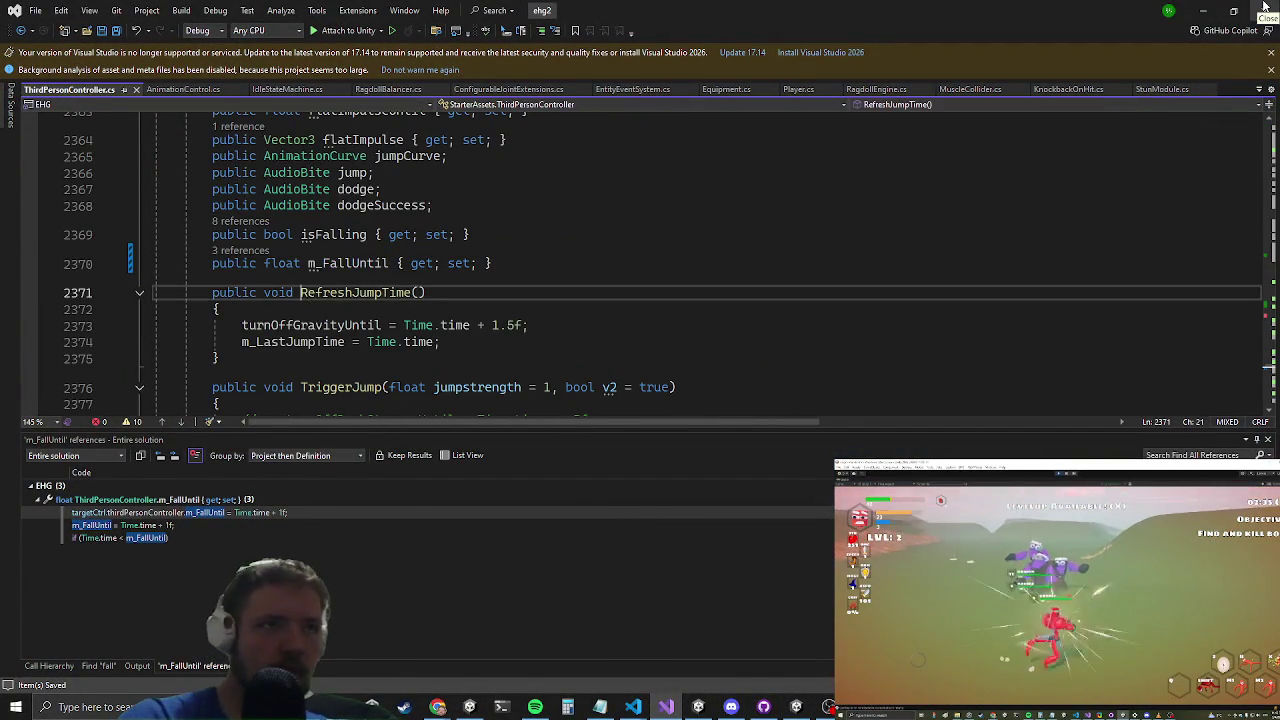
{"action": "key", "text": "ctrl+Return"}
{"action": "type", "text": "public voi"}
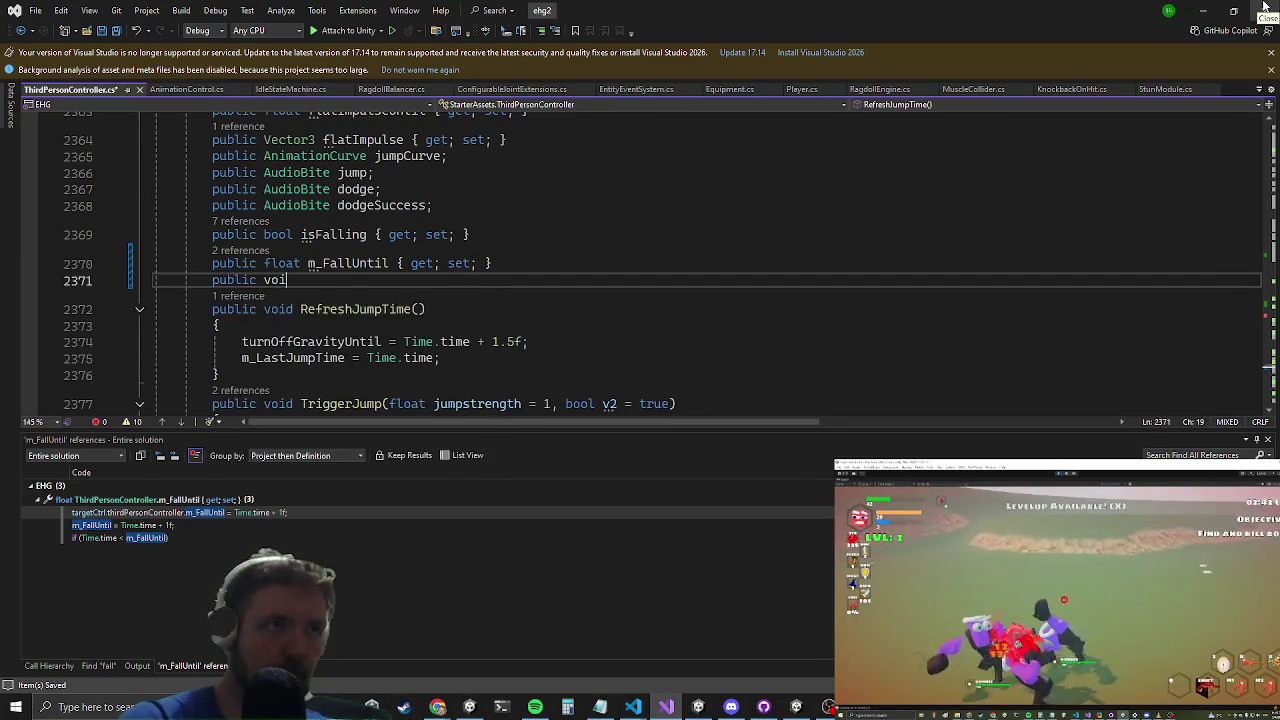
{"action": "type", "text": "d CancelFa"}
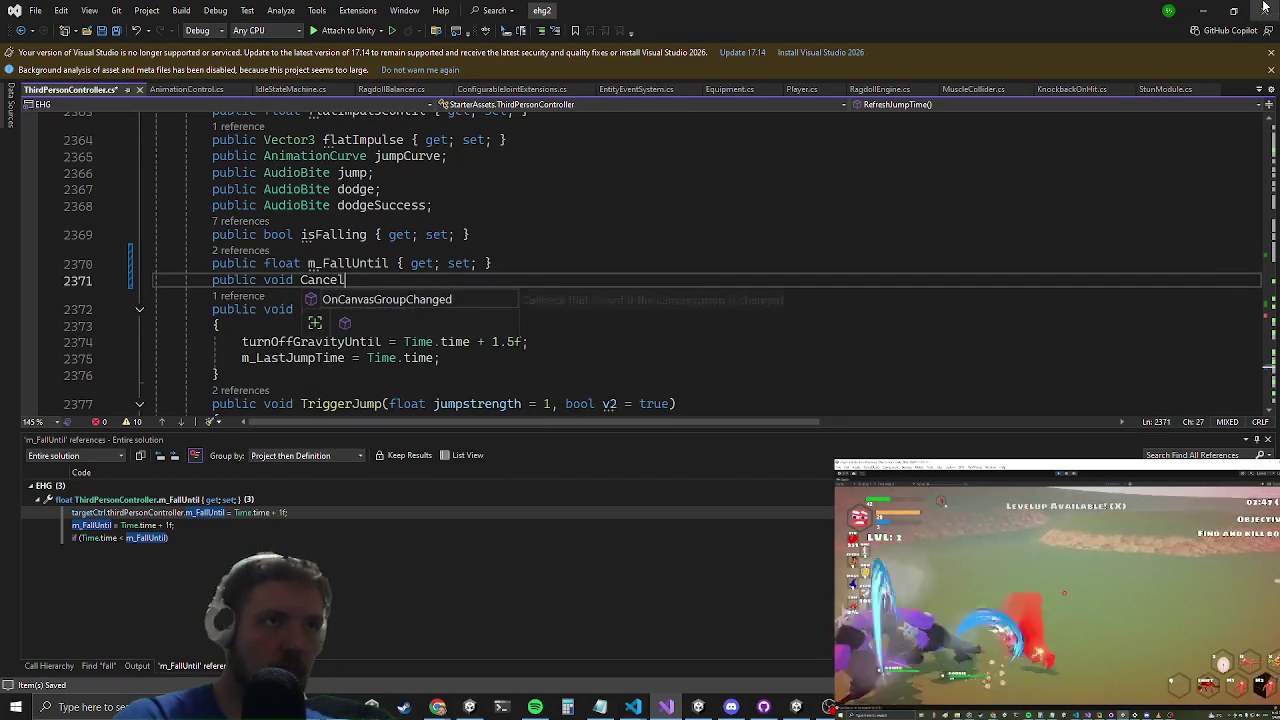
{"action": "type", "text": "ll()"}
{"action": "key", "text": "Return"}
{"action": "type", "text": "{"}
{"action": "key", "text": "Return"}
{"action": "type", "text": "m_"}
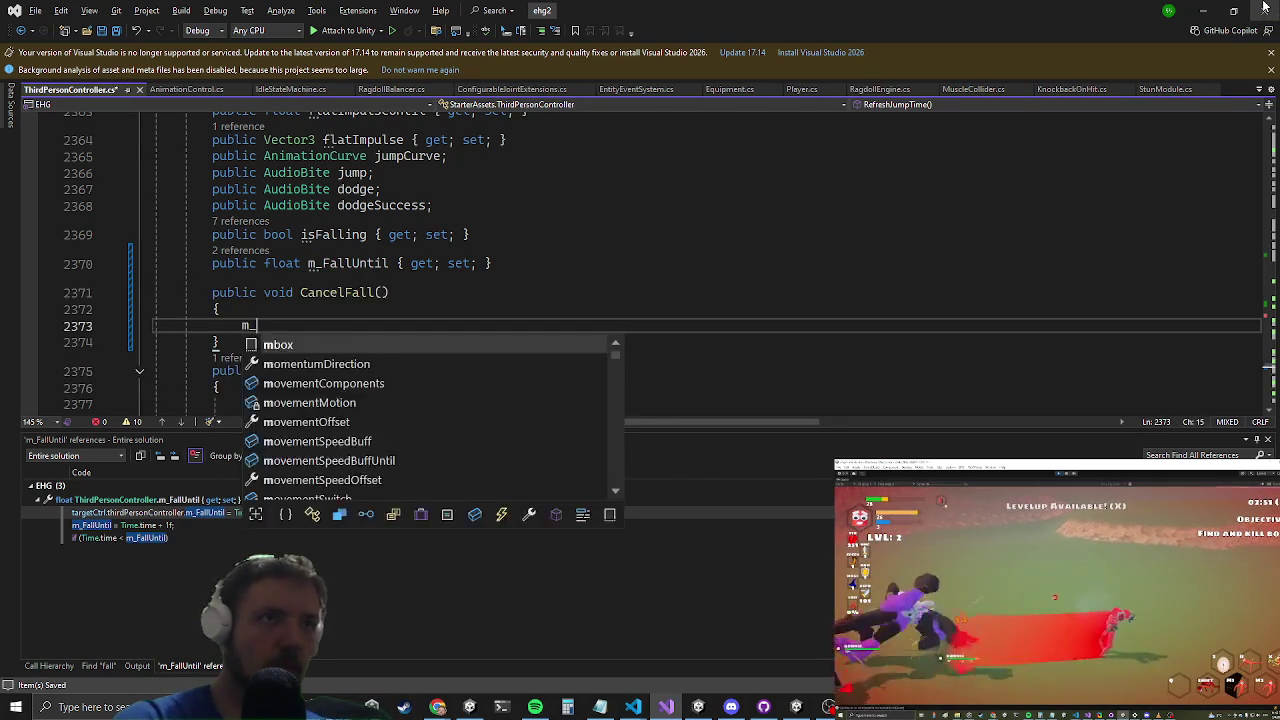
{"action": "type", "text": "fall = -1;"}
{"action": "key", "text": "Return"}
{"action": "type", "text": "isFalling"}
Step: Open CharacterAnimation.cs and find its first 'play' match
{"action": "key", "text": "ctrl+t"}
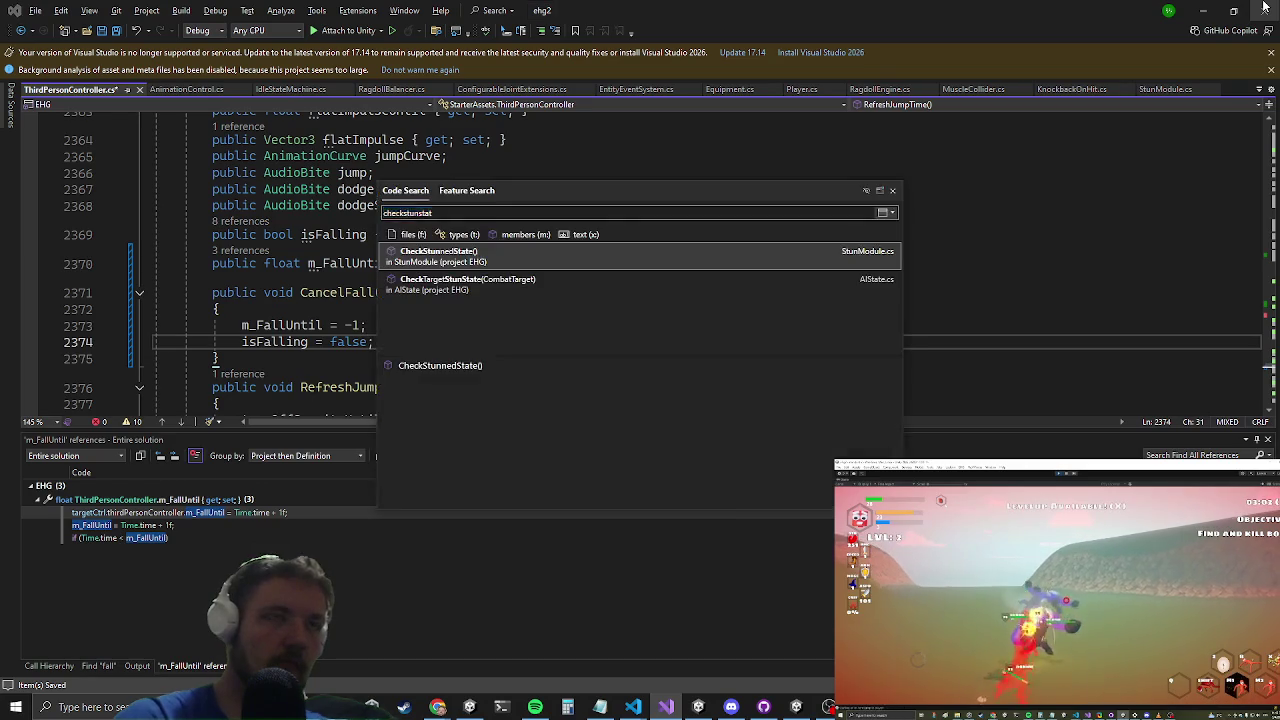
{"action": "key", "text": "BackSpace"}
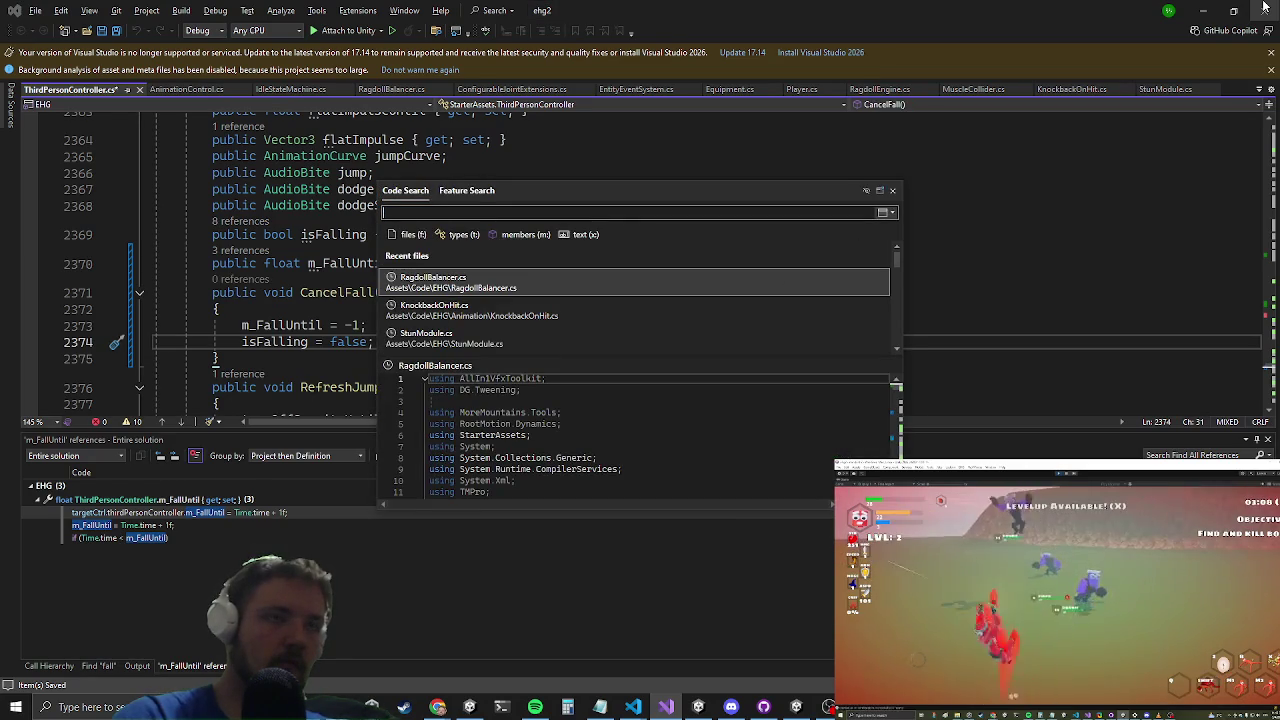
{"action": "type", "text": "characteranim"}
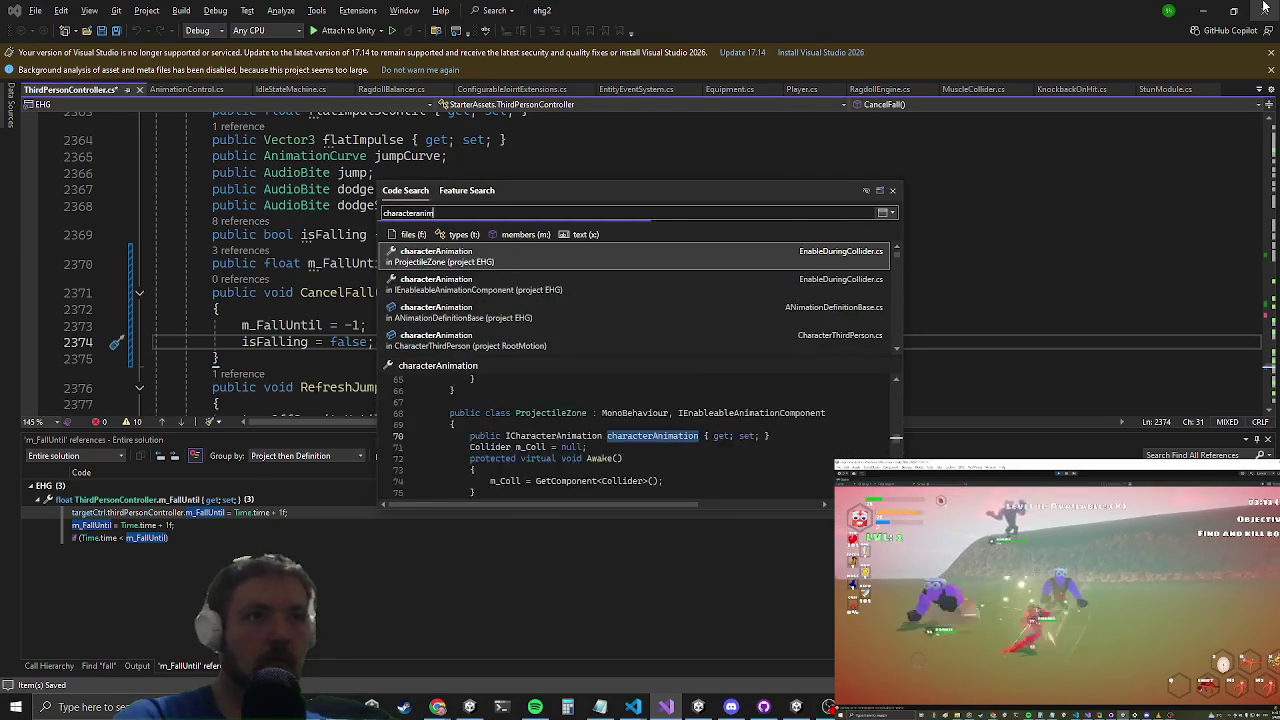
{"action": "key", "text": "Up"}
{"action": "key", "text": "Up"}
{"action": "key", "text": "Return"}
{"action": "key", "text": "ctrl+f"}
{"action": "type", "text": "play"}
{"action": "key", "text": "Escape"}
{"action": "key", "text": "Down"}
{"action": "key", "text": "Down"}
{"action": "key", "text": "Down"}
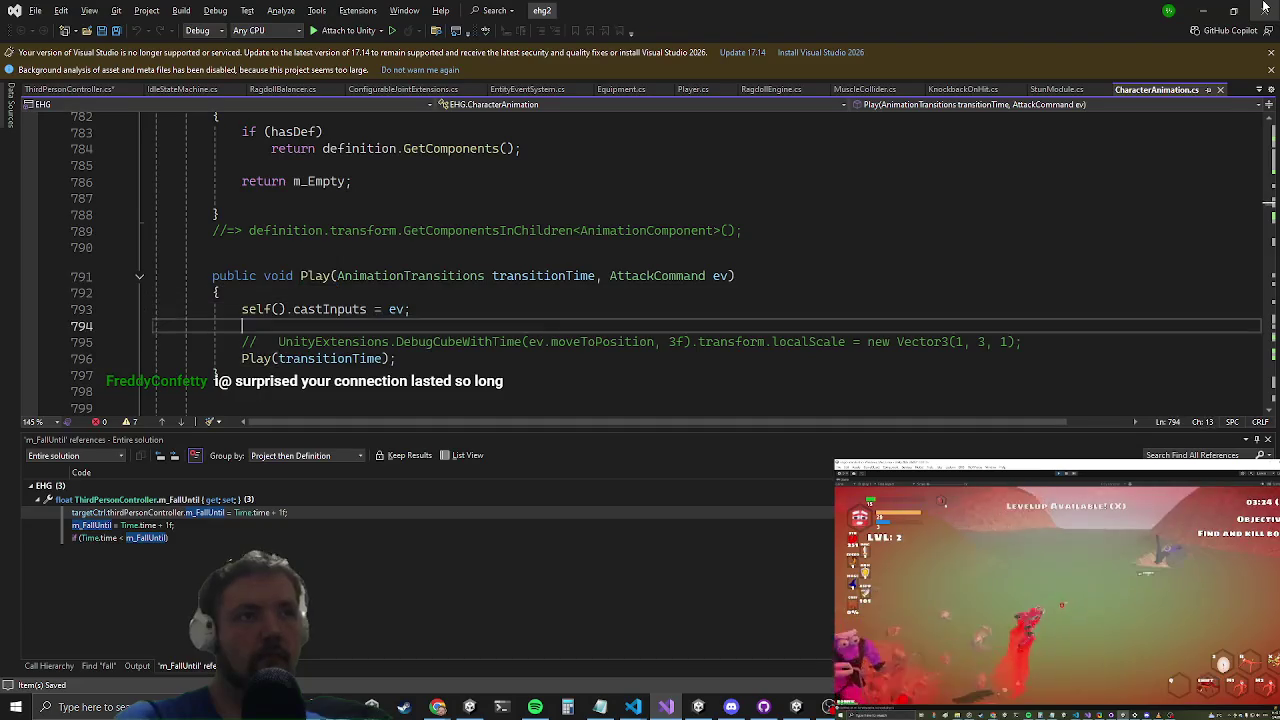
Step: Go to Play(AnimationTransitions trs) and add entity.thirdPersonController.CancelFall(); after ResetGravity
{"action": "key", "text": "Home"}
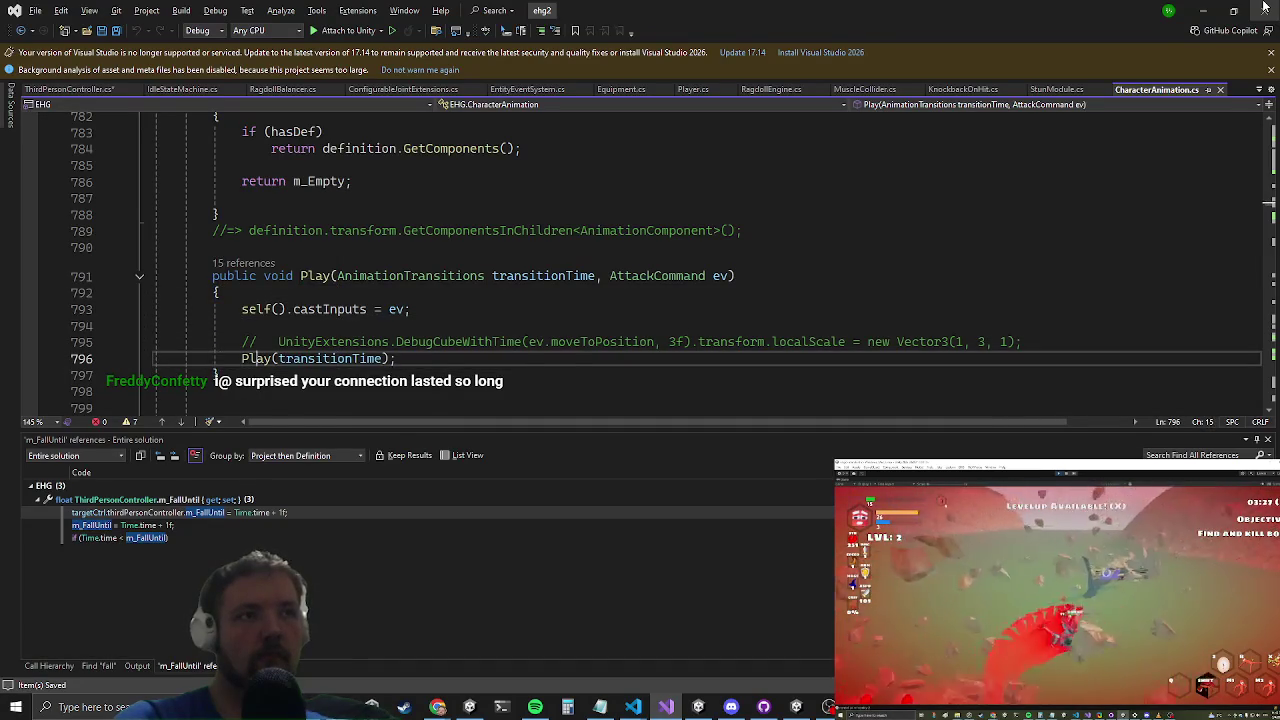
{"action": "key", "text": "F12"}
{"action": "key", "text": "Down"}
{"action": "key", "text": "Down"}
{"action": "key", "text": "Down"}
{"action": "type", "text": "e"}
{"action": "type", "text": ".thi."}
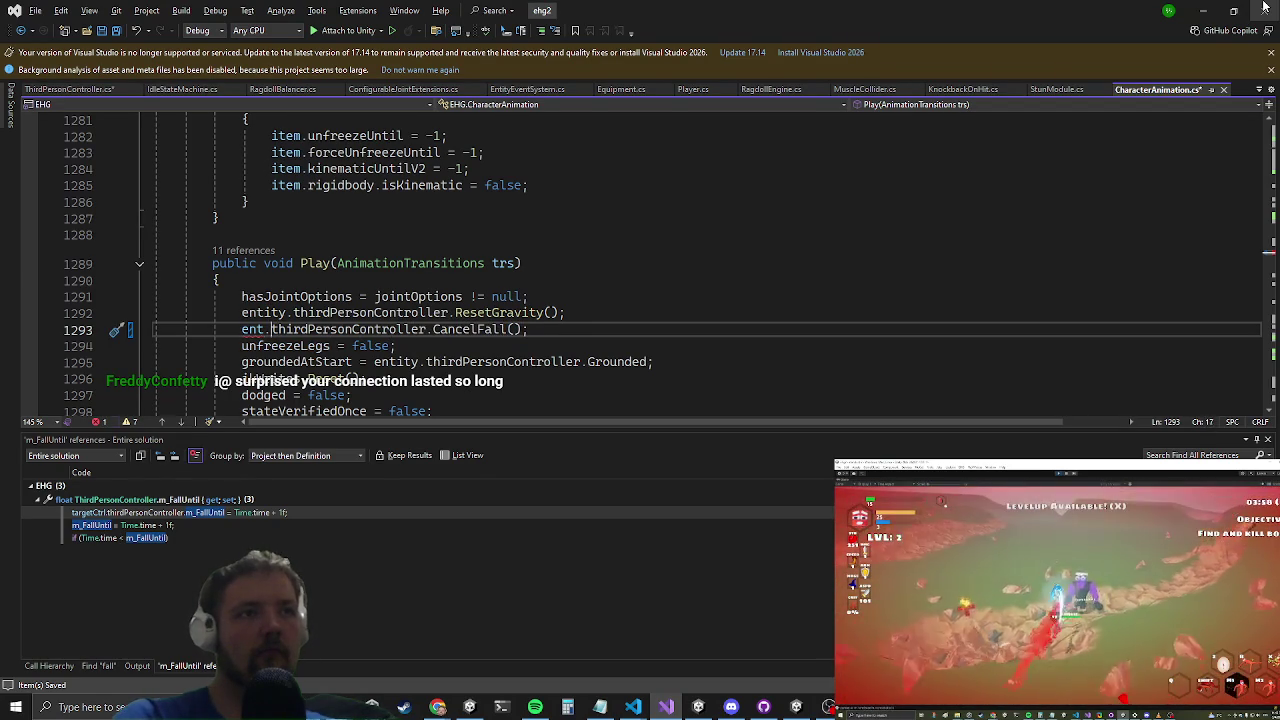
{"action": "type", "text": "ity"}
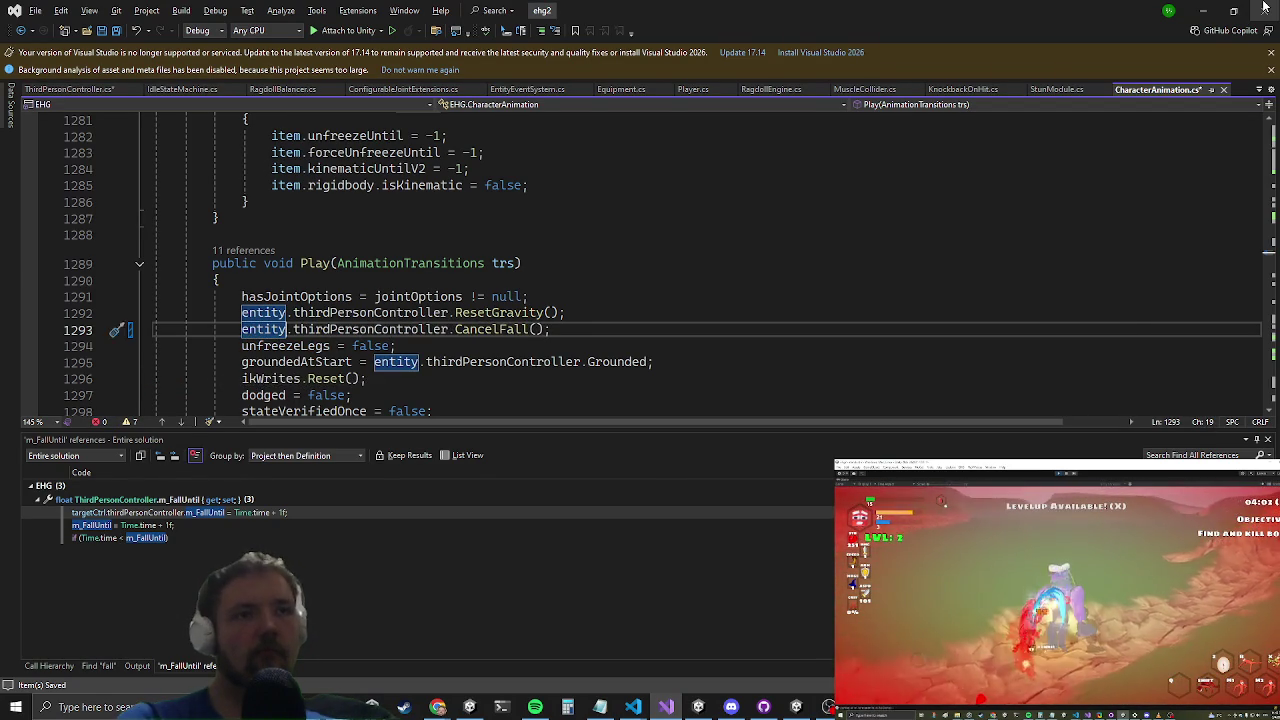
{"action": "key", "text": "alt+Tab"}
{"action": "key", "text": "alt+Tab"}
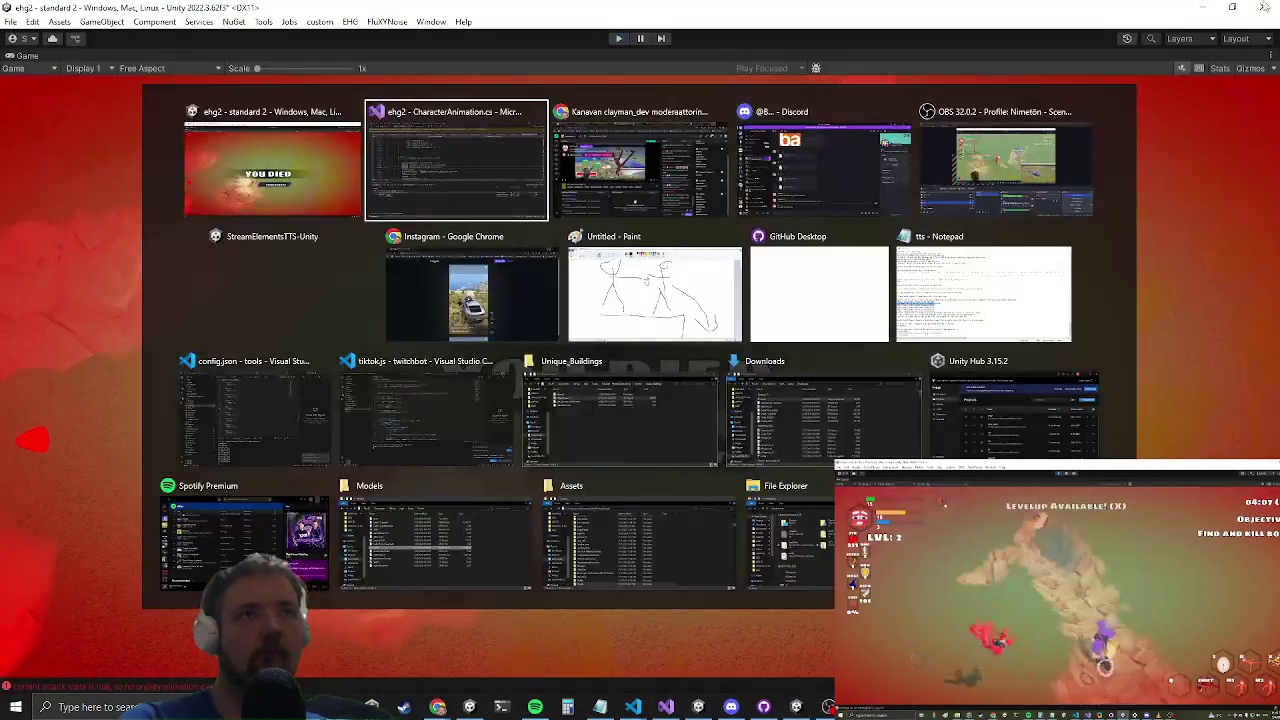
Step: Let Unity recompile the edited scripts and press Play to start the playtest
{"action": "key", "text": "Escape"}
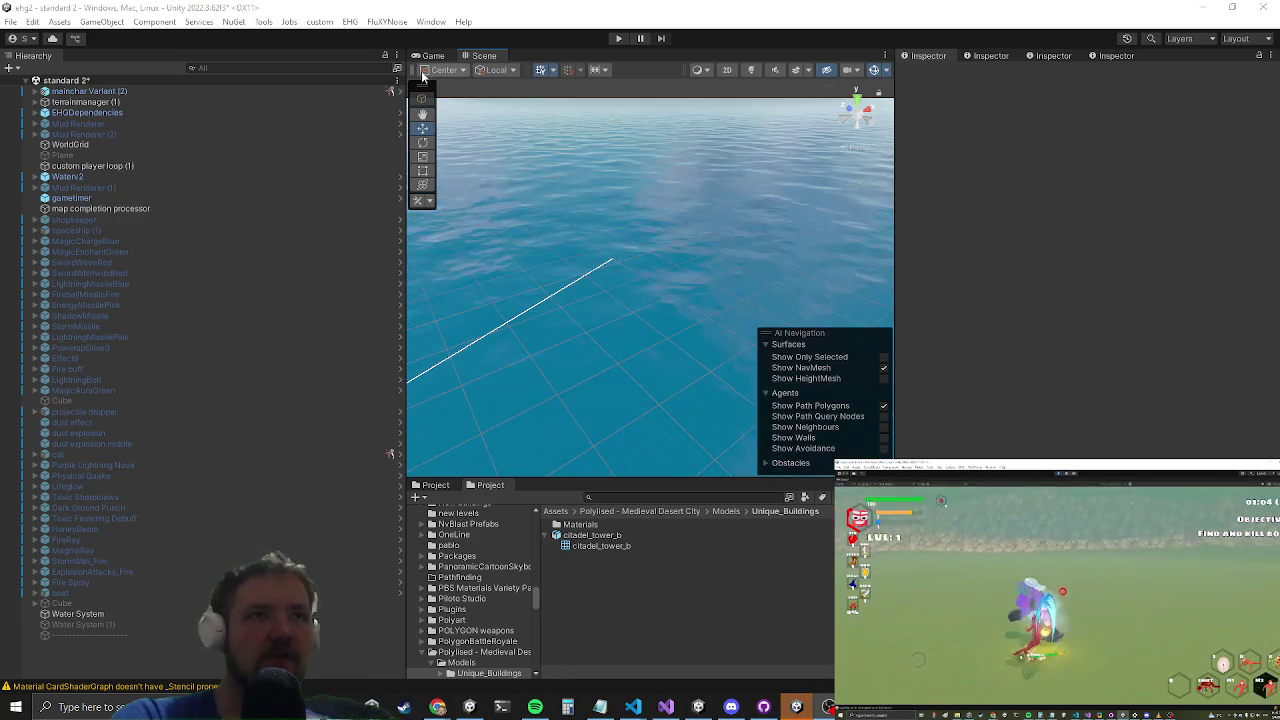
{"action": "left_click", "coordinate": [618, 38]}
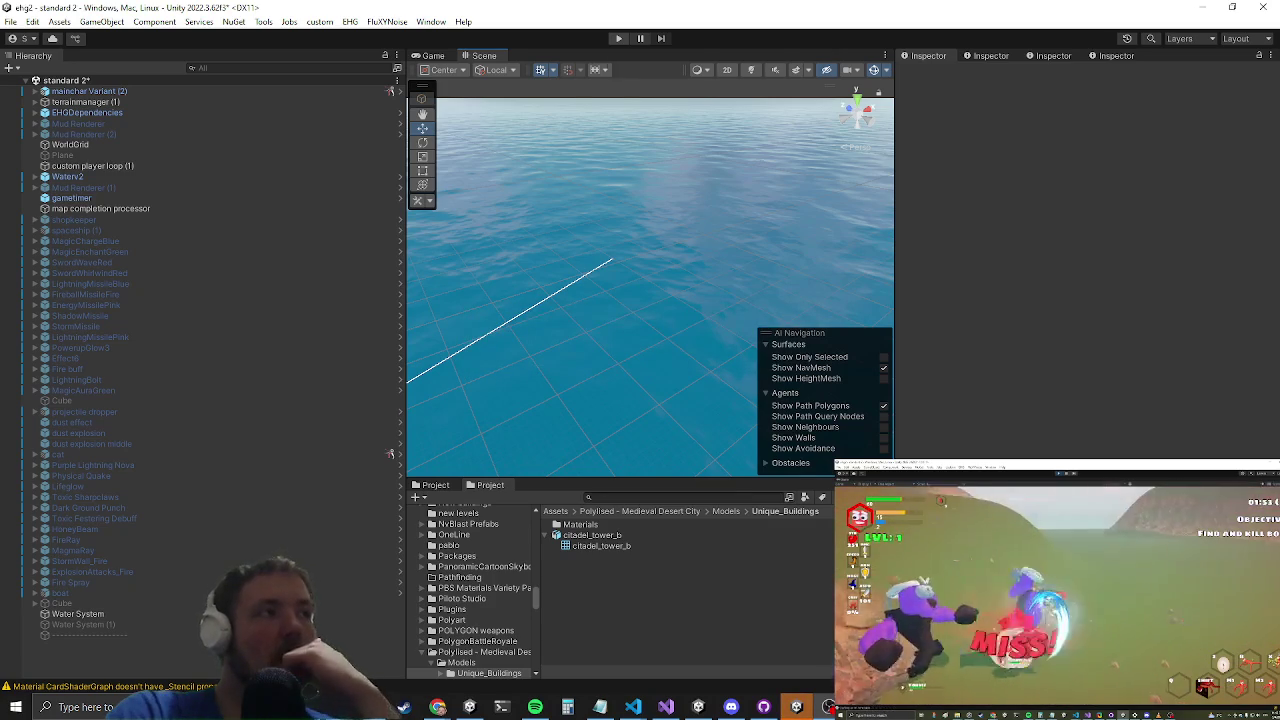
{"action": "left_click", "coordinate": [618, 38]}
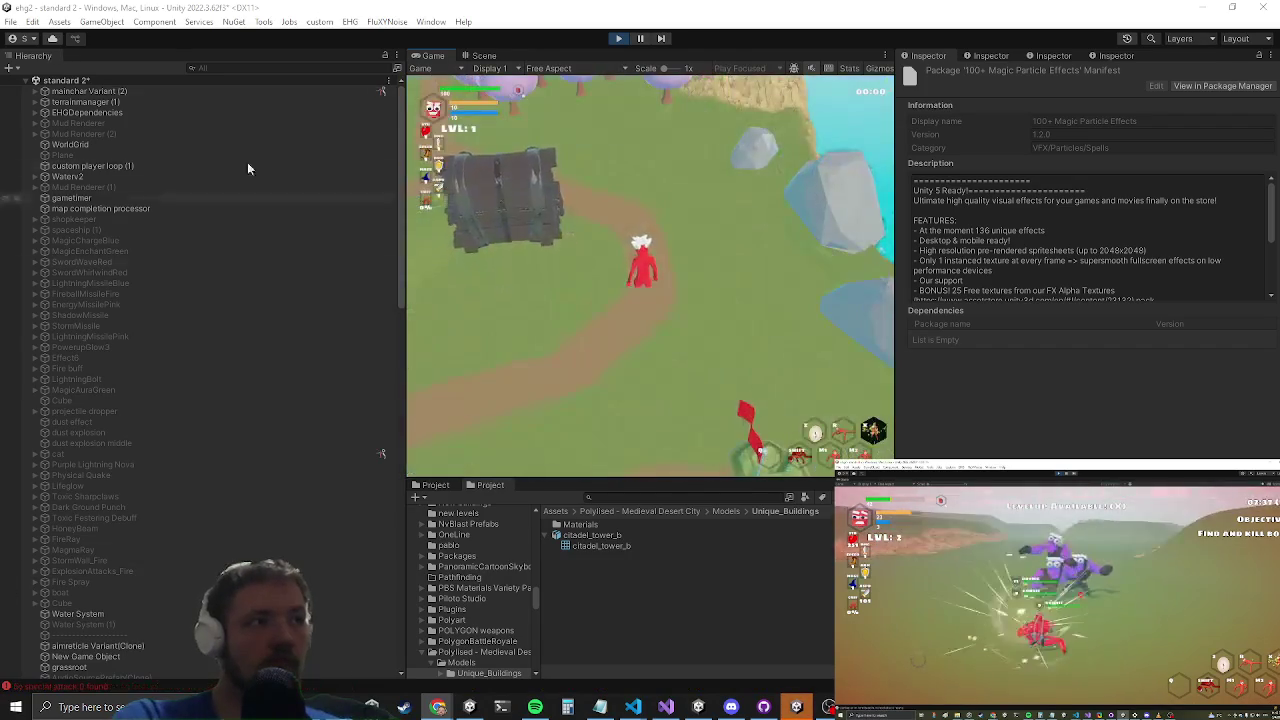
Step: Maximise the Game view and run up the hillside, double-jumping up the slope
{"action": "key", "text": "shift+space"}
{"action": "key", "text": "w"}
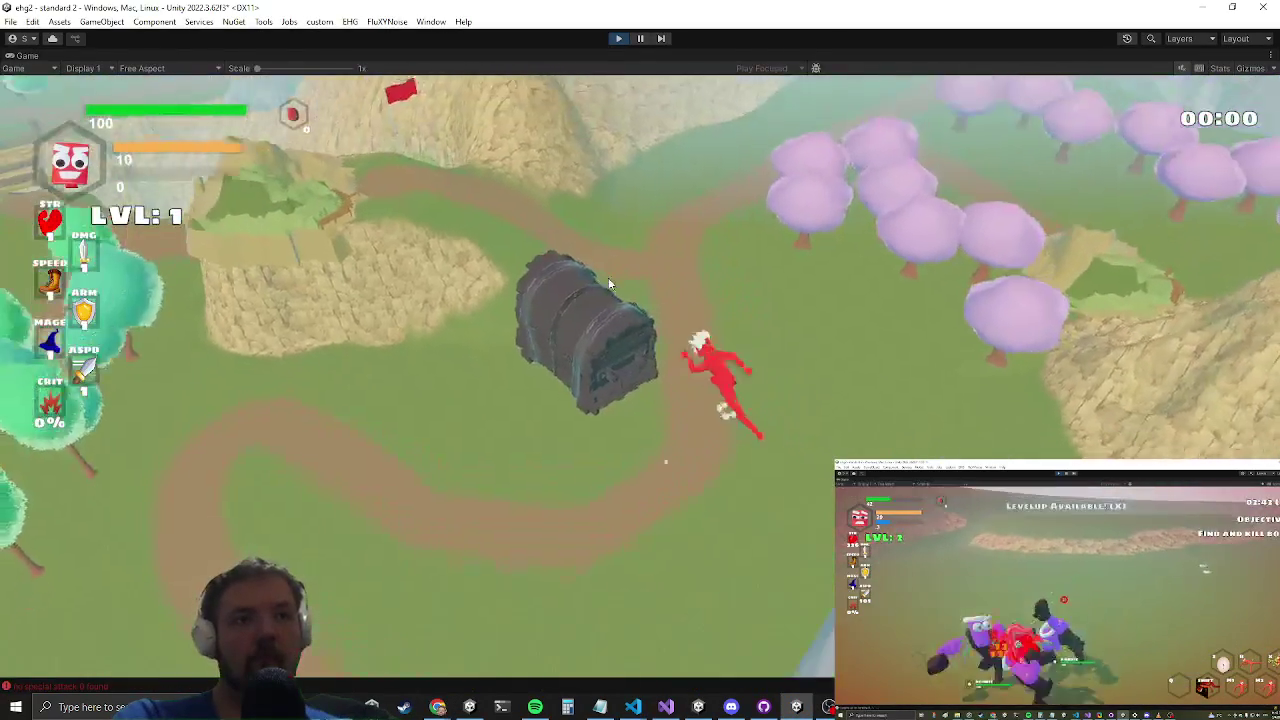
{"action": "key", "text": "d"}
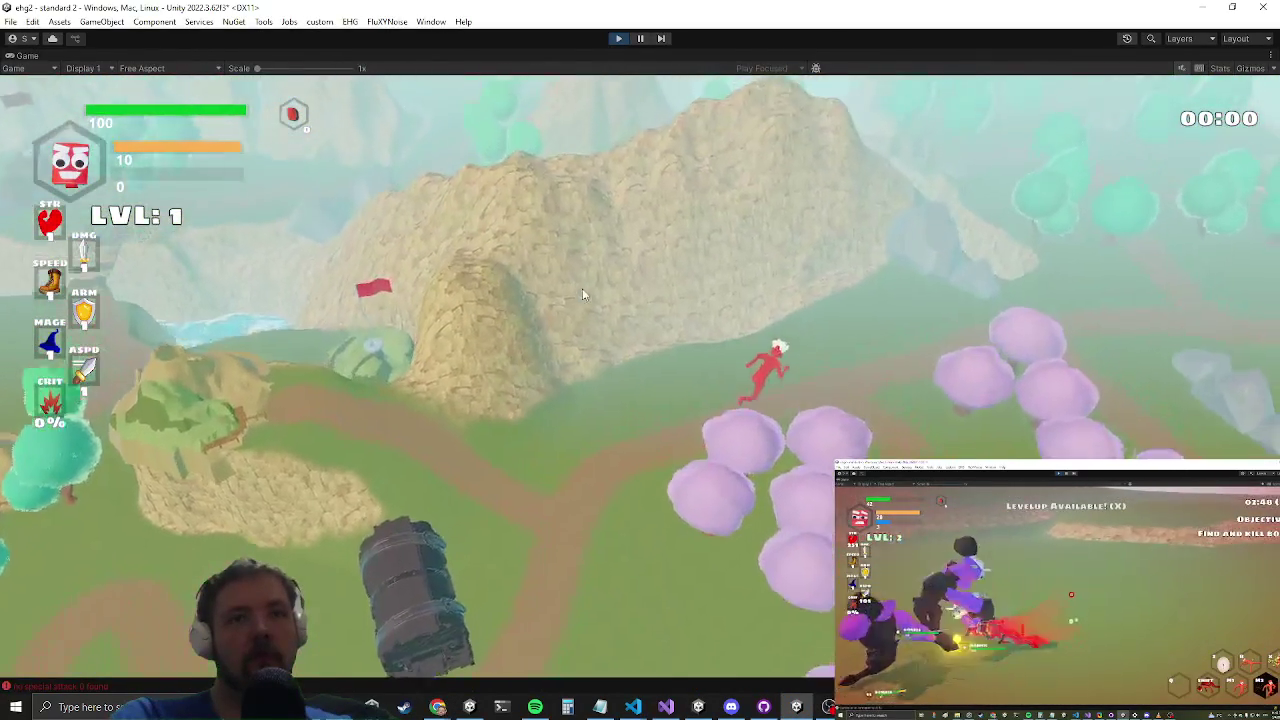
{"action": "key", "text": "d"}
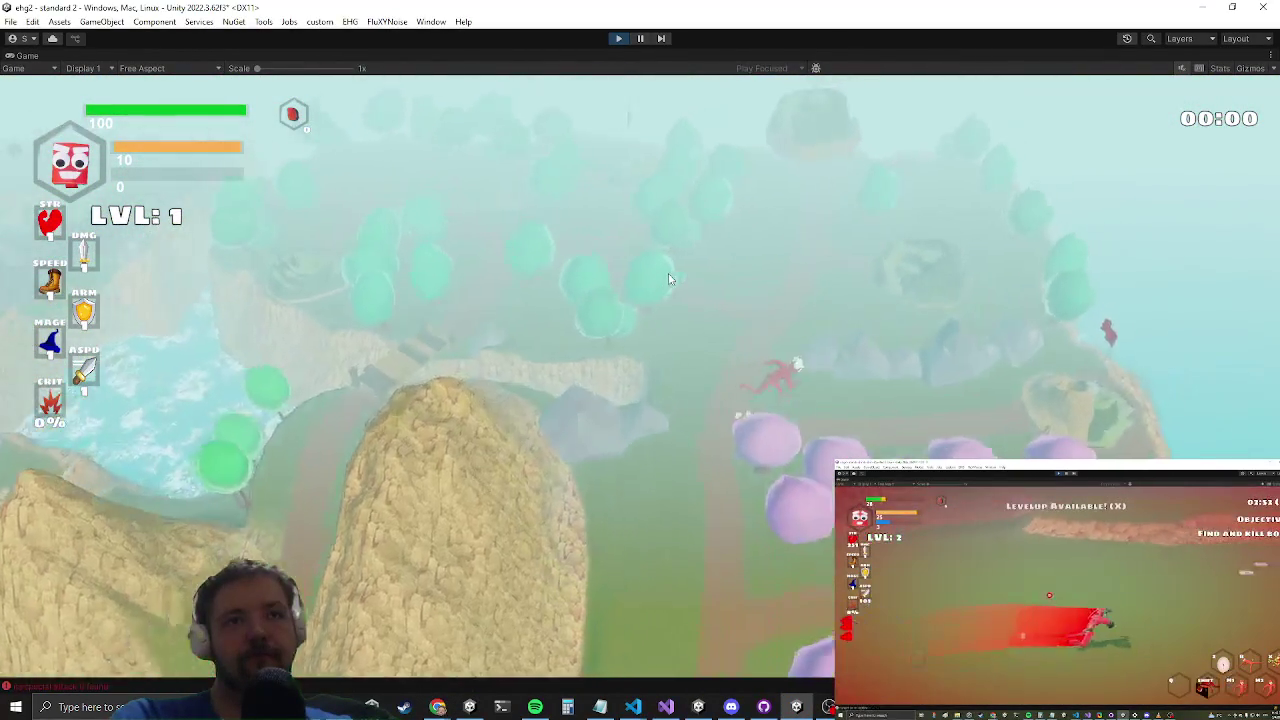
{"action": "key", "text": "d"}
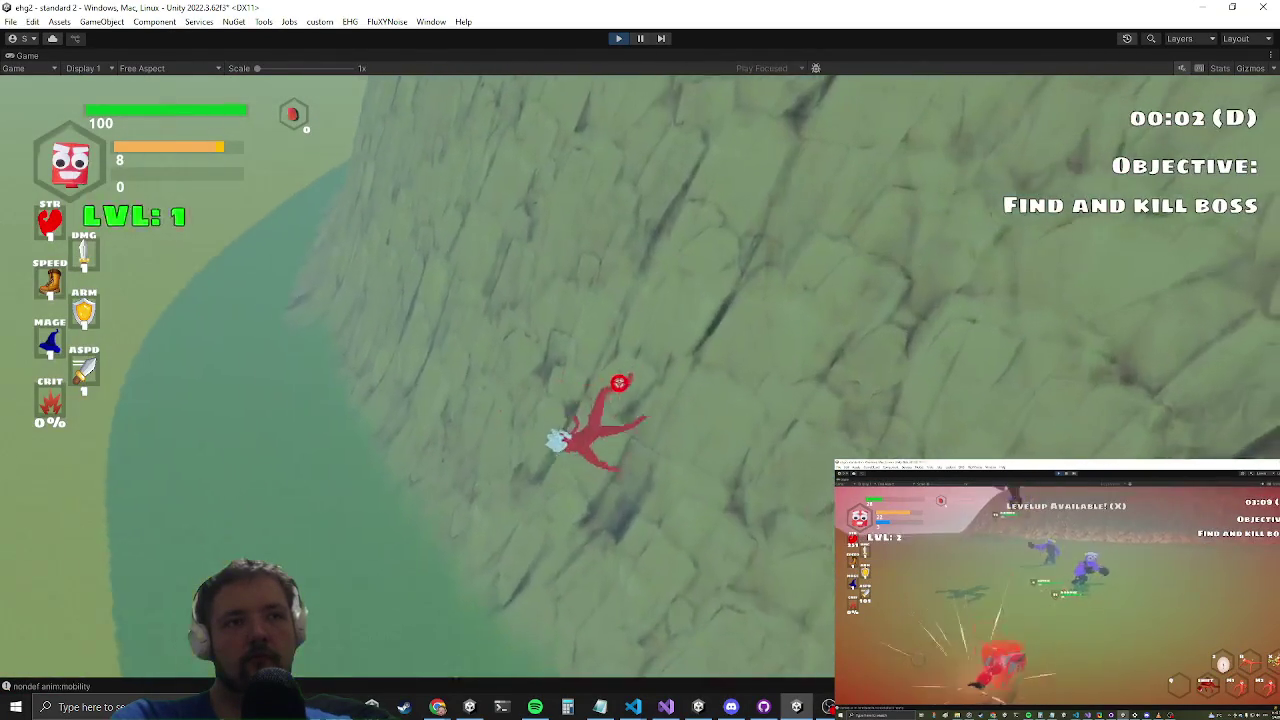
{"action": "key", "text": "space"}
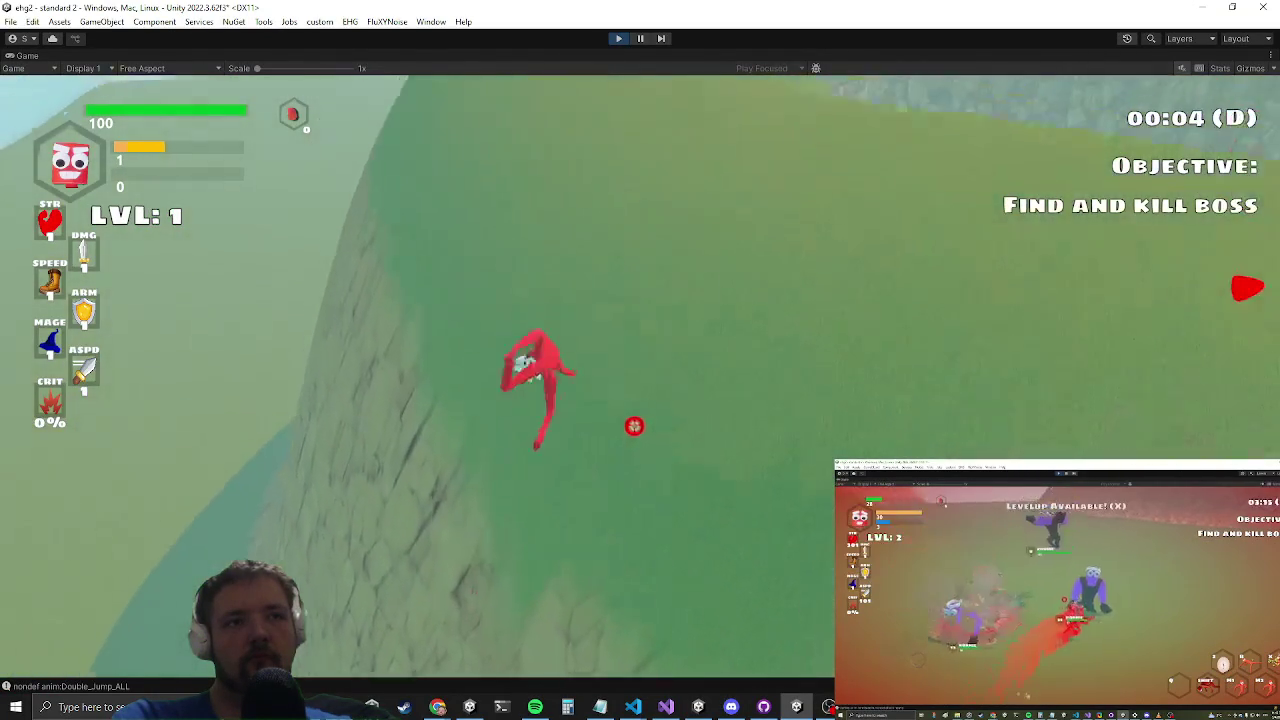
{"action": "key", "text": "w"}
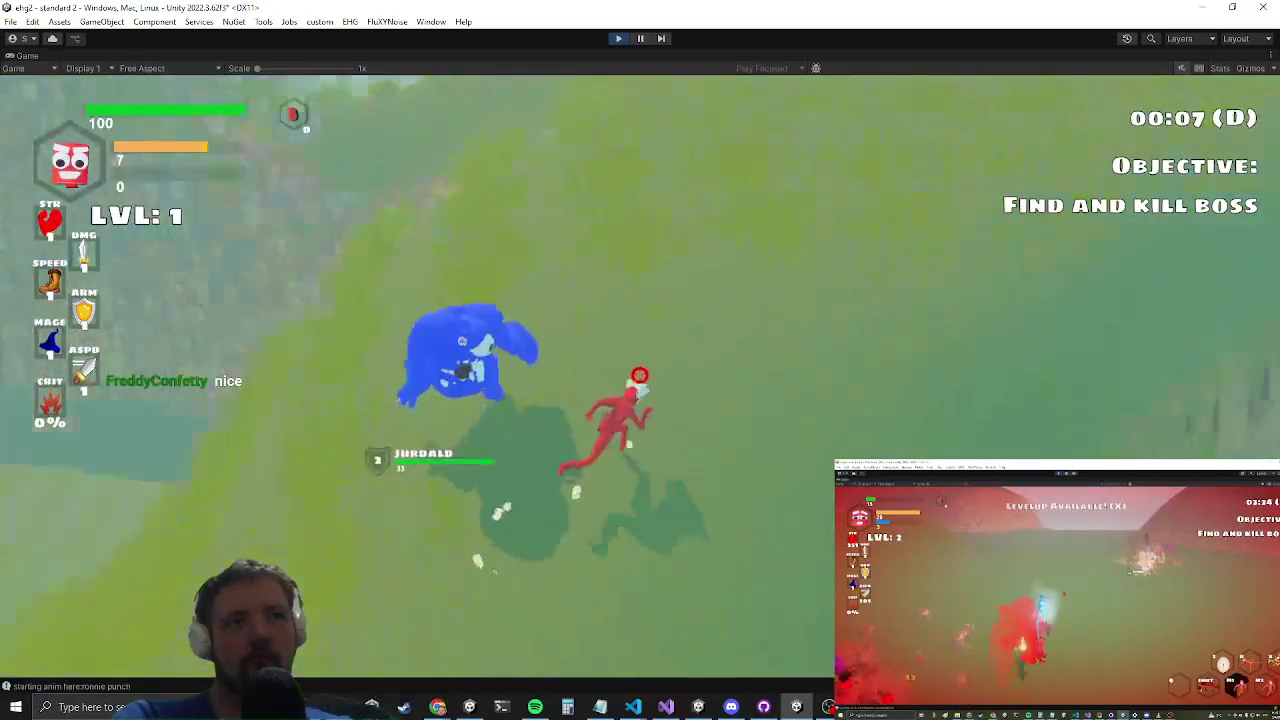
Step: Attack the blue boss Jurdald with slashes, then reposition and close back in on him
{"action": "left_click", "coordinate": [640, 370]}
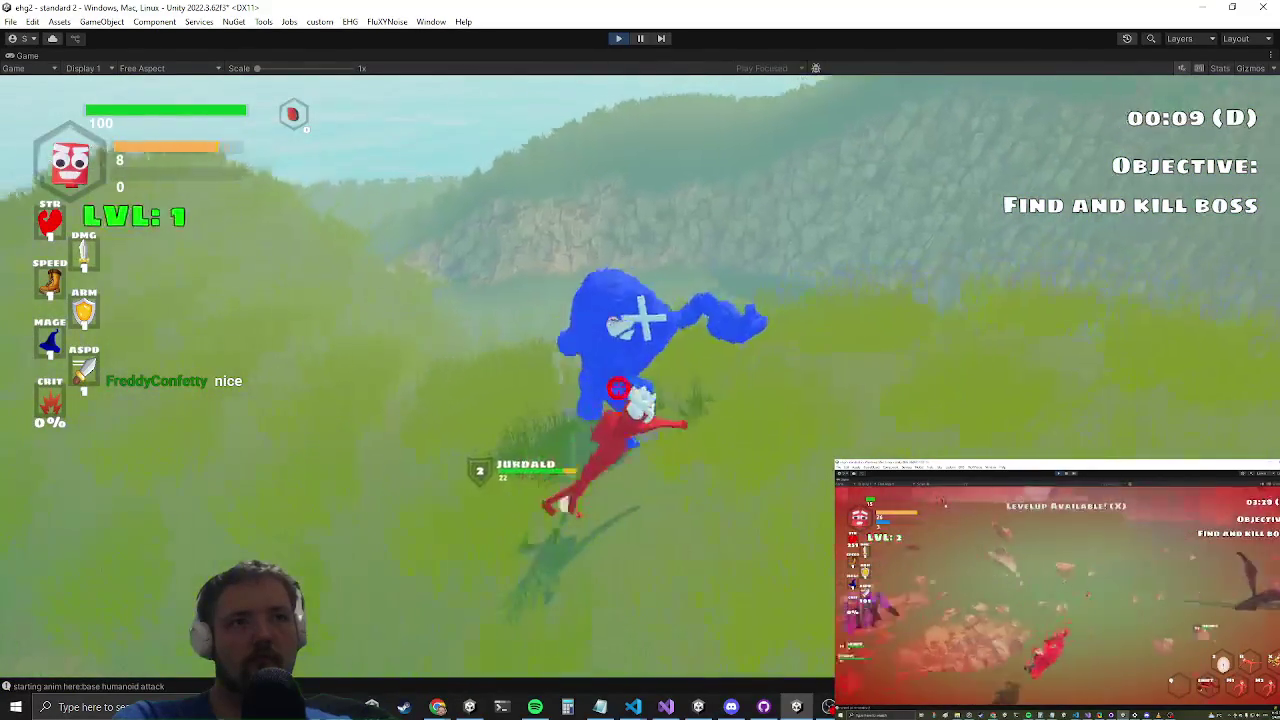
{"action": "left_click", "coordinate": [668, 373]}
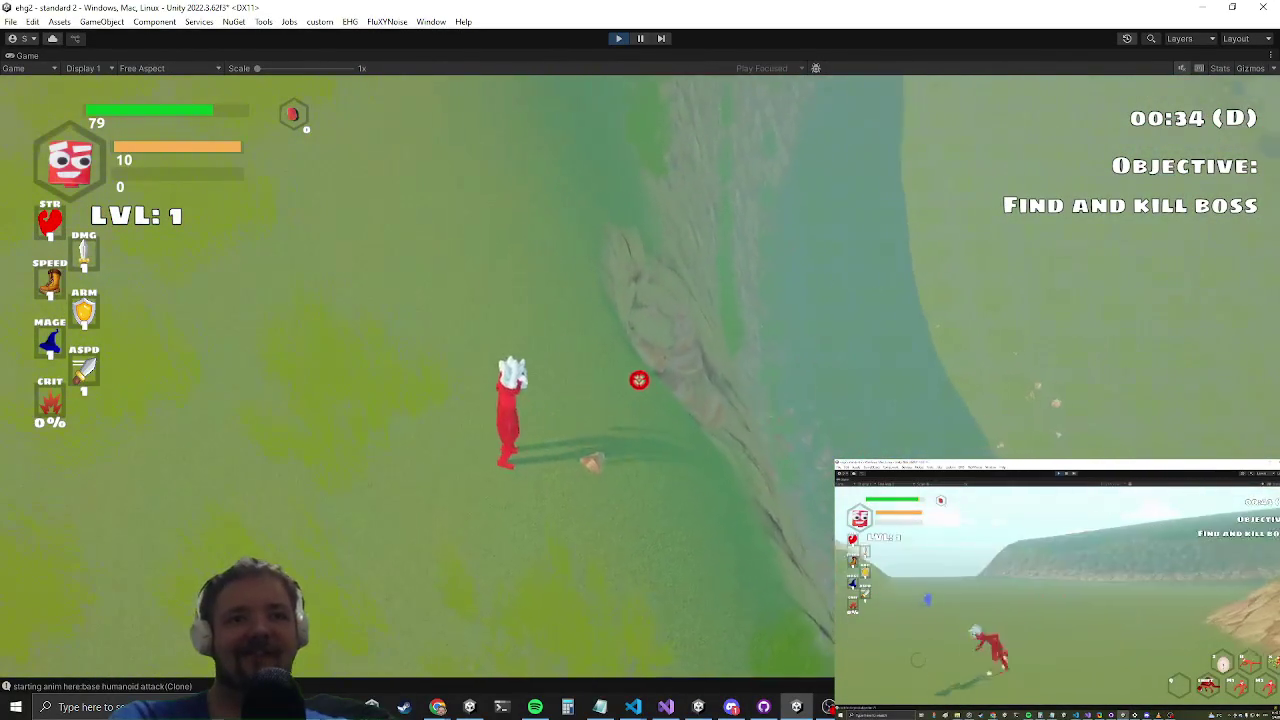
{"action": "key", "text": "s"}
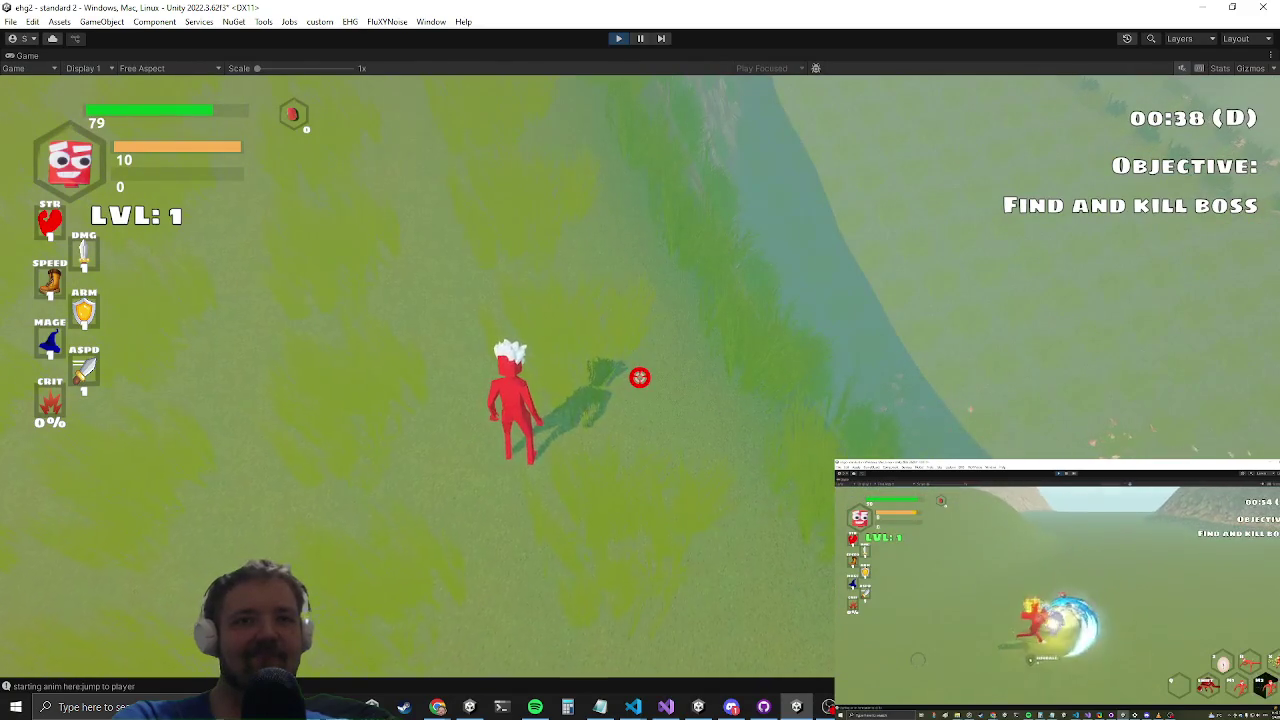
{"action": "key", "text": "s"}
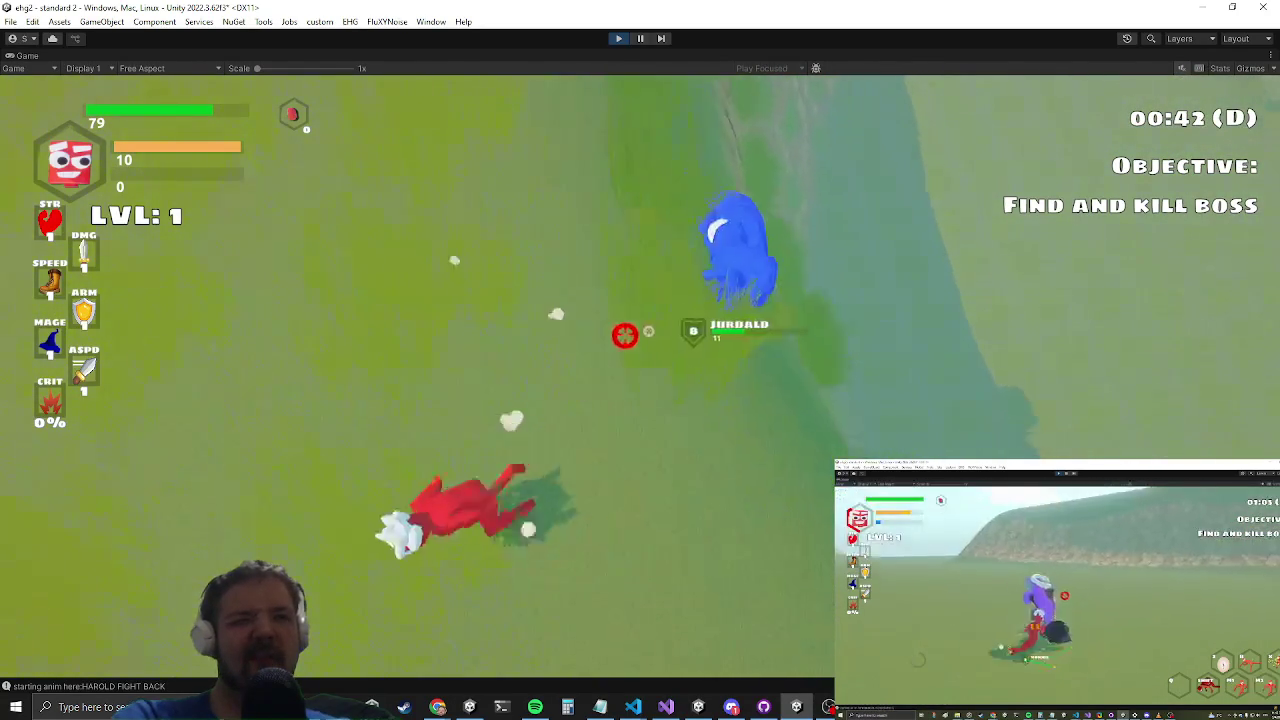
{"action": "key", "text": "w"}
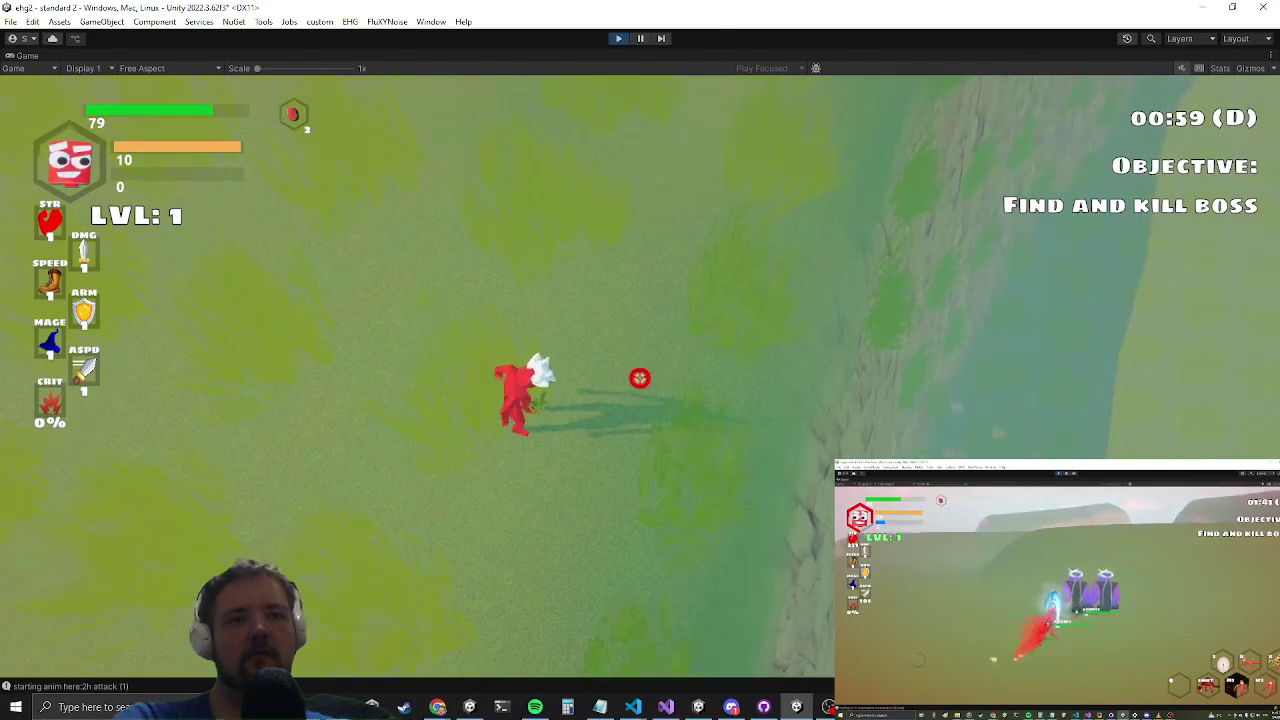
{"action": "key", "text": "alt+Tab"}
{"action": "key", "text": "Escape"}
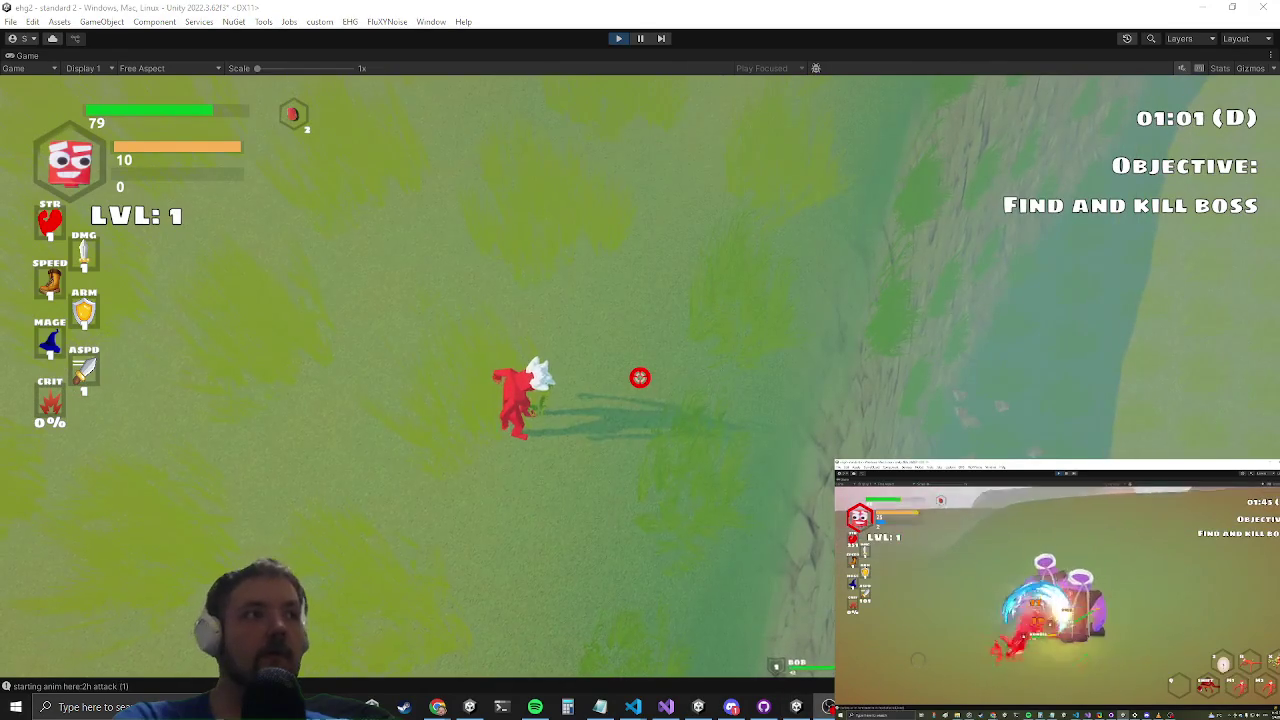
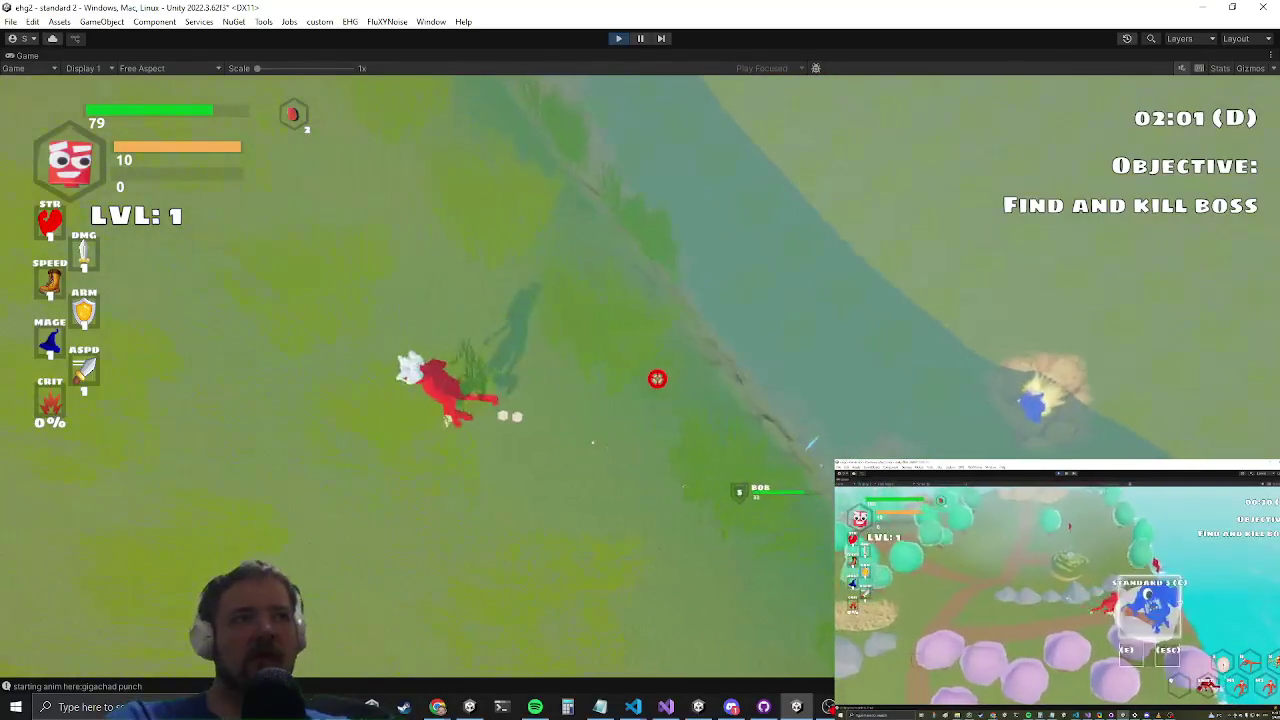
Step: Enter 'setstat strength 10' in the developer console, then run the character over to Bob
{"action": "key", "text": "grave"}
{"action": "type", "text": "sets"}
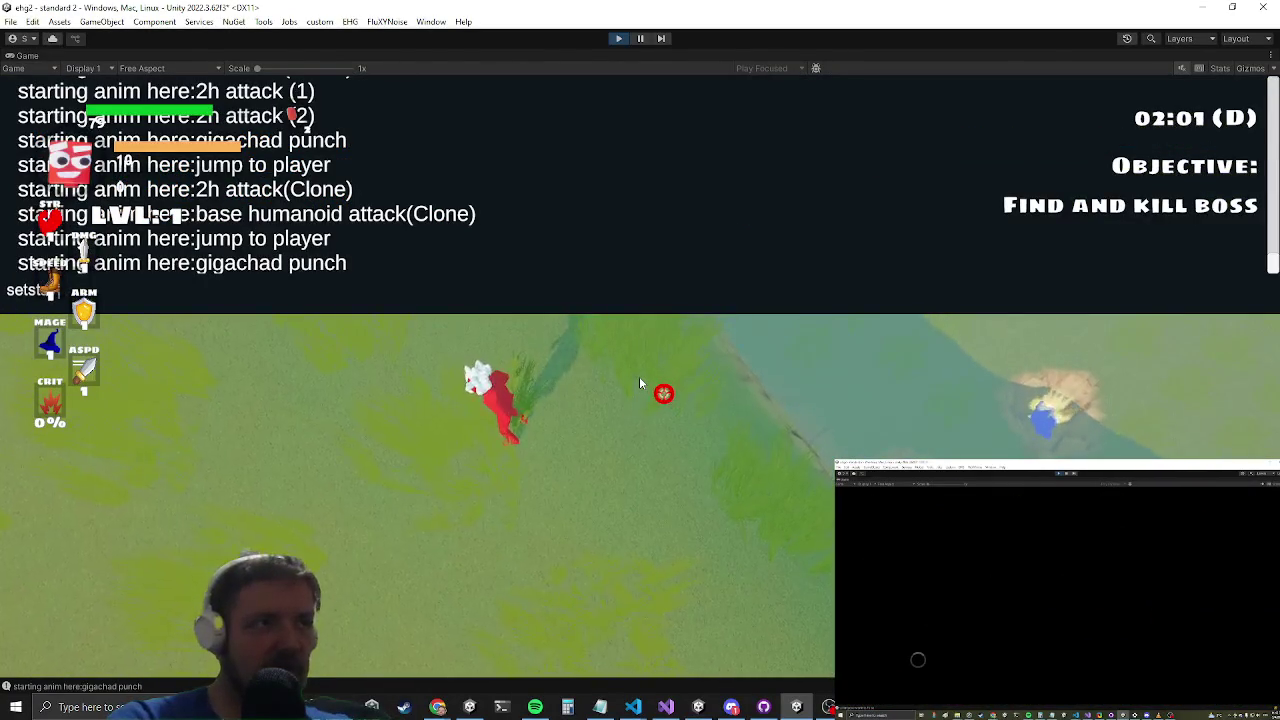
{"action": "type", "text": "tat strength 10"}
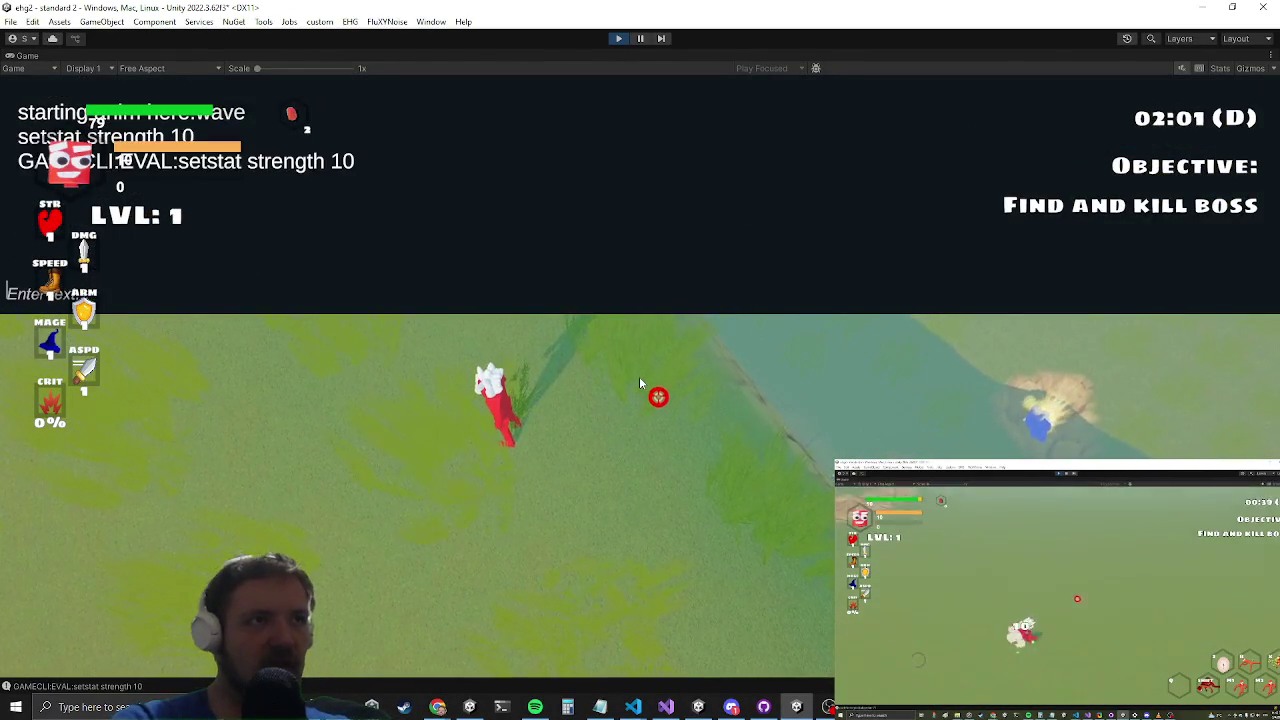
{"action": "key", "text": "grave"}
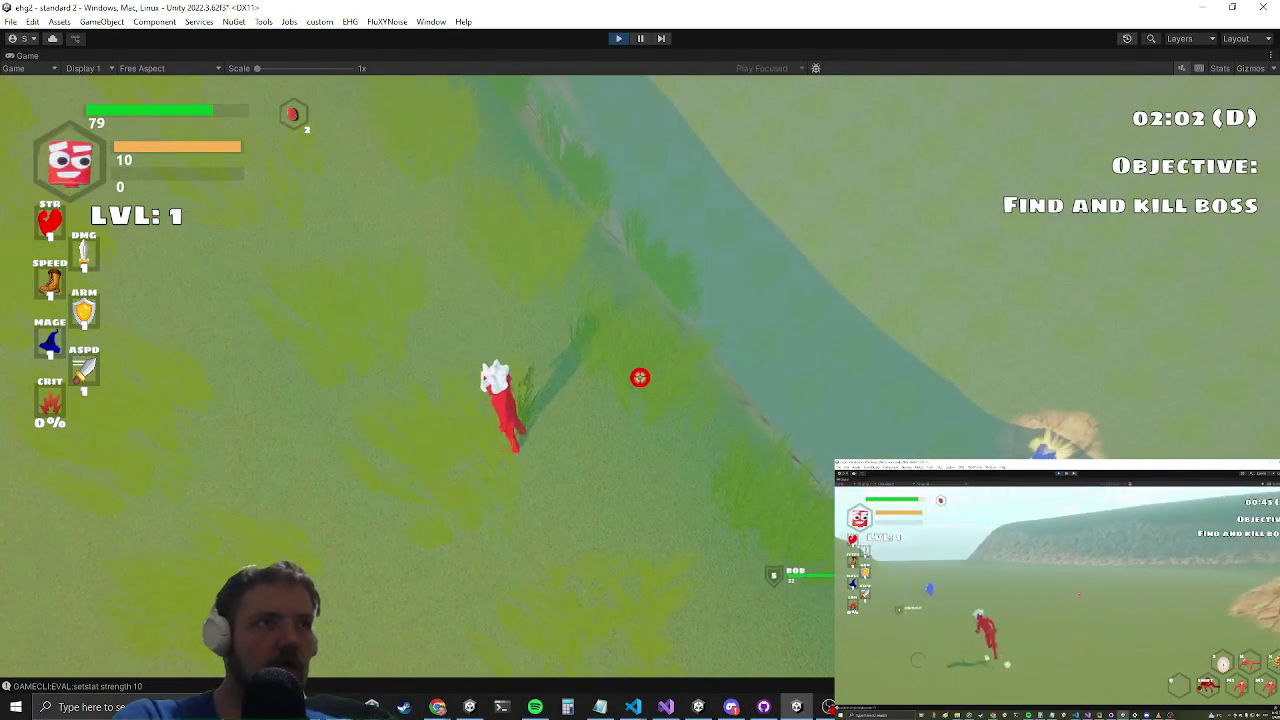
{"action": "key", "text": "w"}
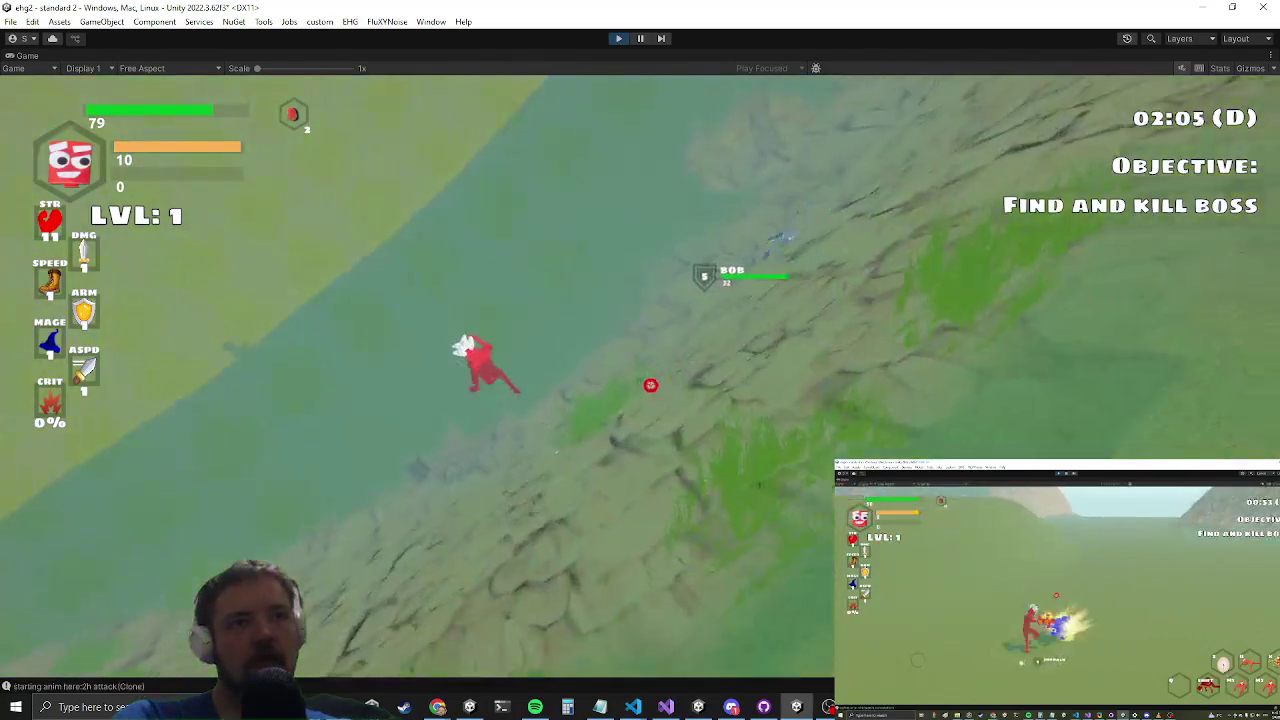
{"action": "key", "text": "w"}
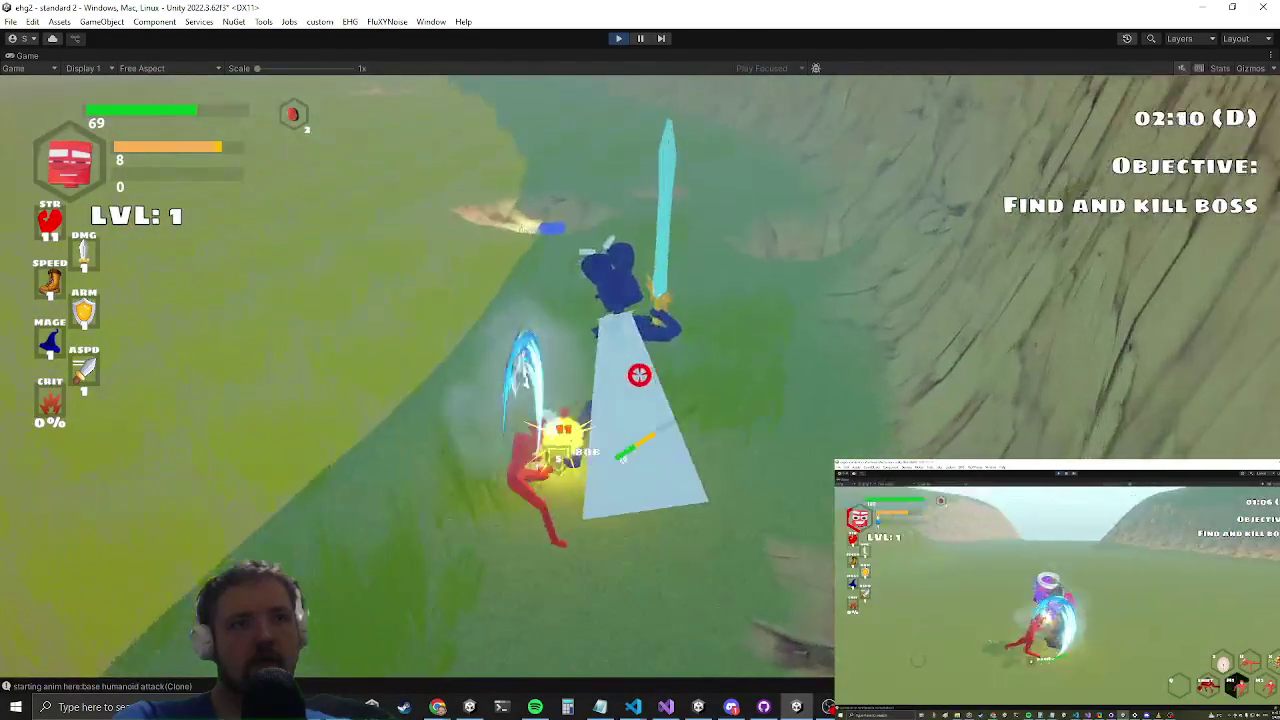
Step: Enter 'setstat strength 100' in the developer console to add another 100 strength
{"action": "key", "text": "grave"}
{"action": "type", "text": "setstat stren"}
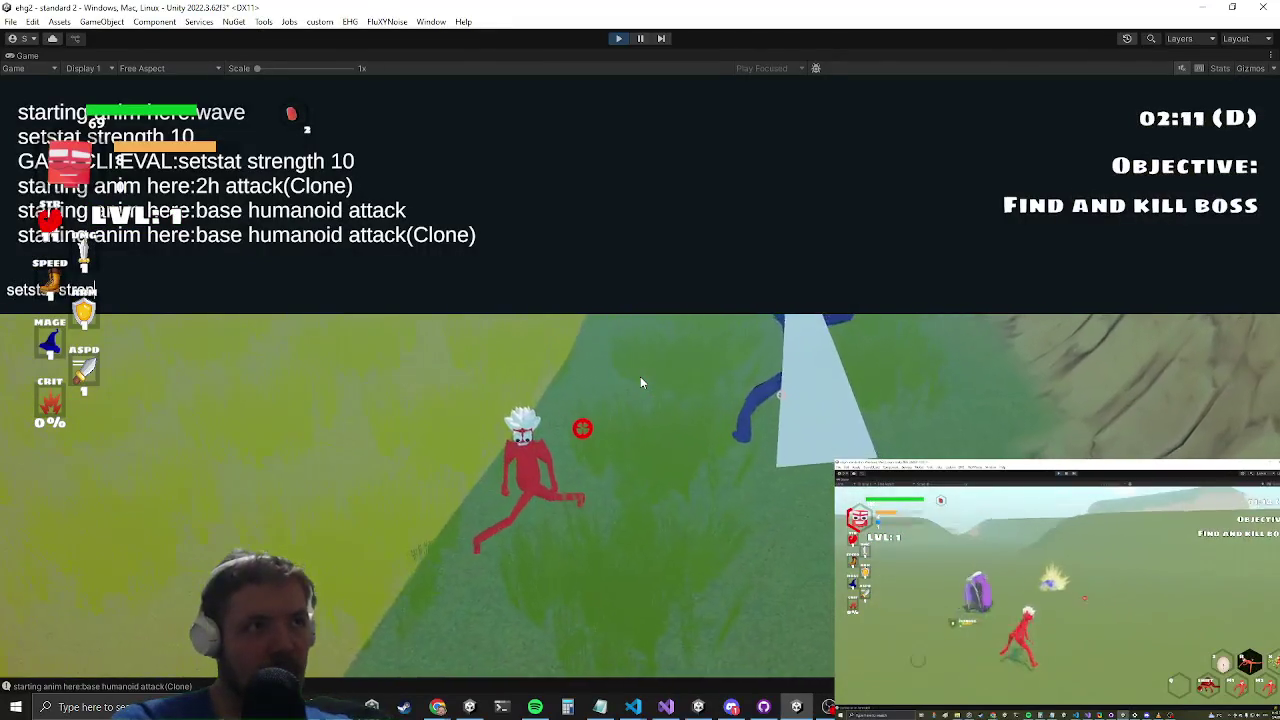
{"action": "type", "text": "gth 100"}
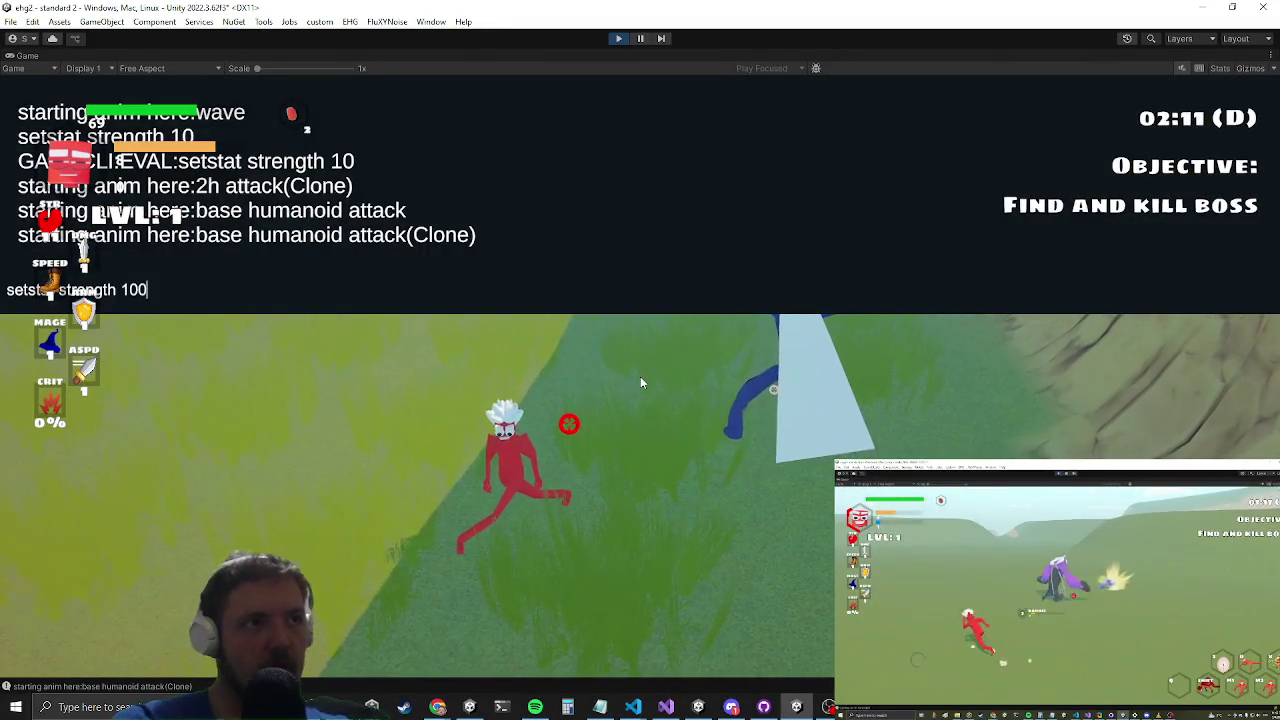
{"action": "key", "text": "Return"}
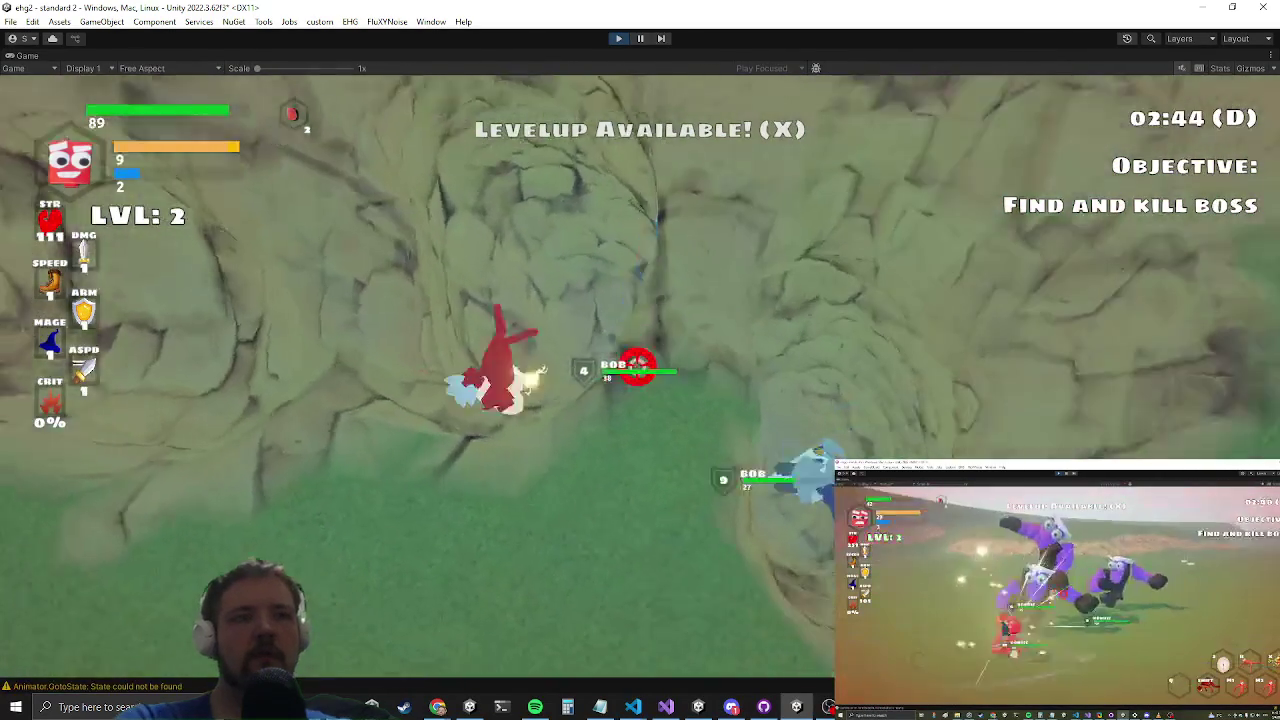
Step: Pause the game at its Settings menu and switch to Visual Studio's CharacterAnimation.cs
{"action": "key", "text": "Escape"}
{"action": "key", "text": "alt+Tab"}
{"action": "key", "text": "alt+Tab"}
{"action": "key", "text": "alt+Tab"}
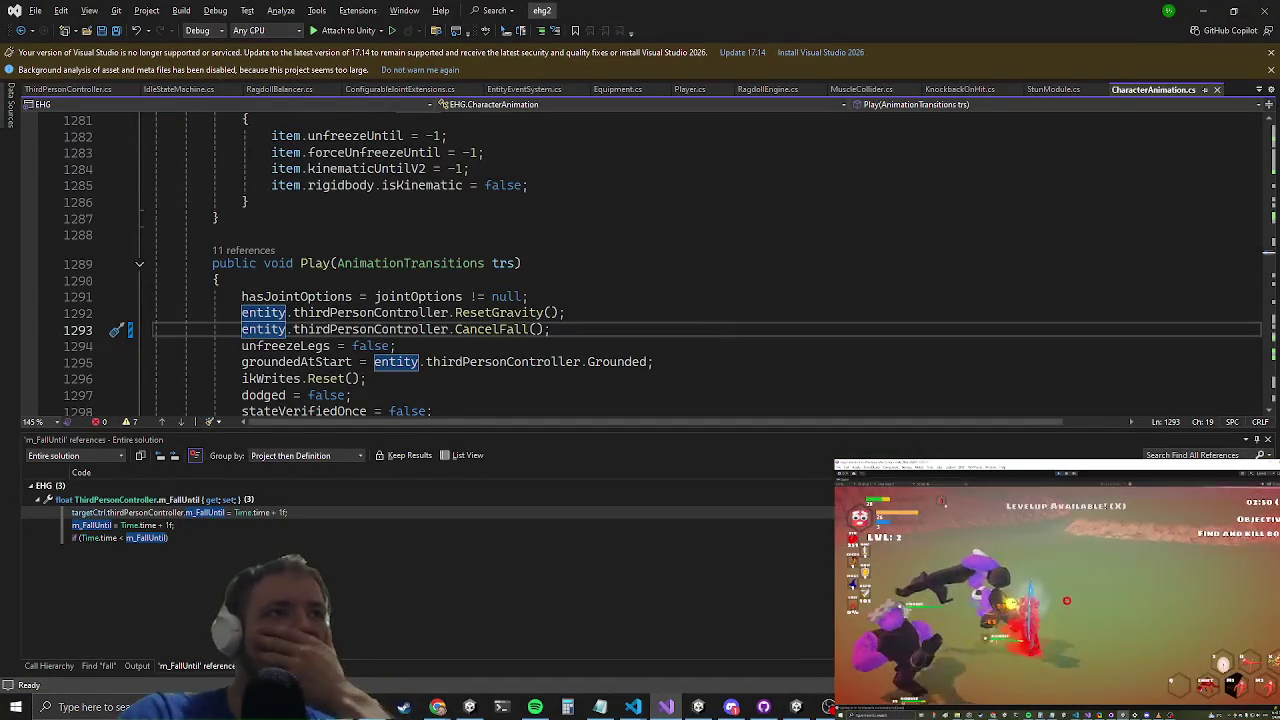
Step: In KnockbackOnHit.cs, cut force.normalized out of line 661
{"action": "left_click", "coordinate": [938, 91]}
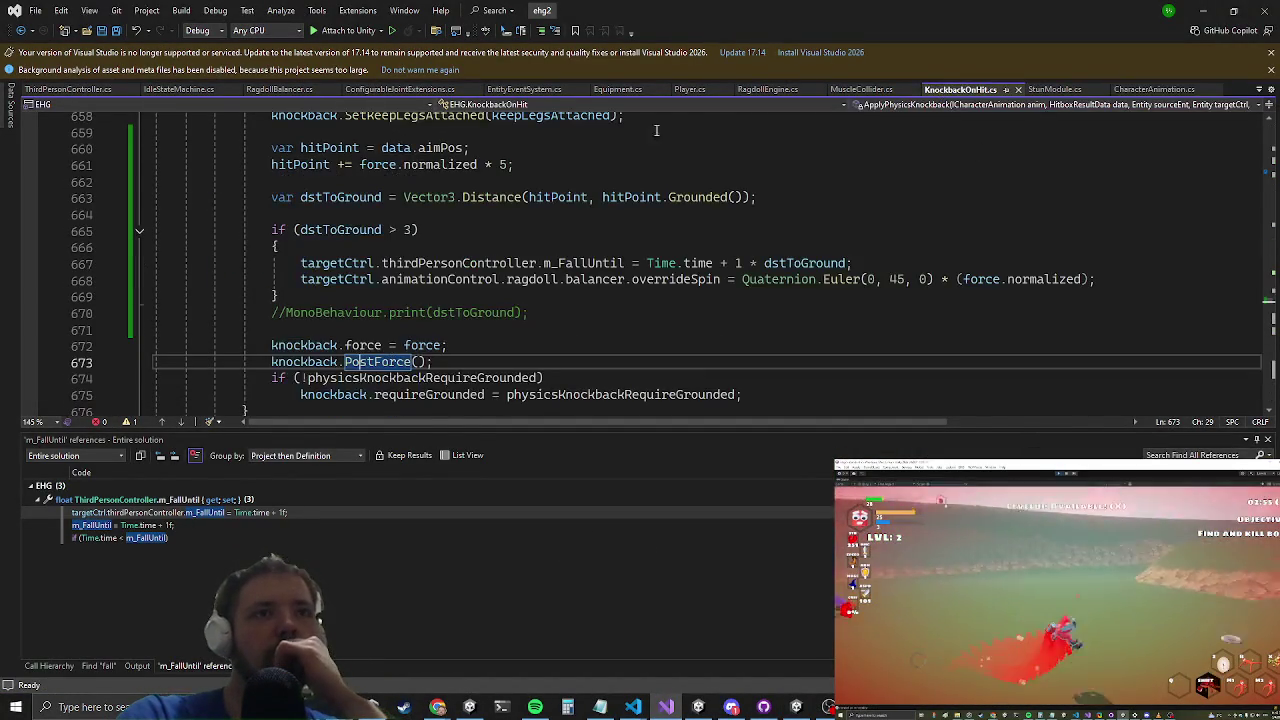
{"action": "scroll", "coordinate": [510, 162], "scroll_direction": "up", "scroll_amount": 2}
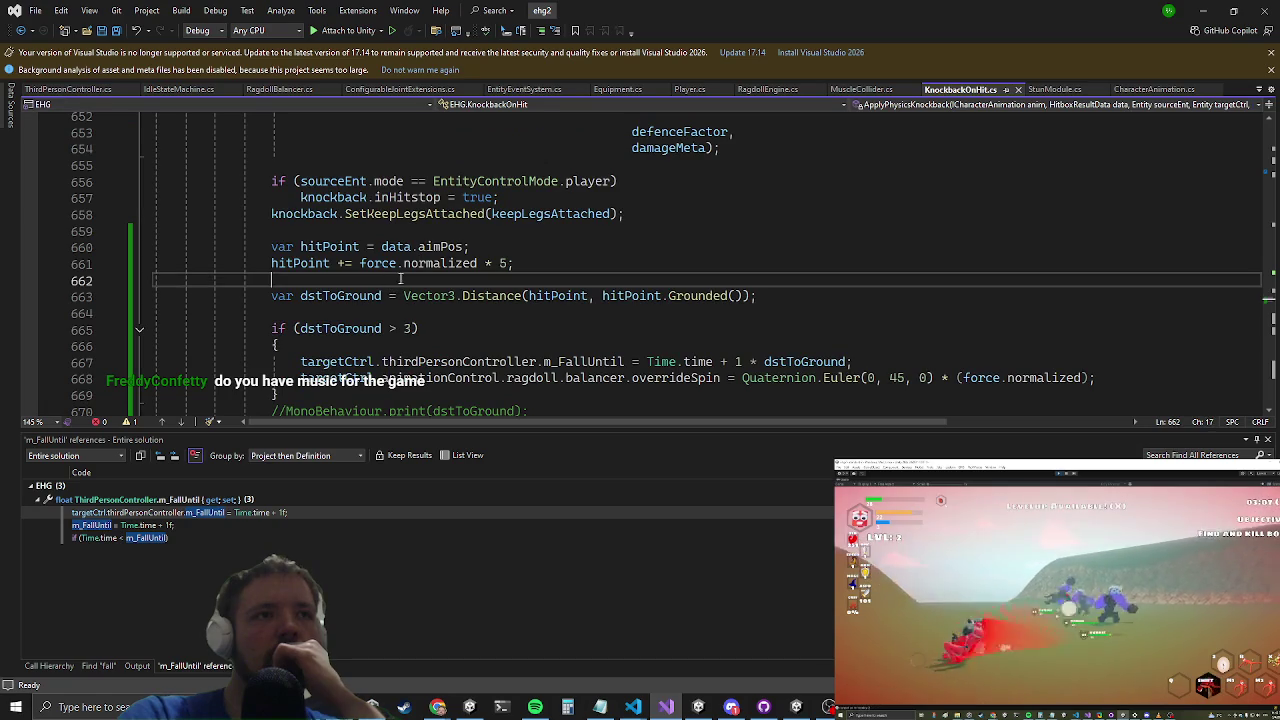
{"action": "left_click", "coordinate": [493, 245]}
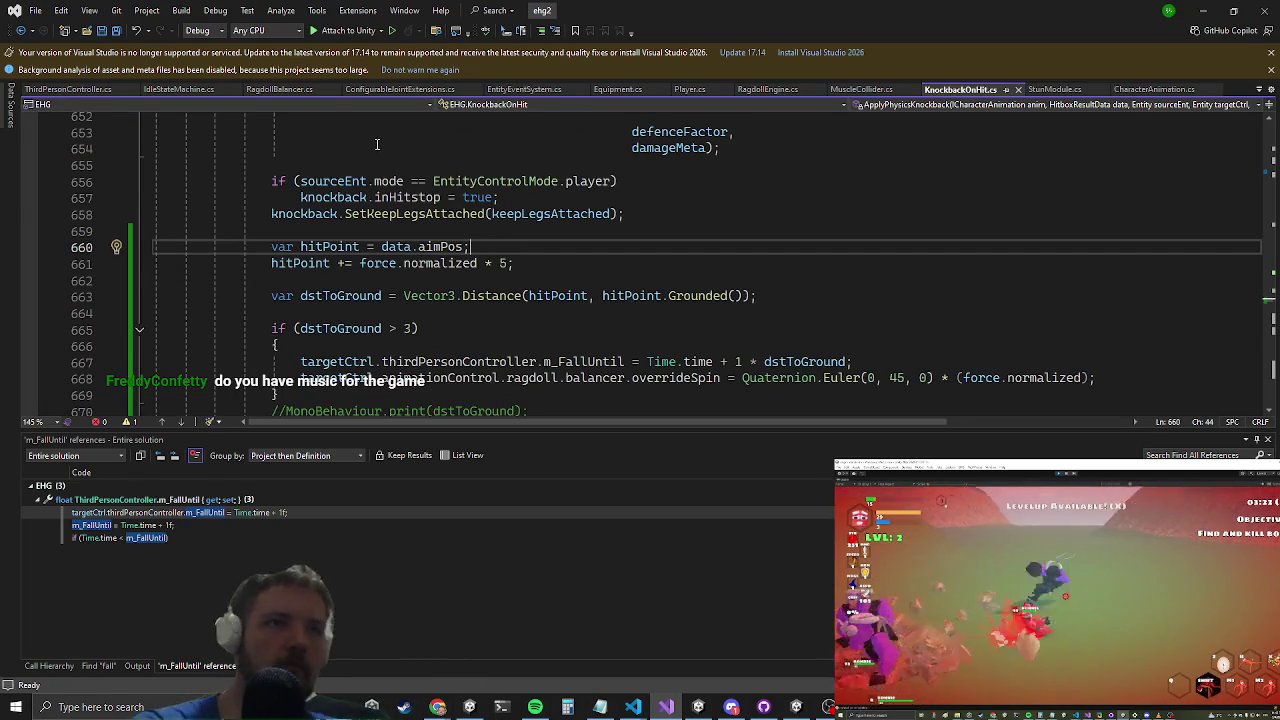
{"action": "key", "text": "Down"}
{"action": "key", "text": "Up"}
{"action": "key", "text": "Down"}
{"action": "key", "text": "Right"}
{"action": "key", "text": "Left"}
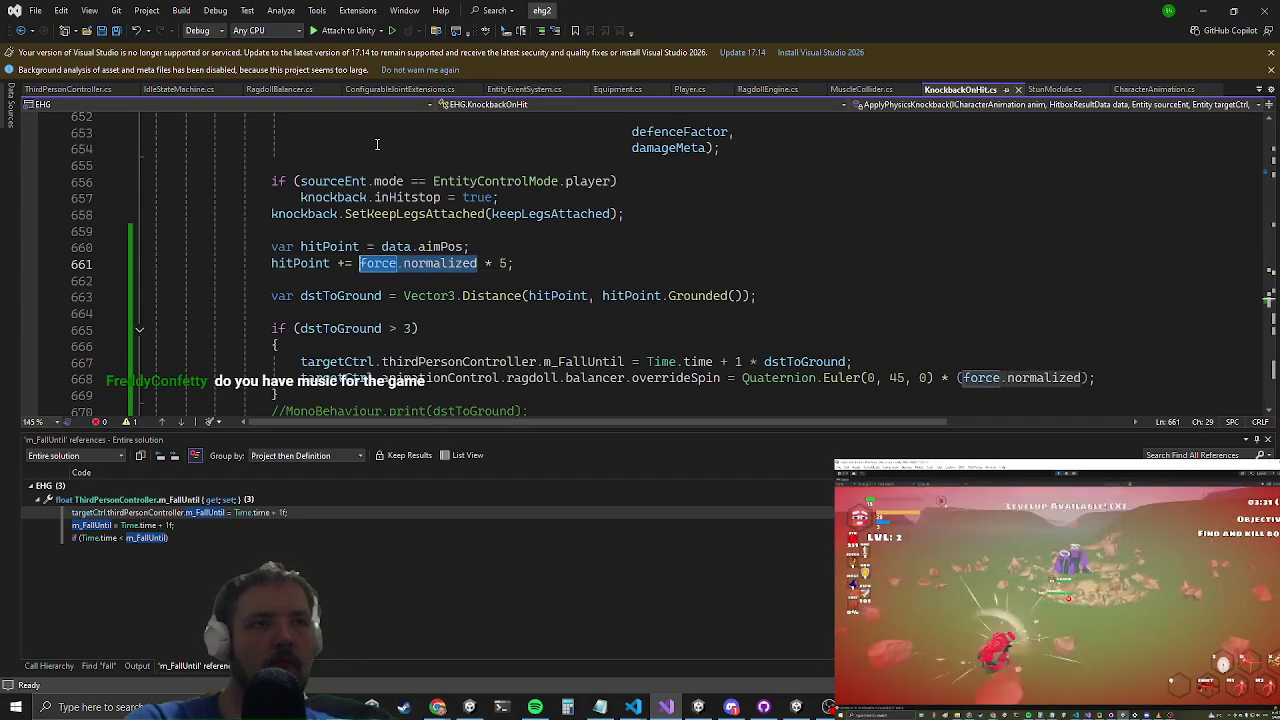
{"action": "key", "text": "ctrl+x"}
{"action": "key", "text": "Up"}
Step: Declare 'var fn' holding force.normalized above hitPoint and use fn in the spin calculation
{"action": "key", "text": "ctrl+Return"}
{"action": "type", "text": "var fn ="}
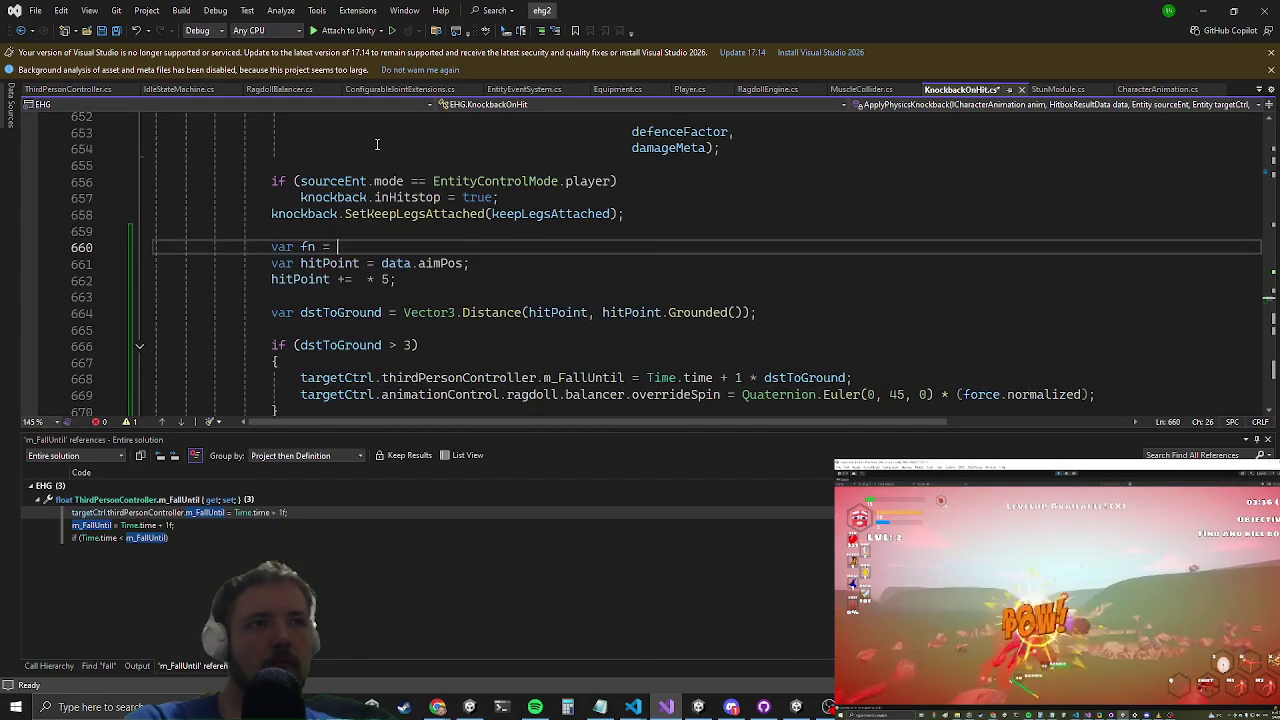
{"action": "type", "text": ";"}
{"action": "key", "text": "Down"}
{"action": "key", "text": "Down"}
{"action": "key", "text": "Left"}
{"action": "key", "text": "Left"}
{"action": "key", "text": "Left"}
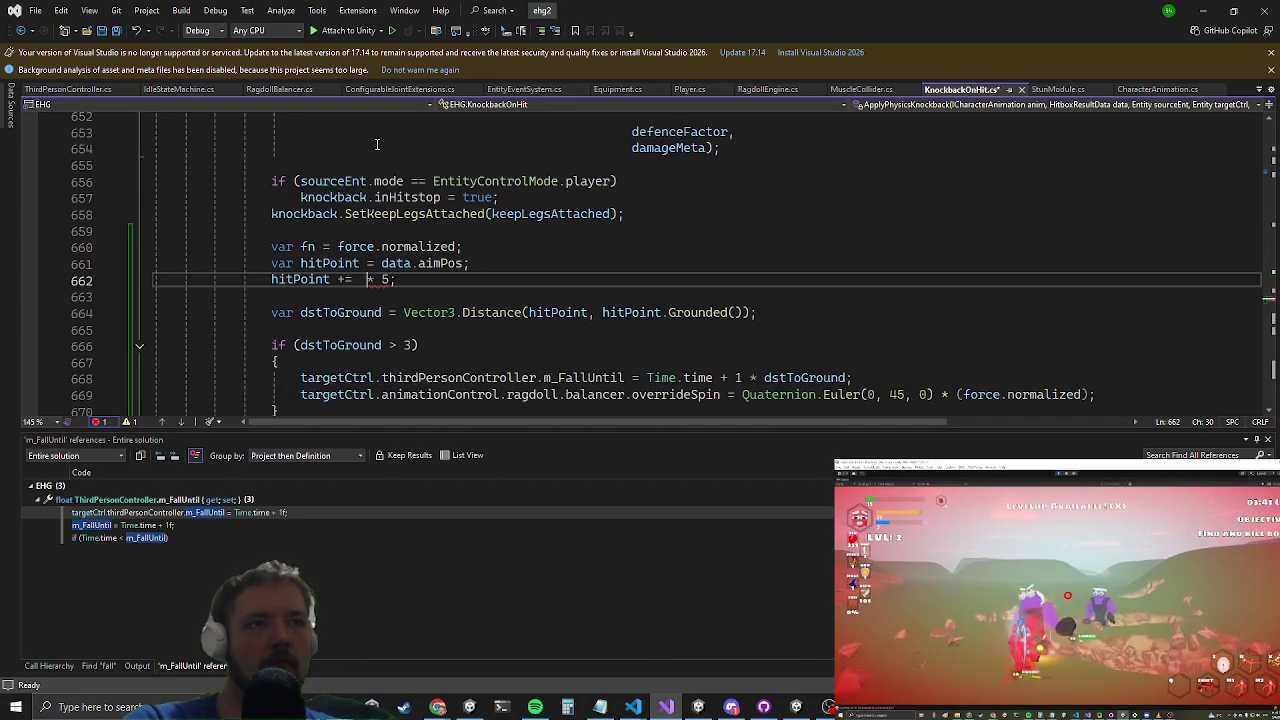
{"action": "key", "text": "Down"}
{"action": "key", "text": "Down"}
{"action": "key", "text": "Down"}
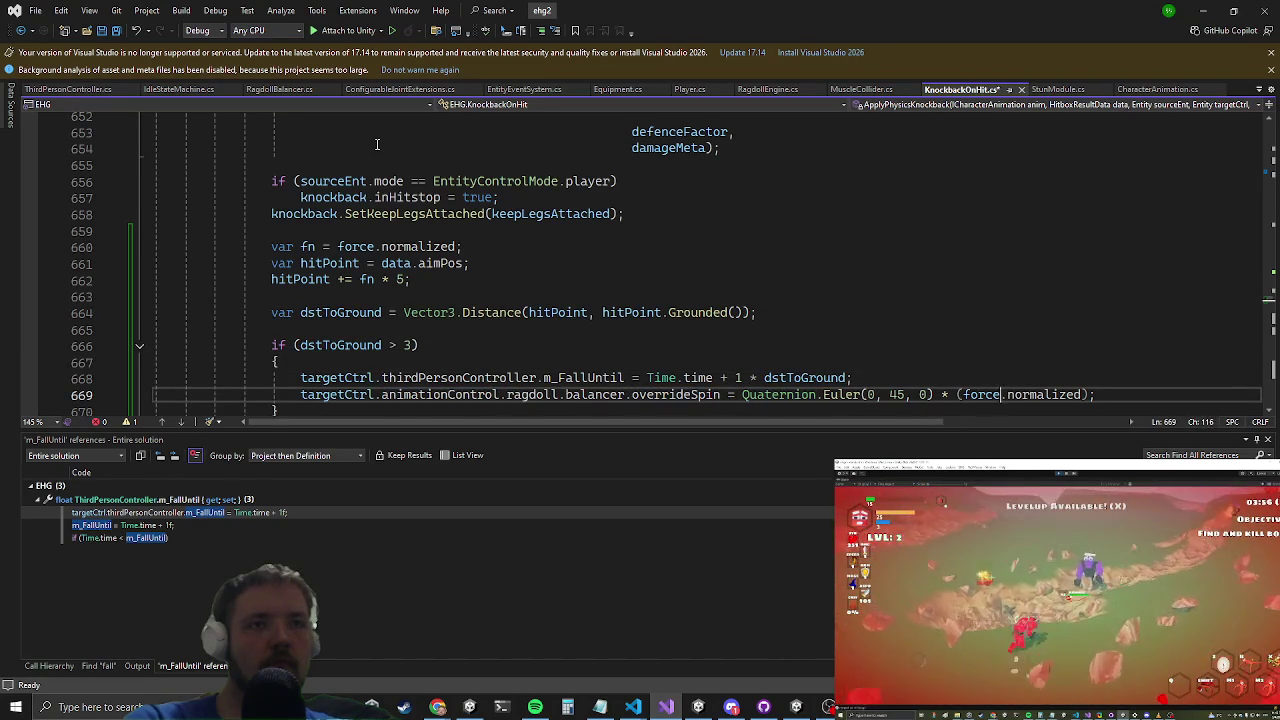
{"action": "key", "text": "Right"}
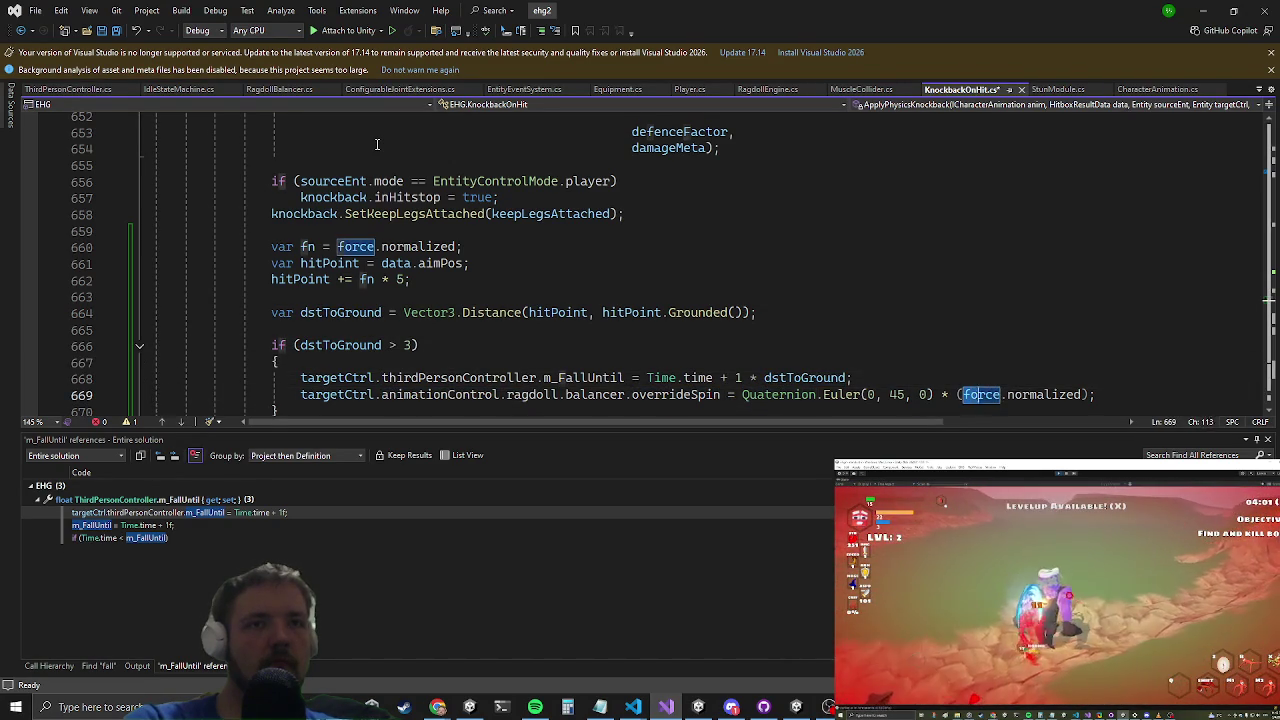
{"action": "type", "text": "fn"}
Step: Start a raycast condition 'Physics.Raycast(data.aimPos, fn, 5, 1<<GameLayers.' on a new line
{"action": "key", "text": "Up"}
{"action": "key", "text": "Up"}
{"action": "key", "text": "Up"}
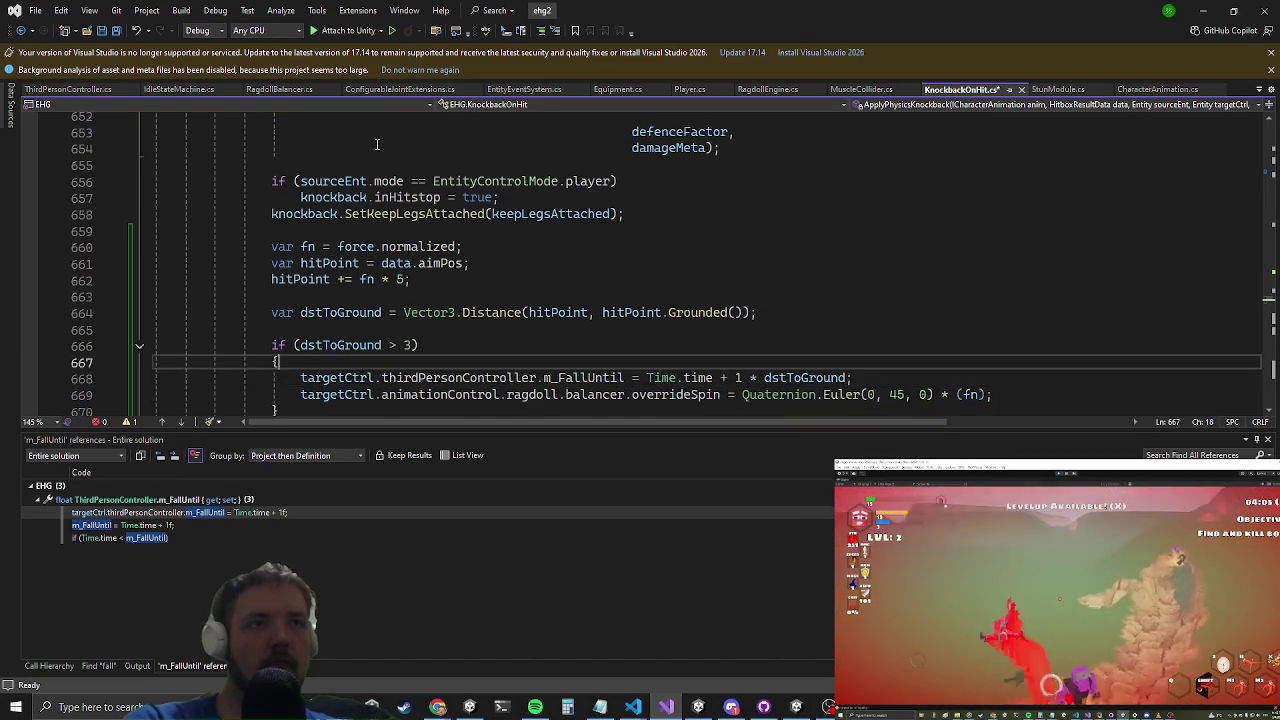
{"action": "key", "text": "Return"}
{"action": "key", "text": "Down"}
{"action": "key", "text": "Down"}
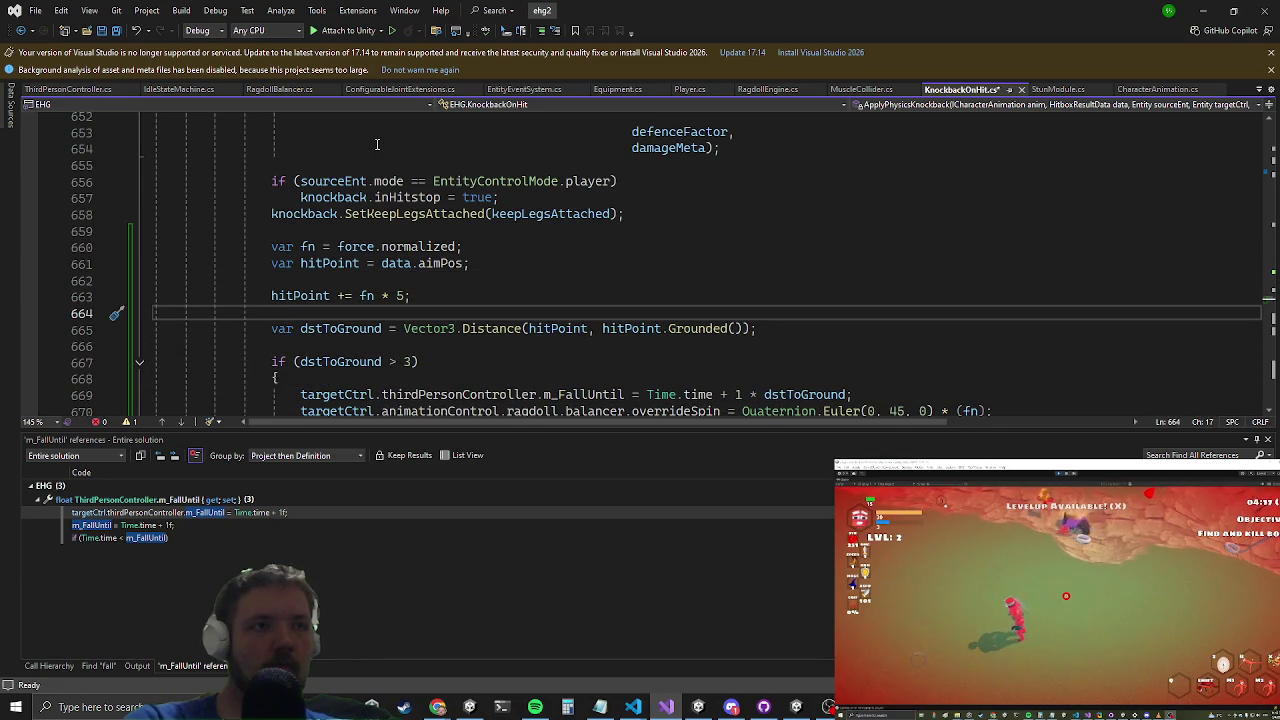
{"action": "type", "text": "if(Physics.Raycast("}
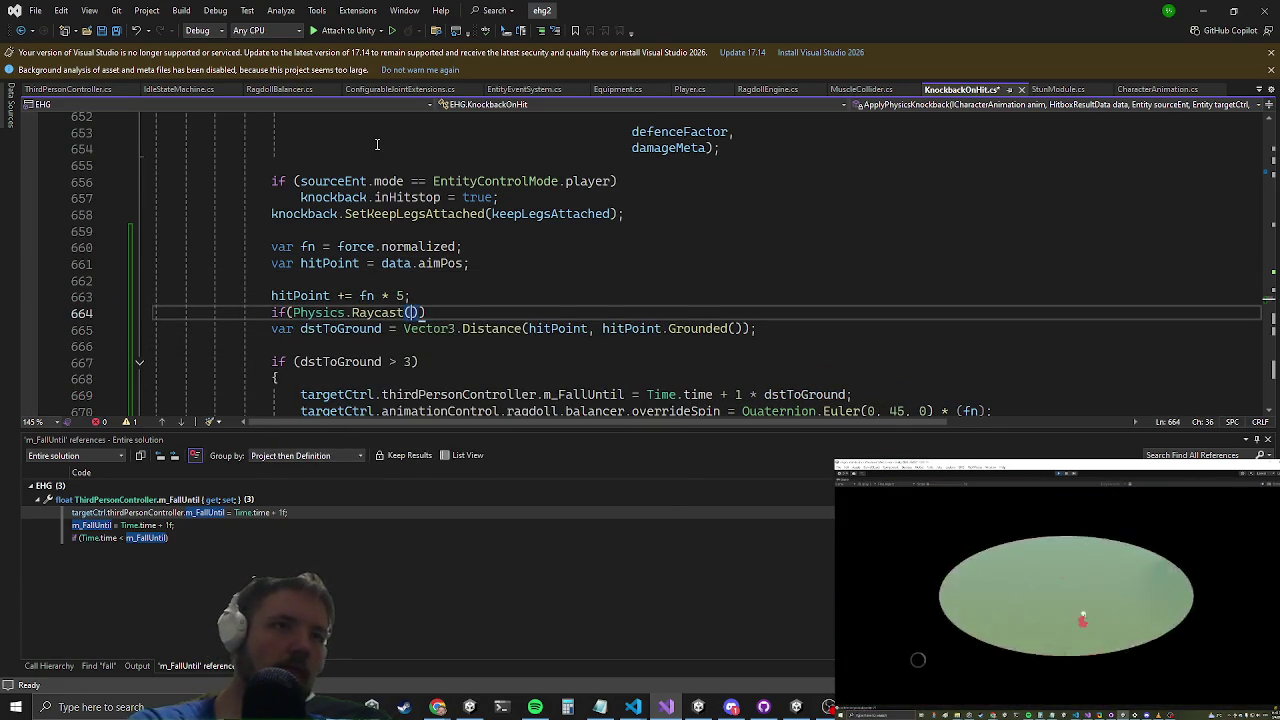
{"action": "type", "text": "data.aim"}
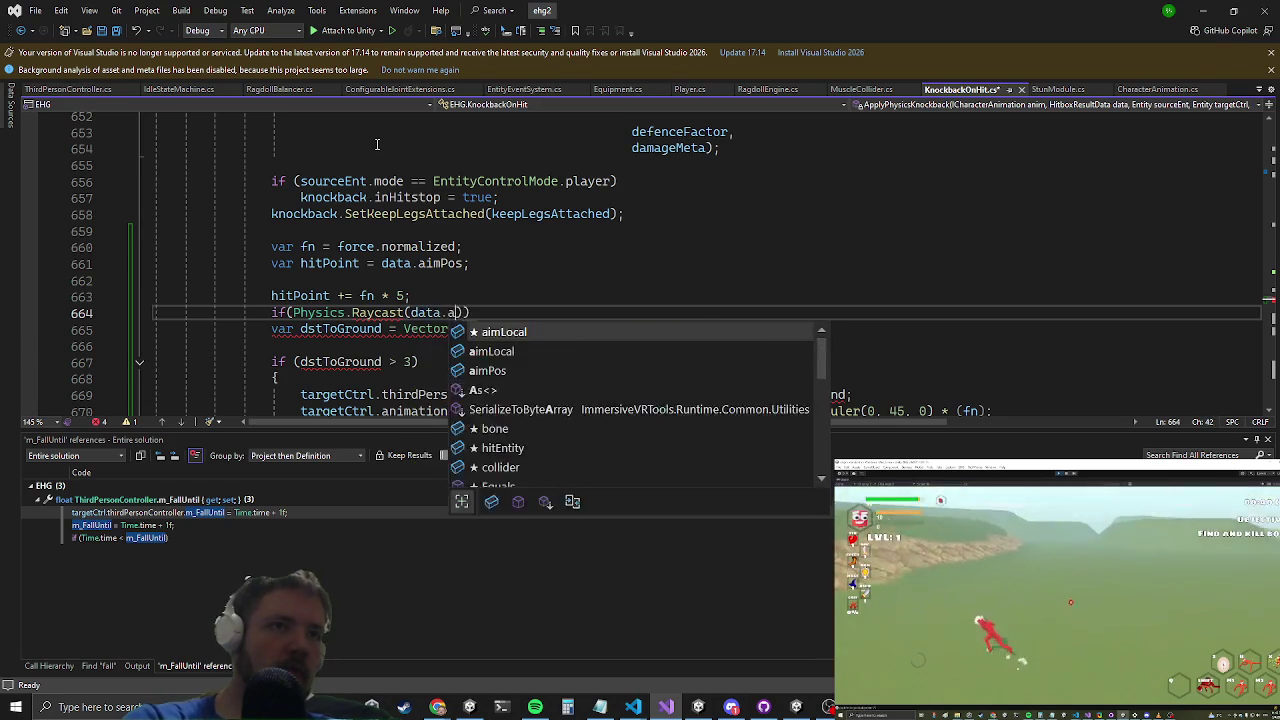
{"action": "type", "text": "Pos, f"}
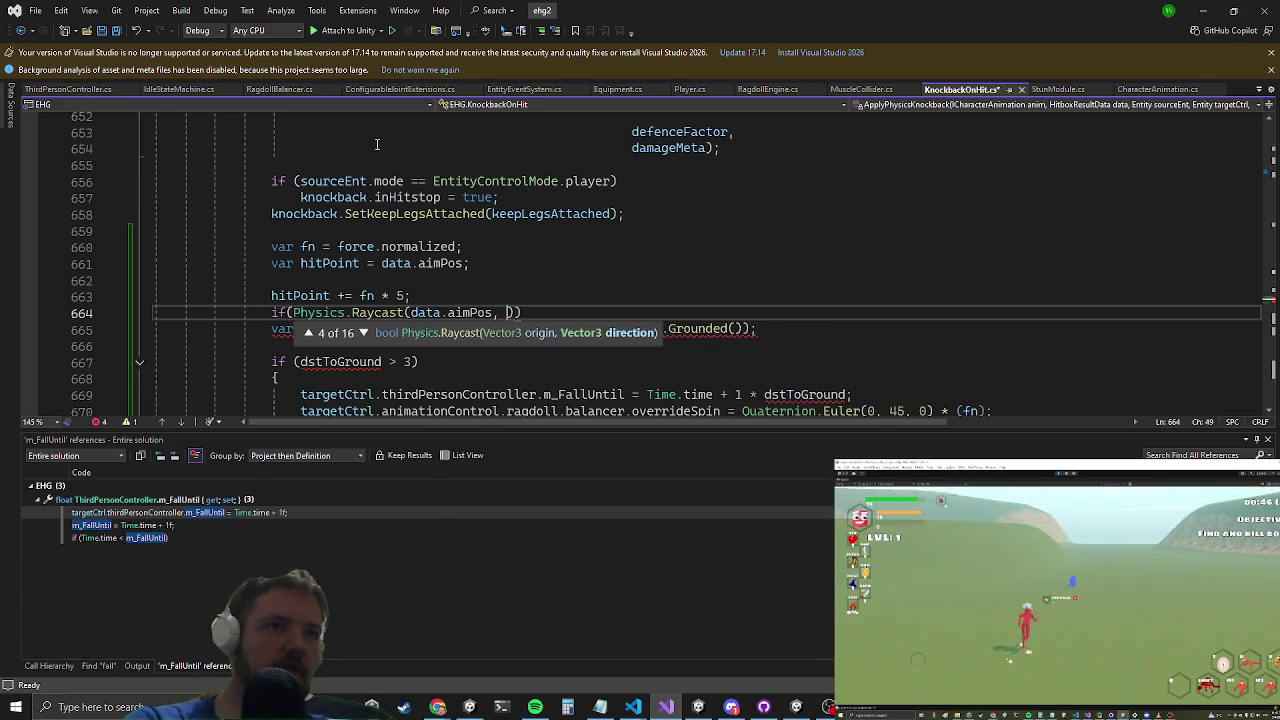
{"action": "type", "text": "n"}
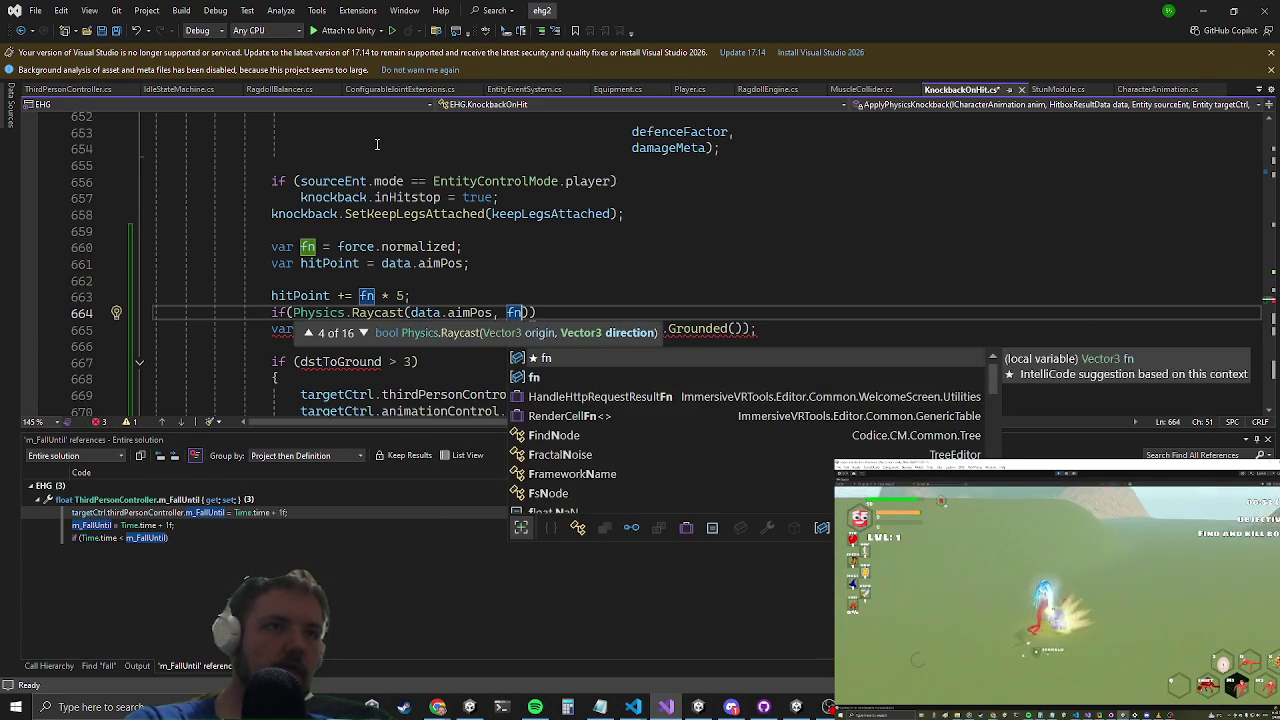
{"action": "type", "text": ", 5"}
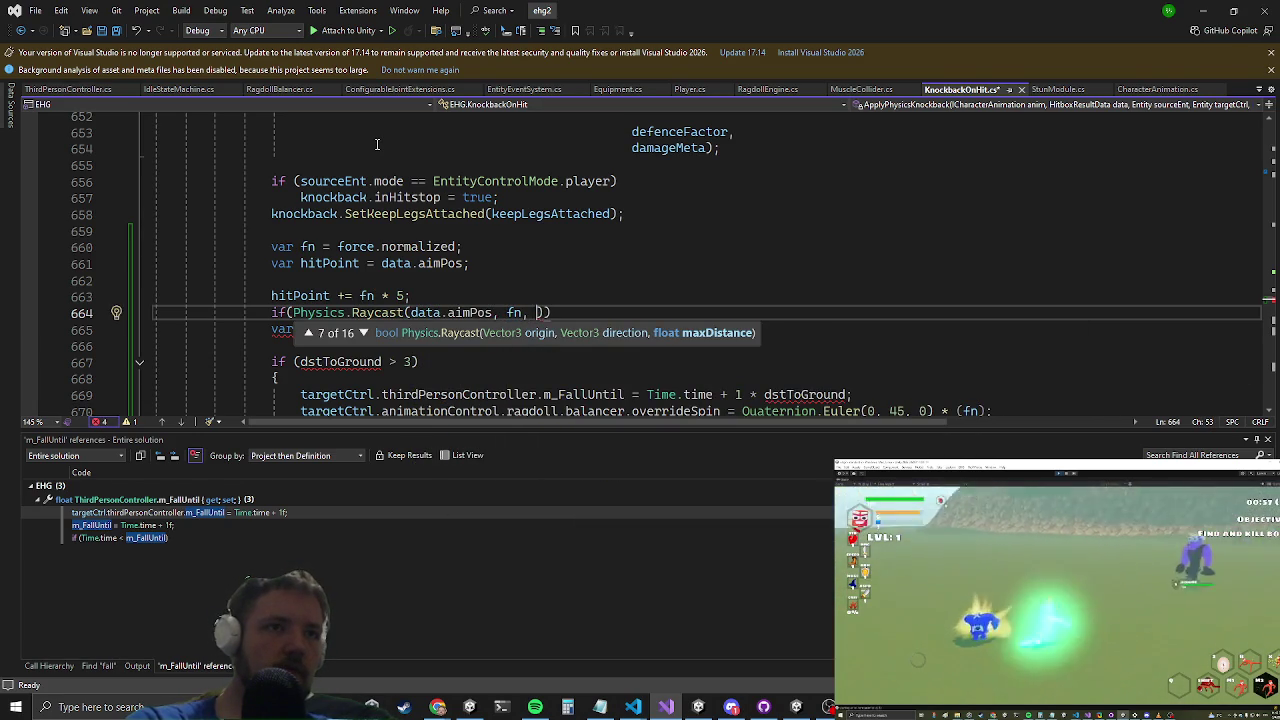
{"action": "type", "text": ", 1"}
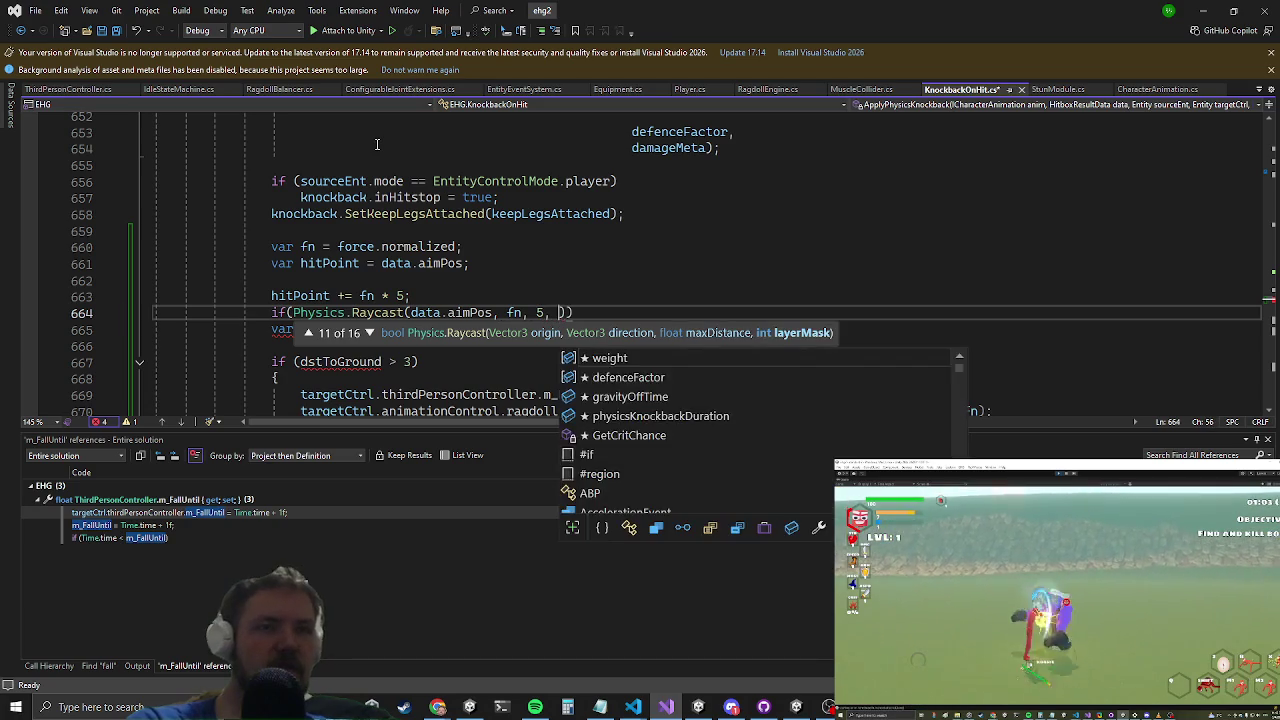
{"action": "type", "text": "<<GameLayers.g"}
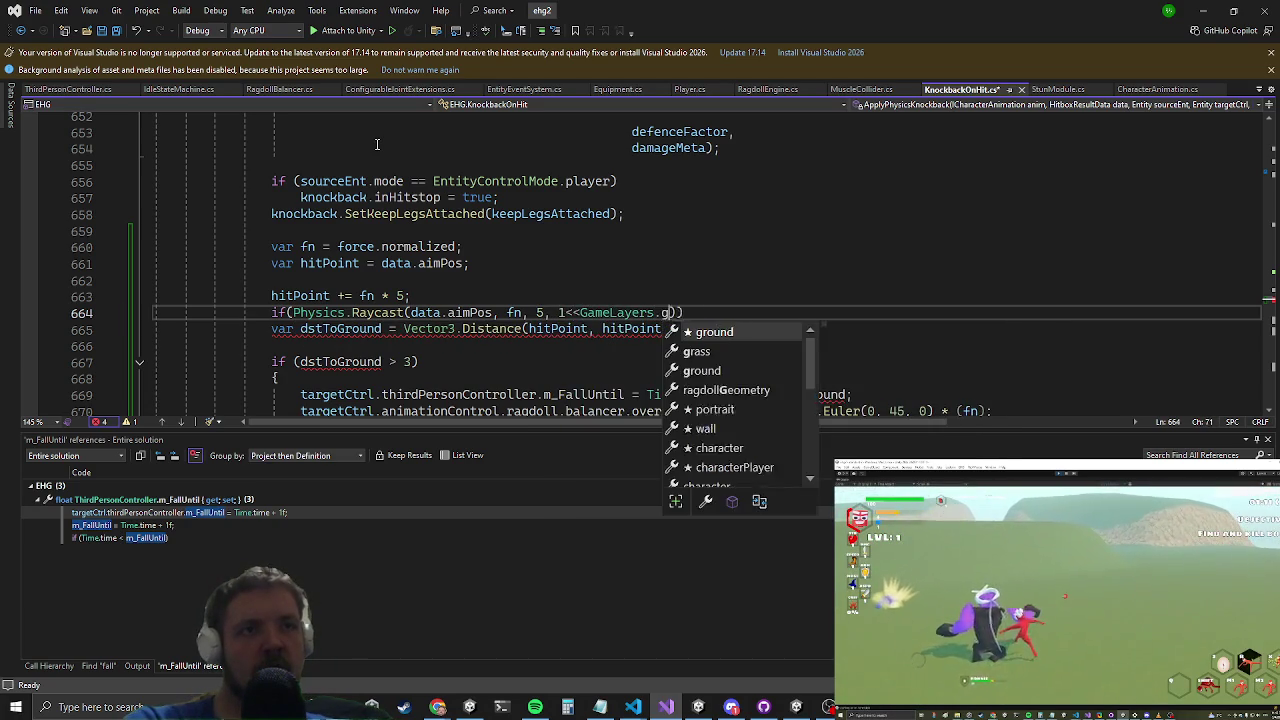
Step: Complete the raycast layer mask with ground and wall layers and add 'out var hit'
{"action": "key", "text": "Tab"}
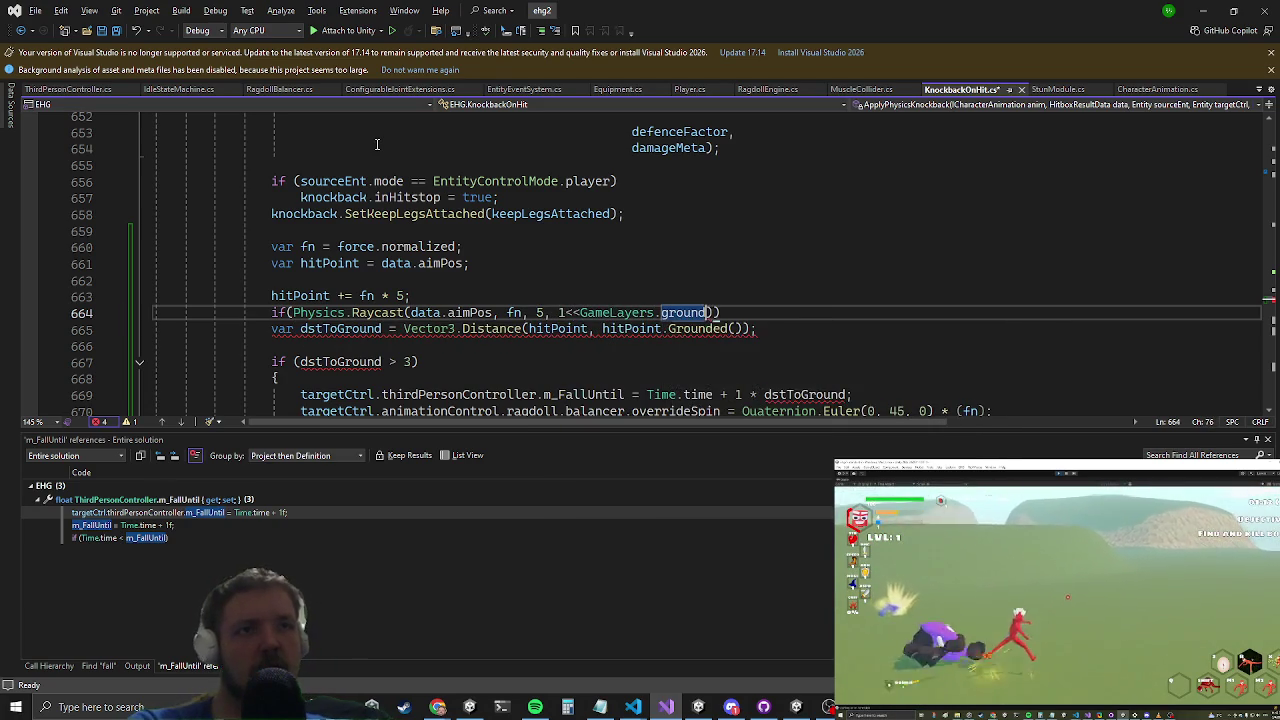
{"action": "type", "text": "|1<<GameLayers.wa"}
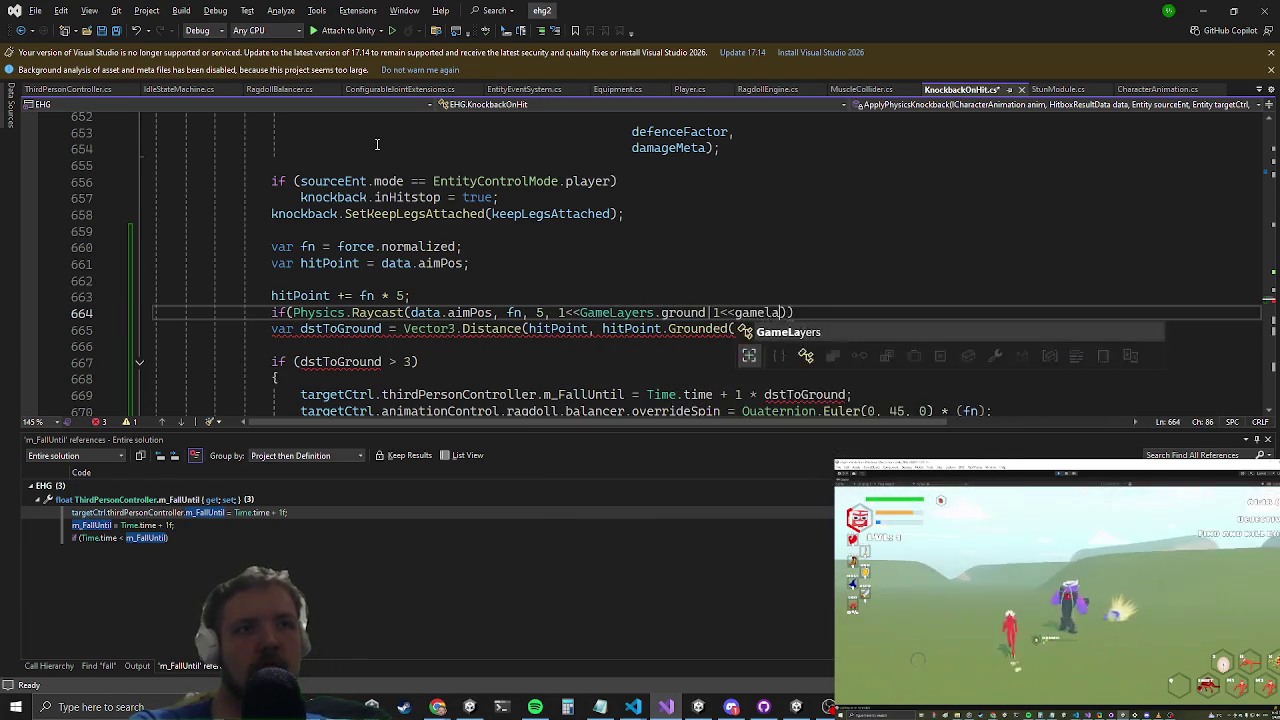
{"action": "key", "text": "Tab"}
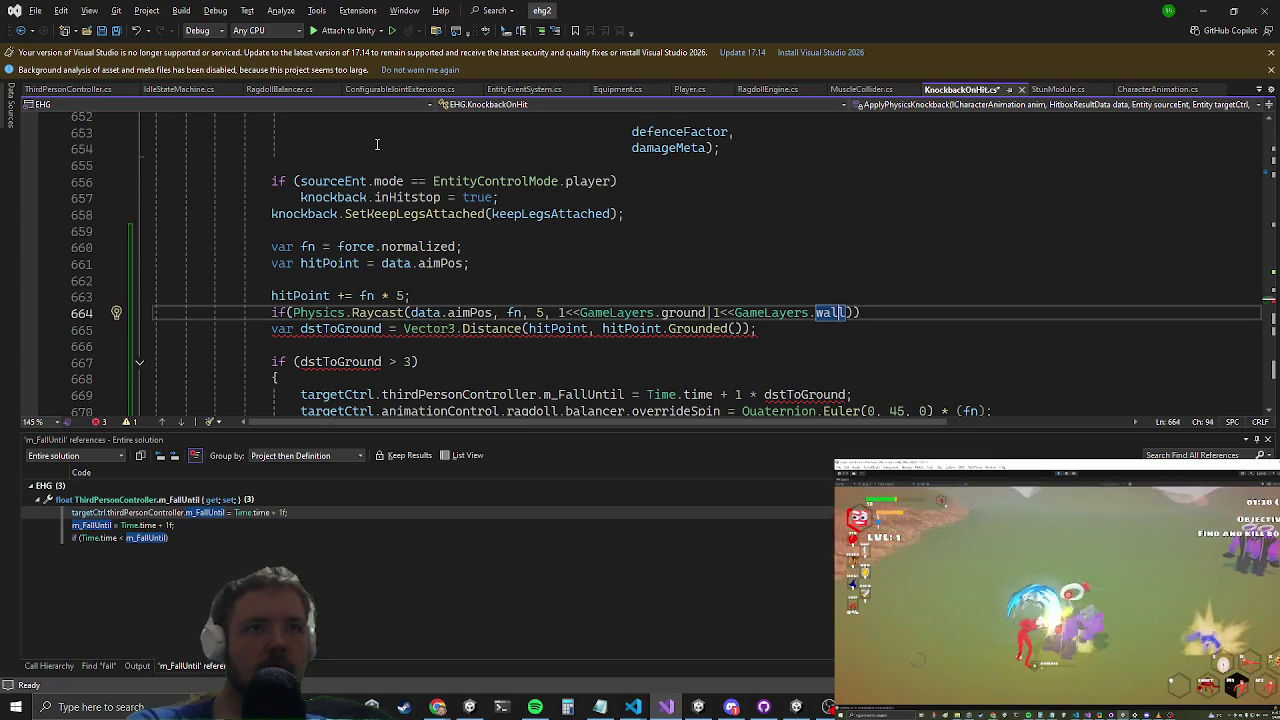
{"action": "key", "text": "ctrl+shift+space"}
{"action": "key", "text": "Up"}
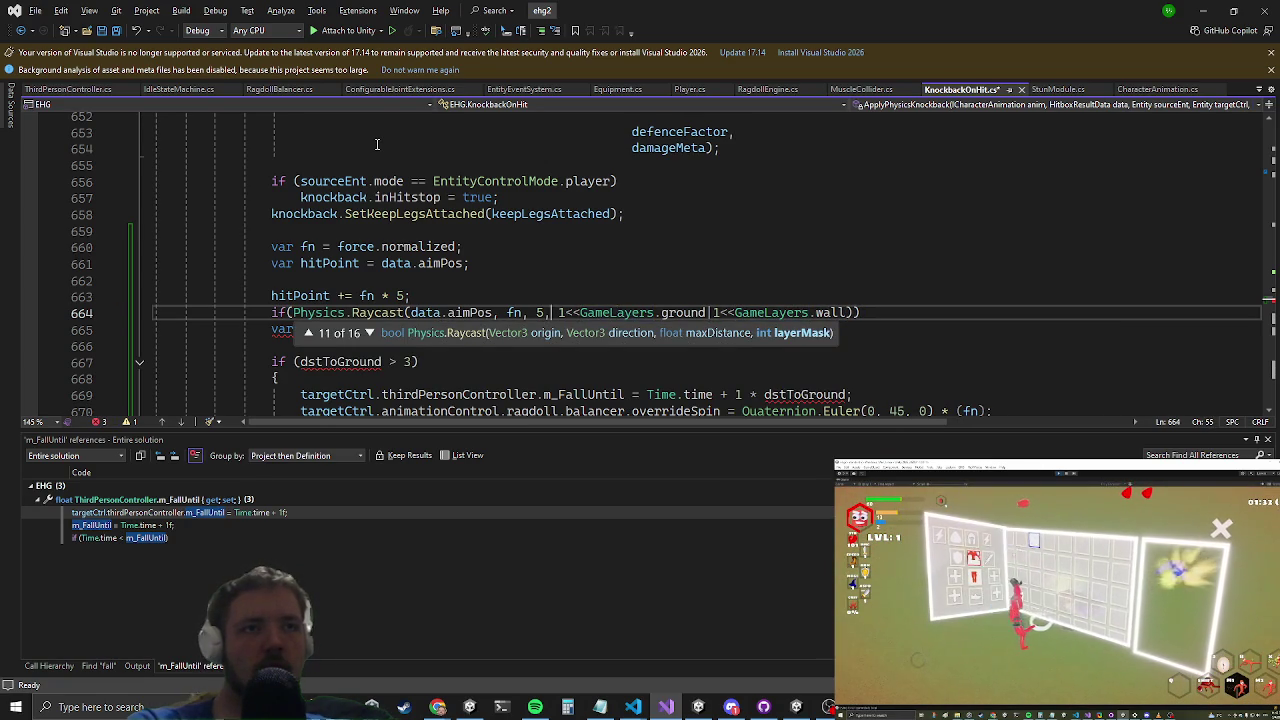
{"action": "type", "text": ","}
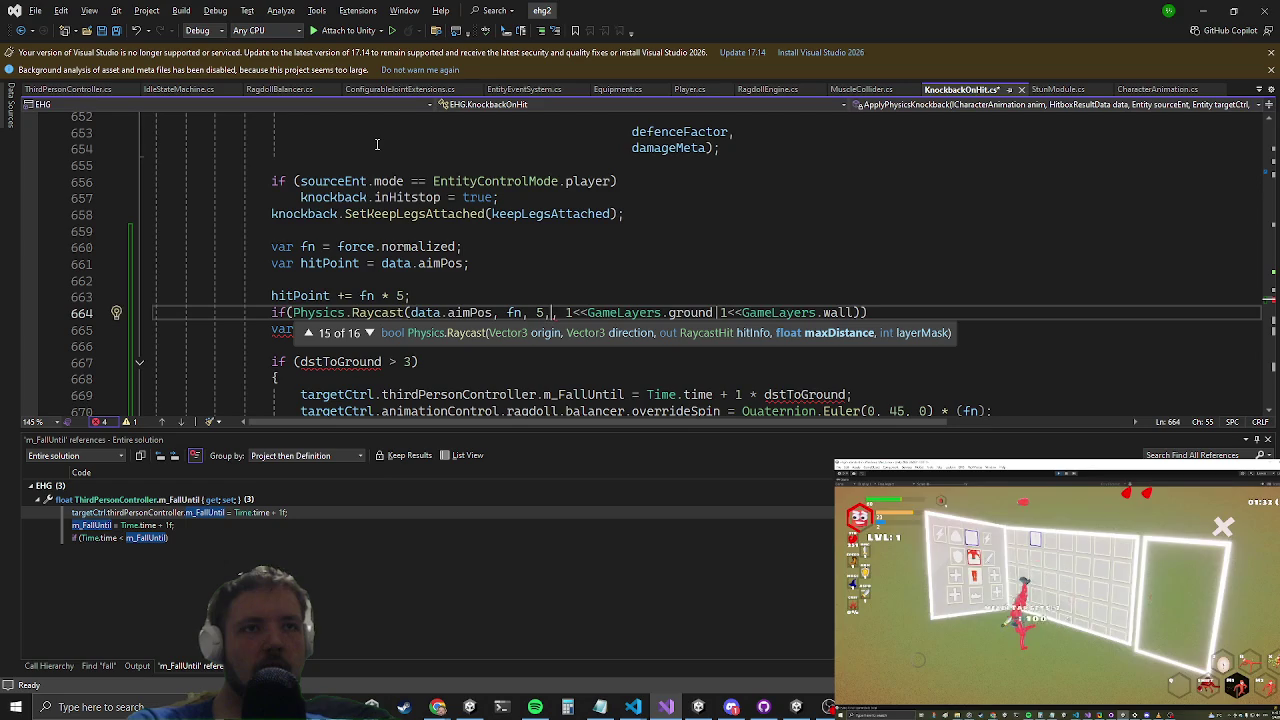
{"action": "key", "text": "BackSpace"}
{"action": "type", "text": "out var hit"}
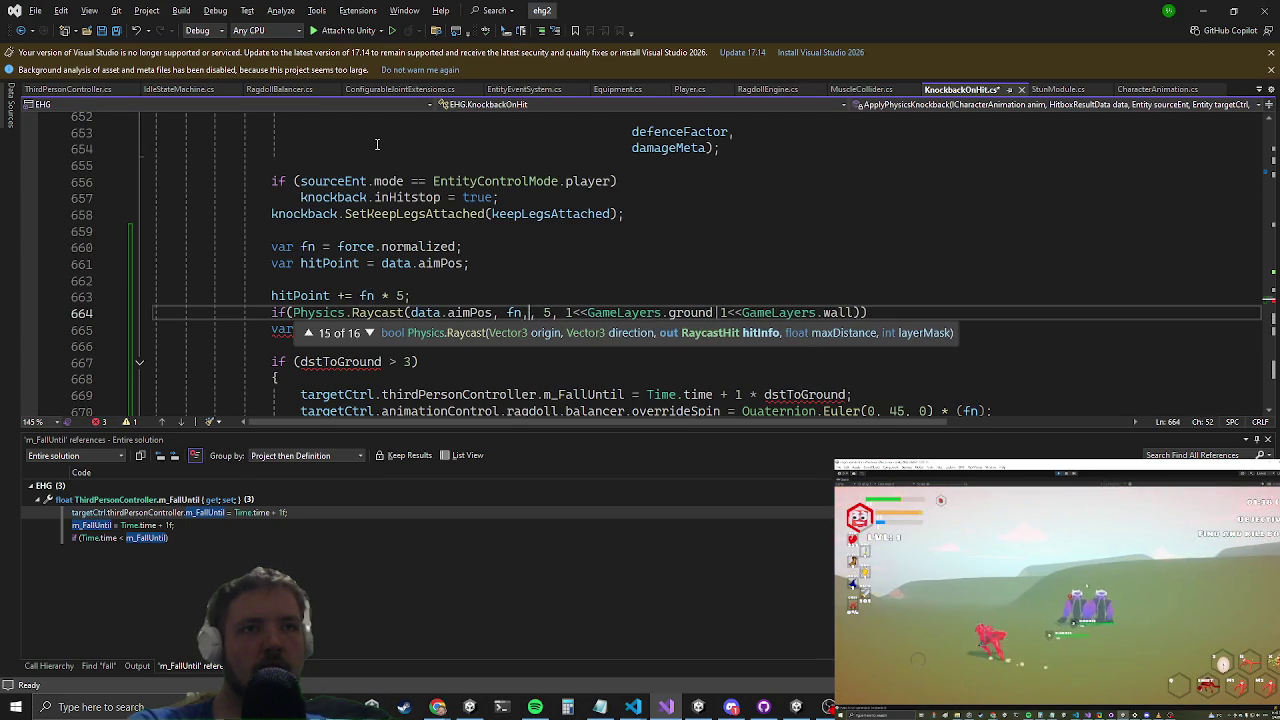
{"action": "type", "text": ","}
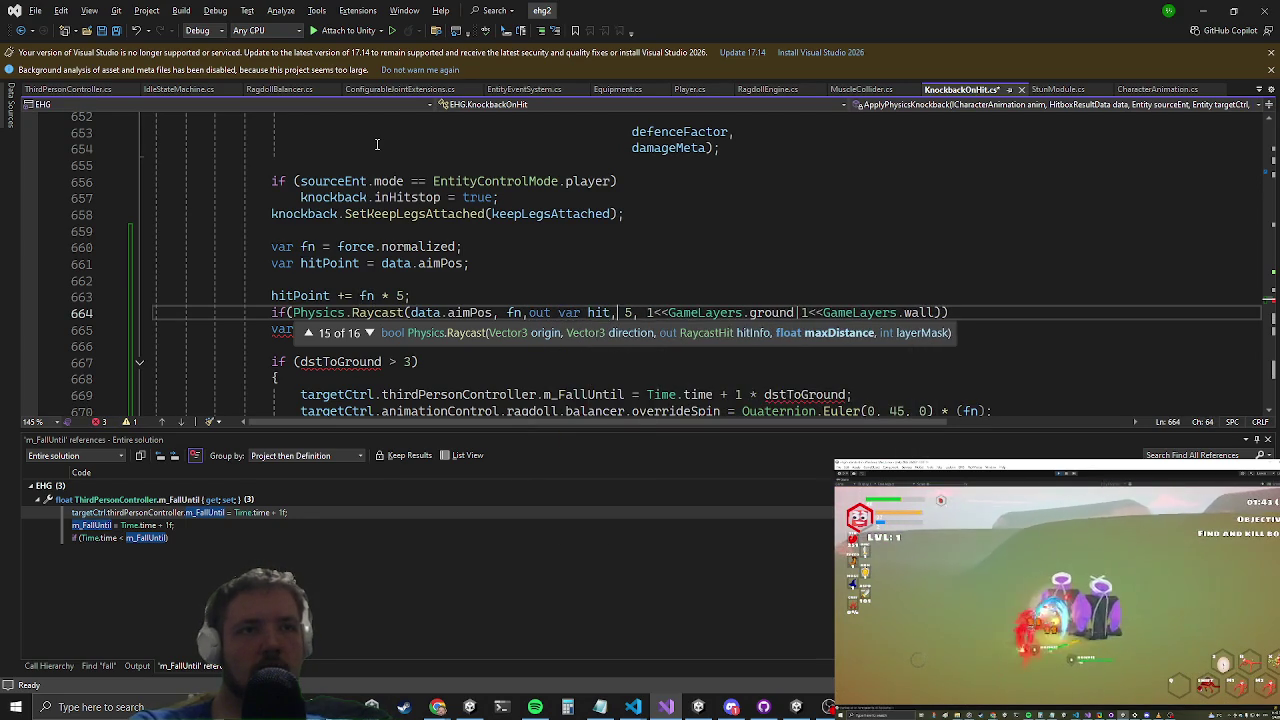
Step: Add a block under the raycast condition setting 'hitPoint = hit.point;'
{"action": "key", "text": "End"}
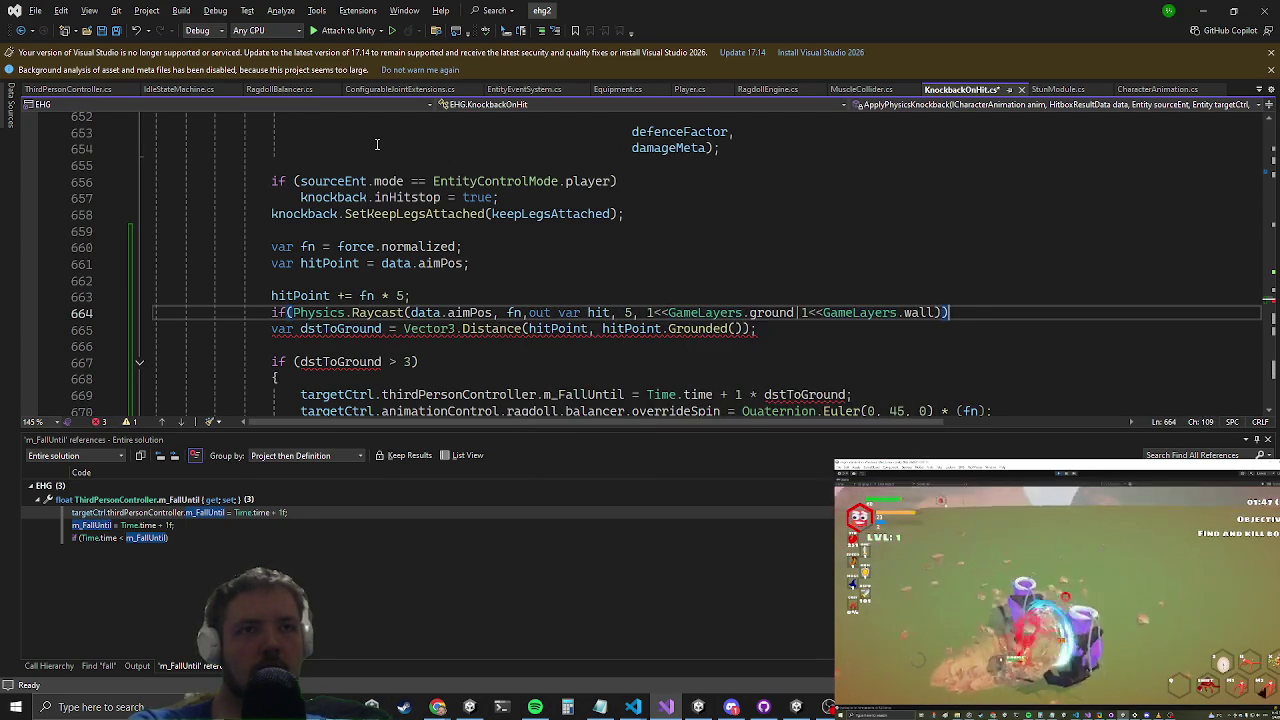
{"action": "key", "text": "Return"}
{"action": "type", "text": "{"}
{"action": "key", "text": "Return"}
{"action": "type", "text": "hit"}
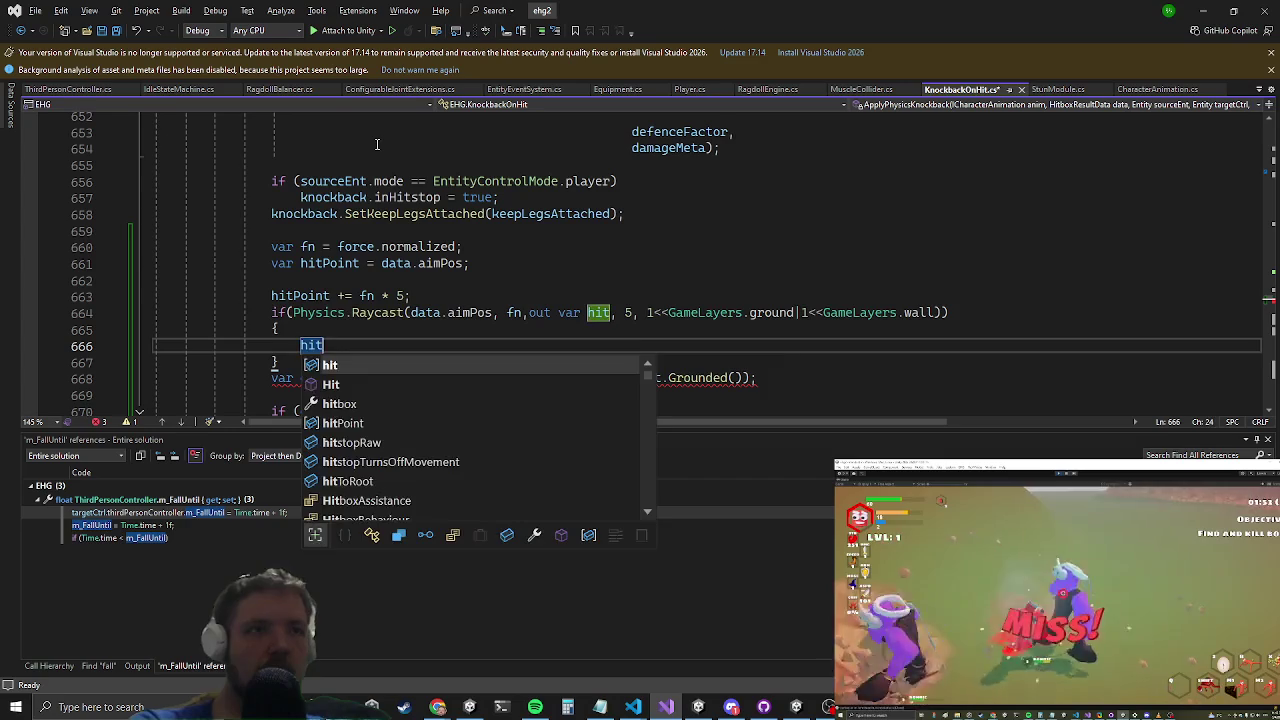
{"action": "type", "text": "."}
{"action": "key", "text": "BackSpace"}
{"action": "key", "text": "BackSpace"}
{"action": "key", "text": "BackSpace"}
{"action": "type", "text": "hitPoint "}
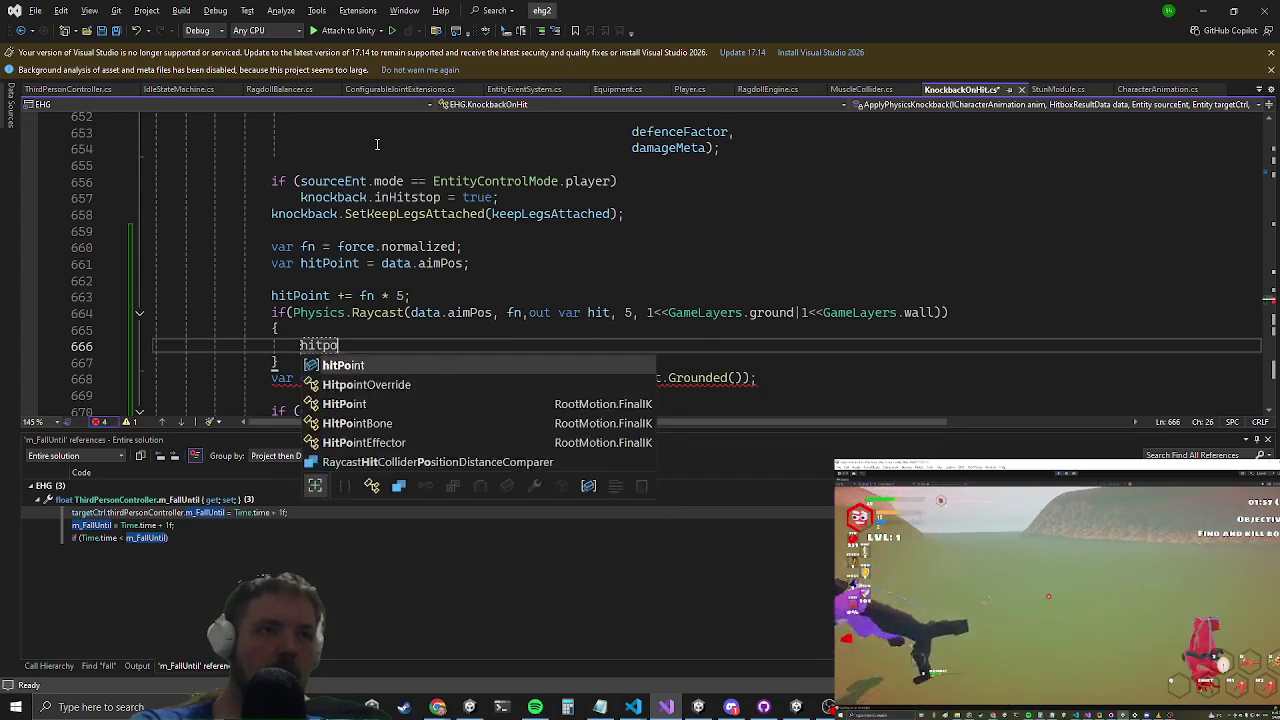
{"action": "type", "text": "= "}
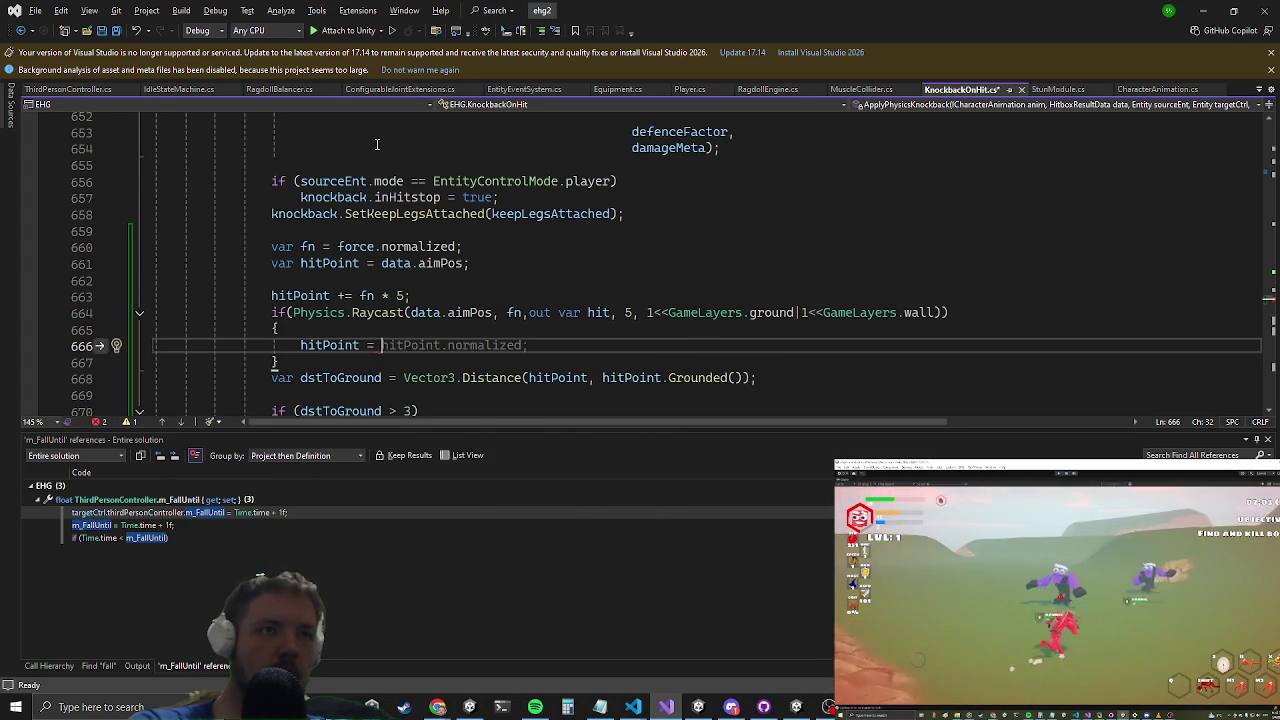
{"action": "type", "text": "hit.point;"}
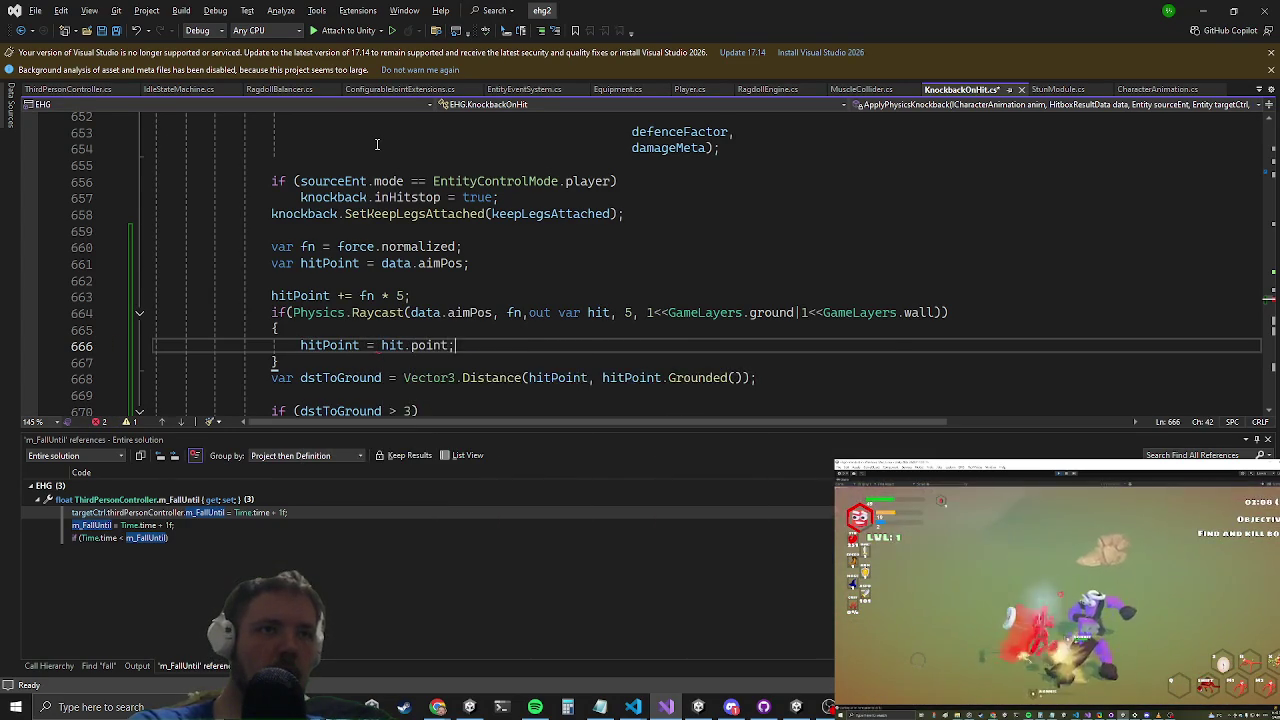
{"action": "key", "text": "Down"}
{"action": "key", "text": "Return"}
Step: Insert a blank line above the Raycast condition and reformat the if line
{"action": "key", "text": "Up"}
{"action": "key", "text": "Up"}
{"action": "key", "text": "Up"}
{"action": "key", "text": "Home"}
{"action": "key", "text": "Return"}
{"action": "key", "text": "Up"}
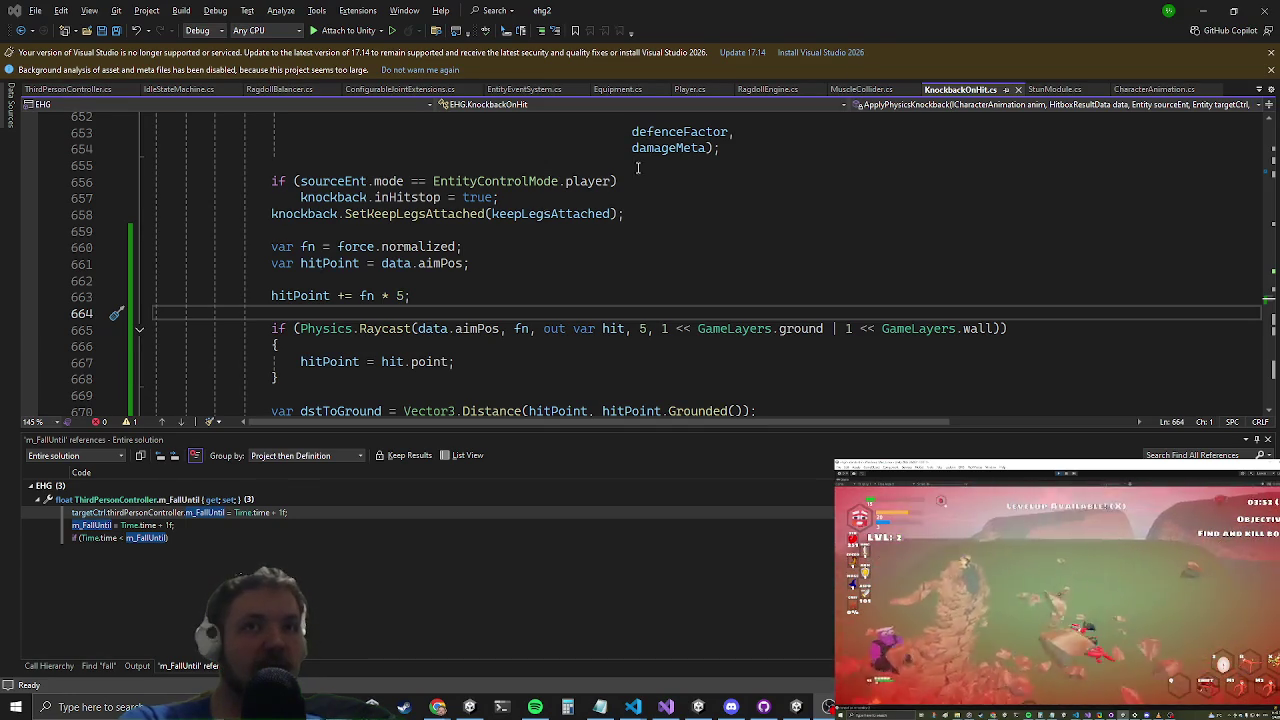
Step: Minimize Visual Studio and close the game's Settings menu to resume play
{"action": "left_click", "coordinate": [1216, 9]}
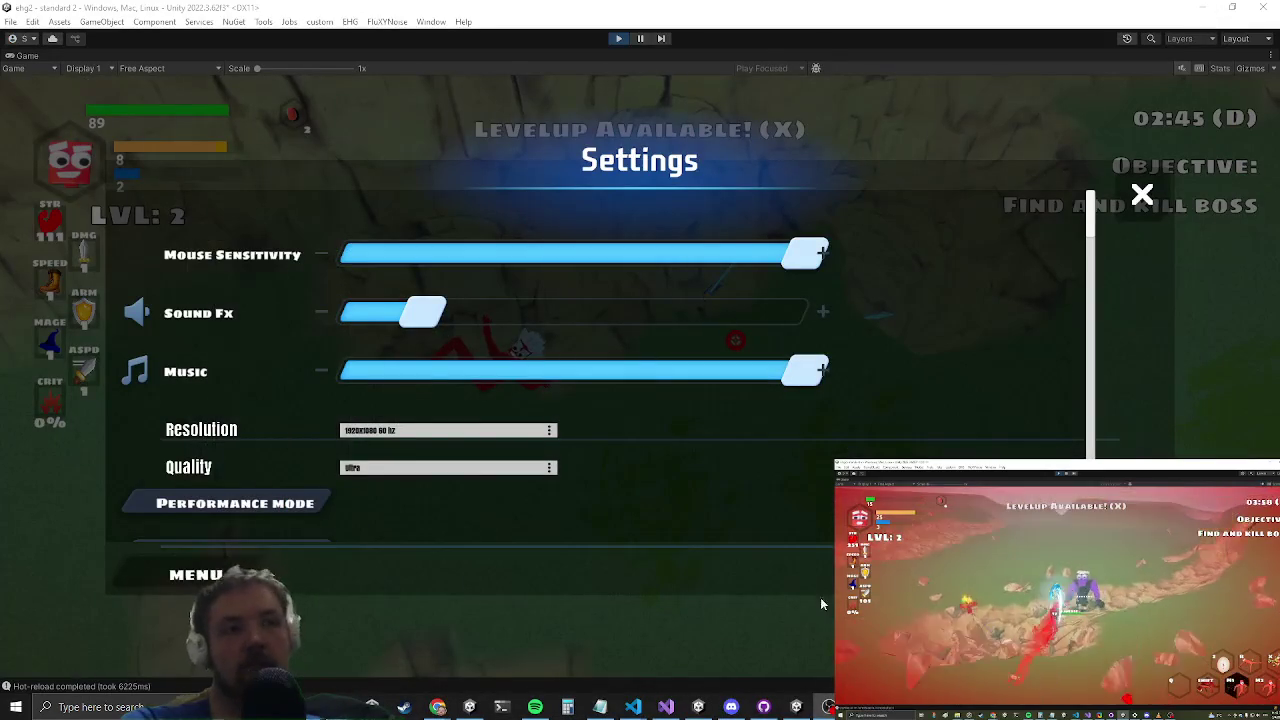
{"action": "key", "text": "Escape"}
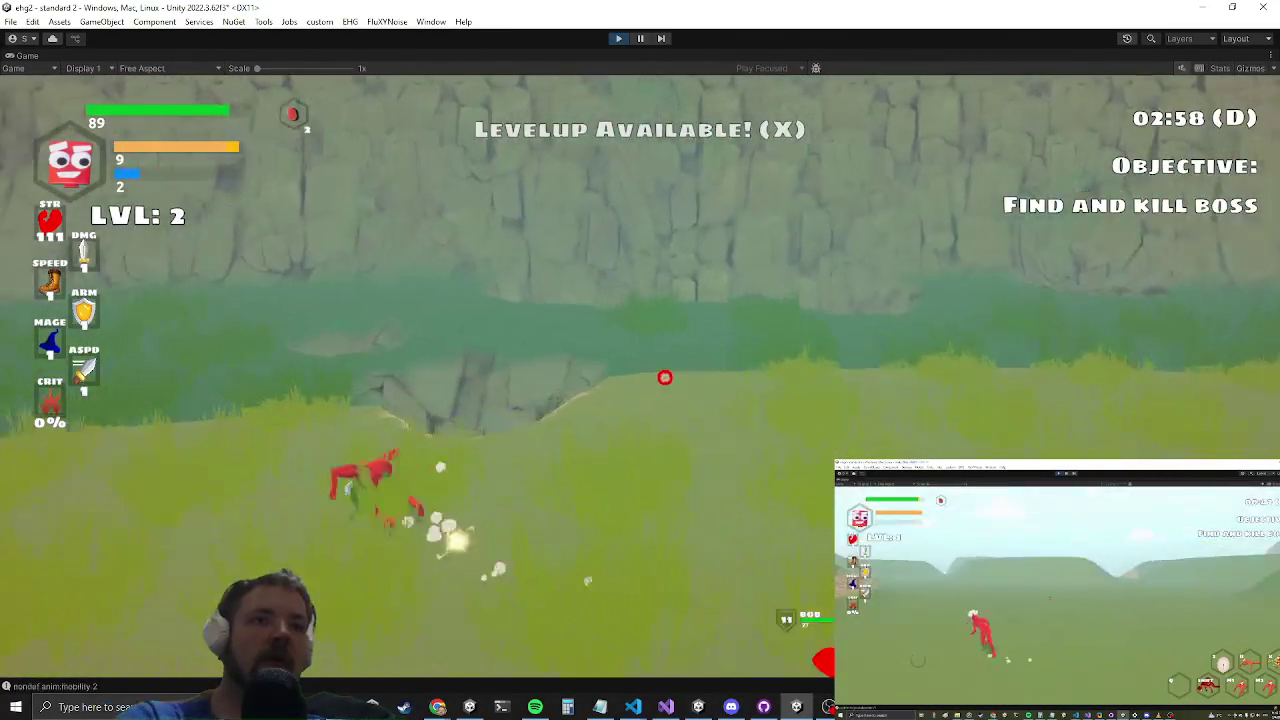
{"action": "key", "text": "alt+Tab"}
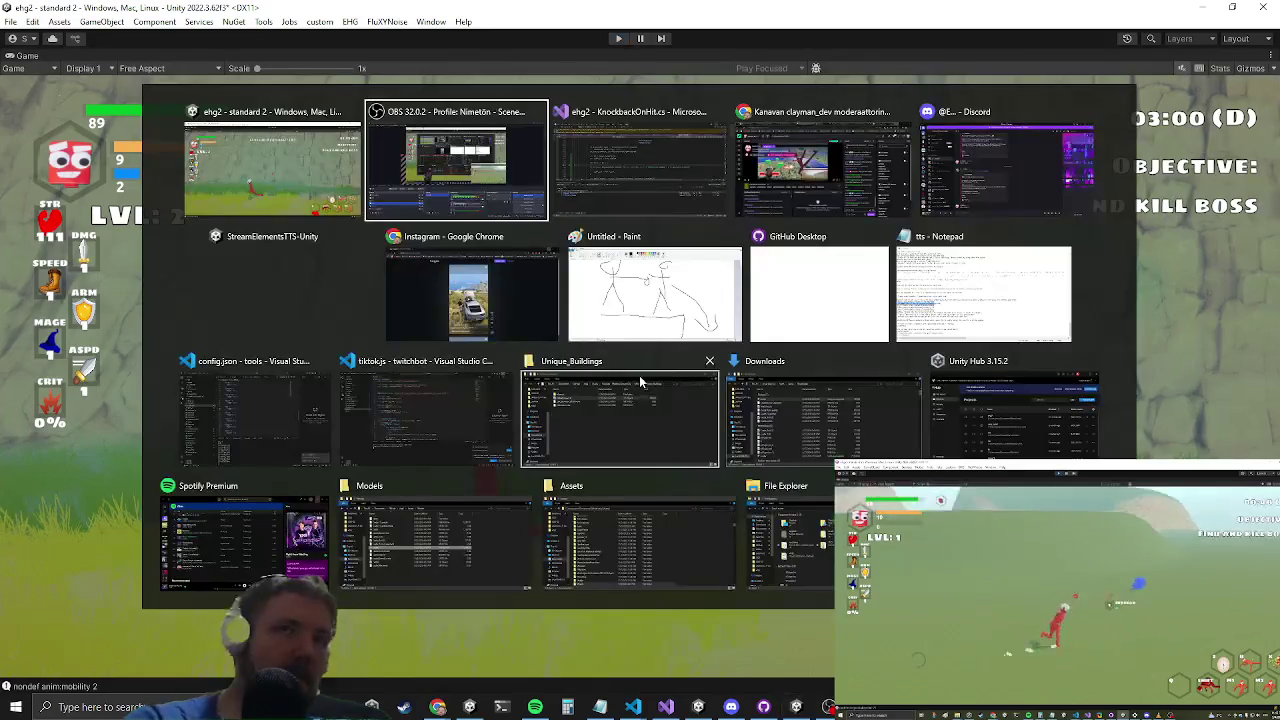
Step: Stay in Unity and bring back the Hierarchy, Scene, Inspector and Project panels
{"action": "key", "text": "alt+Tab"}
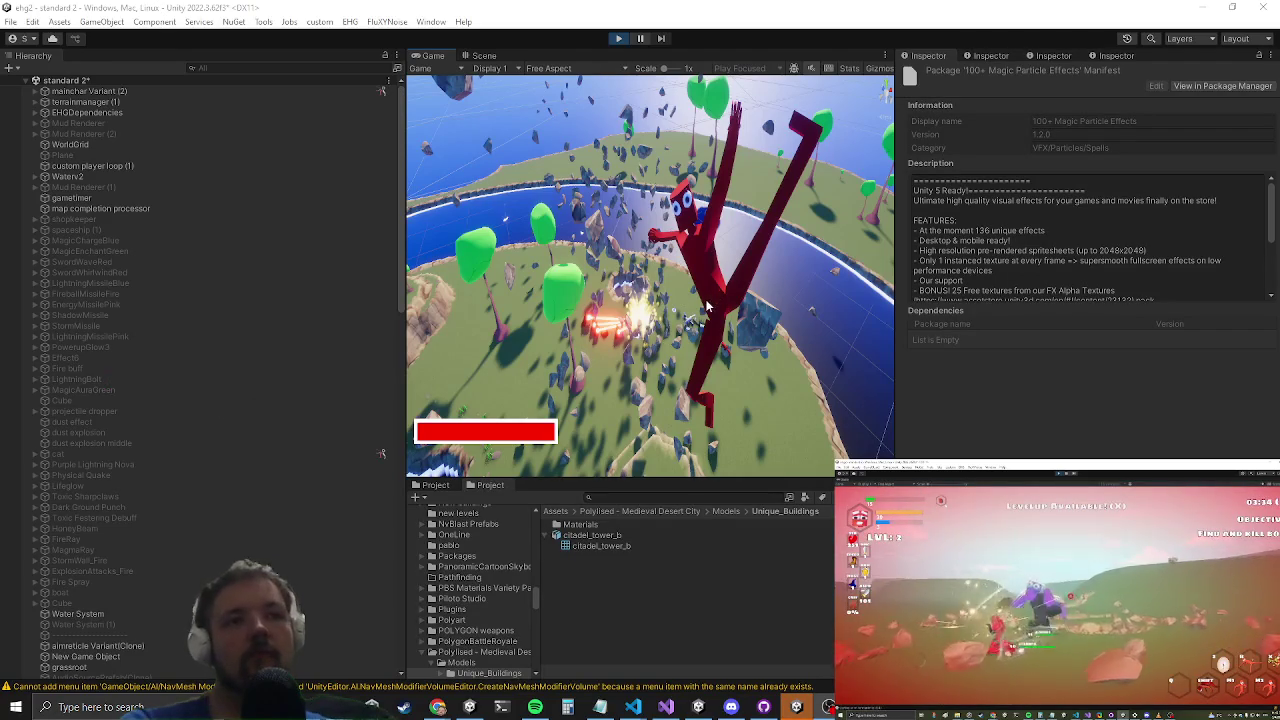
Step: Maximize the Game view with Shift+Space for the playtest
{"action": "key", "text": "shift+space"}
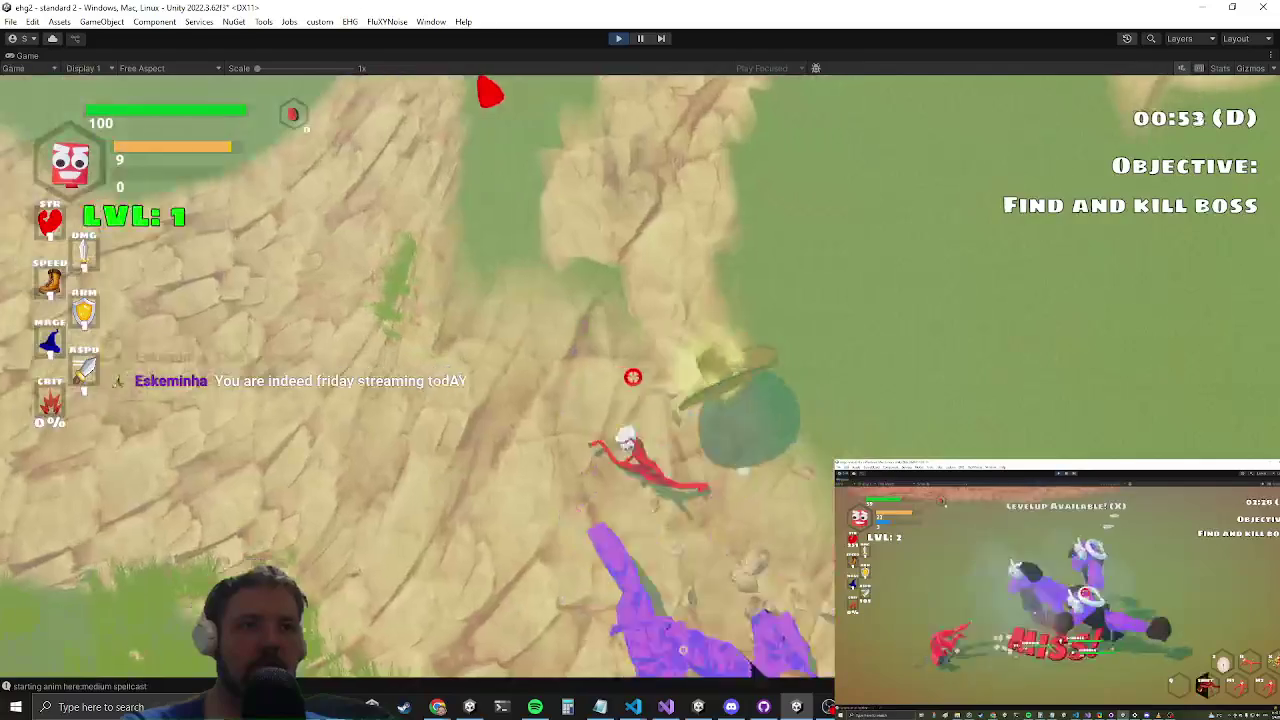
Step: Jump and take hits to test knockback, then return to KnockbackOnHit.cs in Visual Studio
{"action": "key", "text": "alt+Tab"}
{"action": "key", "text": "Escape"}
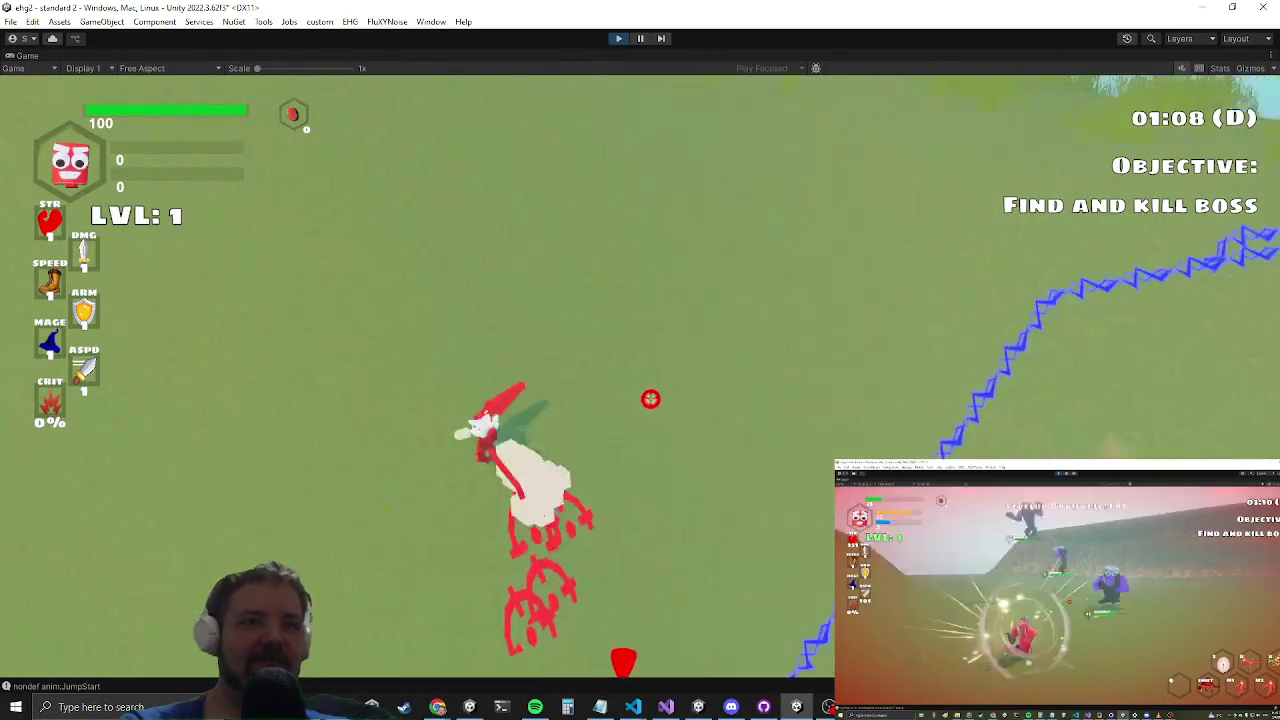
{"action": "key", "text": "space"}
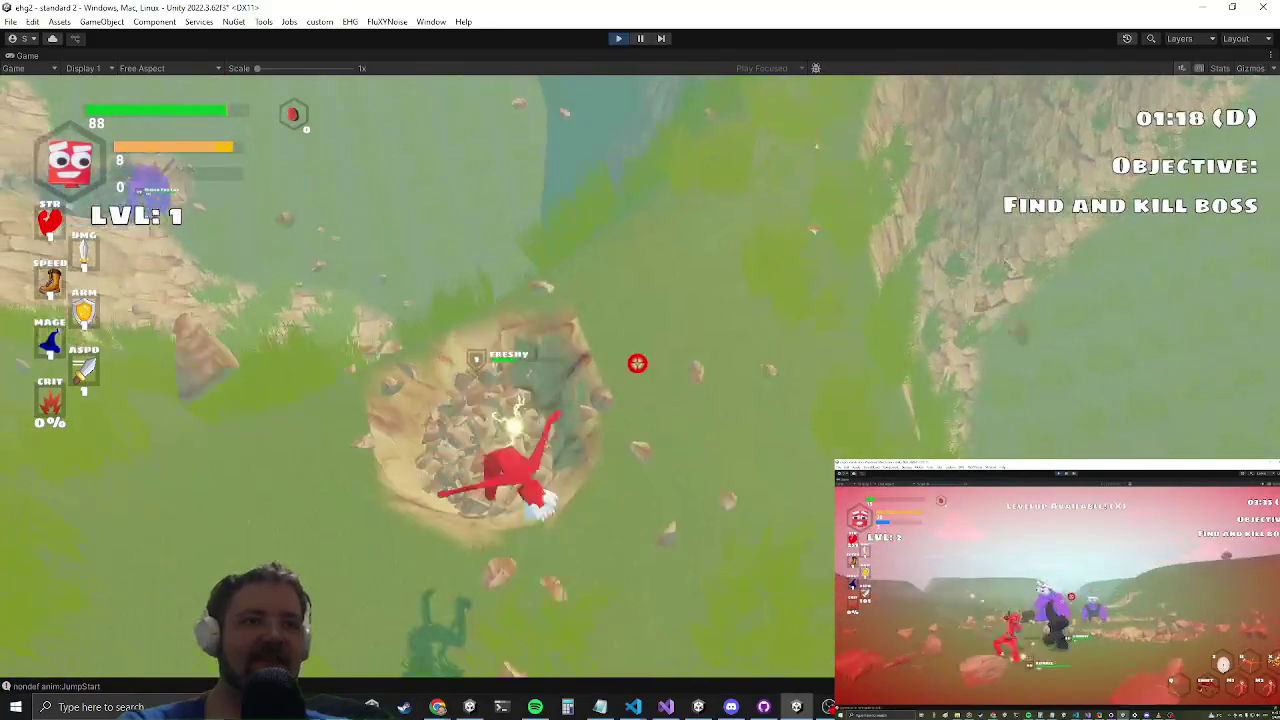
{"action": "key", "text": "Escape"}
{"action": "key", "text": "alt+Tab"}
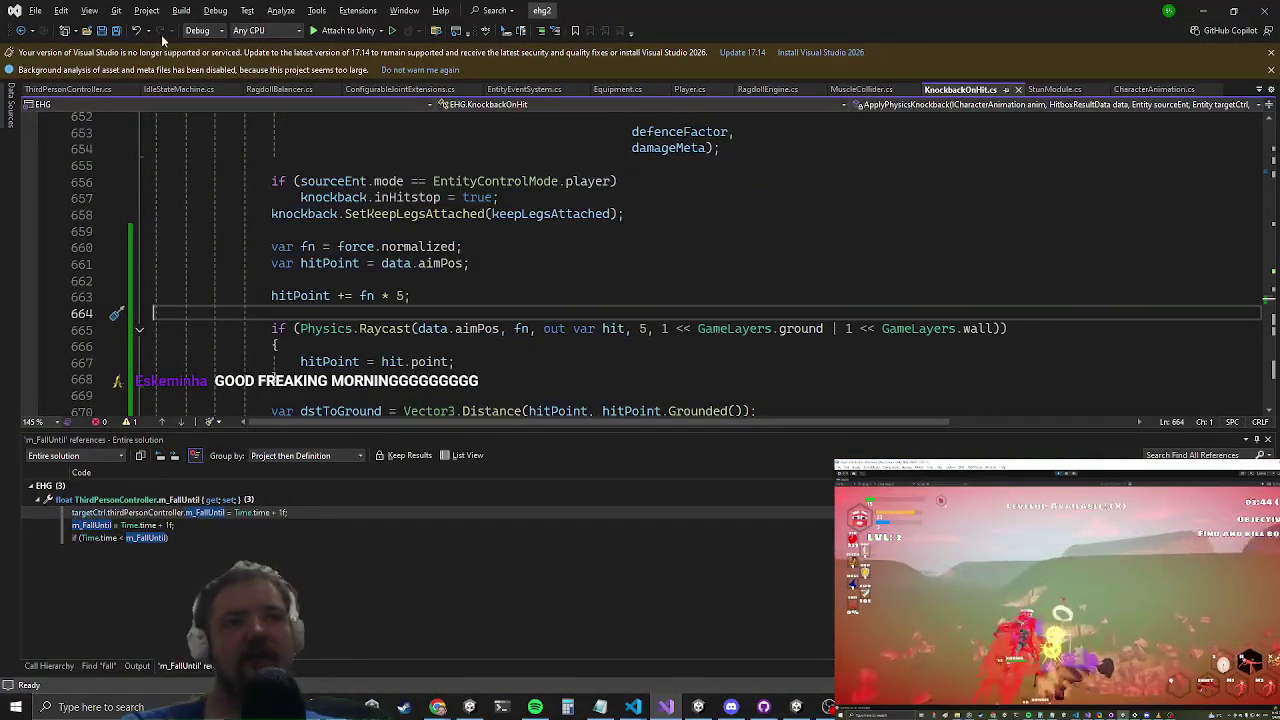
Step: Search for 'fallstate' and locate the Time.time < m_FallUntil check in ThirdPersonController.cs
{"action": "key", "text": "ctrl+t"}
{"action": "type", "text": "fallstate"}
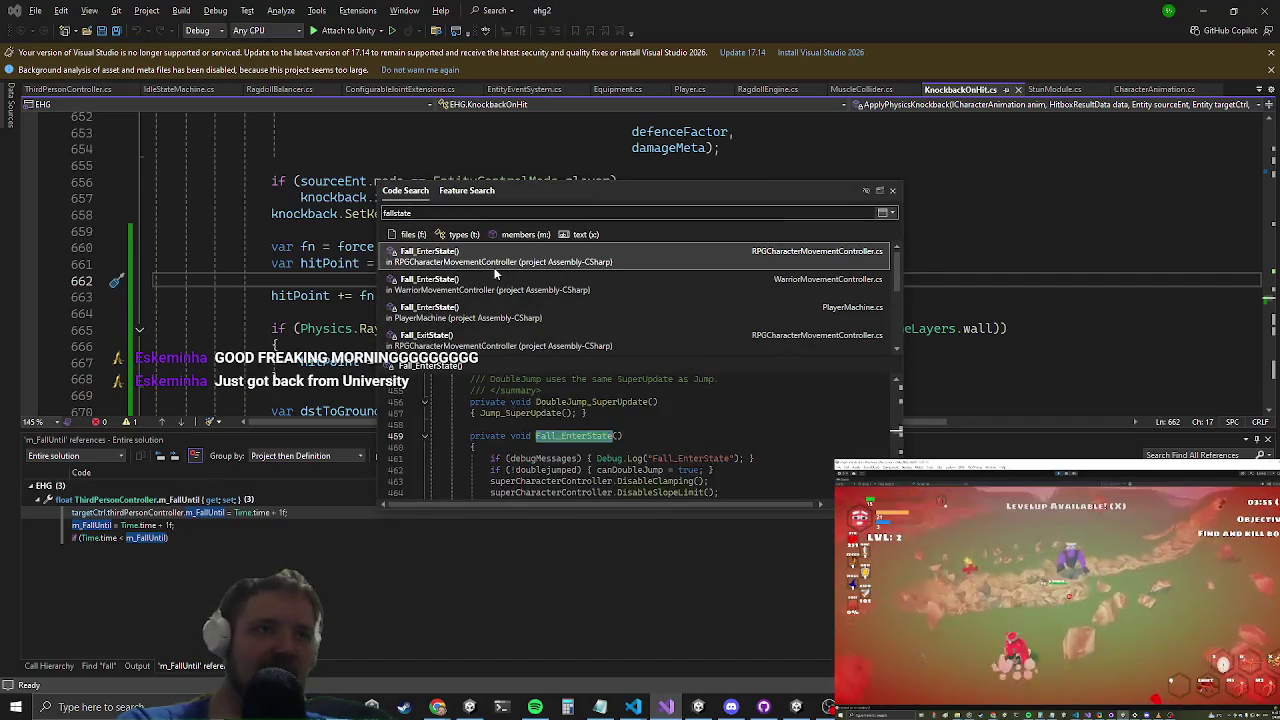
{"action": "key", "text": "Escape"}
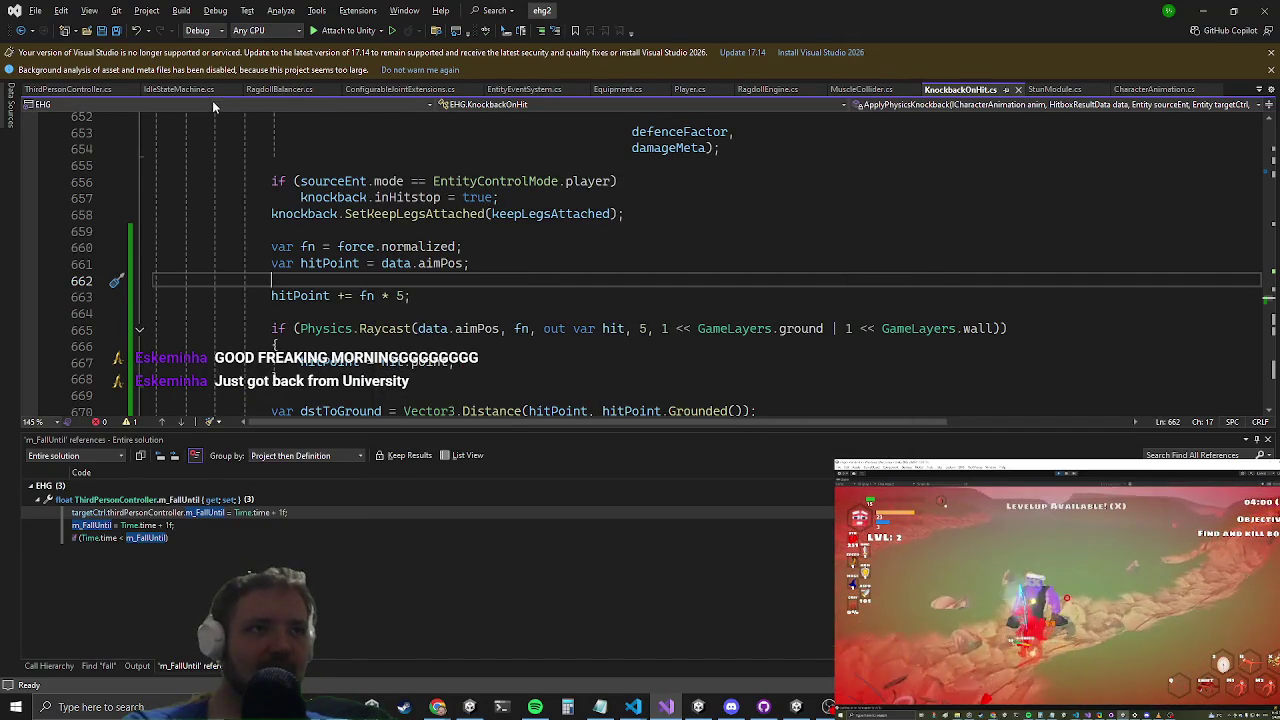
{"action": "left_click", "coordinate": [73, 89]}
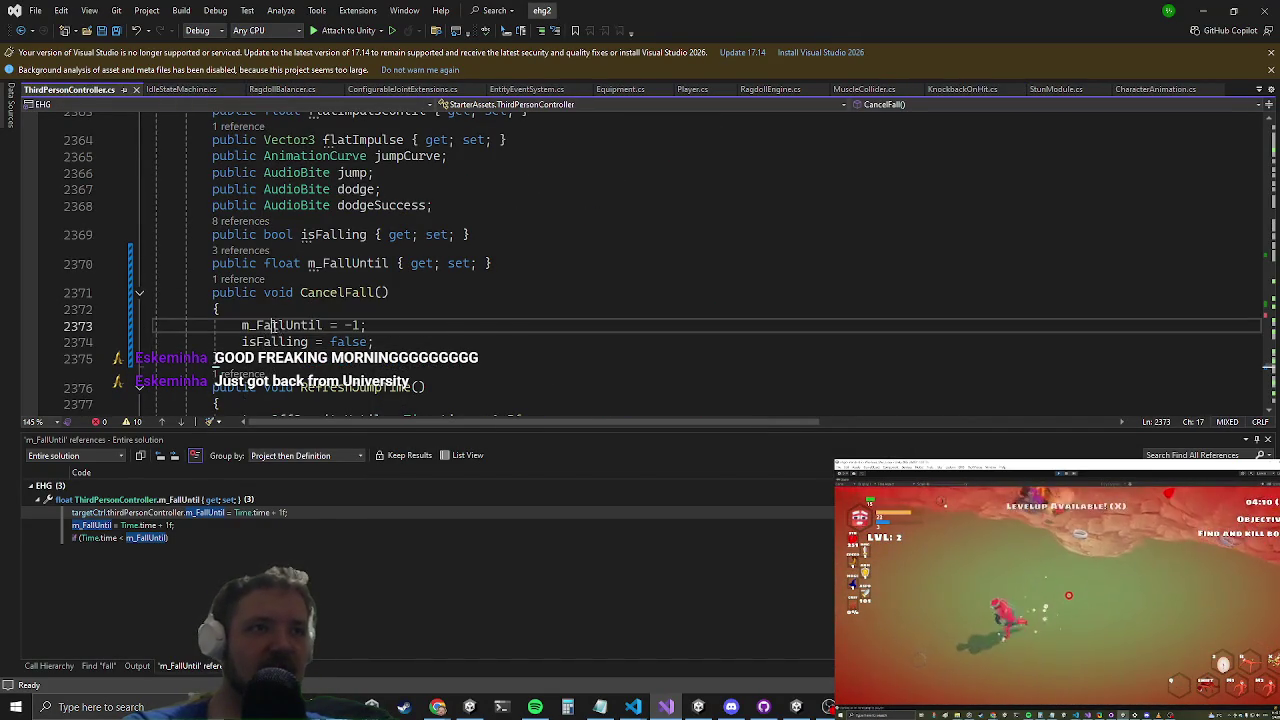
{"action": "right_click", "coordinate": [278, 325]}
{"action": "left_click", "coordinate": [330, 427]}
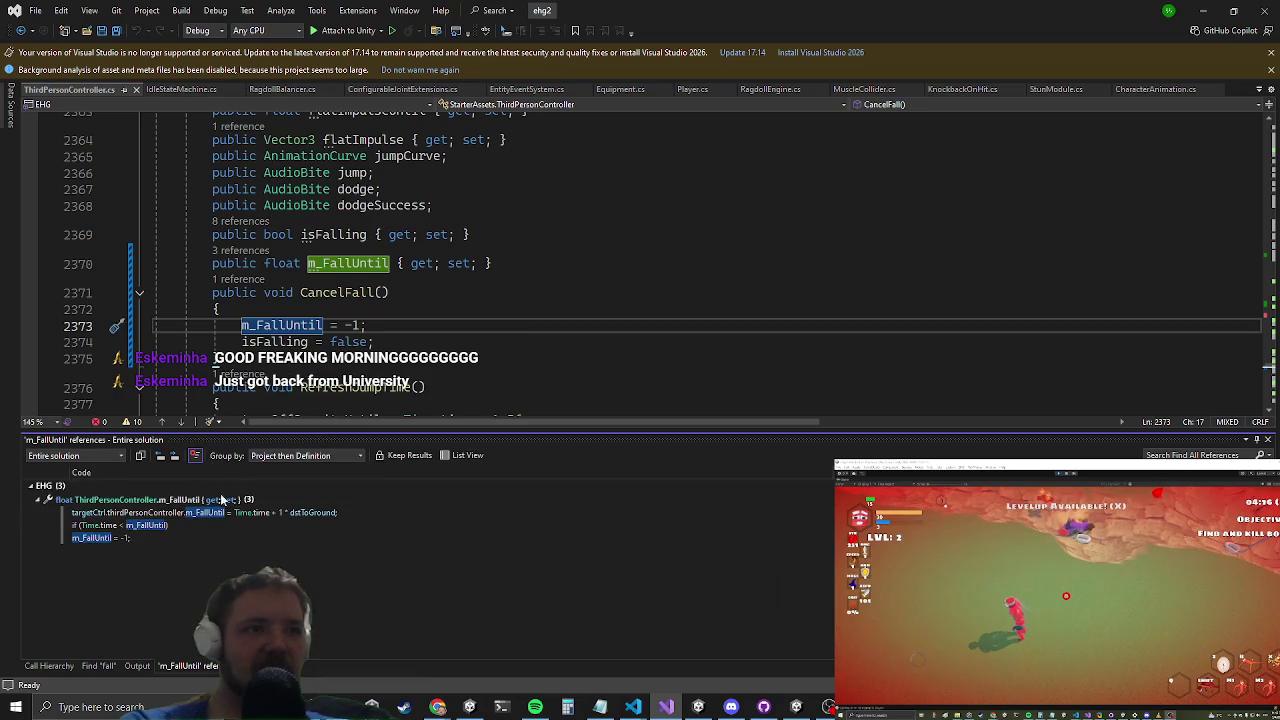
{"action": "left_click", "coordinate": [133, 524]}
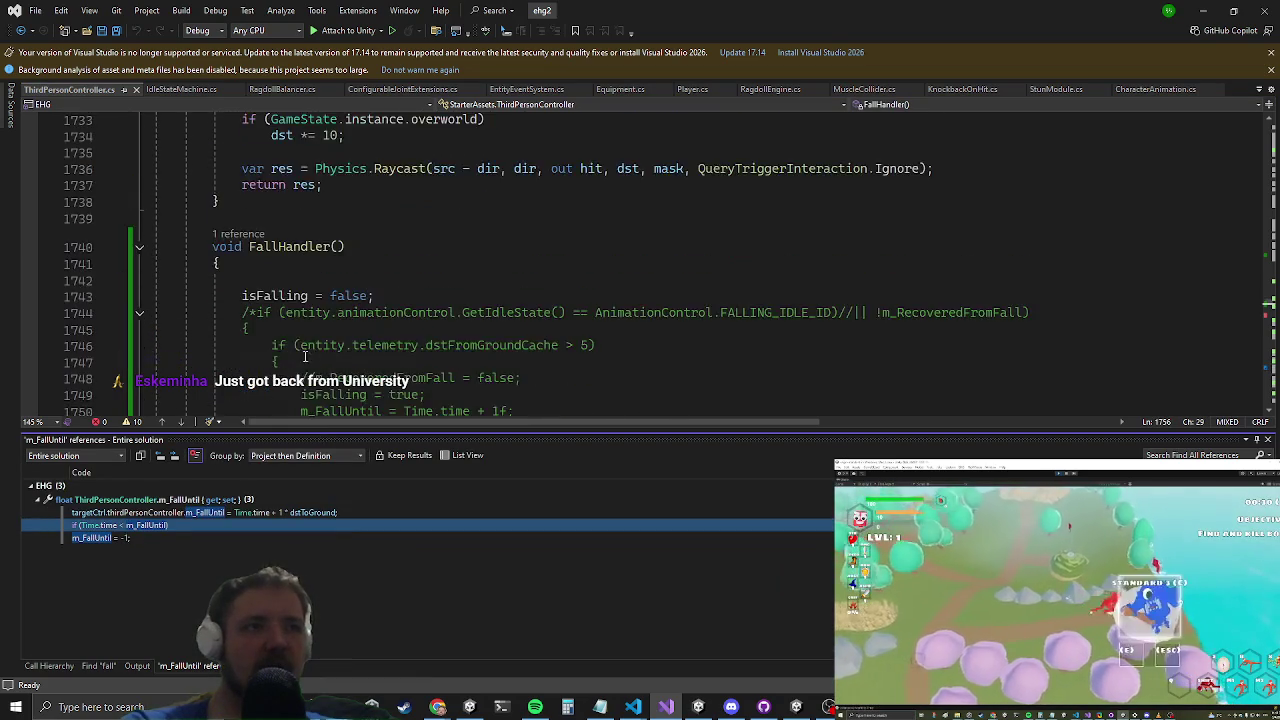
Step: Select the comment markers on lines 1744 and 1754, then resume the running game
{"action": "left_click_drag", "start_coordinate": [266, 330], "coordinate": [249, 330]}
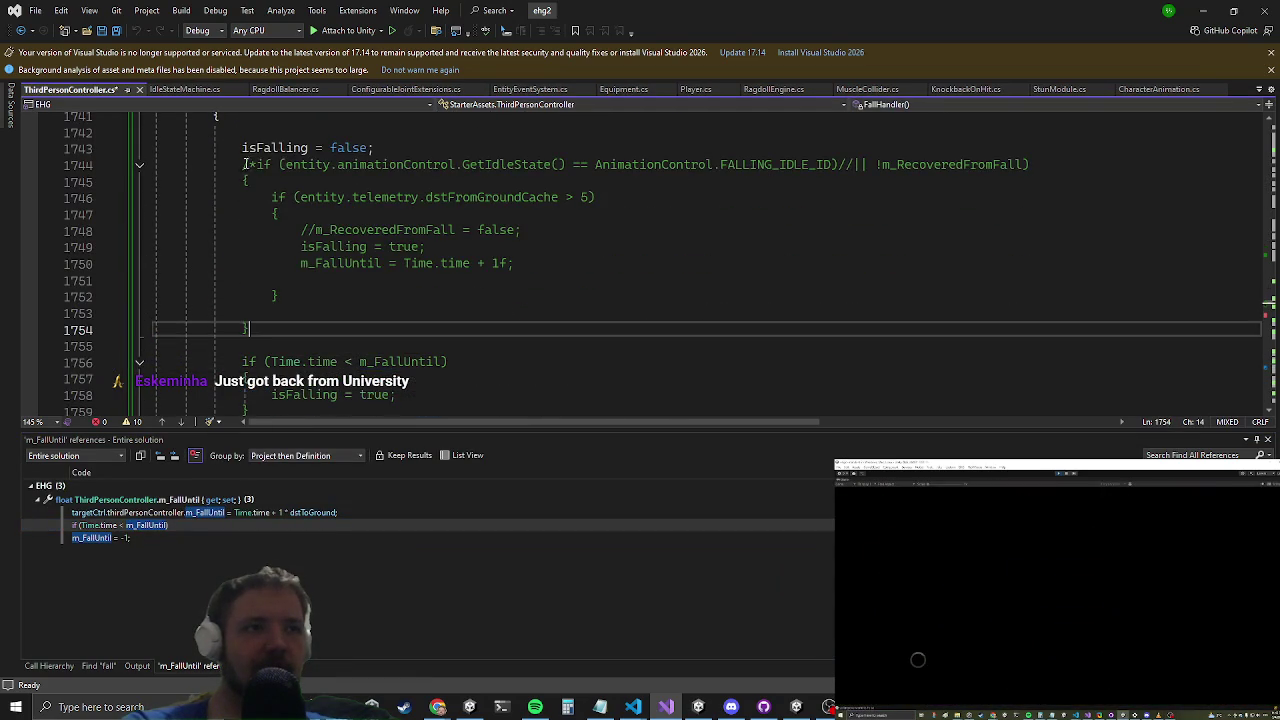
{"action": "left_click_drag", "start_coordinate": [256, 164], "coordinate": [249, 164]}
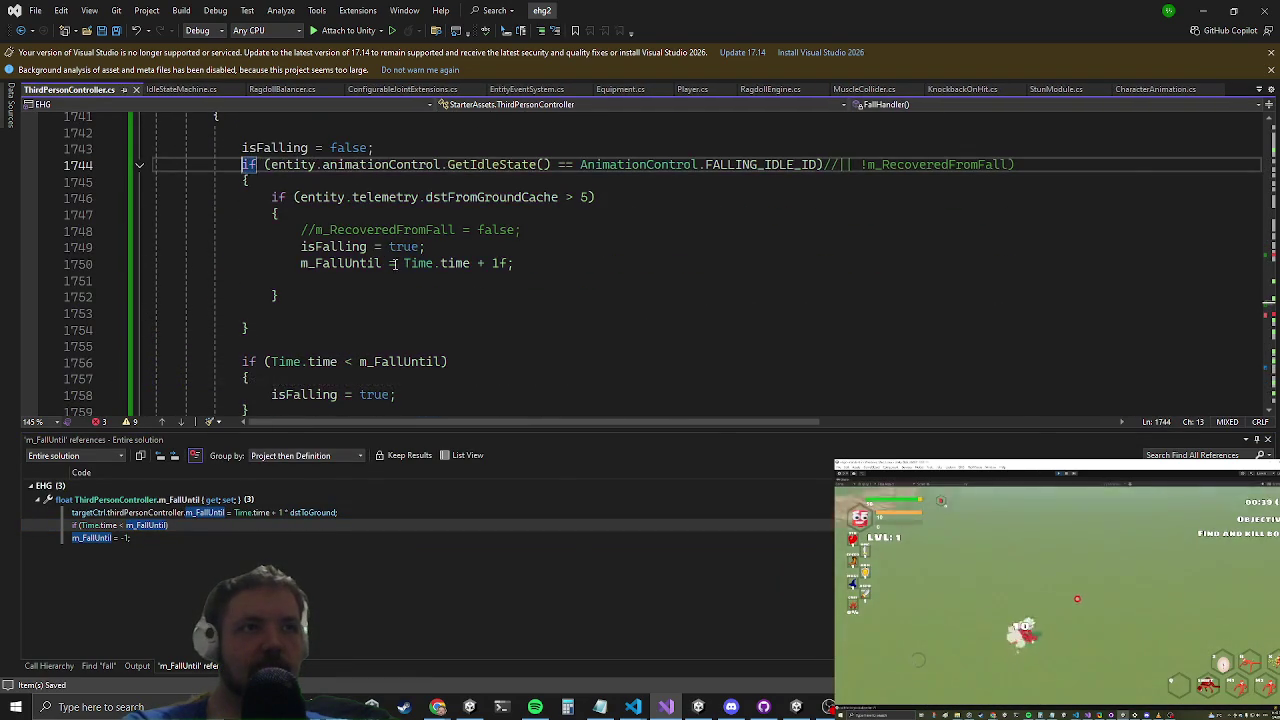
{"action": "key", "text": "alt+Tab"}
{"action": "key", "text": "Escape"}
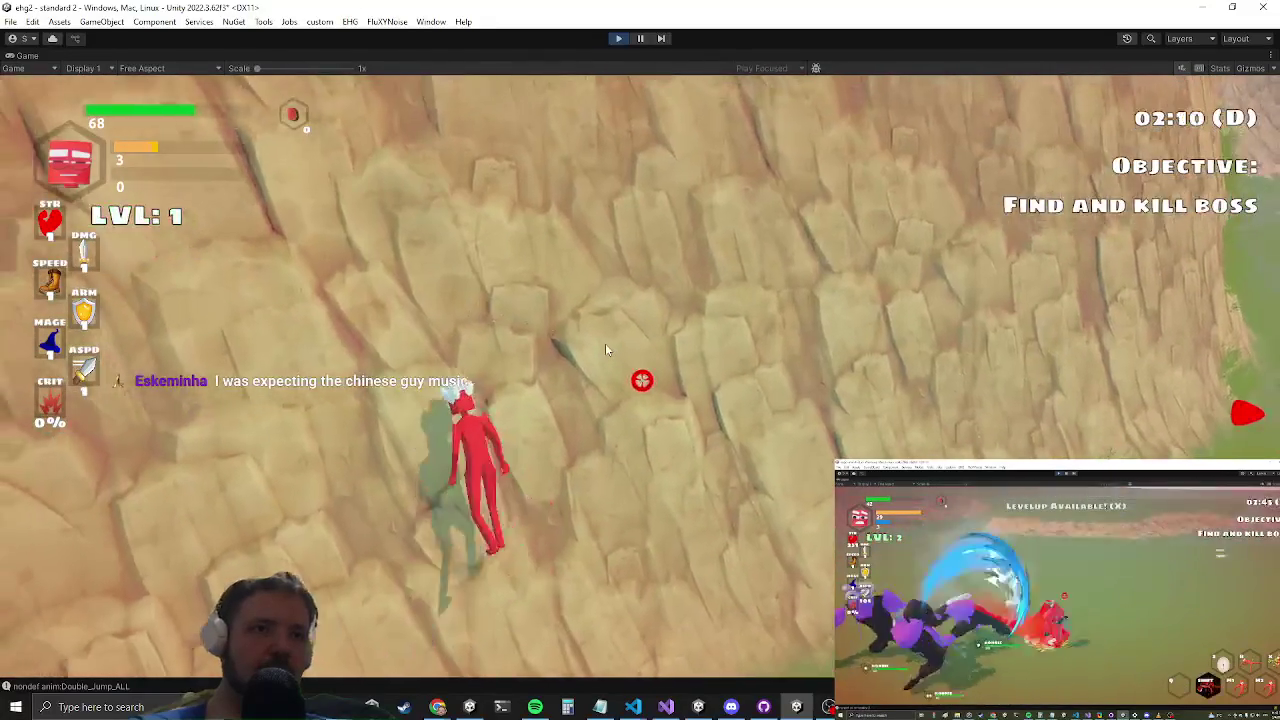
Step: Watch the character's post-knockback fall while climbing the cliff, then switch back to the code
{"action": "key", "text": "alt+Tab"}
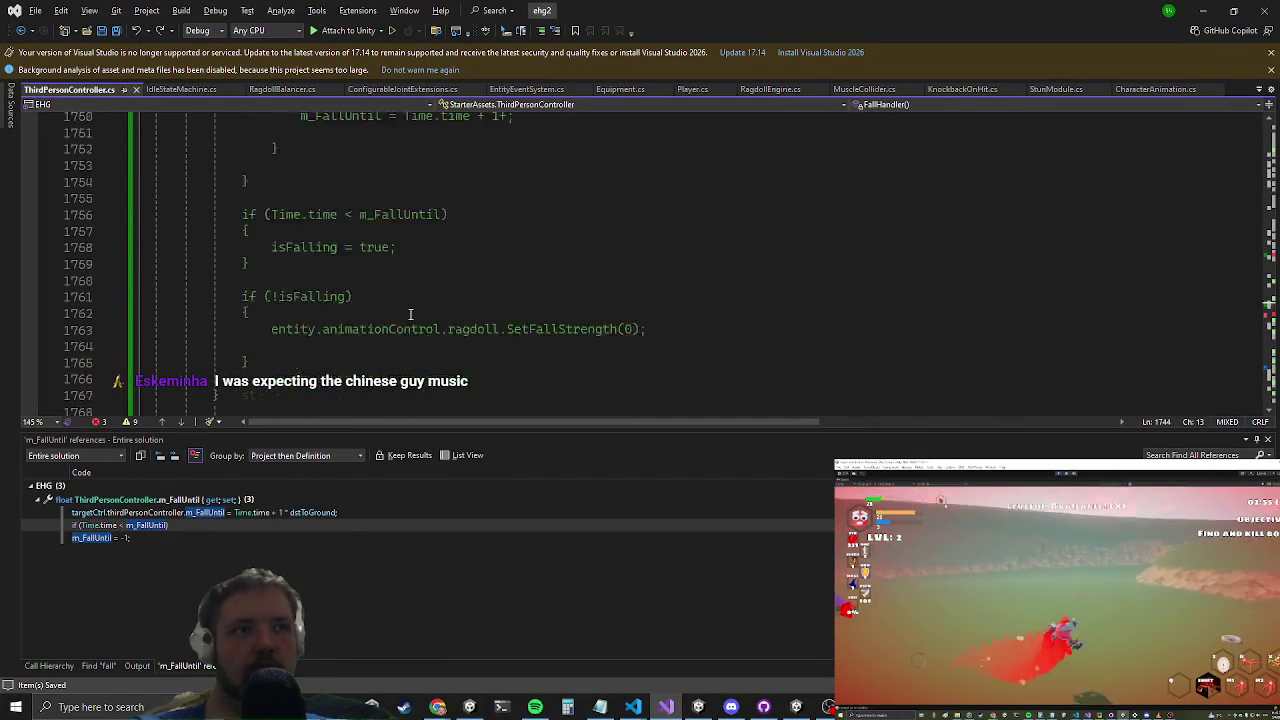
Step: Leave the FallHandler code and return to the running Unity game
{"action": "key", "text": "alt+Tab"}
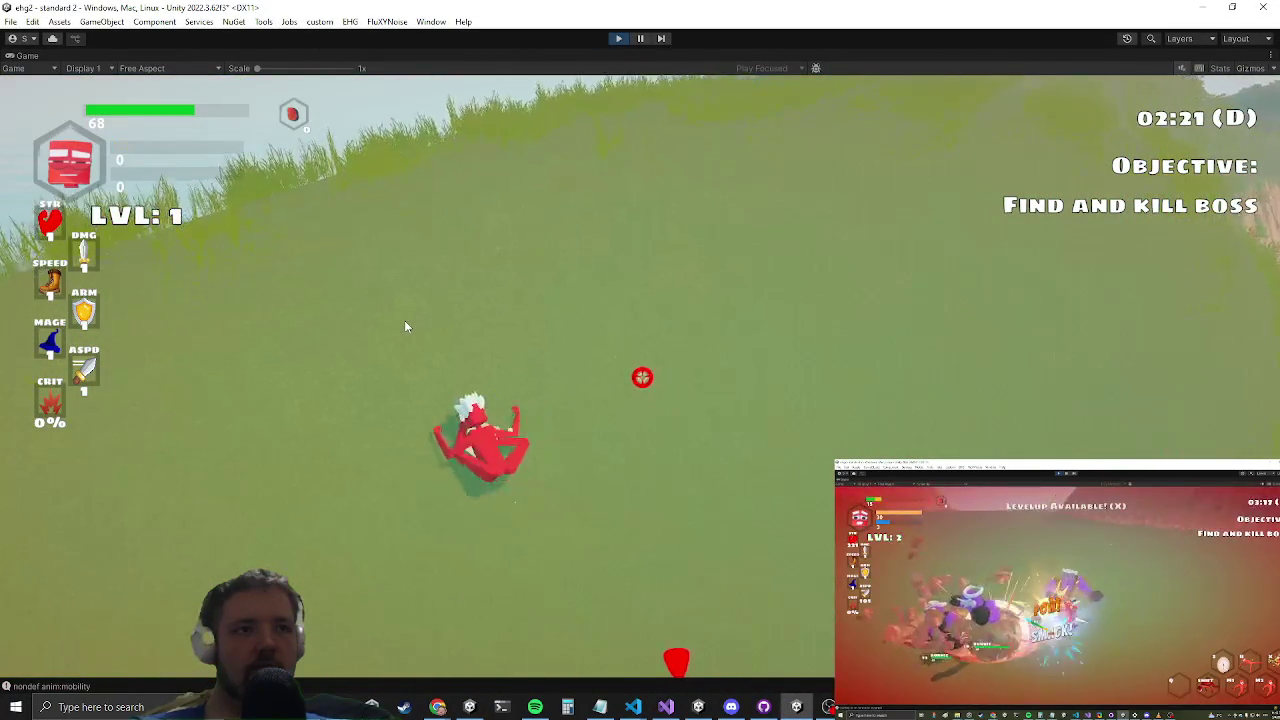
Step: Playtest by running the character up the slope, then pause and switch to Visual Studio
{"action": "key", "text": "alt+Tab"}
{"action": "key", "text": "Escape"}
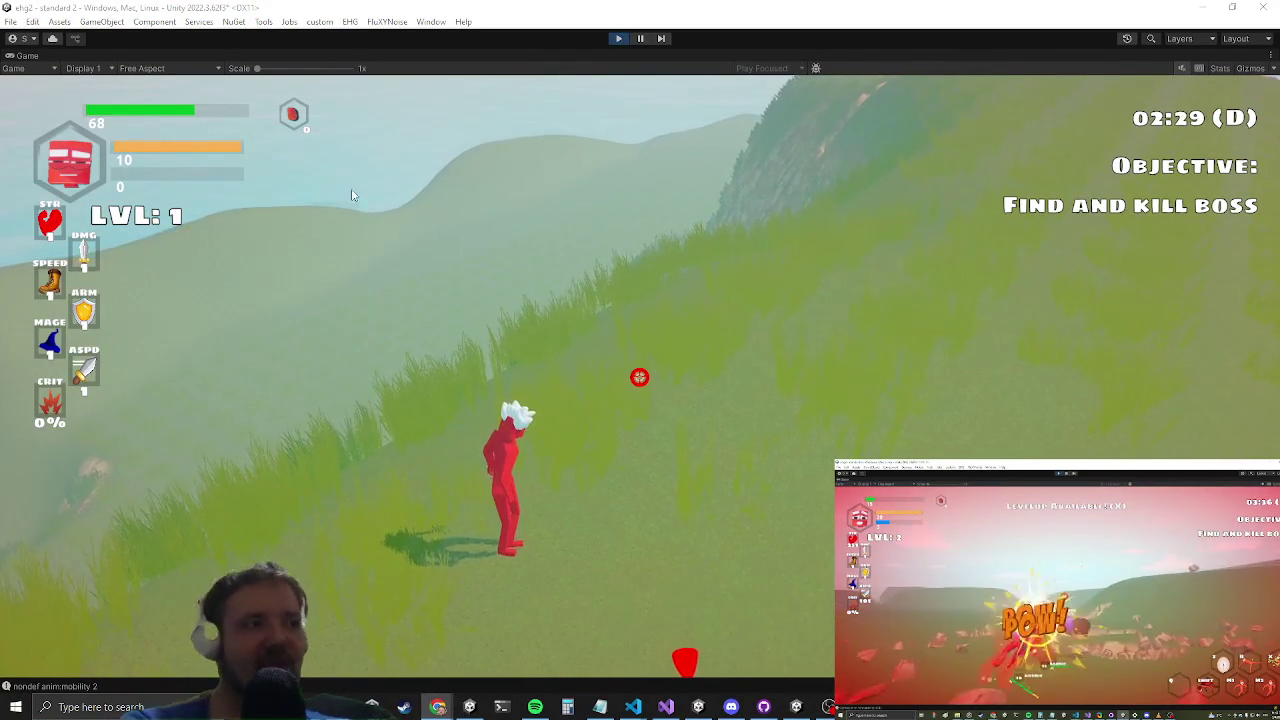
{"action": "key", "text": "w"}
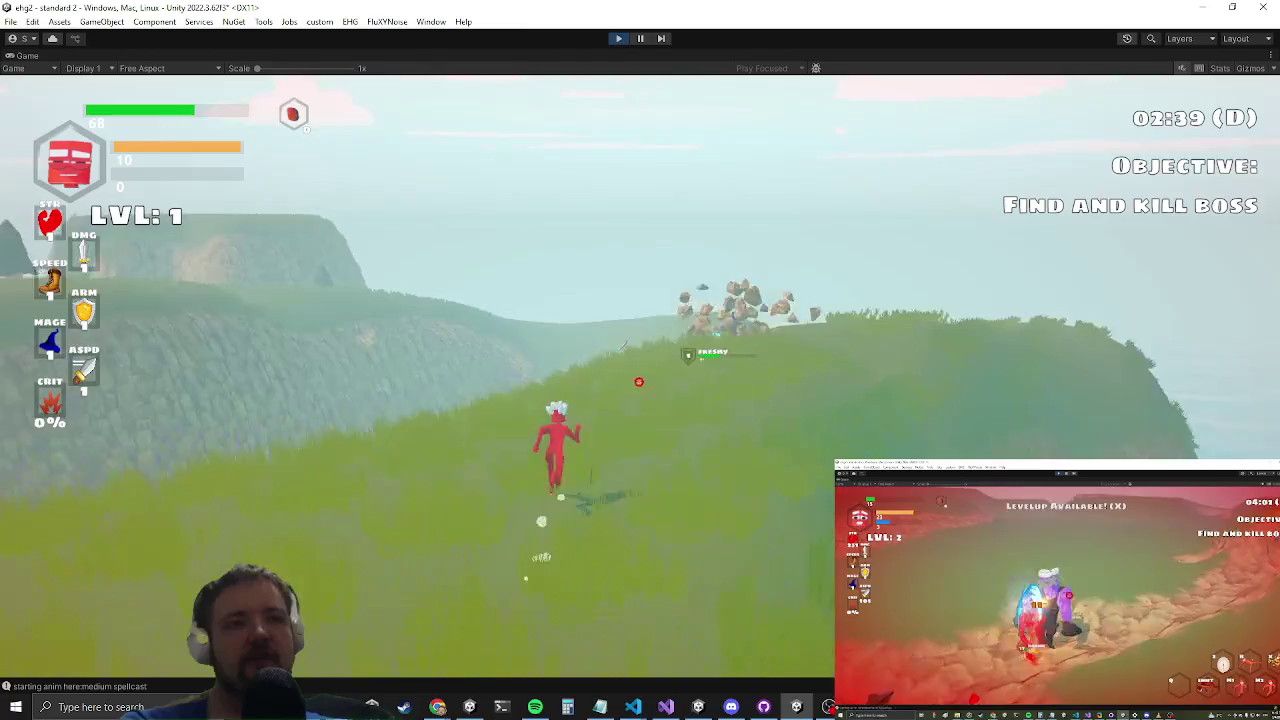
{"action": "key", "text": "alt+Tab"}
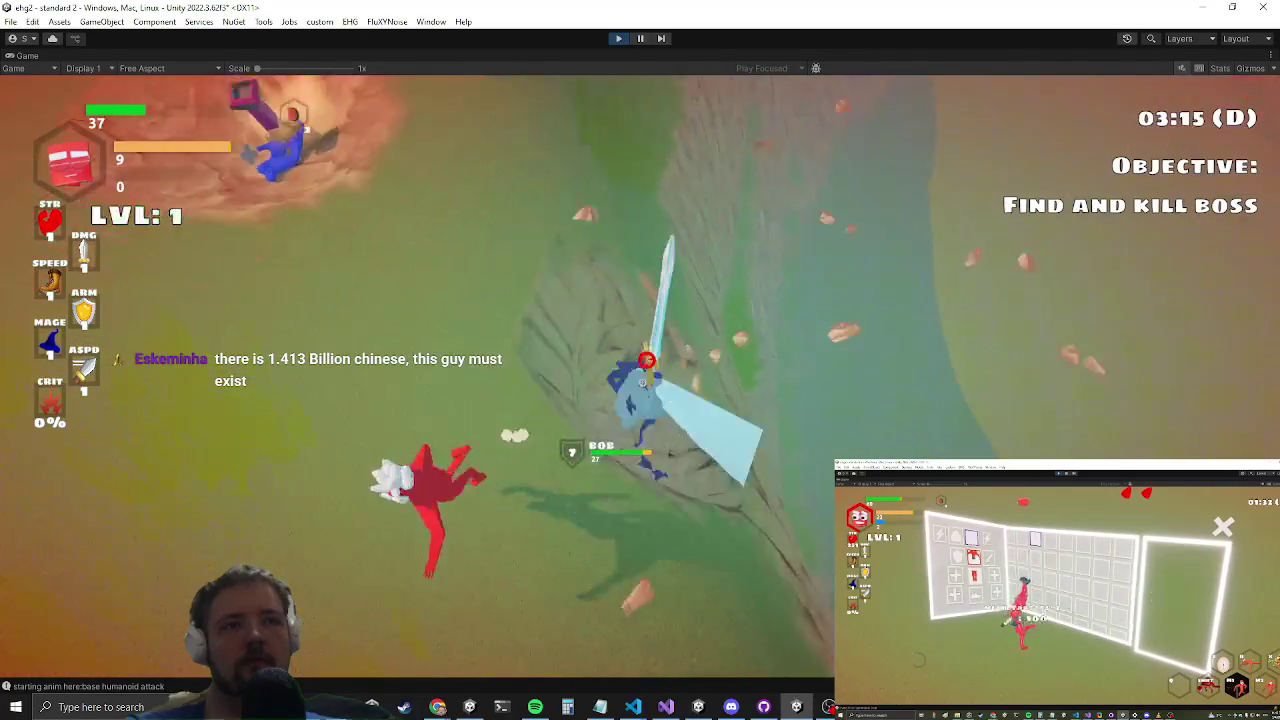
{"action": "key", "text": "Escape"}
{"action": "key", "text": "alt+Tab"}
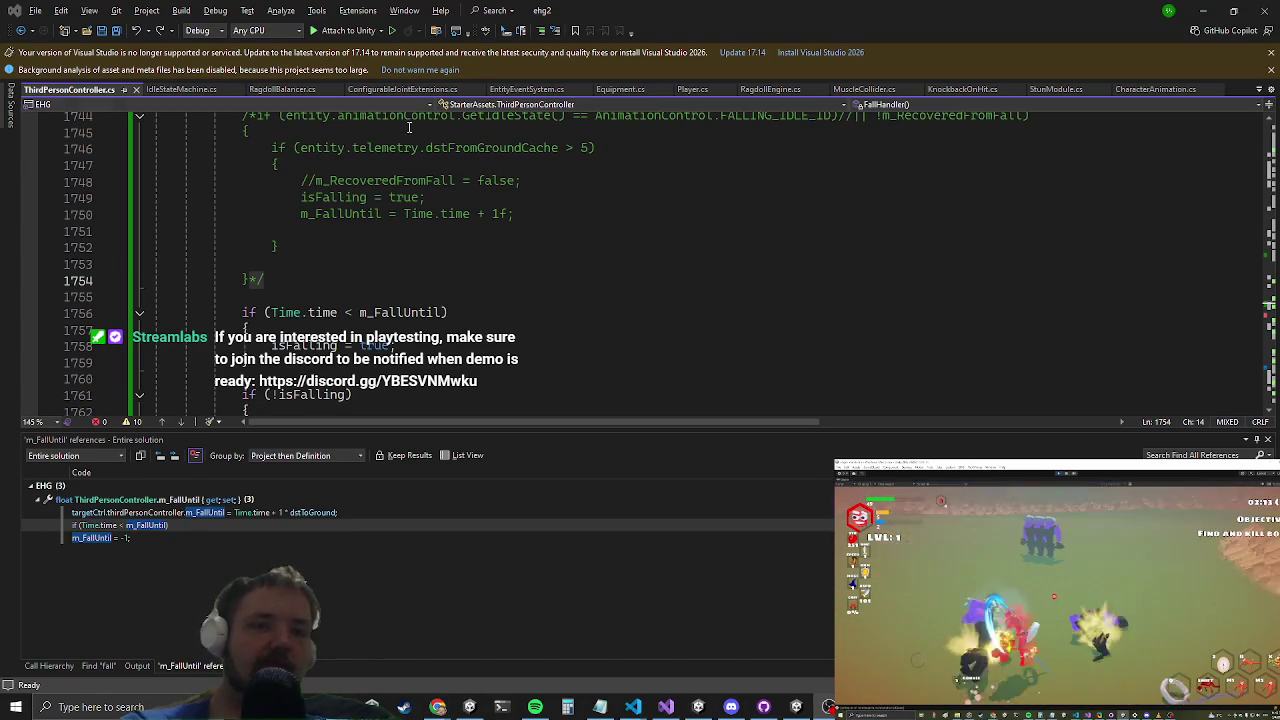
Step: Scroll over the commented-out falling-idle check in FallHandler
{"action": "scroll", "coordinate": [545, 273], "scroll_direction": "up", "scroll_amount": 4}
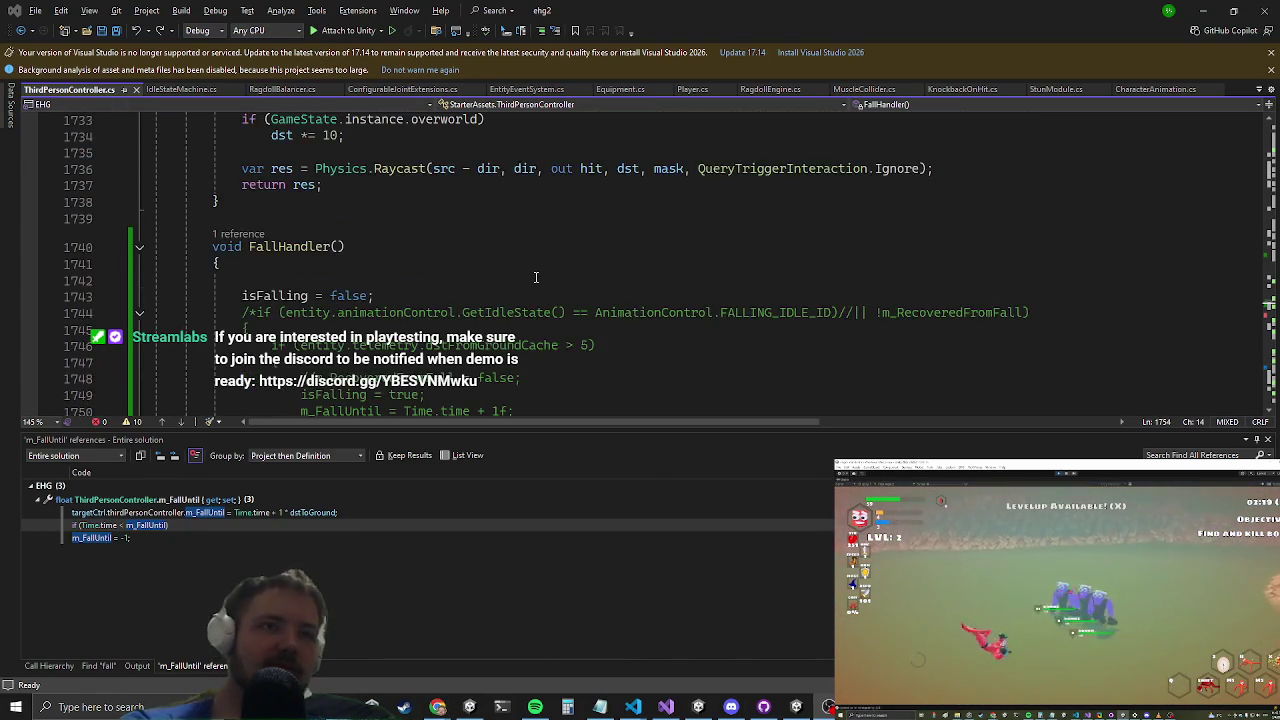
{"action": "scroll", "coordinate": [269, 225], "scroll_direction": "down", "scroll_amount": 4}
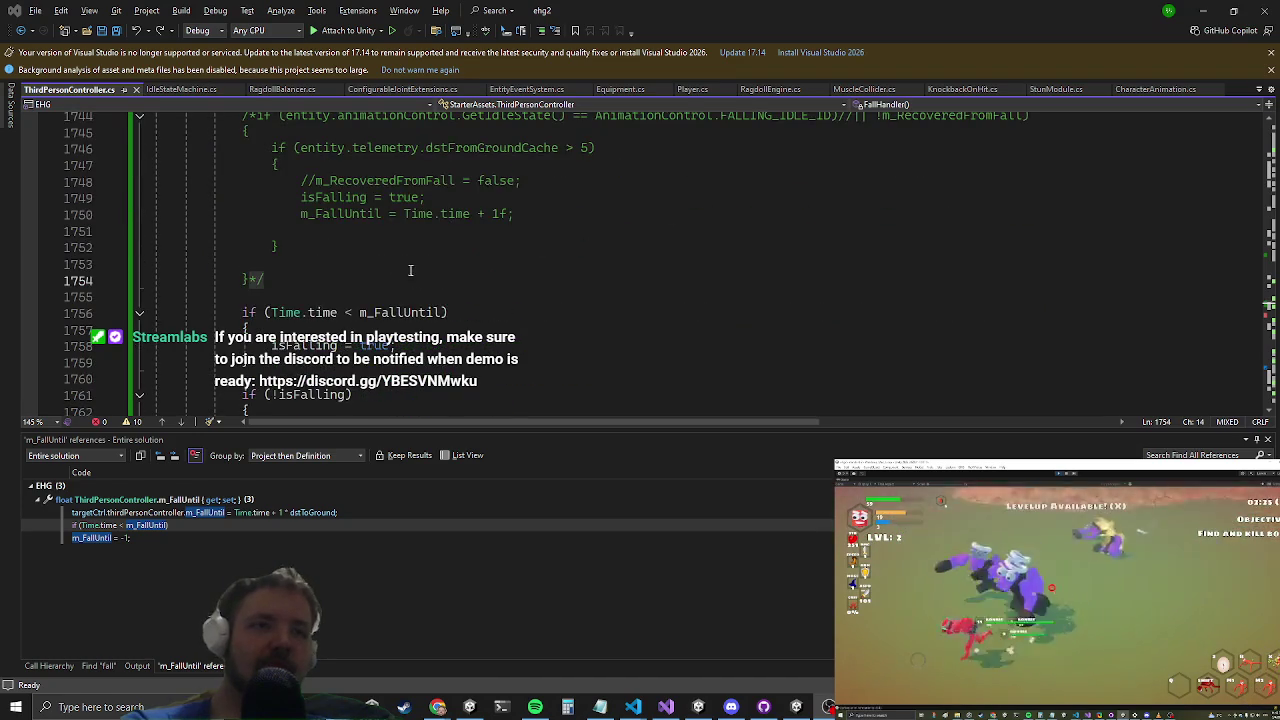
{"action": "scroll", "coordinate": [416, 270], "scroll_direction": "up", "scroll_amount": 1}
{"action": "scroll", "coordinate": [576, 355], "scroll_direction": "down", "scroll_amount": 3}
{"action": "scroll", "coordinate": [561, 275], "scroll_direction": "up", "scroll_amount": 5}
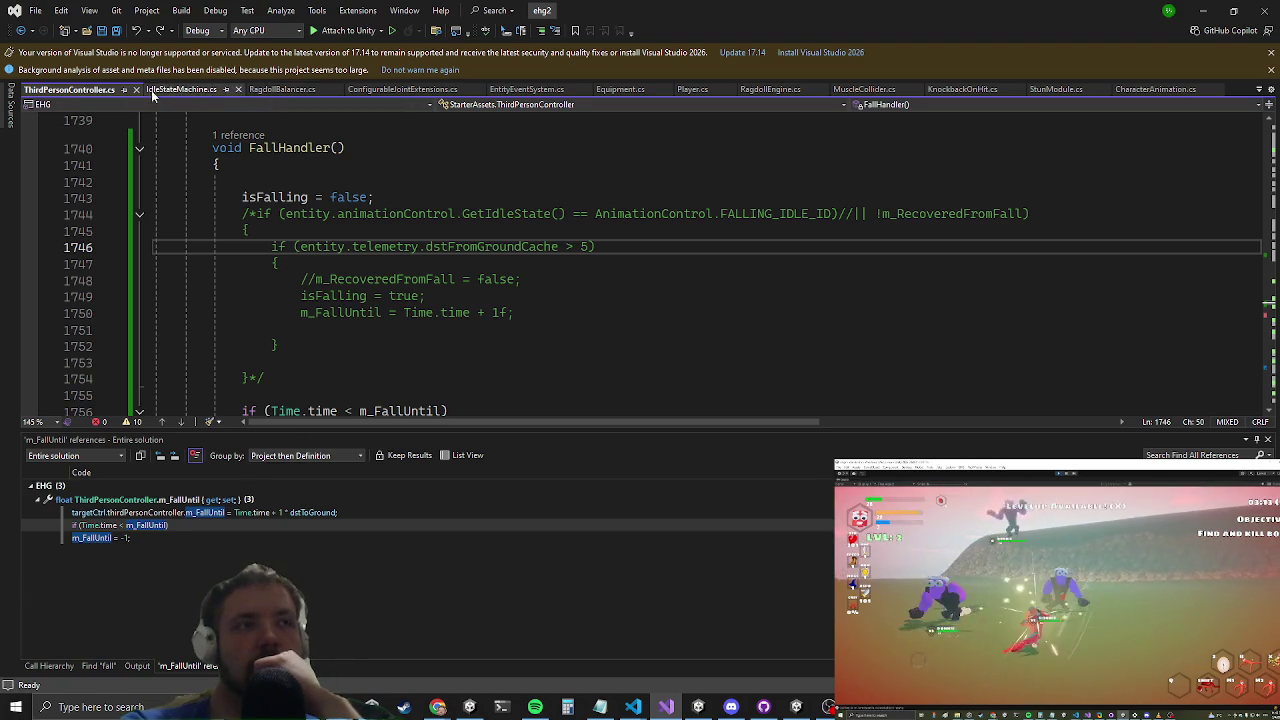
Step: Check the fall-strength code in RagdollBalancer.cs, go back to ThirdPersonController.cs, and minimize Visual Studio
{"action": "left_click", "coordinate": [268, 90]}
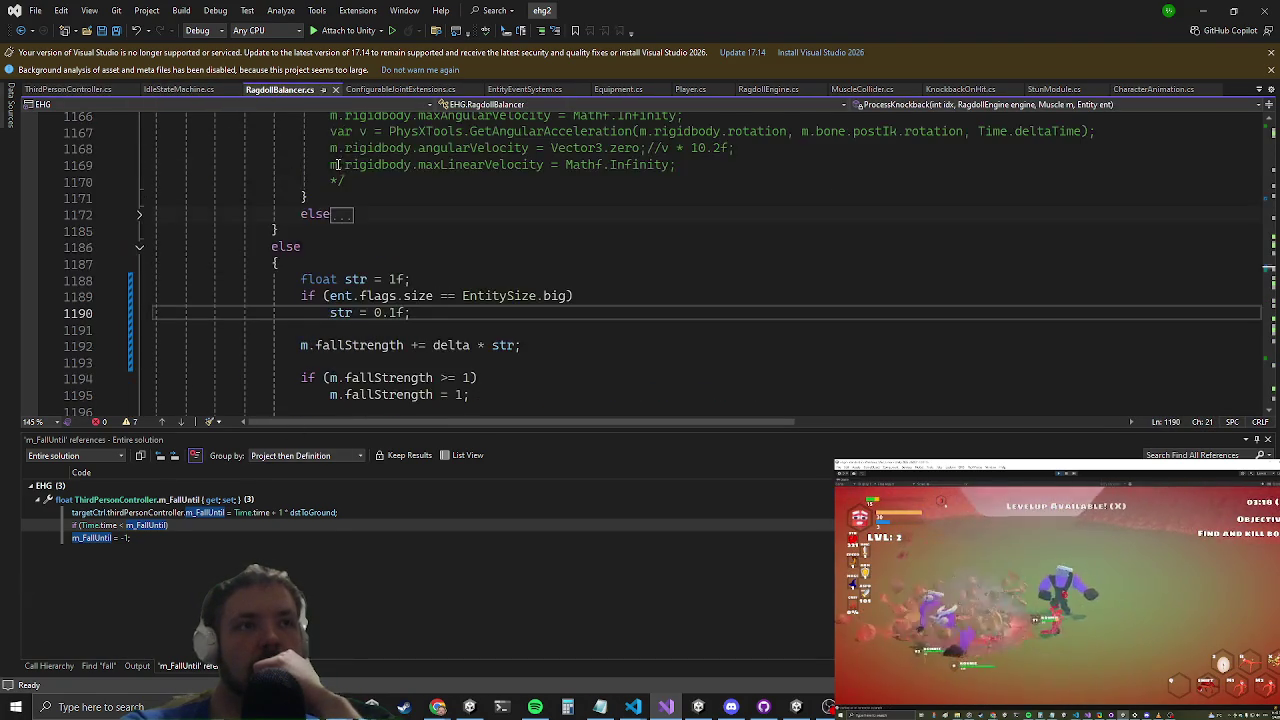
{"action": "scroll", "coordinate": [333, 169], "scroll_direction": "down", "scroll_amount": 5}
{"action": "scroll", "coordinate": [197, 197], "scroll_direction": "up", "scroll_amount": 2}
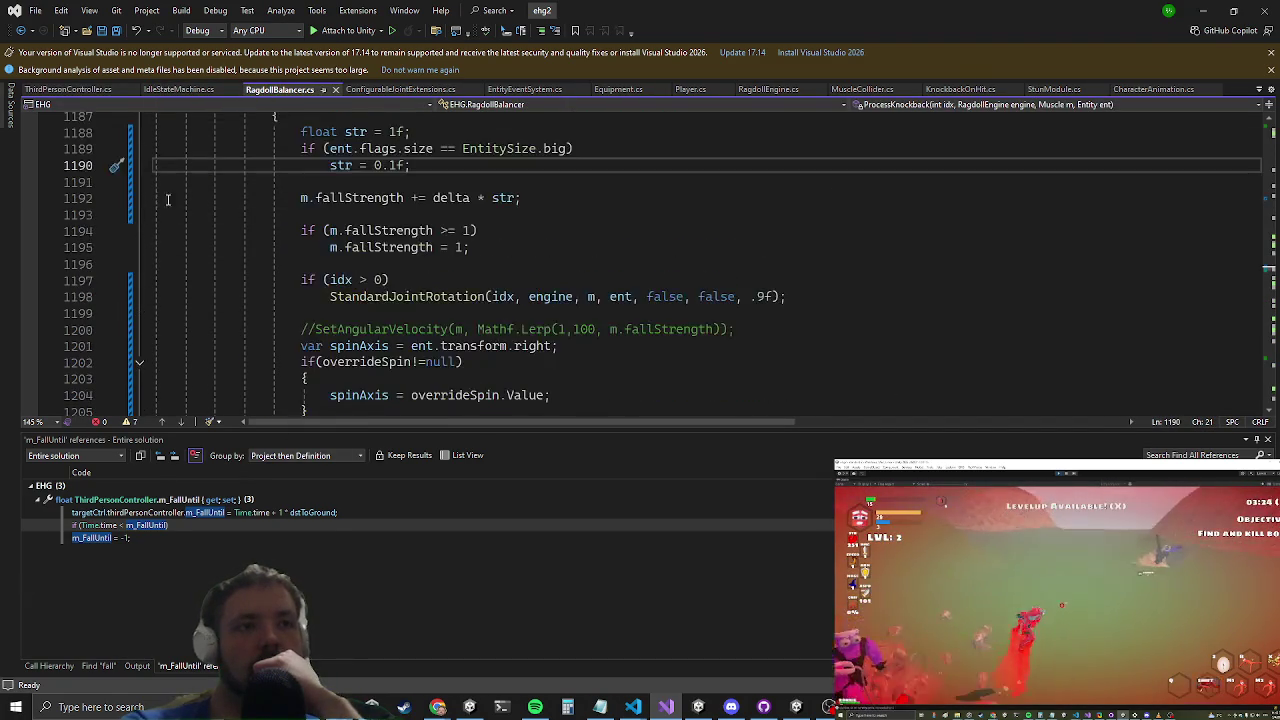
{"action": "left_click", "coordinate": [62, 91]}
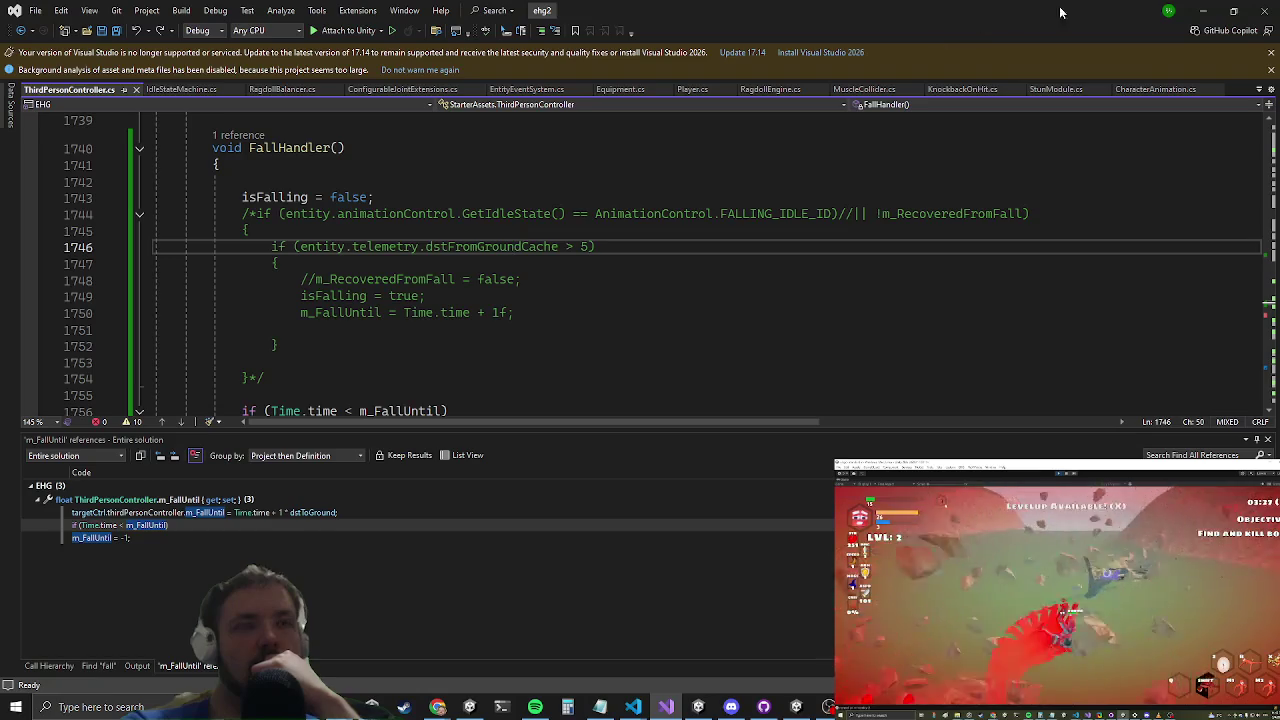
{"action": "left_click", "coordinate": [1207, 9]}
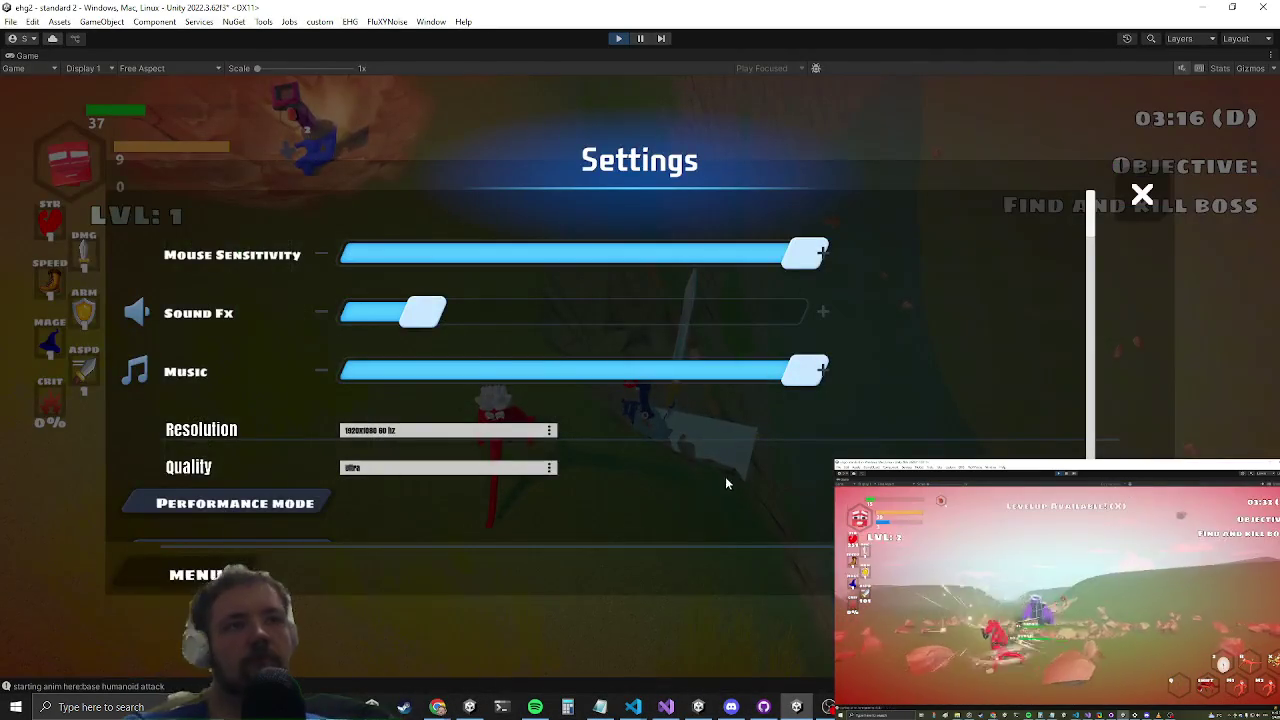
Step: Resume the game, fight enemies and take the Shoes item, then pause and switch to Visual Studio
{"action": "key", "text": "Escape"}
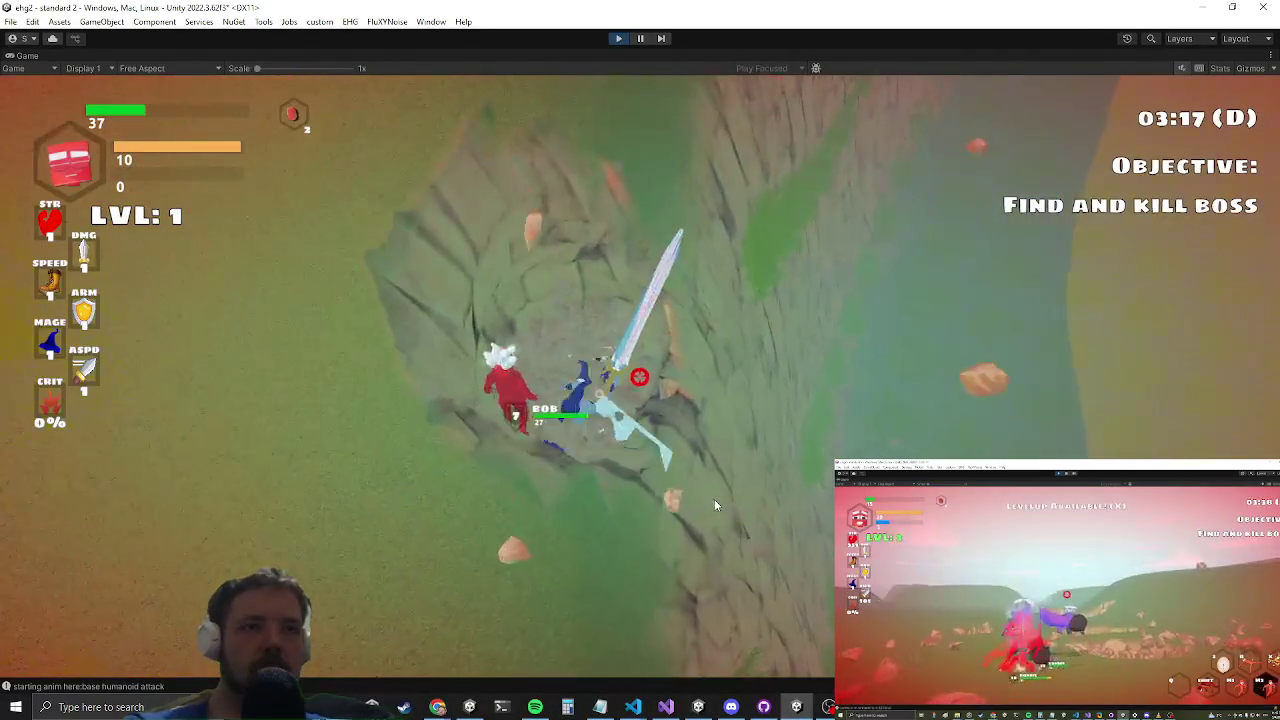
{"action": "left_click", "coordinate": [714, 499]}
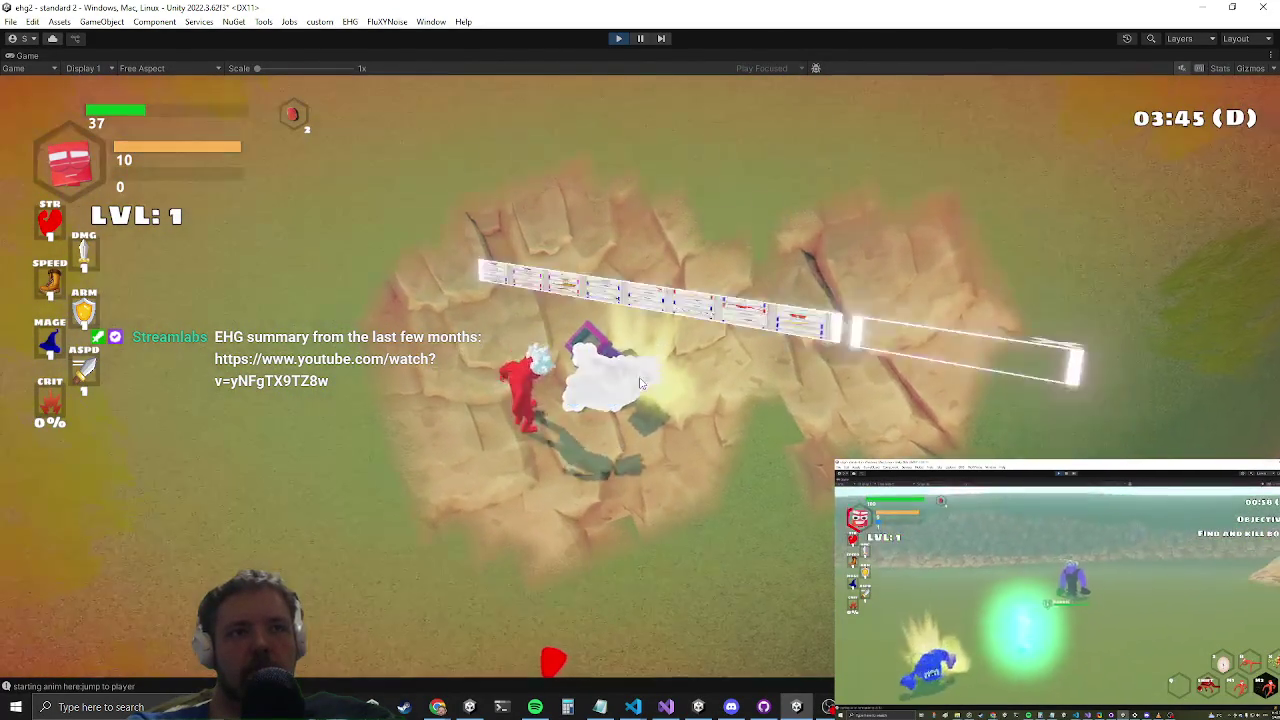
{"action": "key", "text": "e"}
{"action": "left_click", "coordinate": [570, 308]}
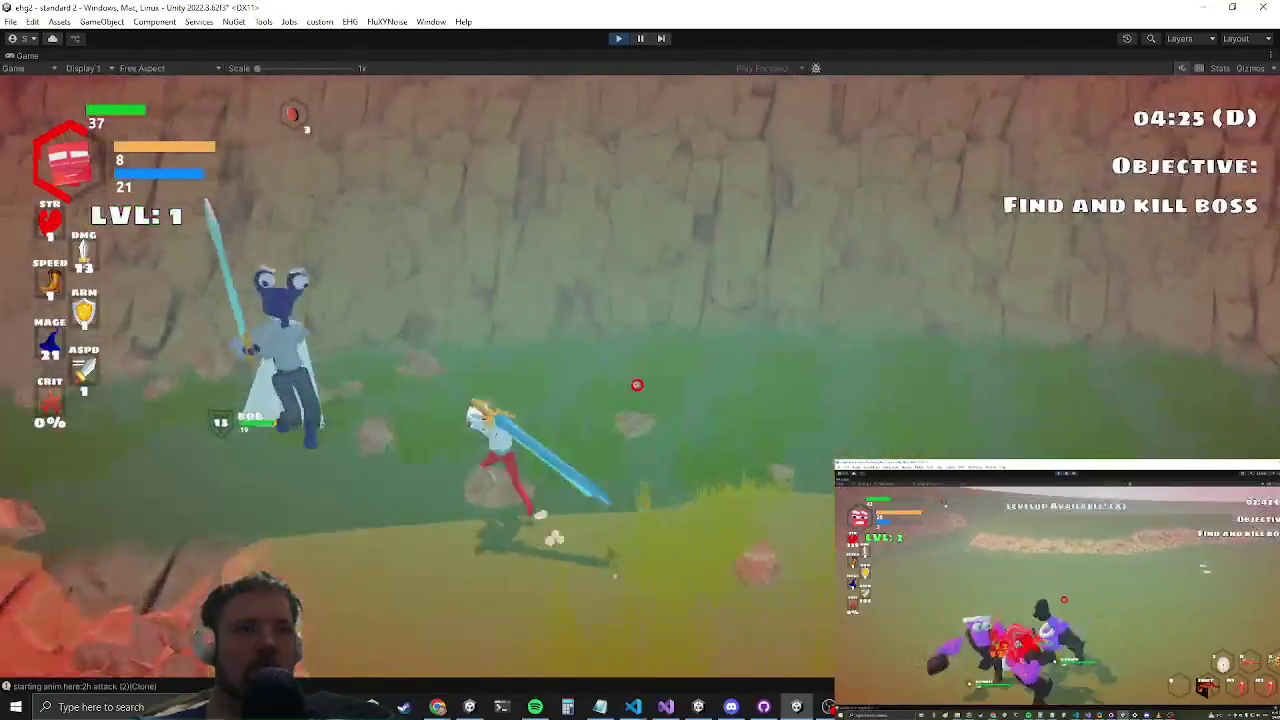
{"action": "key", "text": "Escape"}
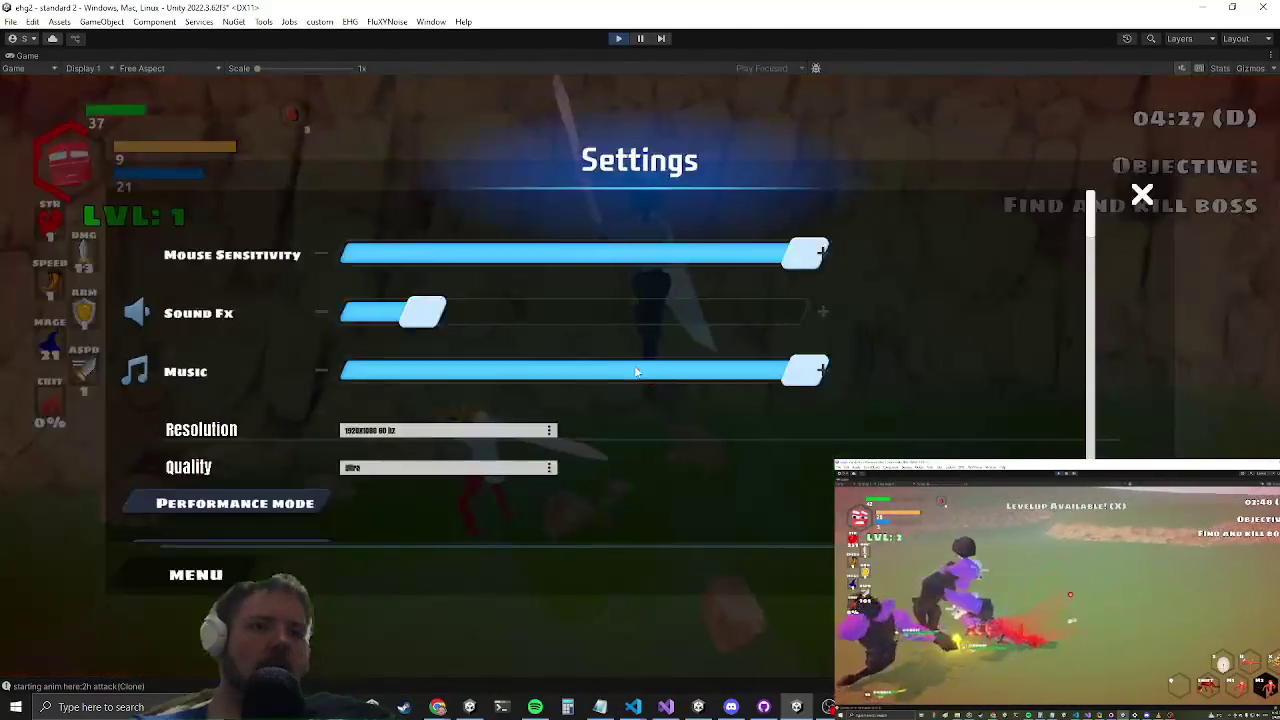
{"action": "key", "text": "alt+Tab"}
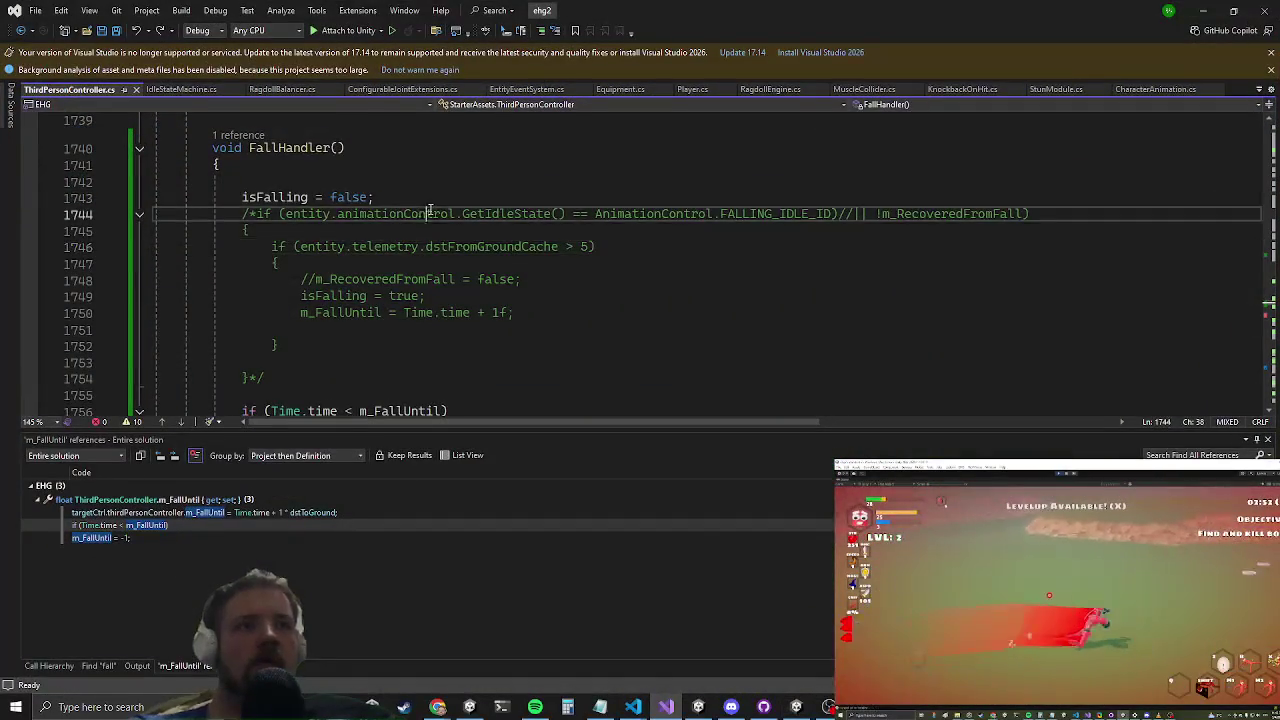
Step: Finish the groundPos statement in KnockbackOnHit.cs's ground-distance calculation
{"action": "scroll", "coordinate": [430, 213], "scroll_direction": "down", "scroll_amount": 3}
{"action": "double_click", "coordinate": [145, 513]}
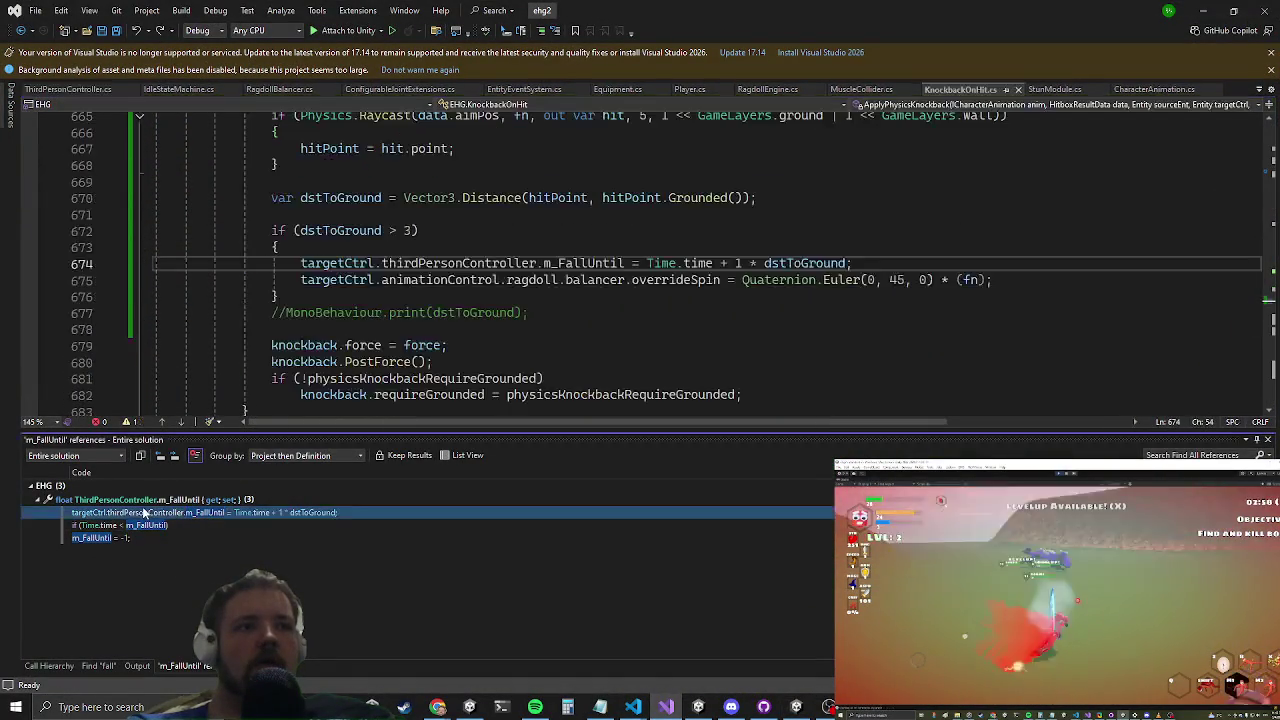
{"action": "scroll", "coordinate": [315, 287], "scroll_direction": "up", "scroll_amount": 2}
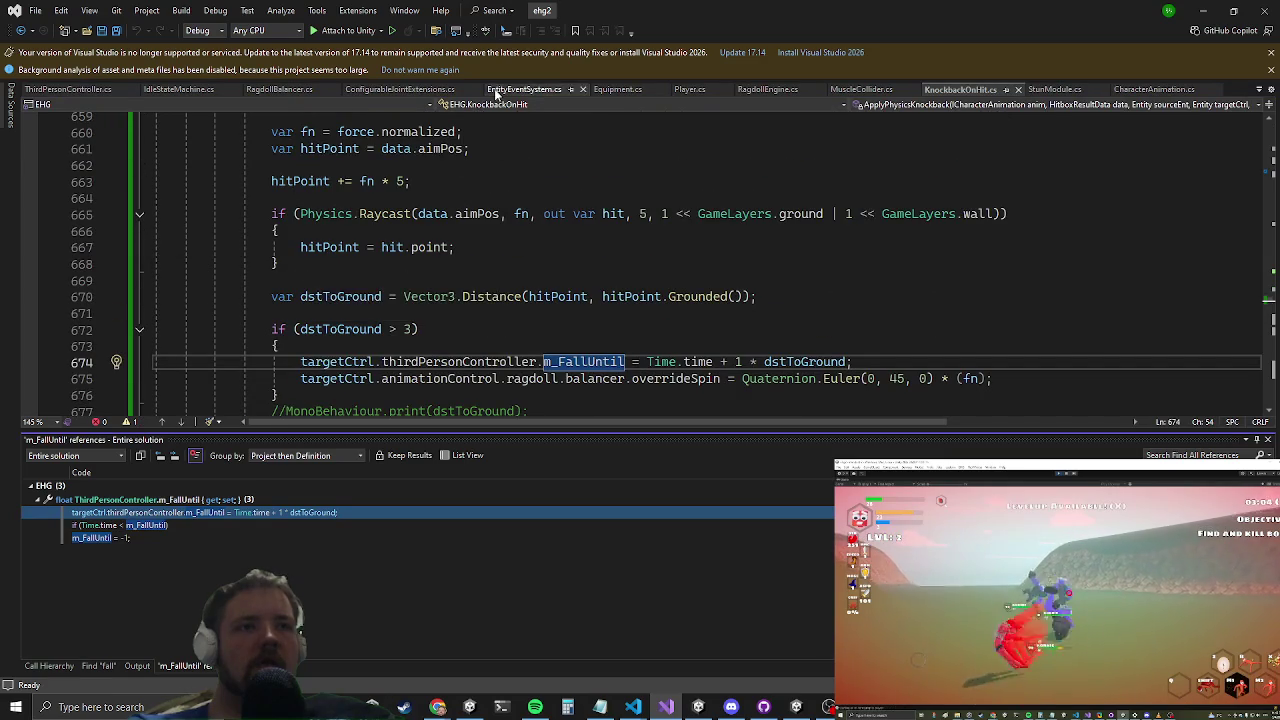
{"action": "left_click", "coordinate": [349, 329]}
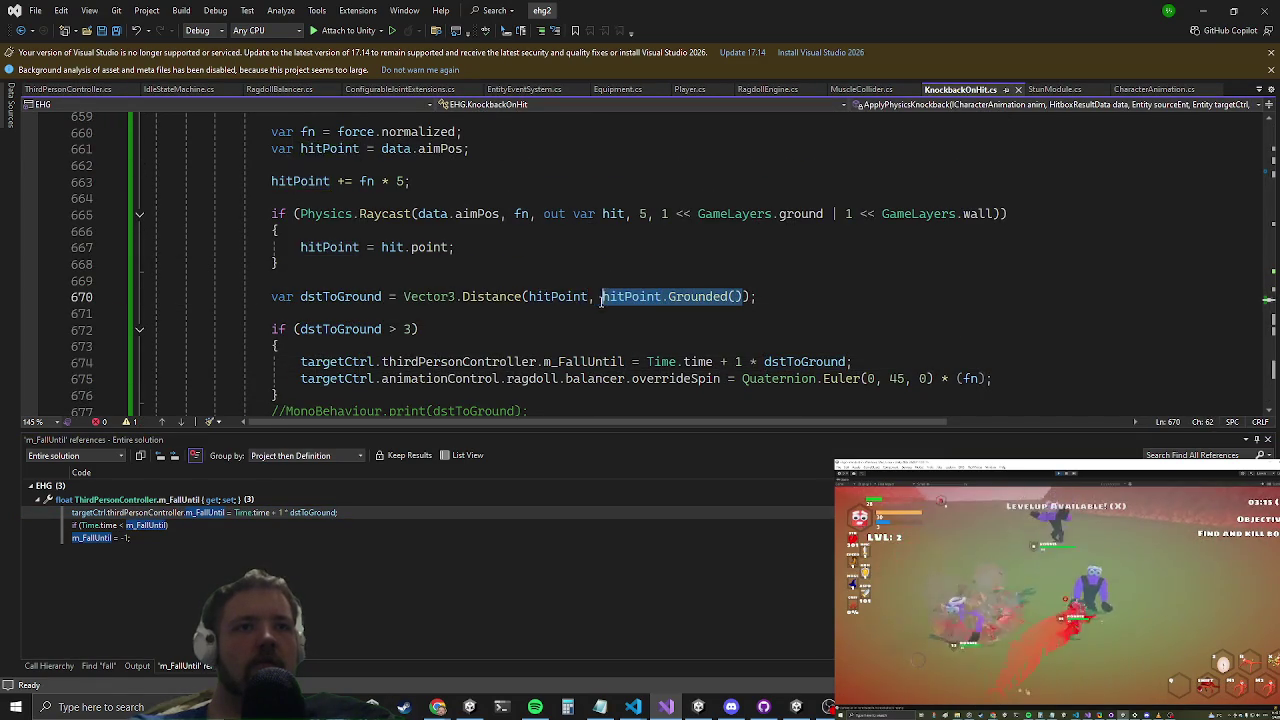
{"action": "type", "text": "groundPos)"}
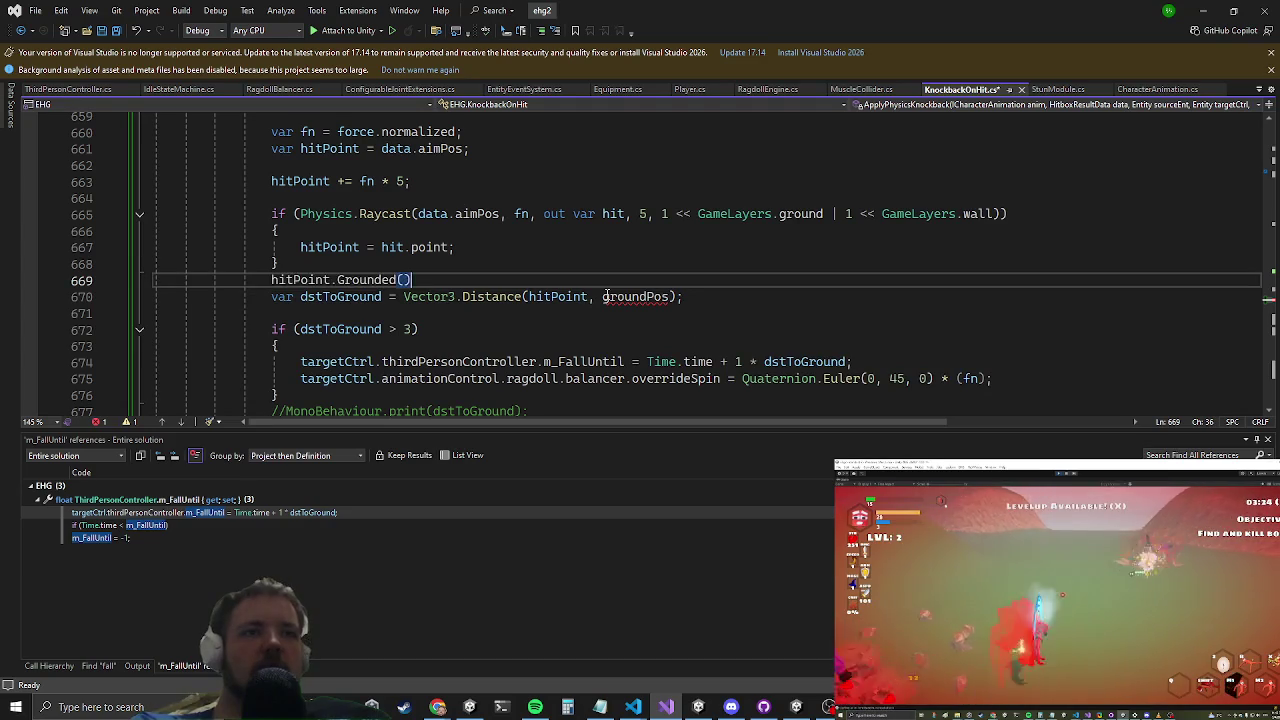
{"action": "type", "text": ";"}
{"action": "key", "text": "Return"}
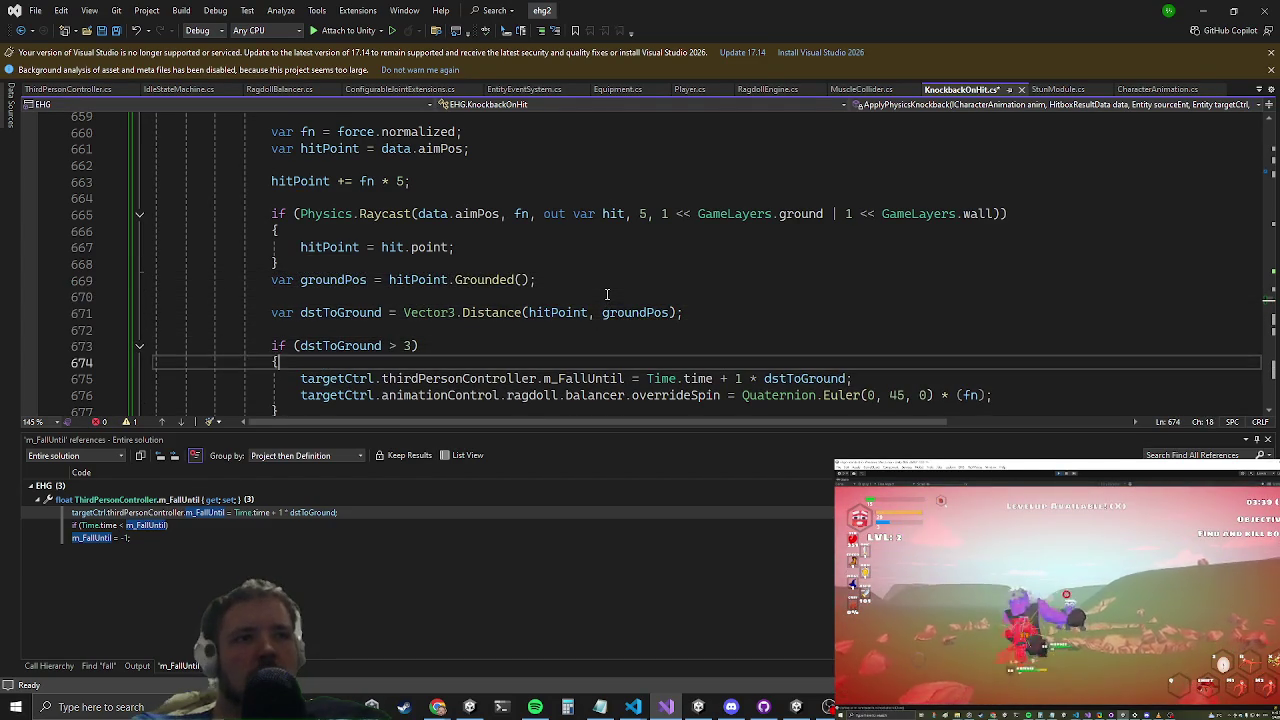
Step: Extend the fall check to dstToGround > 3 && groundPos.y < hit.point.y, then resume the game
{"action": "key", "text": "Down"}
{"action": "key", "text": "Down"}
{"action": "key", "text": "Down"}
{"action": "key", "text": "Up"}
{"action": "key", "text": "Up"}
{"action": "key", "text": "Up"}
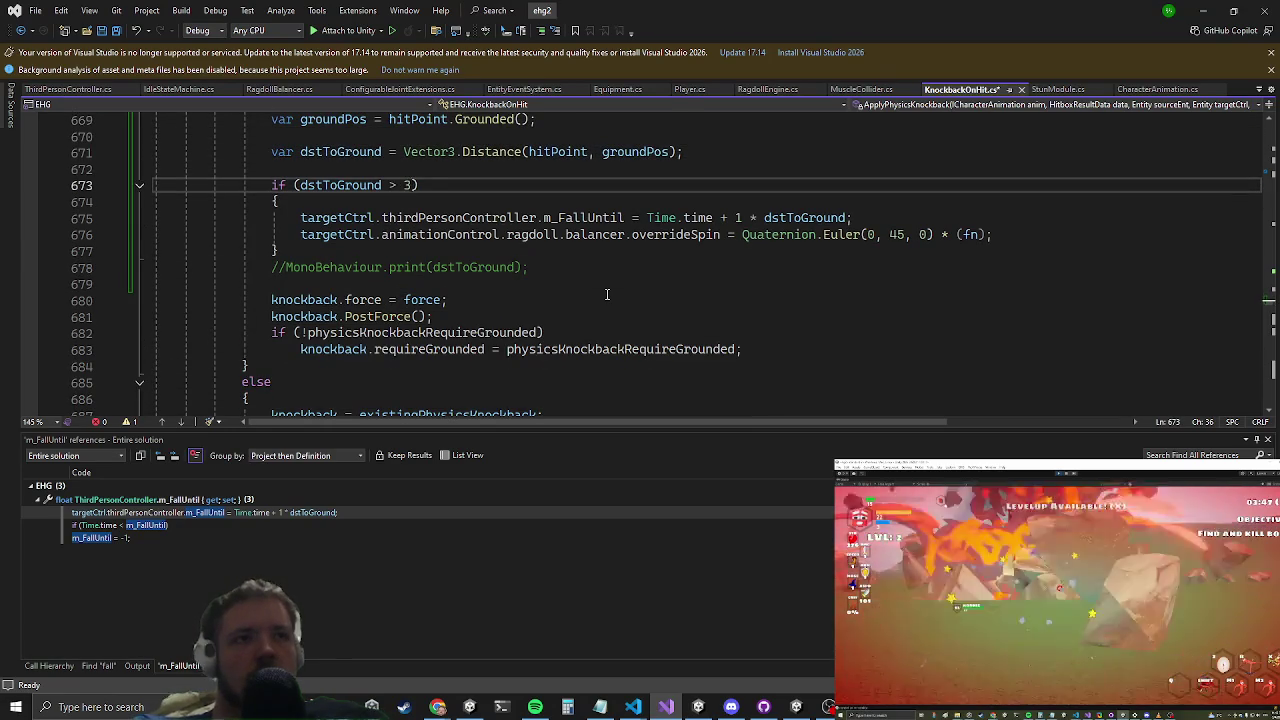
{"action": "type", "text": "&&ground"}
{"action": "key", "text": "Tab"}
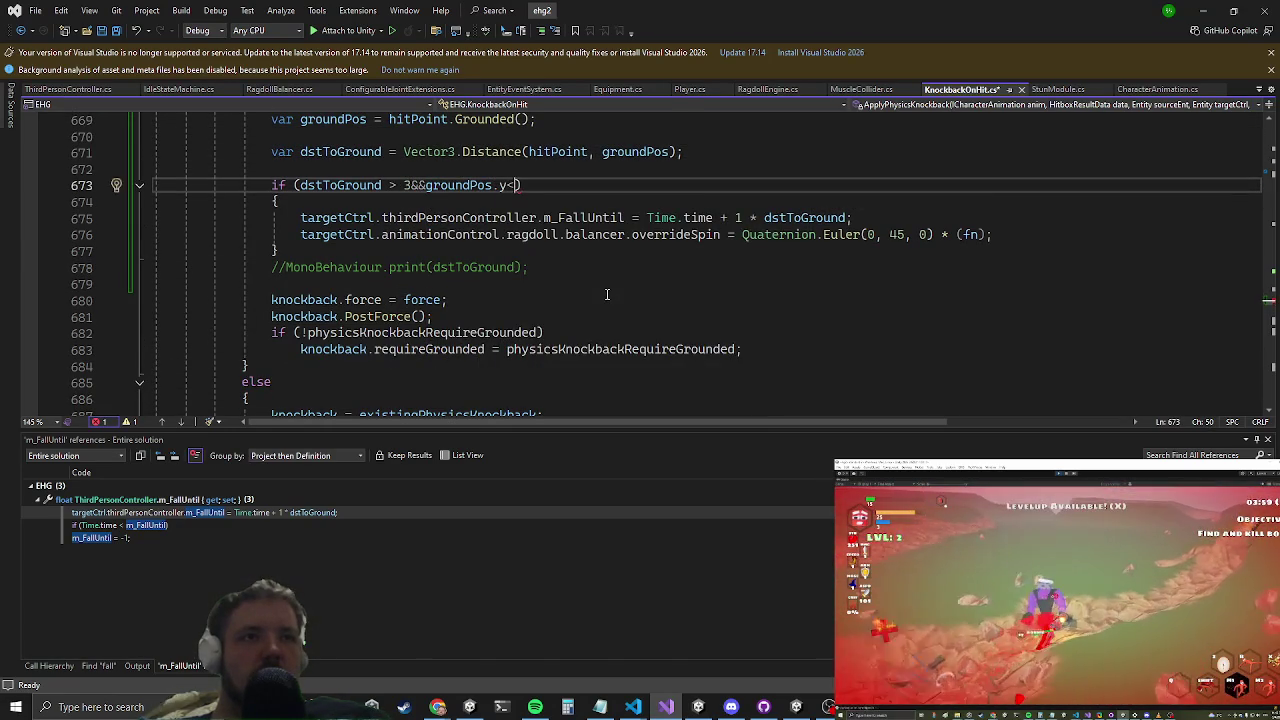
{"action": "type", "text": "hit.point"}
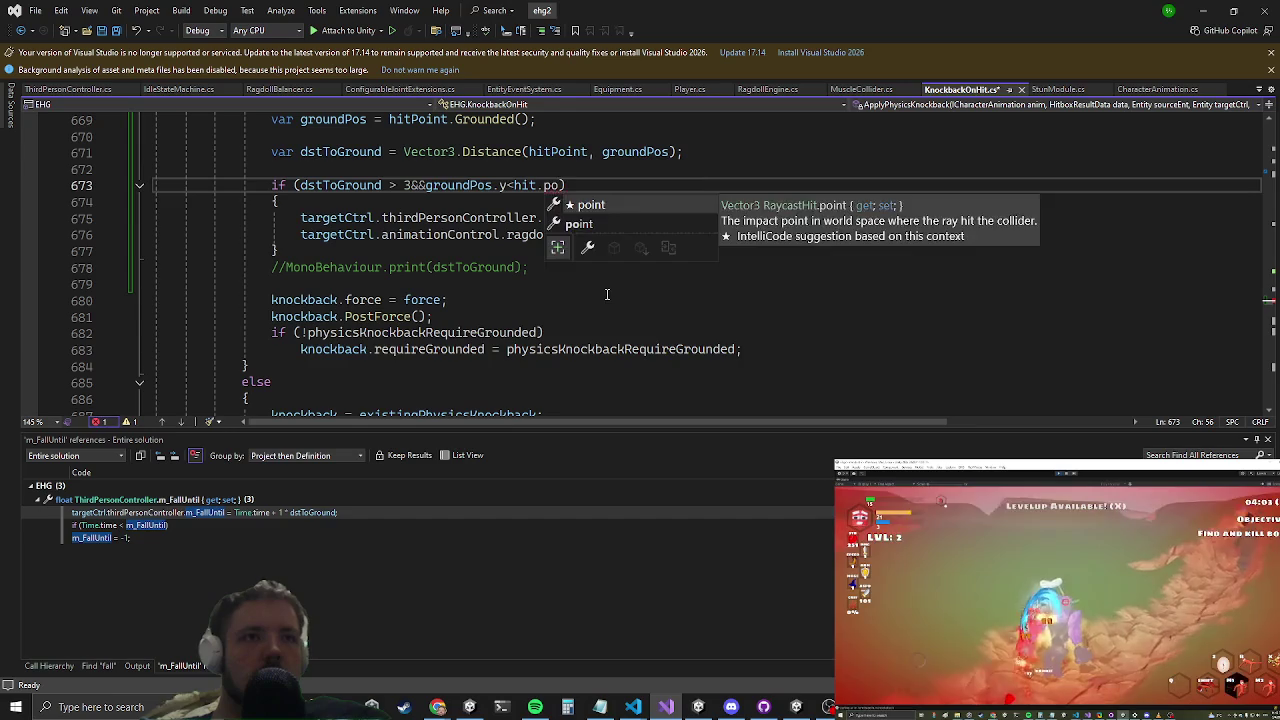
{"action": "type", "text": ".y"}
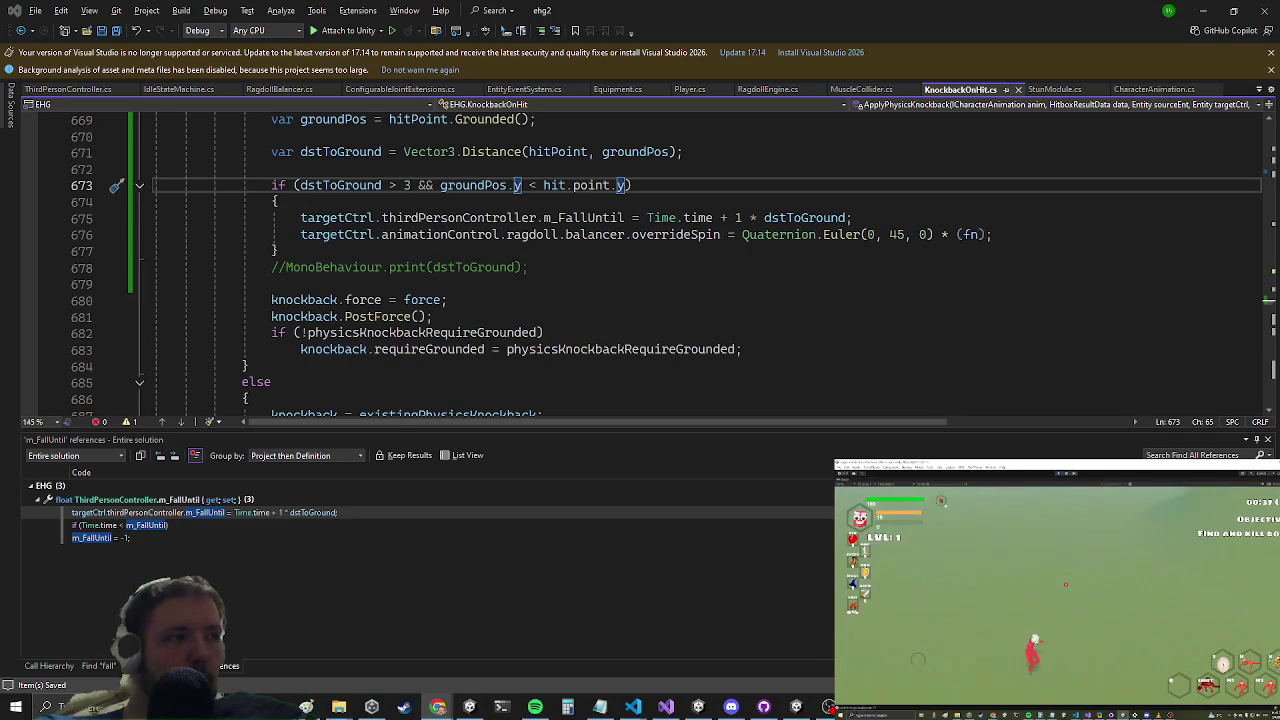
{"action": "left_click", "coordinate": [1203, 8]}
{"action": "key", "text": "Escape"}
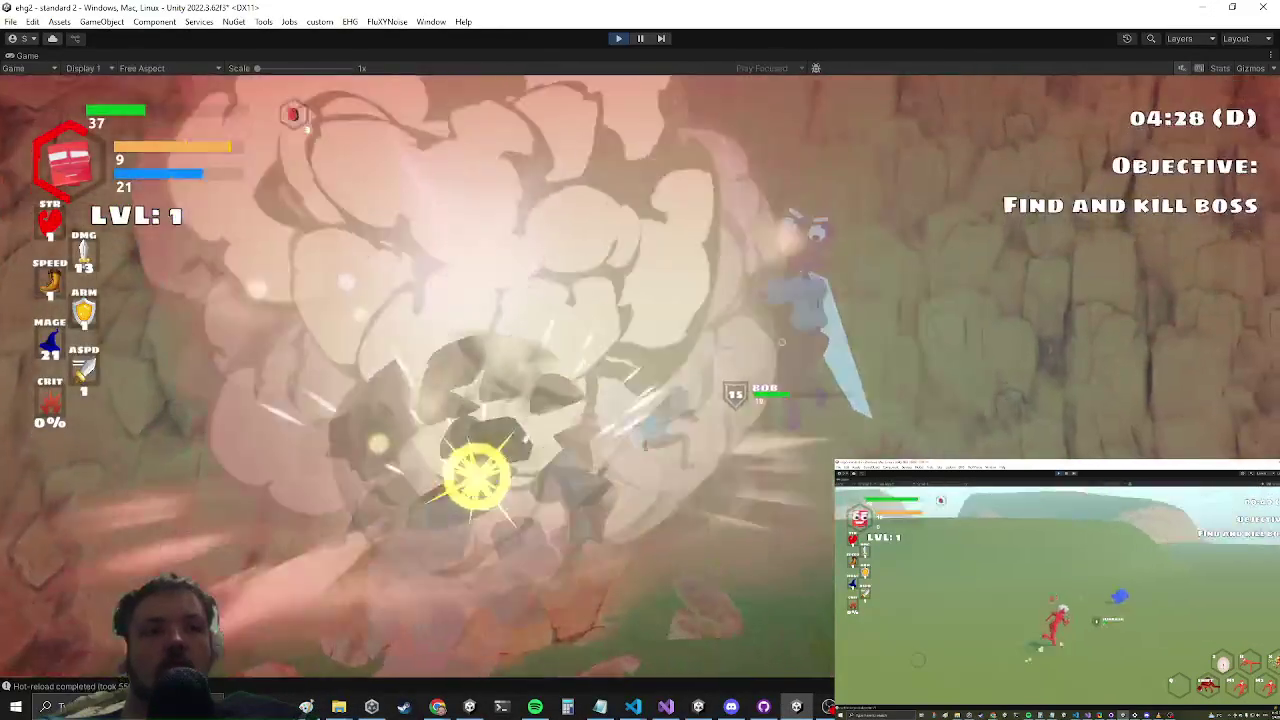
Step: Attack the enemy group with sword combos, dash toward the cliff, and run across the grass
{"action": "left_click", "coordinate": [648, 355]}
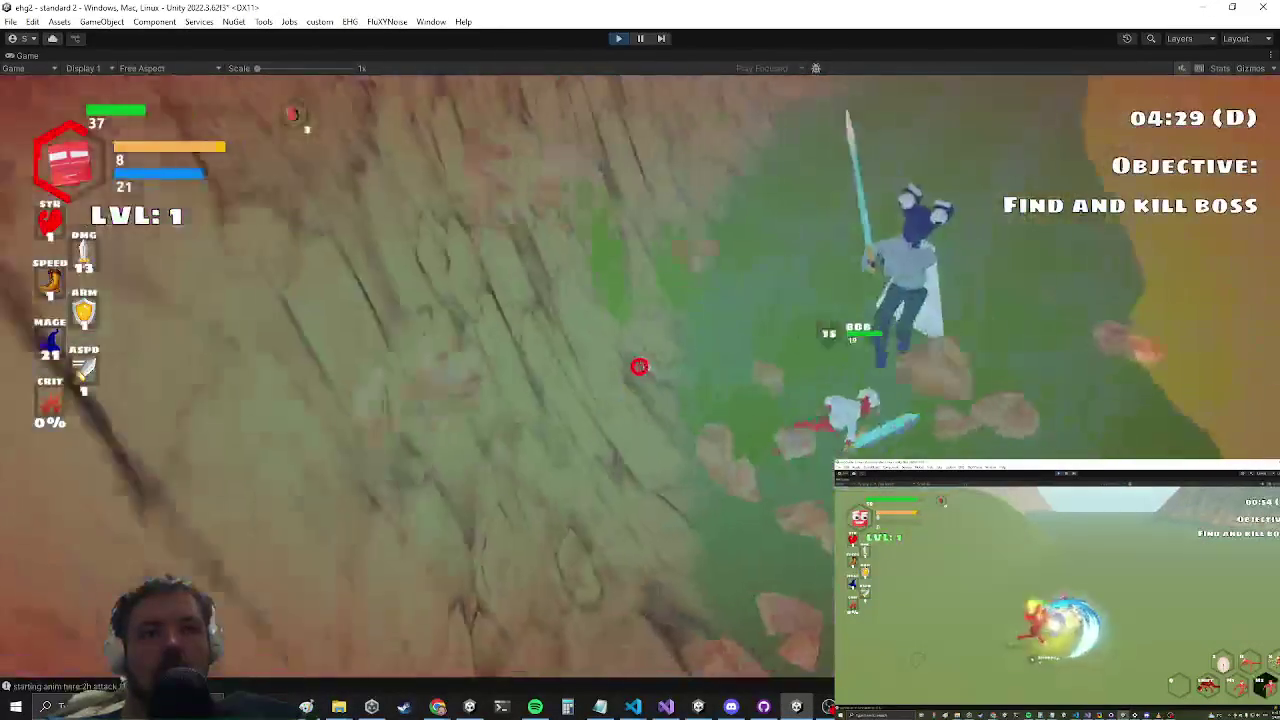
{"action": "left_click", "coordinate": [648, 355]}
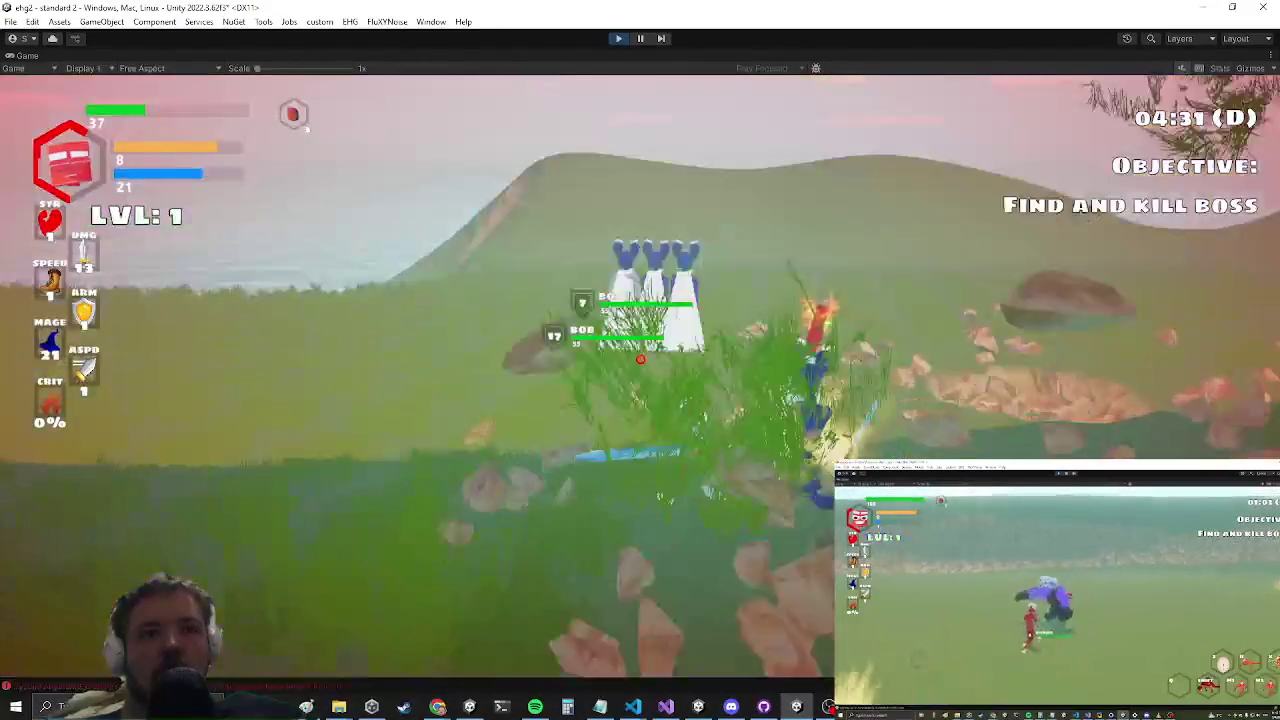
{"action": "left_click", "coordinate": [640, 377]}
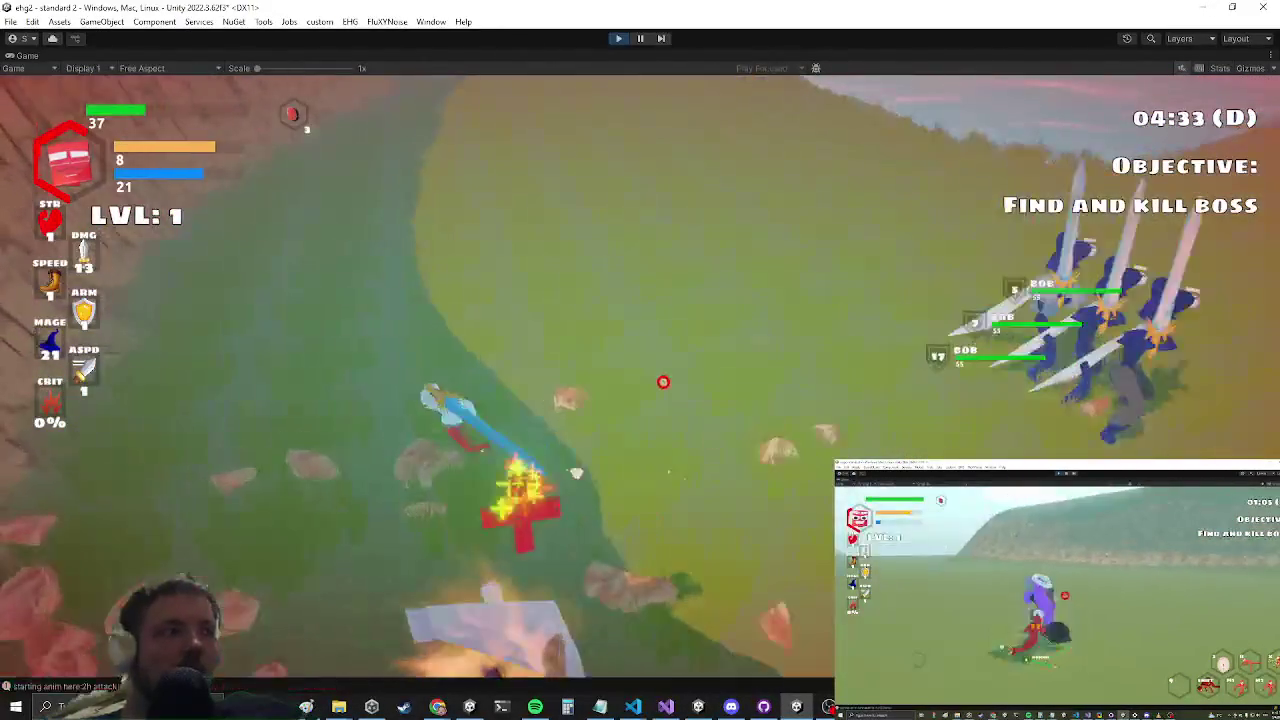
{"action": "left_click", "coordinate": [664, 380]}
{"action": "left_click", "coordinate": [673, 378]}
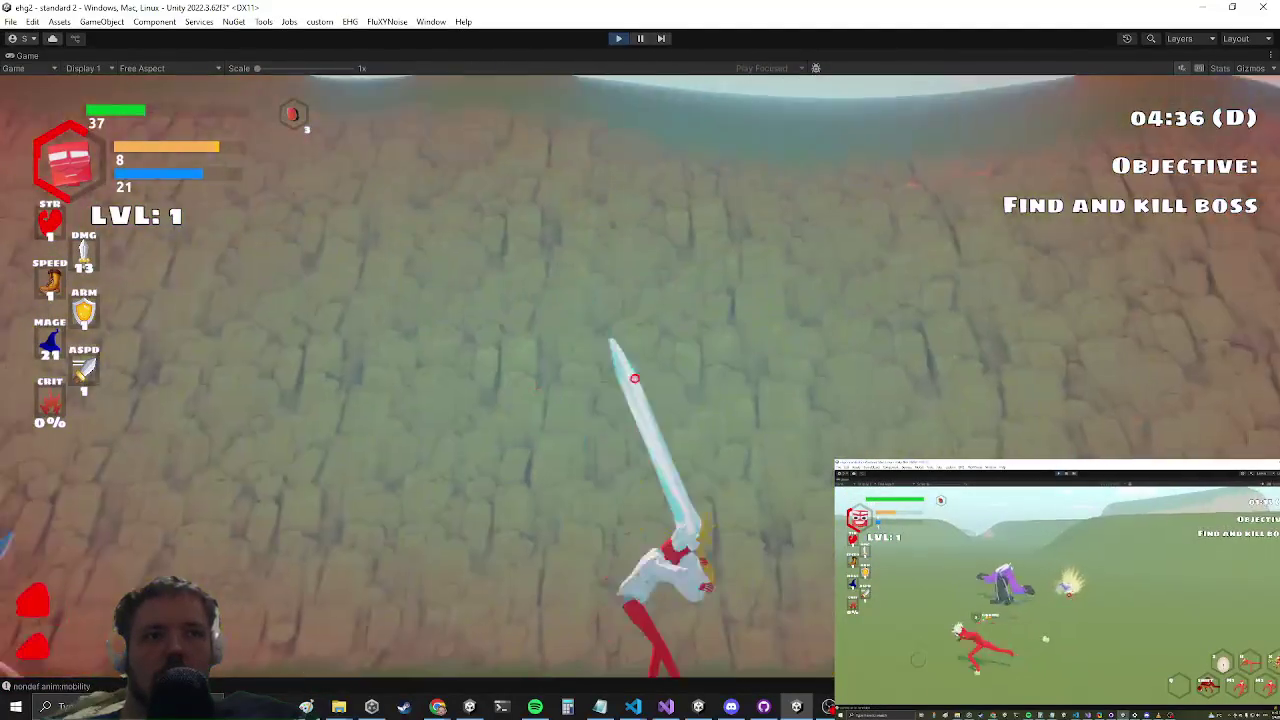
{"action": "left_click", "coordinate": [631, 376]}
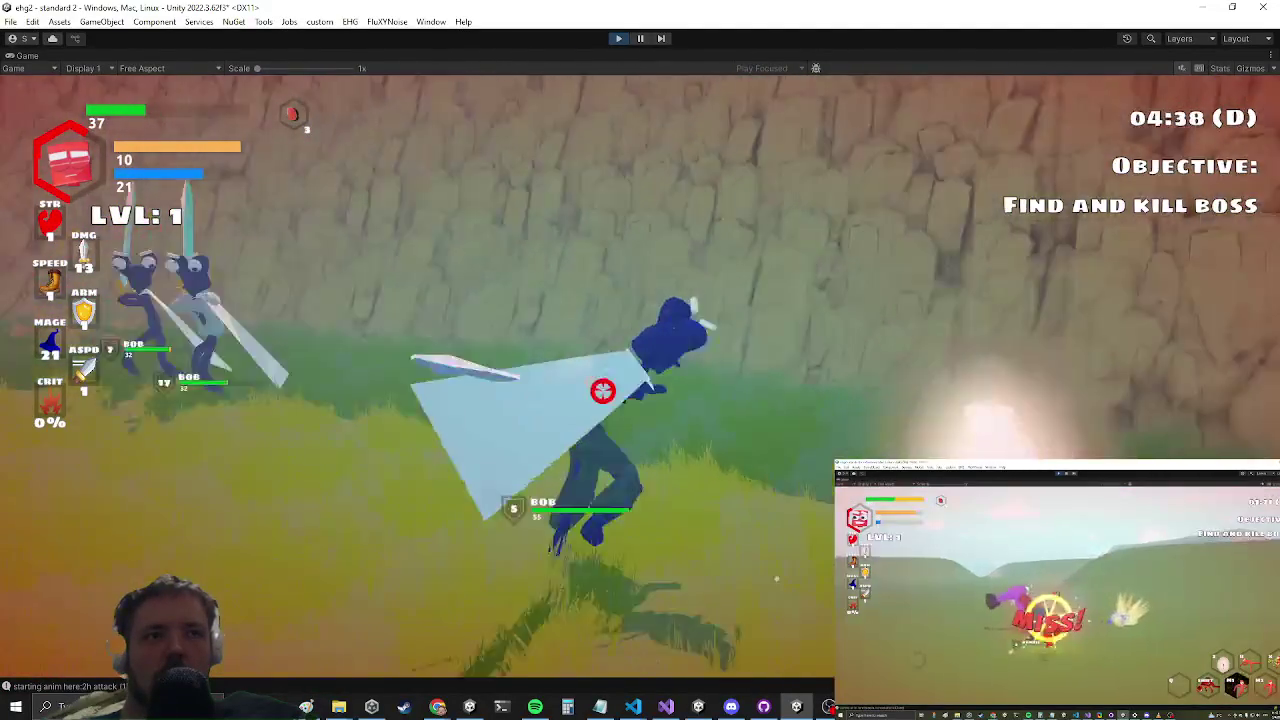
{"action": "key", "text": "space"}
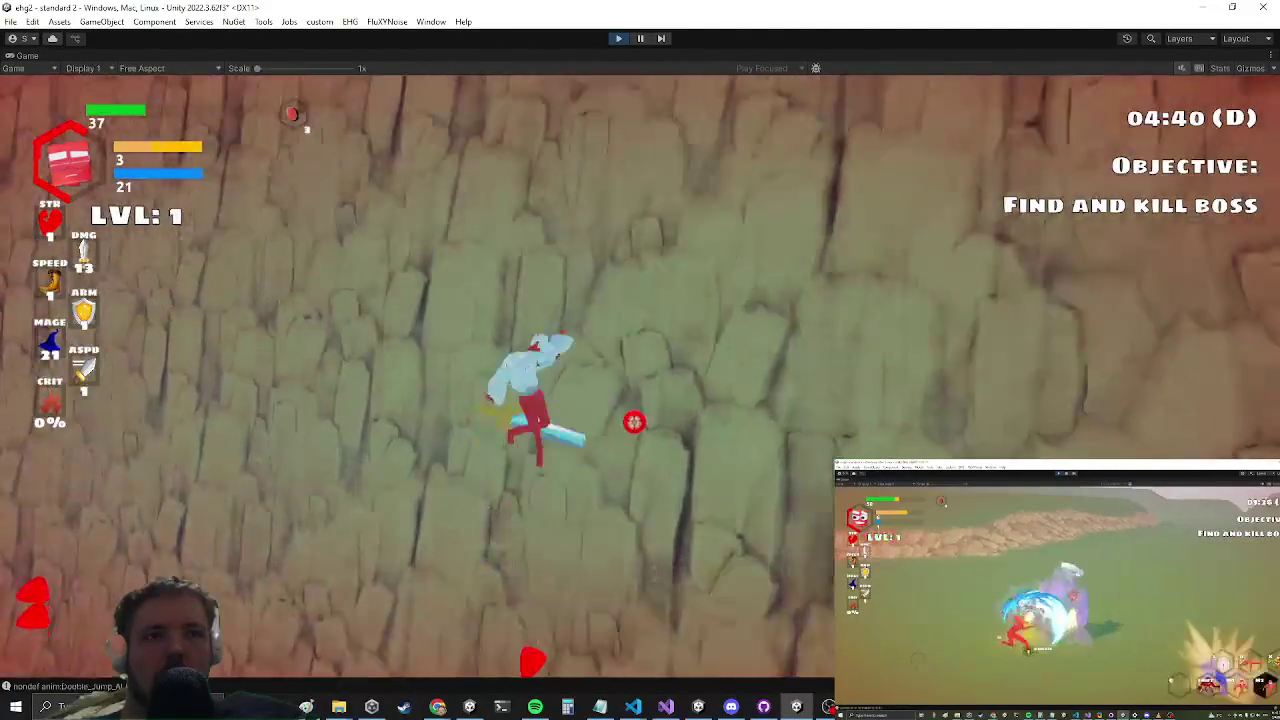
{"action": "left_click", "coordinate": [634, 417]}
{"action": "left_click", "coordinate": [634, 417]}
{"action": "key", "text": "w"}
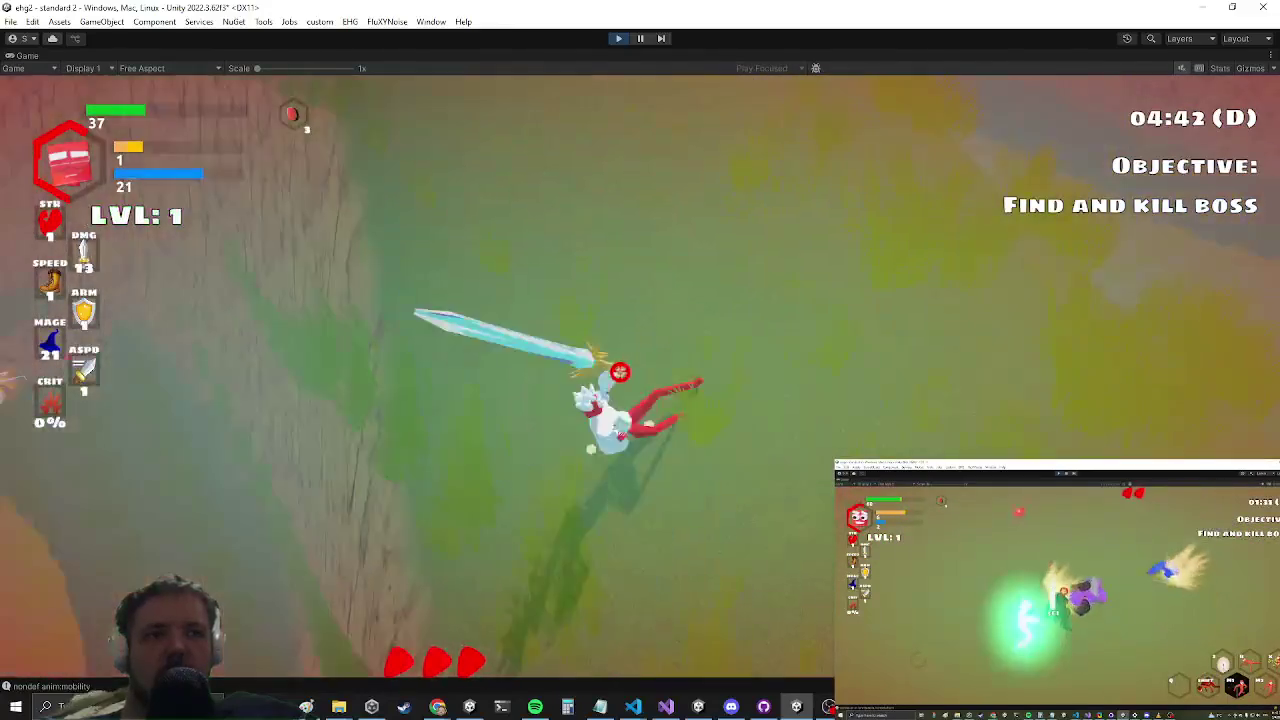
{"action": "key", "text": "w"}
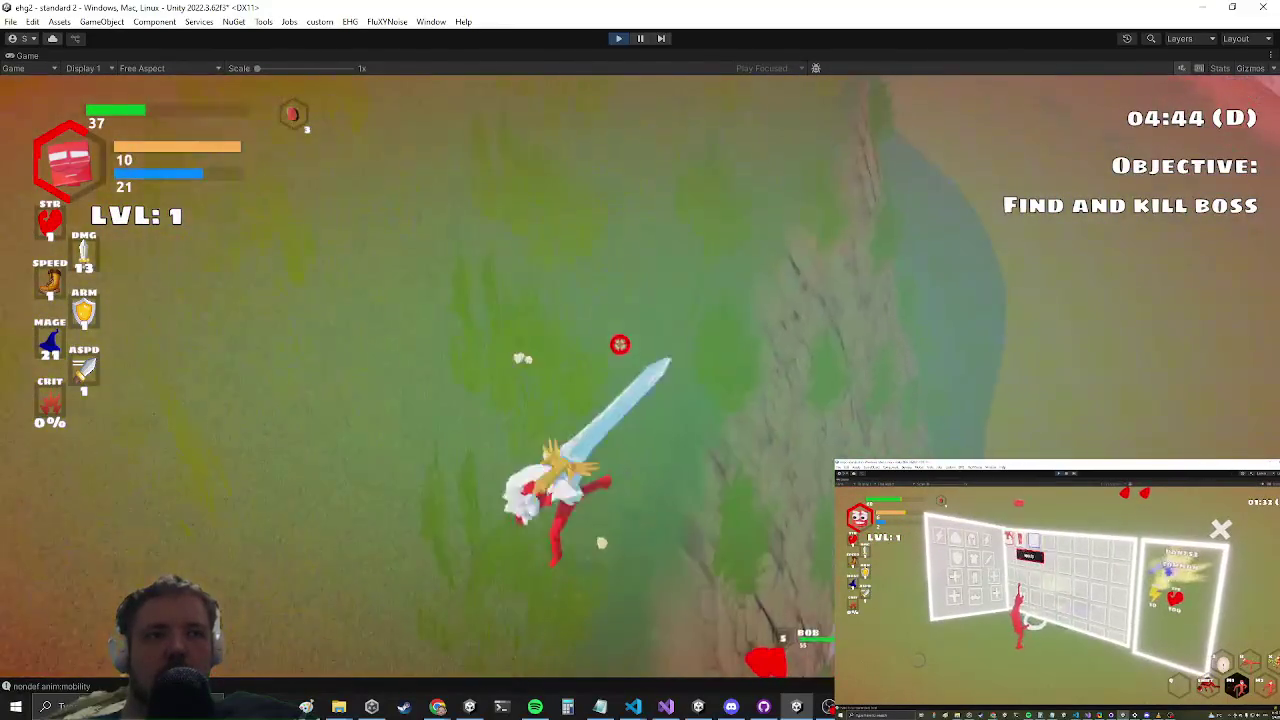
{"action": "key", "text": "w"}
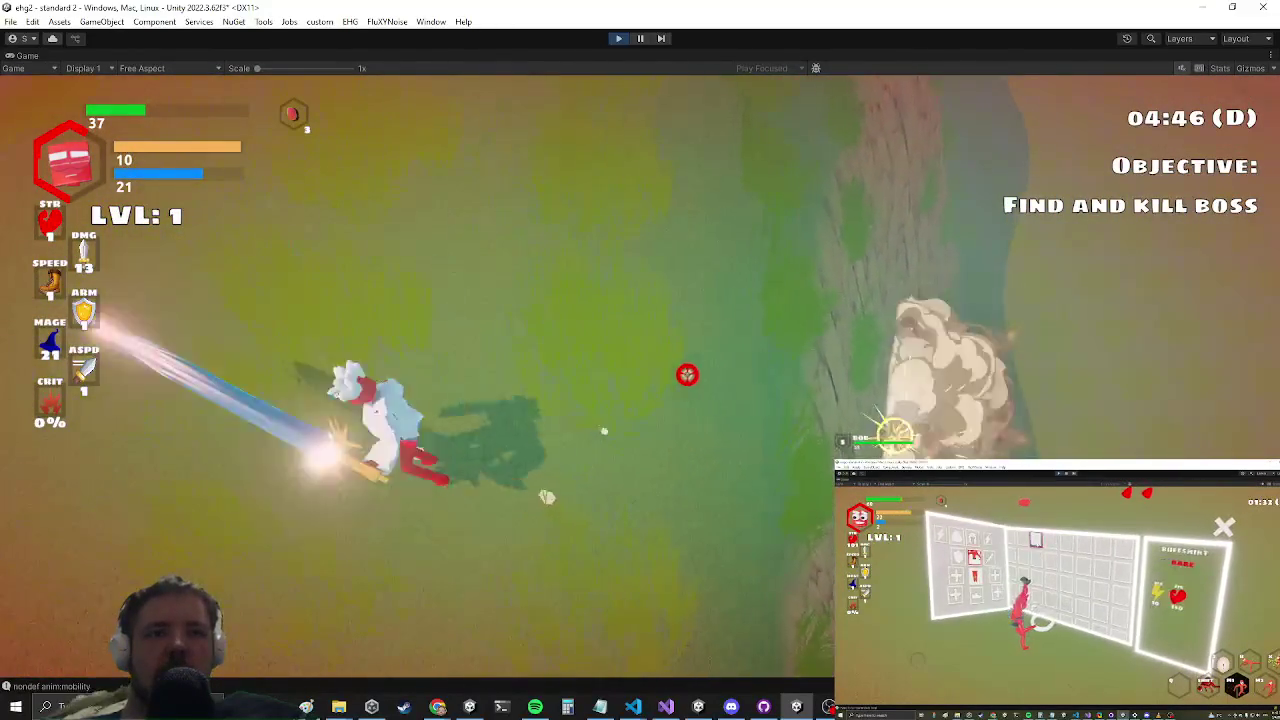
Step: Keep slashing enemies down the hillside until level 2, then pause the game
{"action": "left_click", "coordinate": [644, 402]}
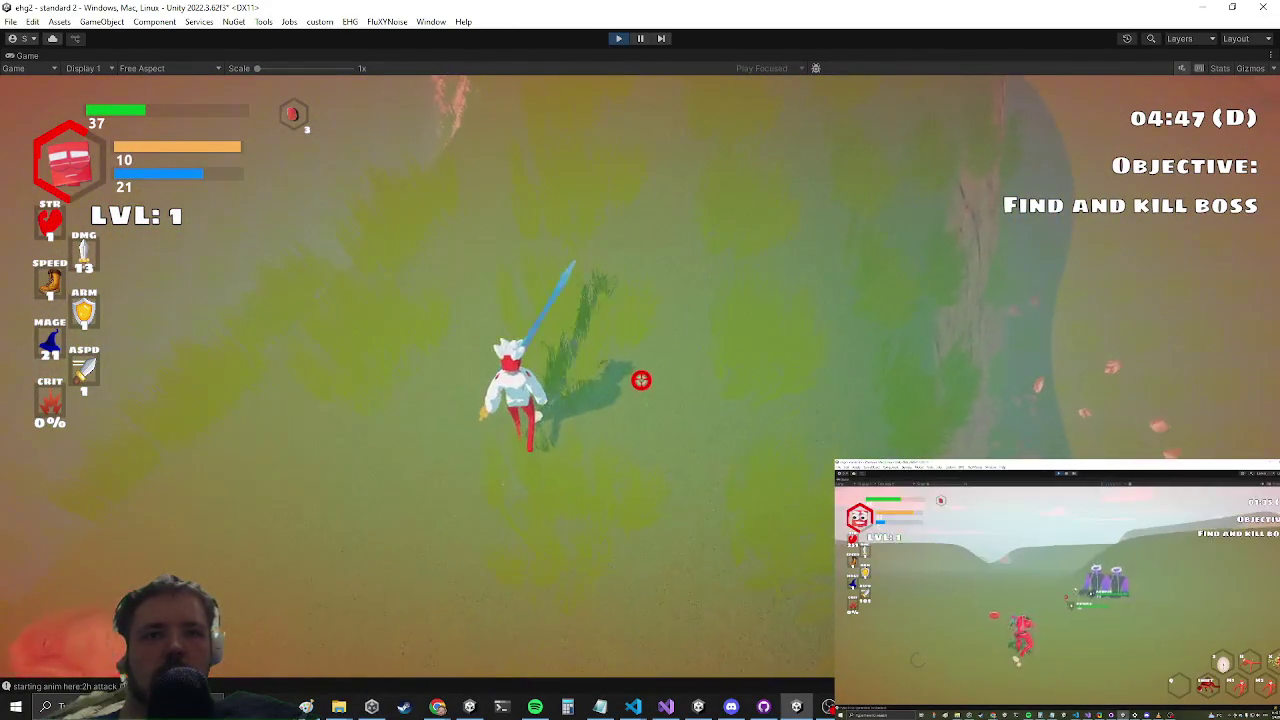
{"action": "key", "text": "w"}
{"action": "left_click", "coordinate": [640, 397]}
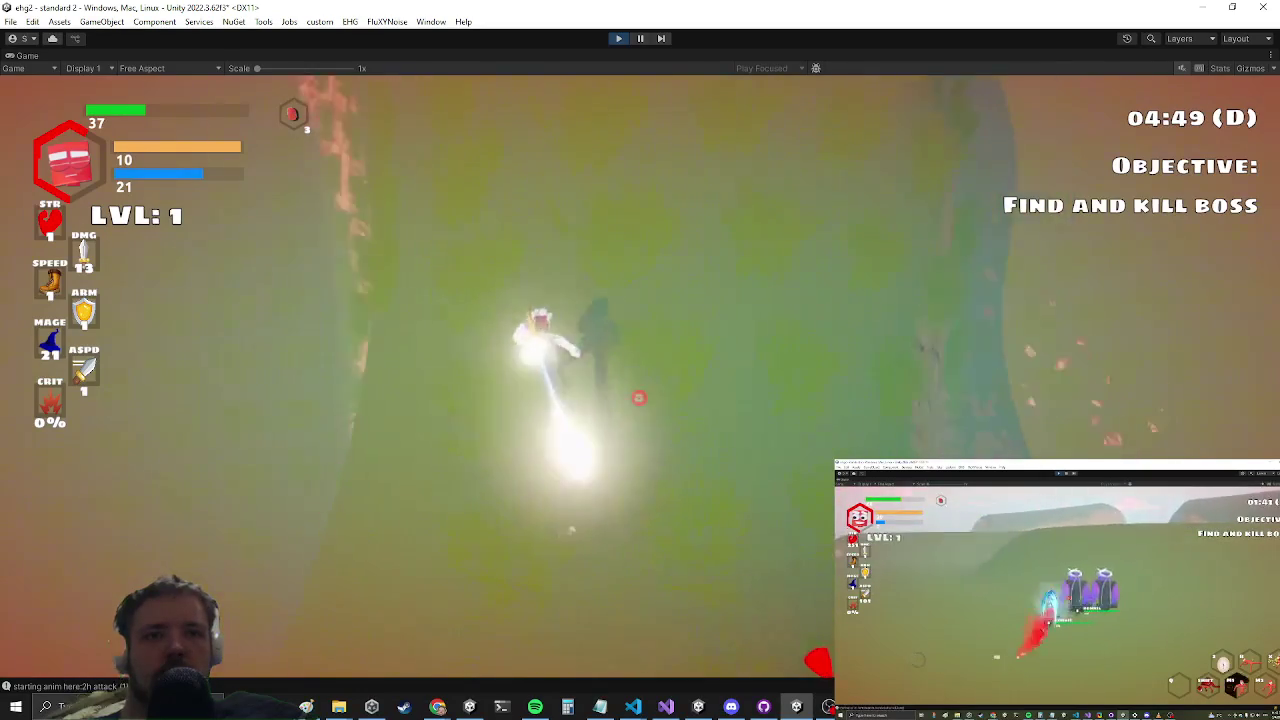
{"action": "left_click", "coordinate": [657, 383]}
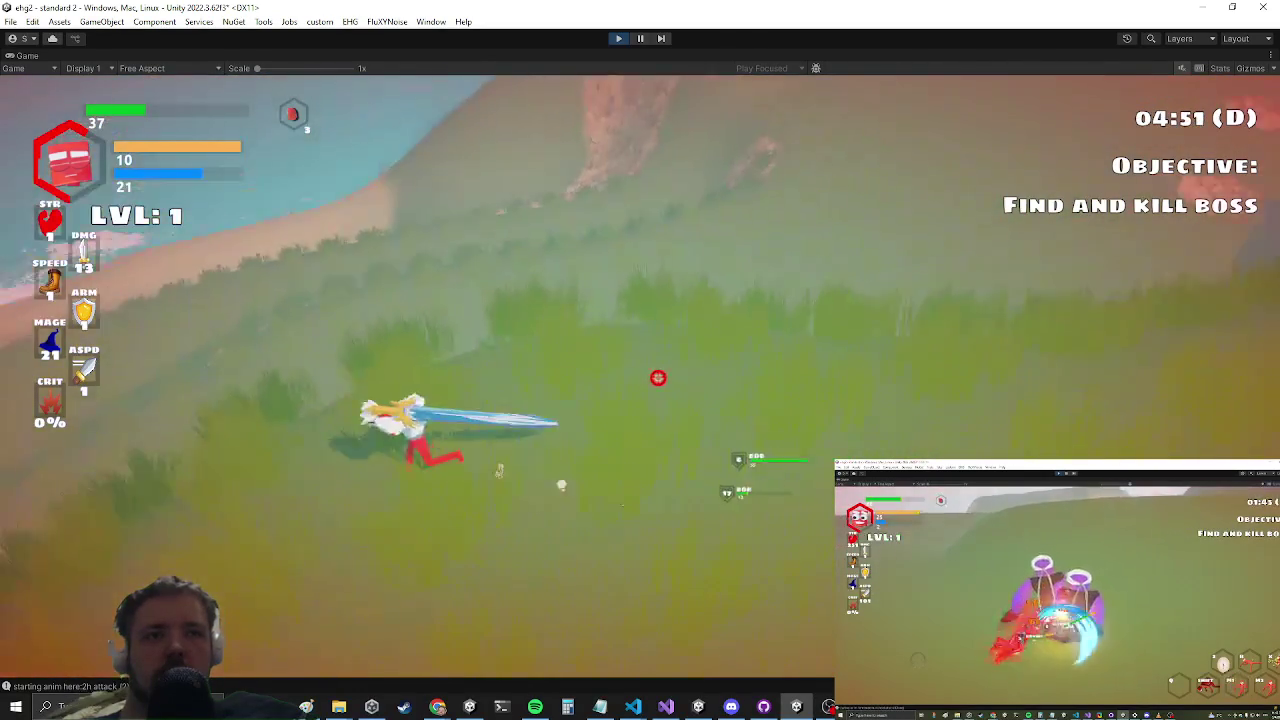
{"action": "left_click", "coordinate": [645, 363]}
{"action": "left_click", "coordinate": [638, 376]}
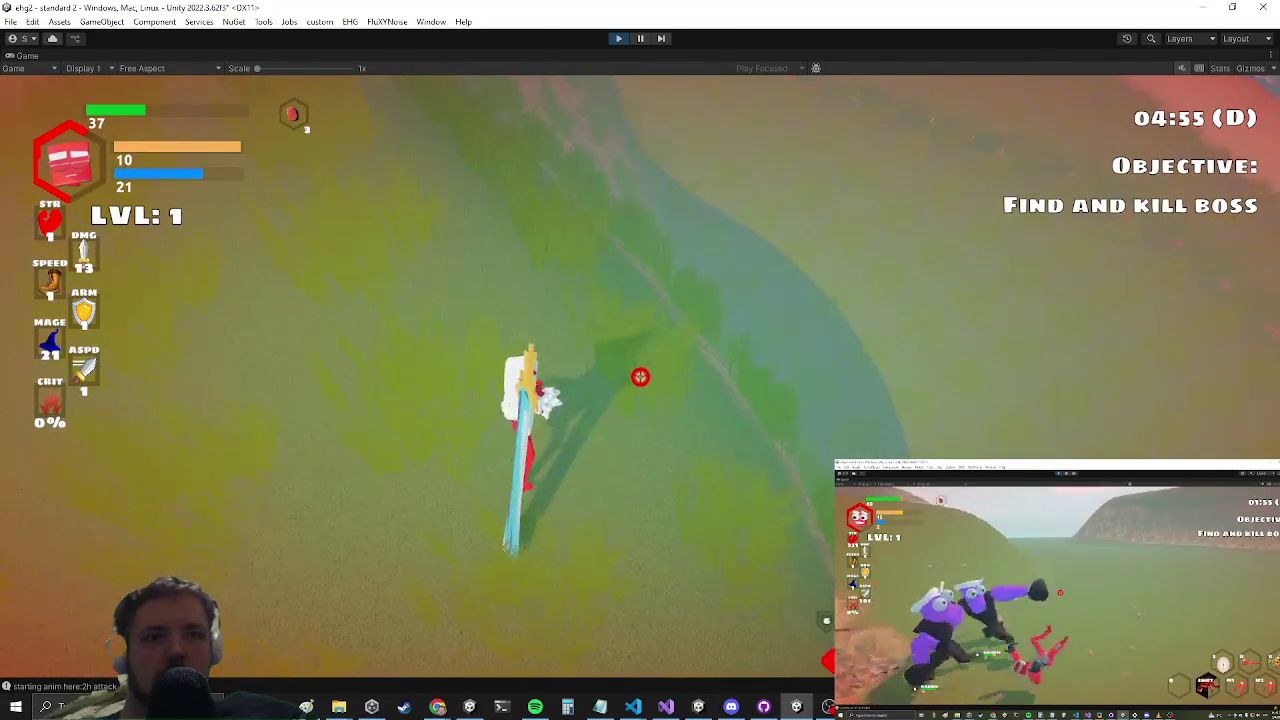
{"action": "left_click", "coordinate": [643, 377]}
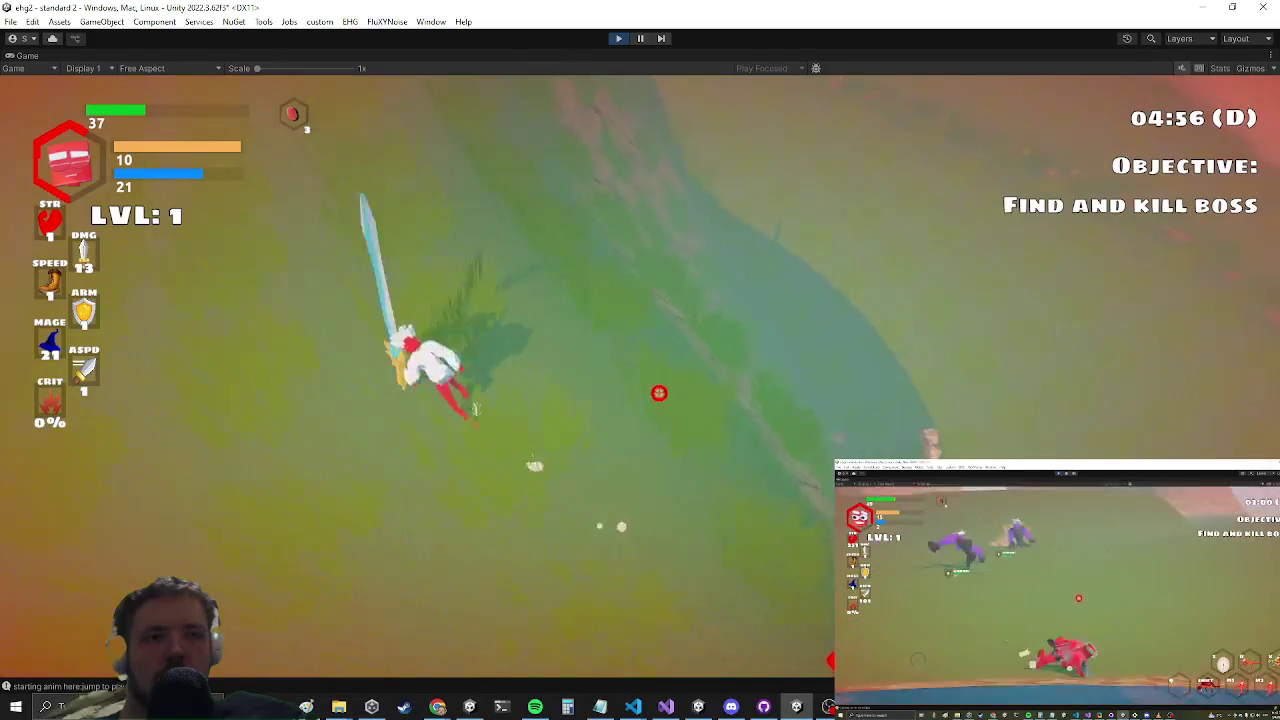
{"action": "left_click", "coordinate": [657, 362]}
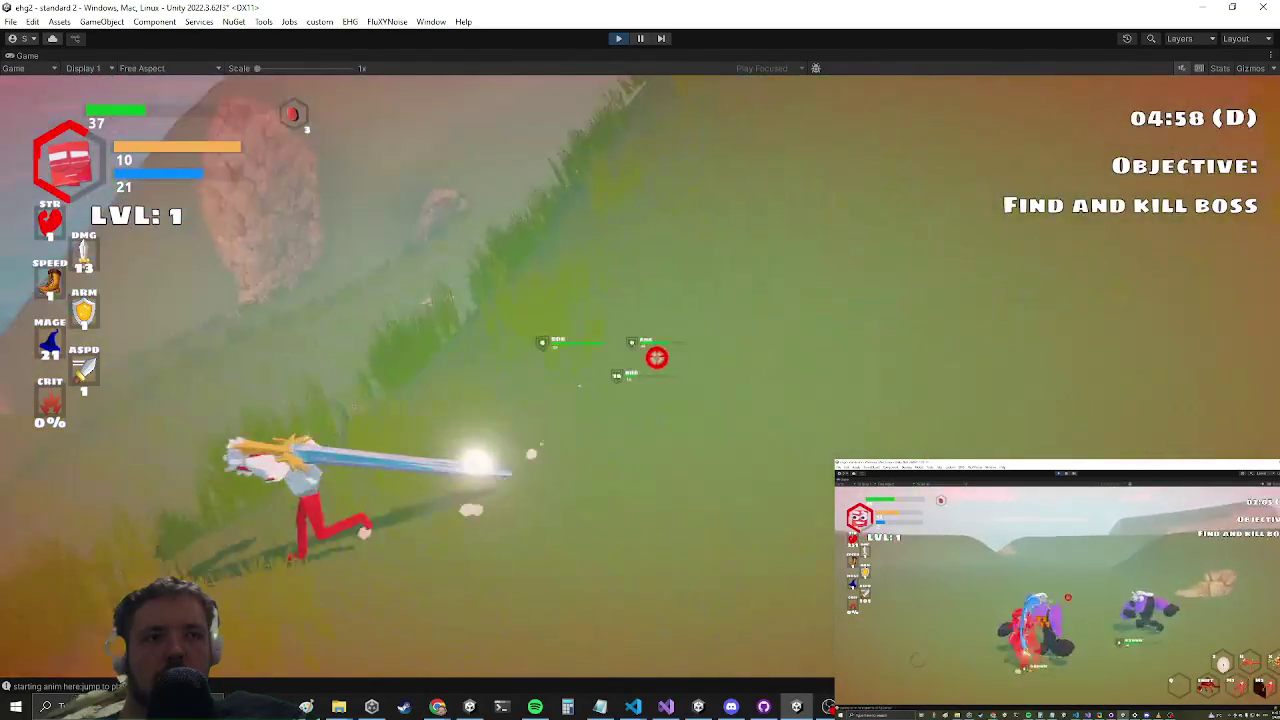
{"action": "left_click", "coordinate": [646, 376]}
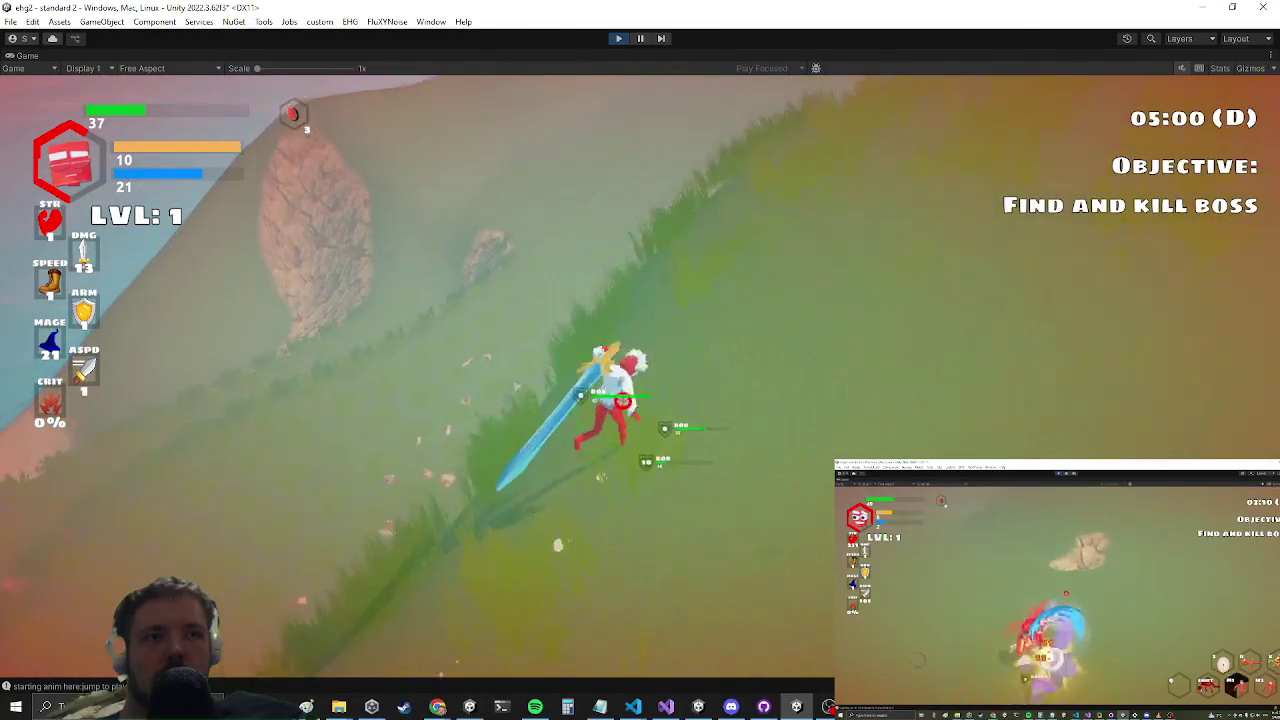
{"action": "left_click", "coordinate": [644, 366]}
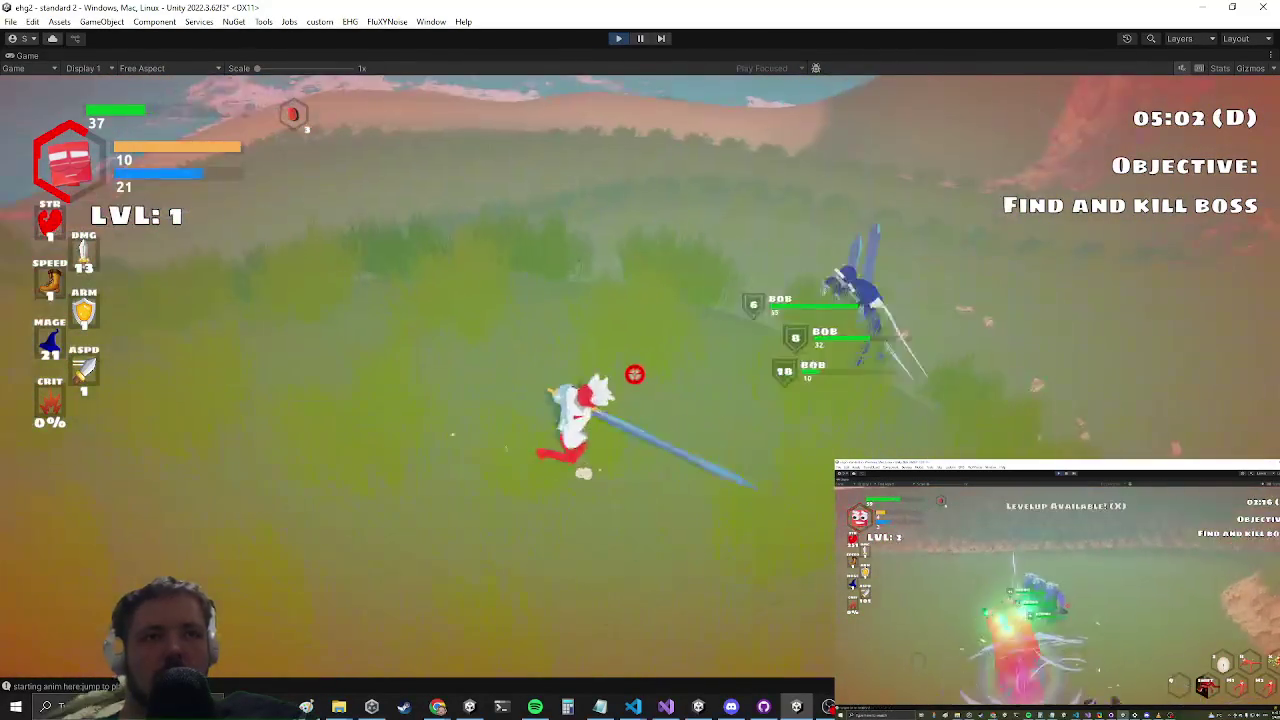
{"action": "left_click", "coordinate": [636, 374]}
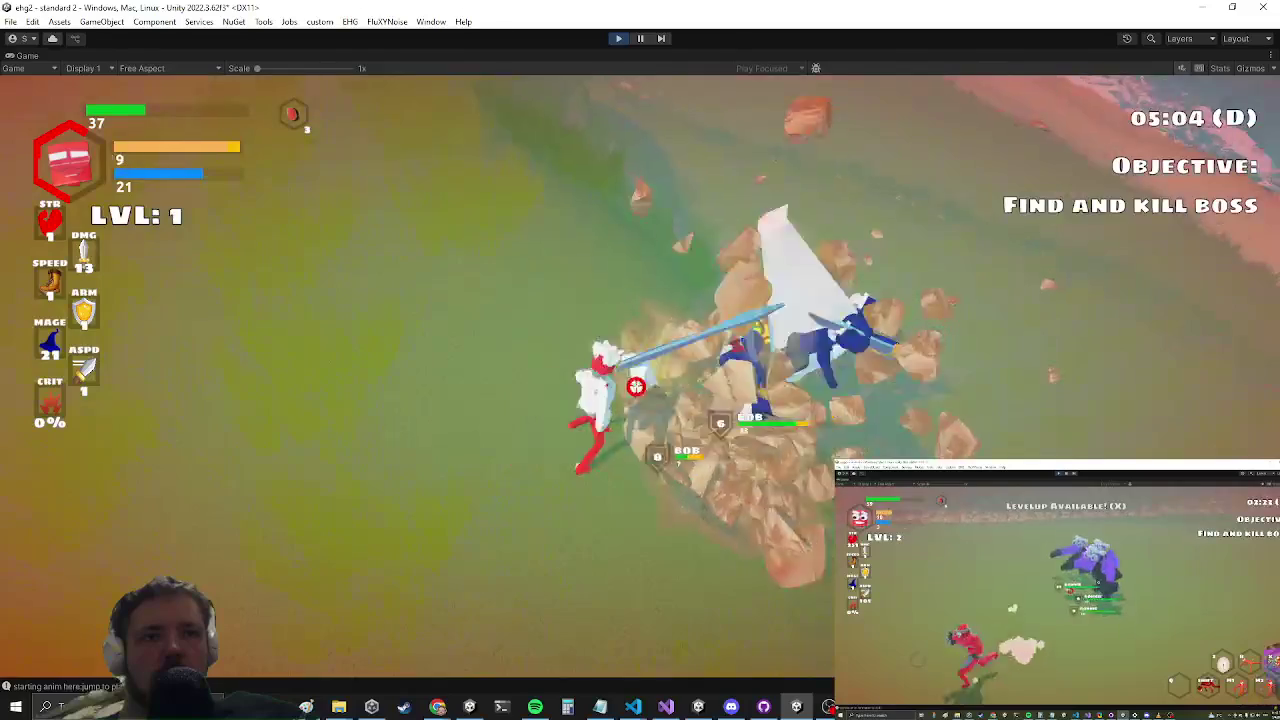
{"action": "left_click", "coordinate": [650, 378]}
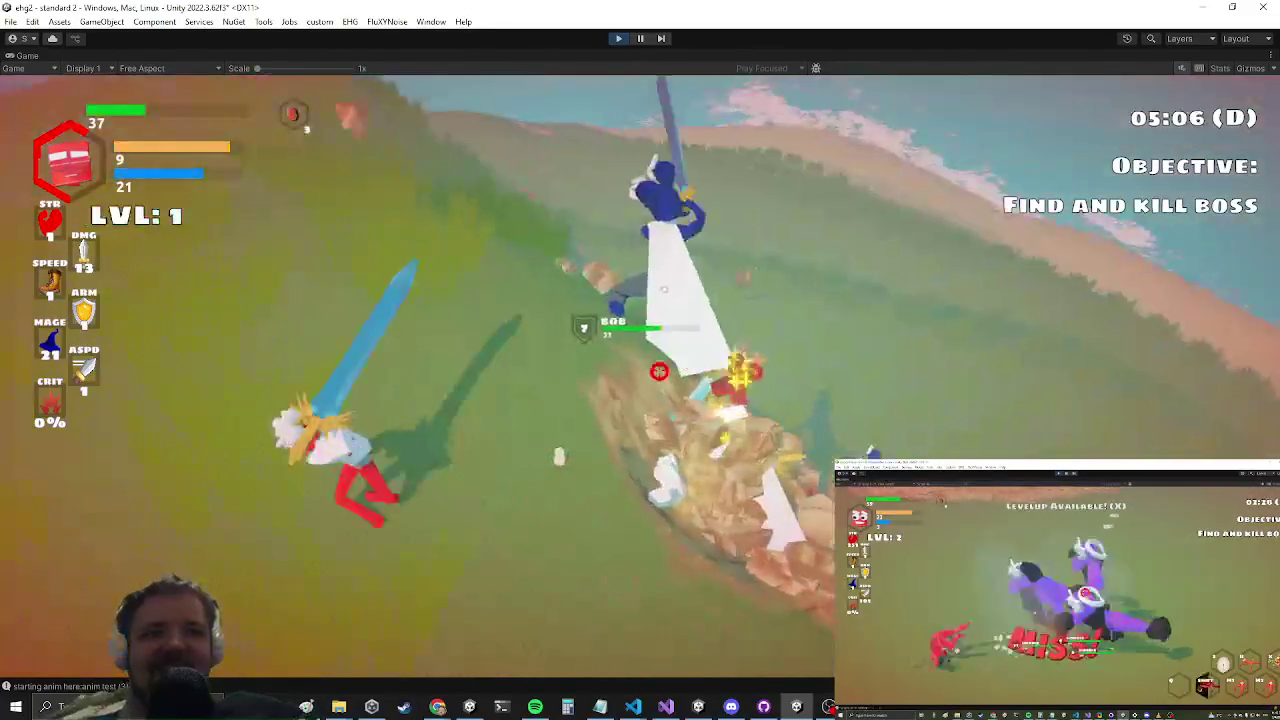
{"action": "left_click", "coordinate": [659, 371]}
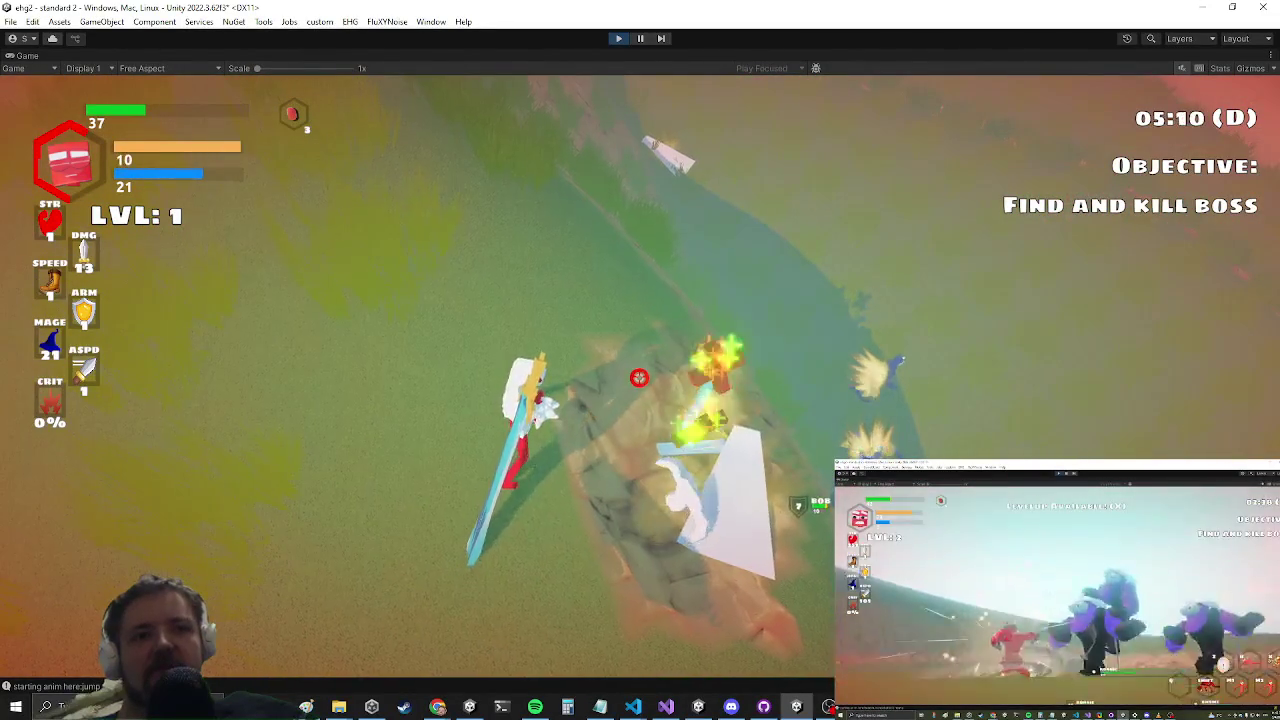
{"action": "key", "text": "Escape"}
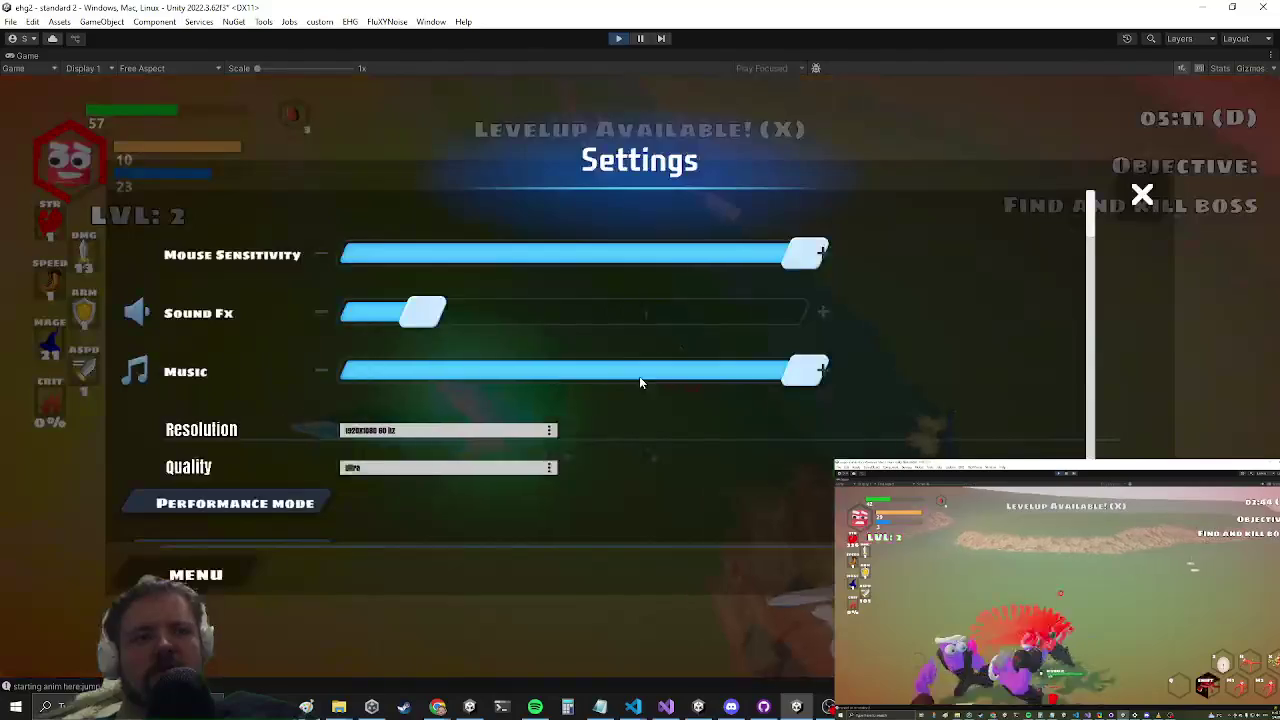
Step: Review the raycast and ground-distance code on lines 660–673 of KnockbackOnHit.cs
{"action": "key", "text": "alt+Tab"}
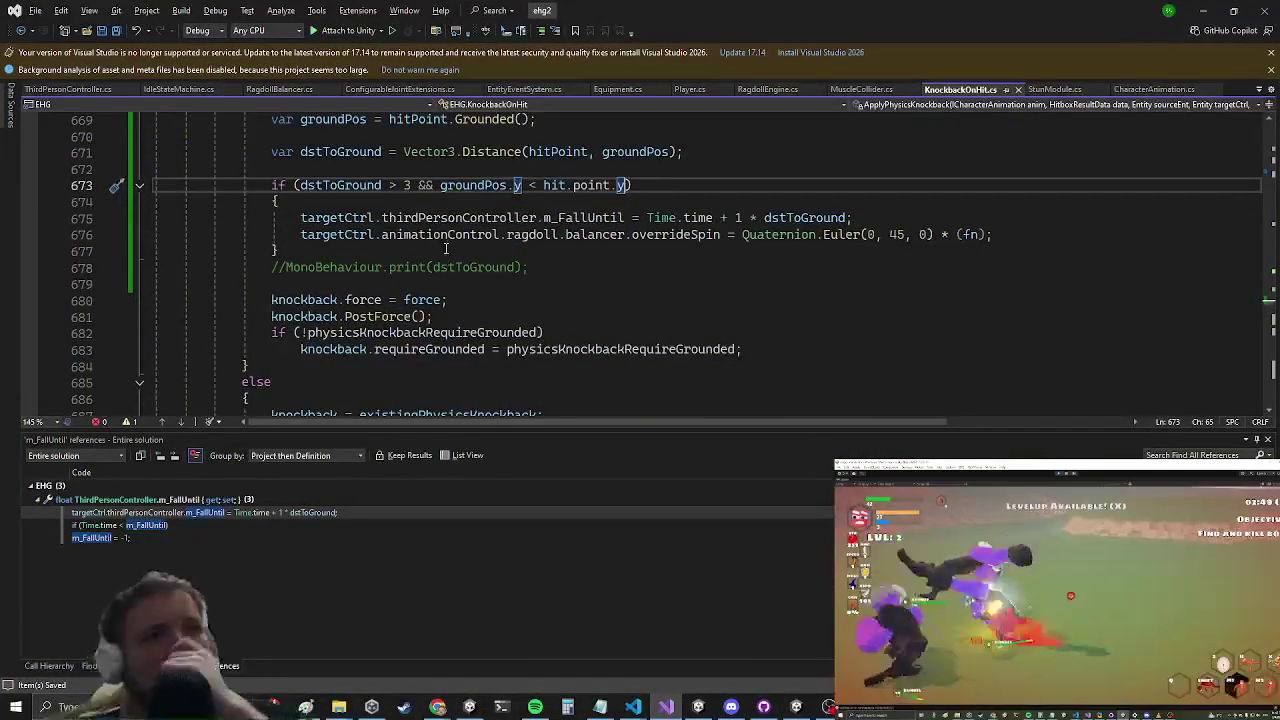
{"action": "scroll", "coordinate": [556, 208], "scroll_direction": "up", "scroll_amount": 1}
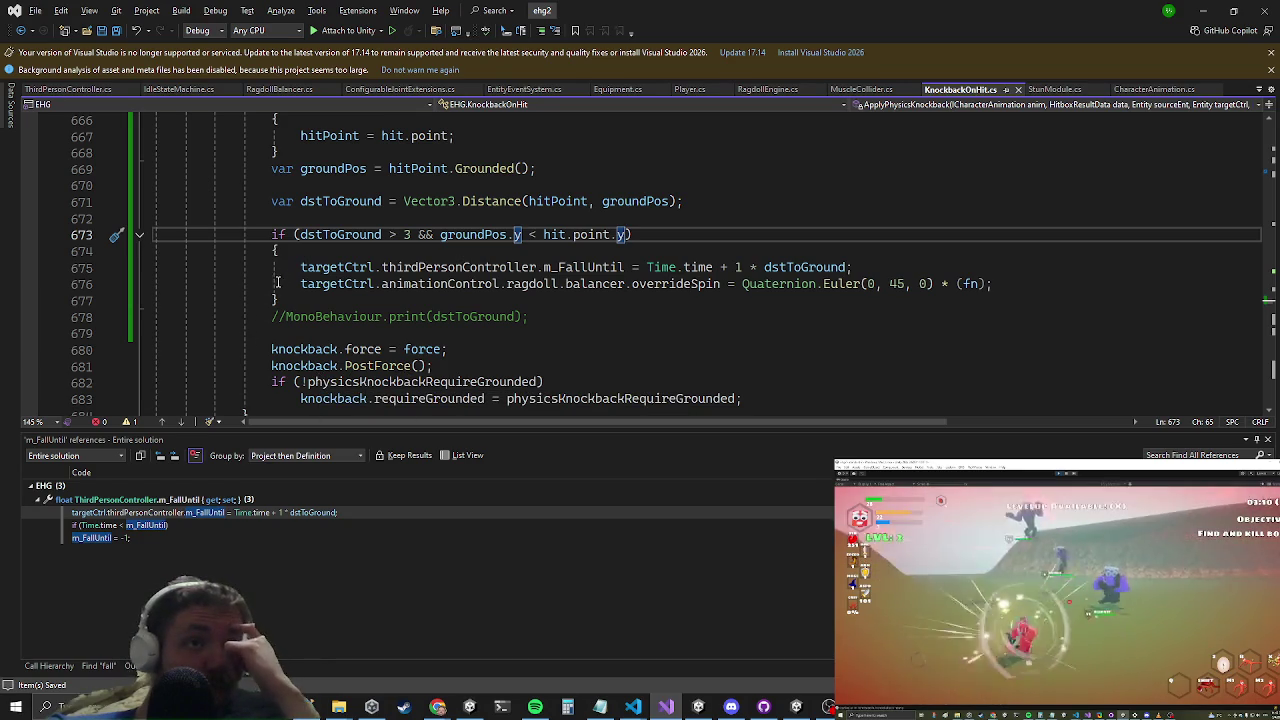
{"action": "scroll", "coordinate": [338, 288], "scroll_direction": "up", "scroll_amount": 2}
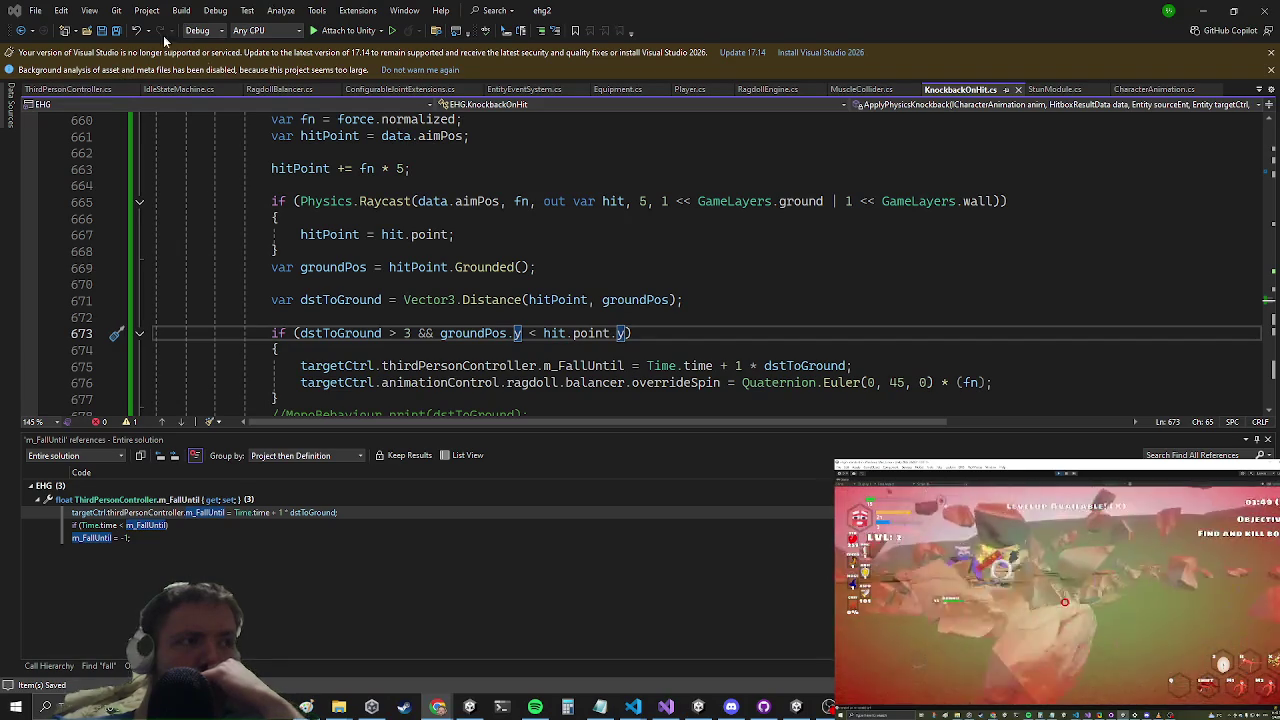
{"action": "left_click", "coordinate": [1204, 10]}
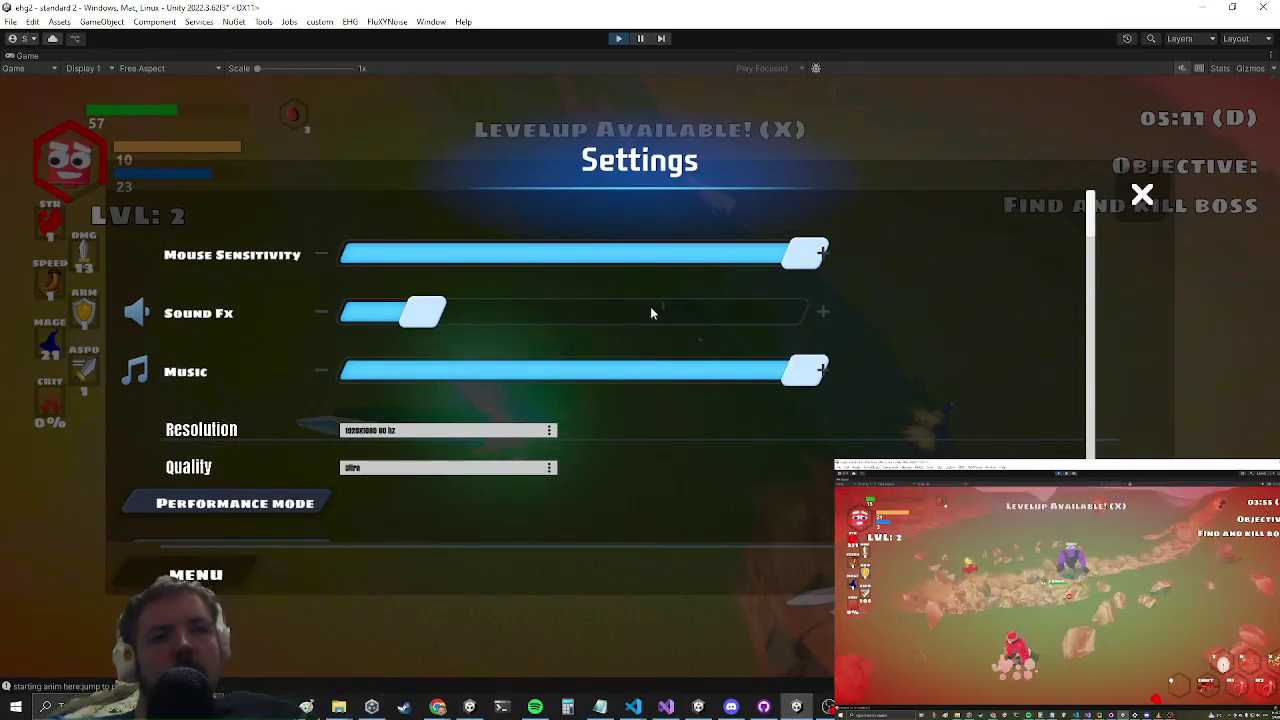
Step: Close the Settings overlay and playtest knockback falls against enemies, then pause at level 3
{"action": "left_click", "coordinate": [641, 308]}
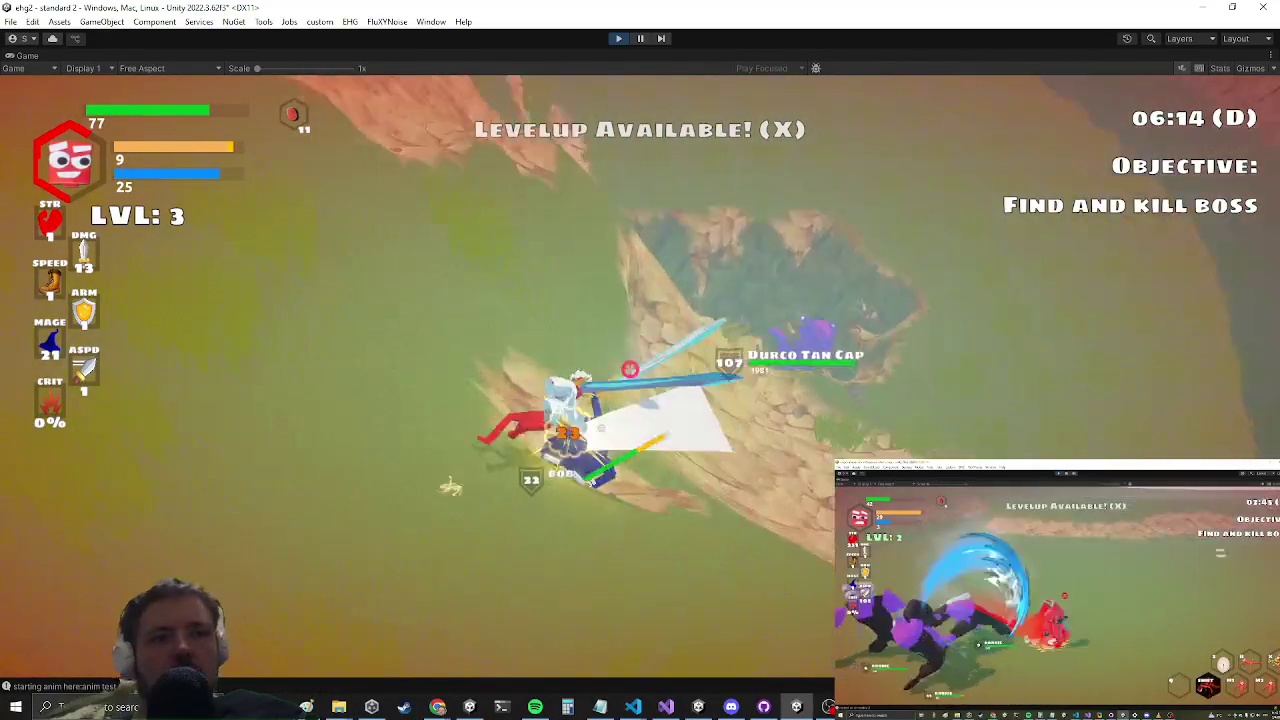
{"action": "key", "text": "Escape"}
Step: Add MonoBehaviour.print(groundPos + " :: " + data.point) on line 672 of KnockbackOnHit.cs
{"action": "key", "text": "alt+Tab"}
{"action": "key", "text": "alt+Tab"}
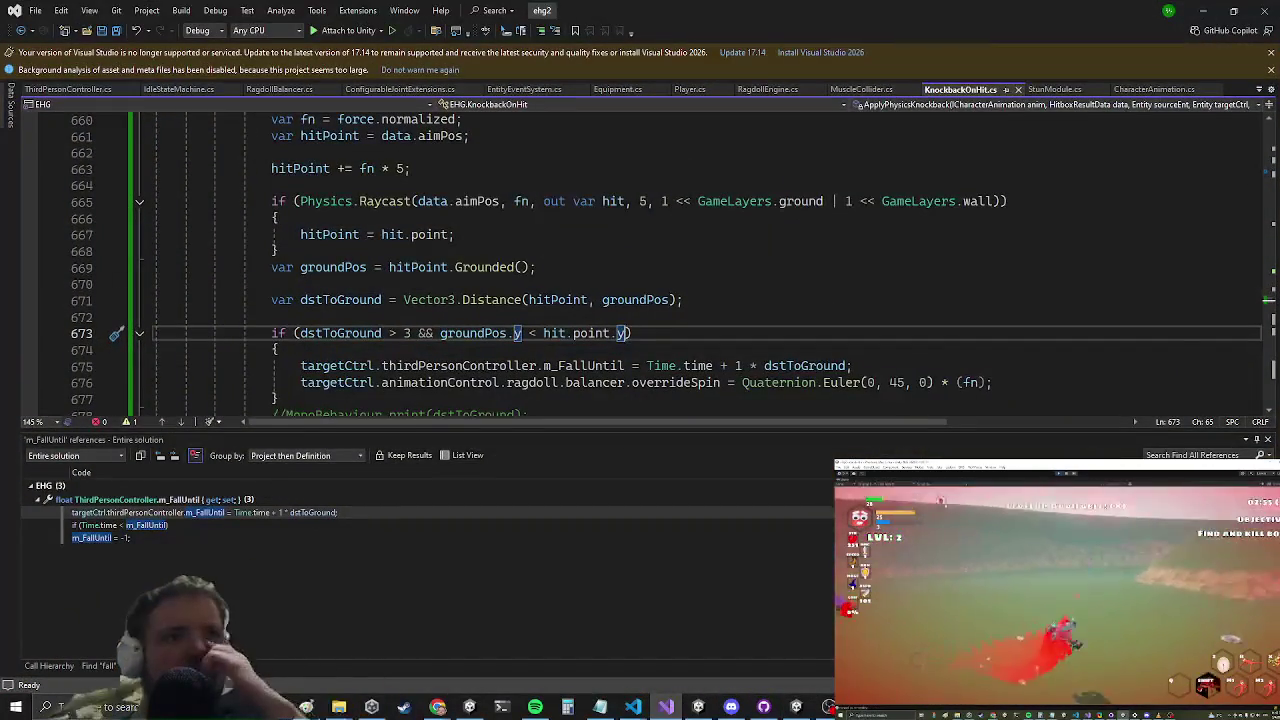
{"action": "left_click", "coordinate": [373, 311]}
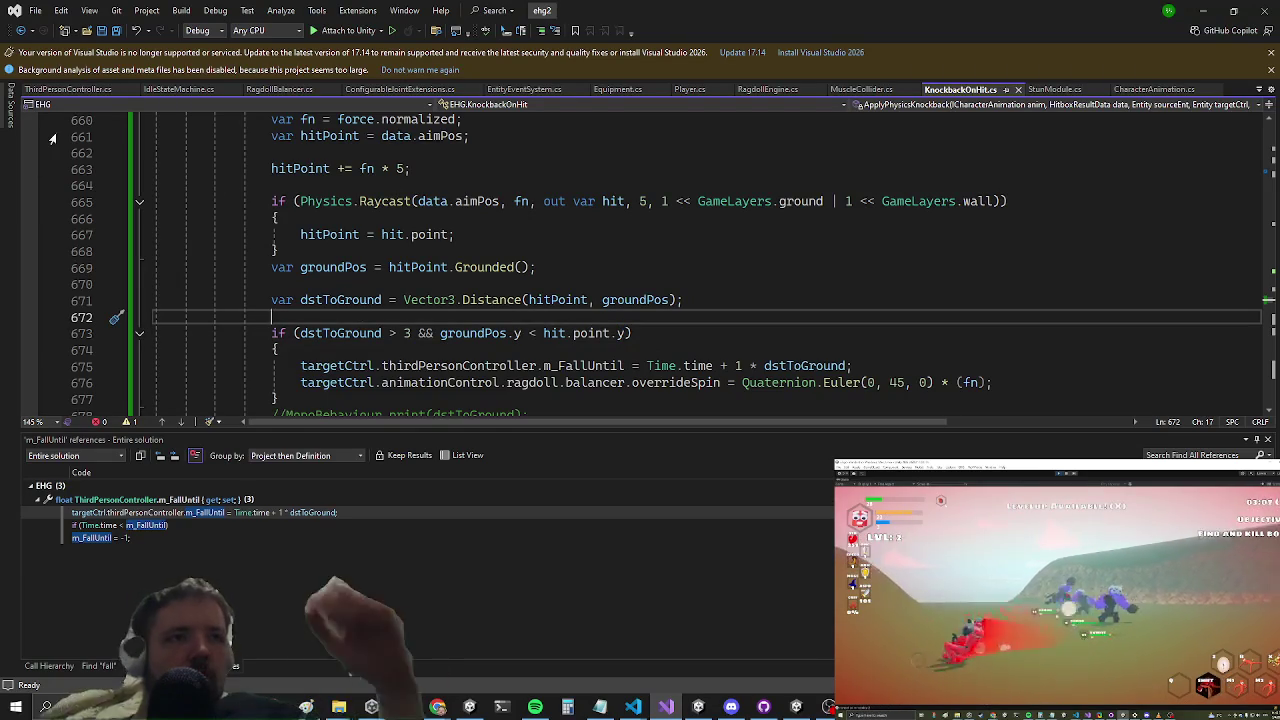
{"action": "type", "text": "MonoBehaviour.print("}
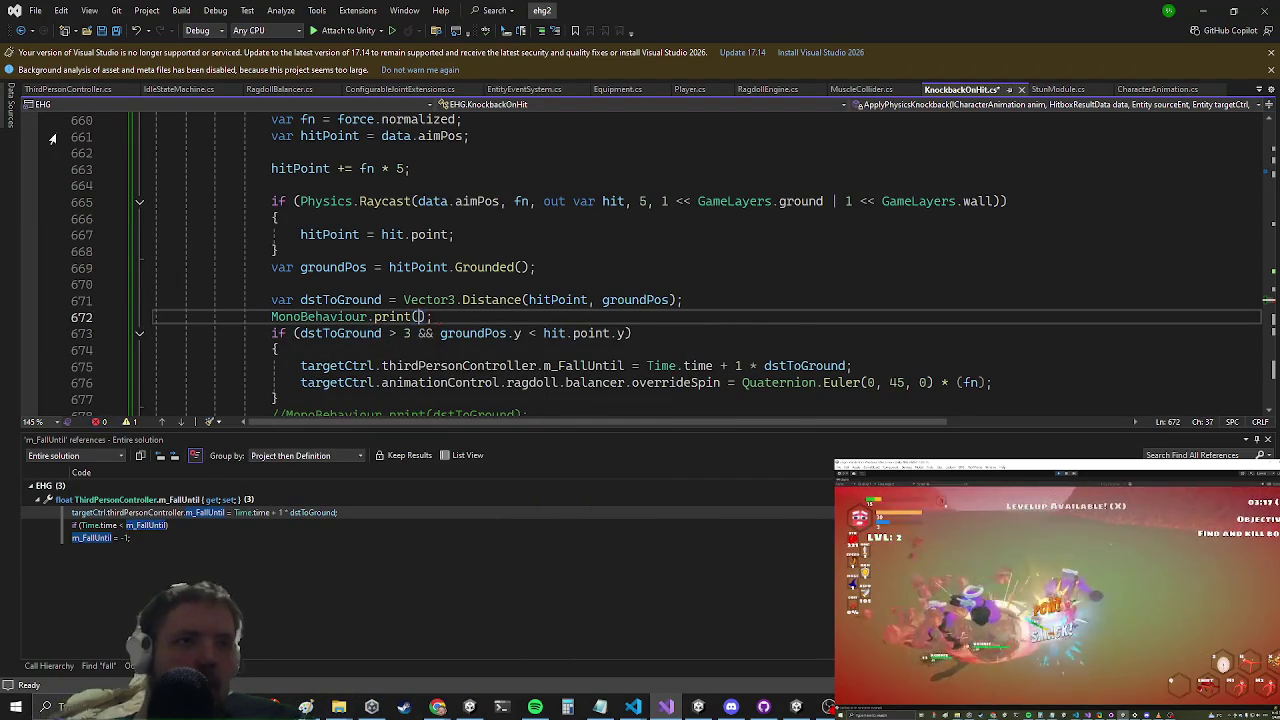
{"action": "type", "text": "grou"}
{"action": "key", "text": "Tab"}
{"action": "type", "text": "."}
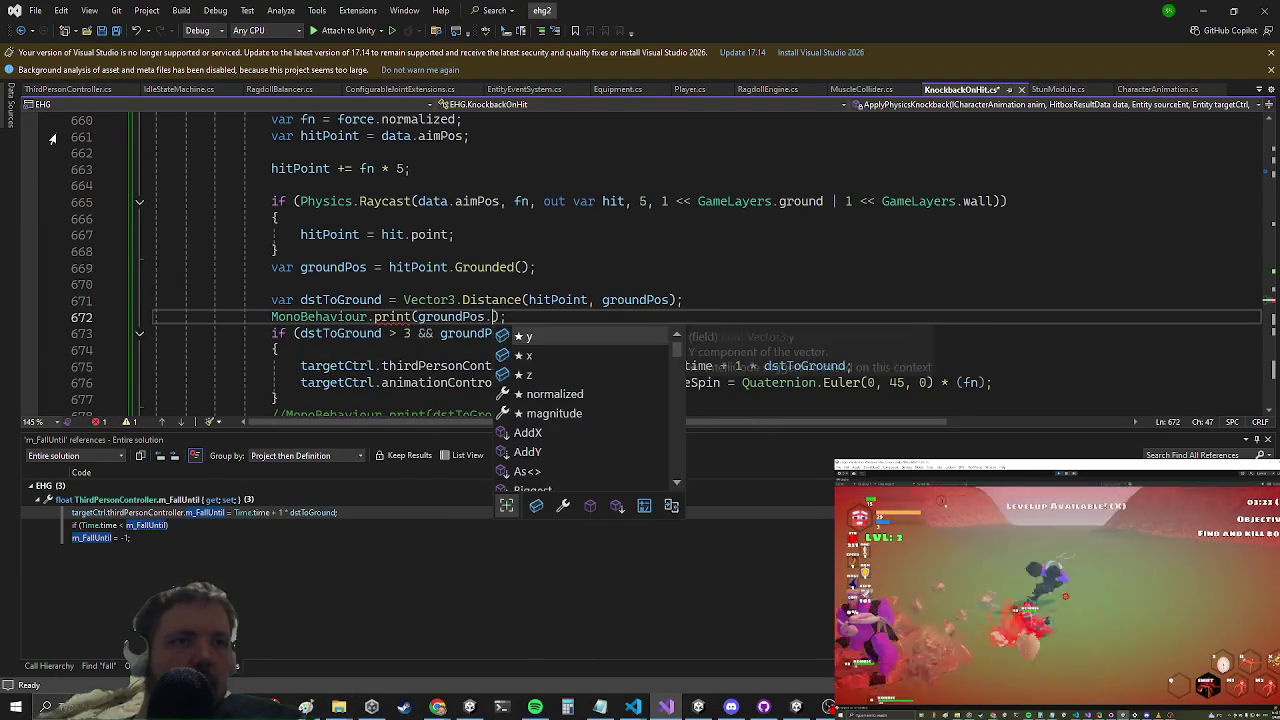
{"action": "key", "text": "BackSpace"}
{"action": "type", "text": ","}
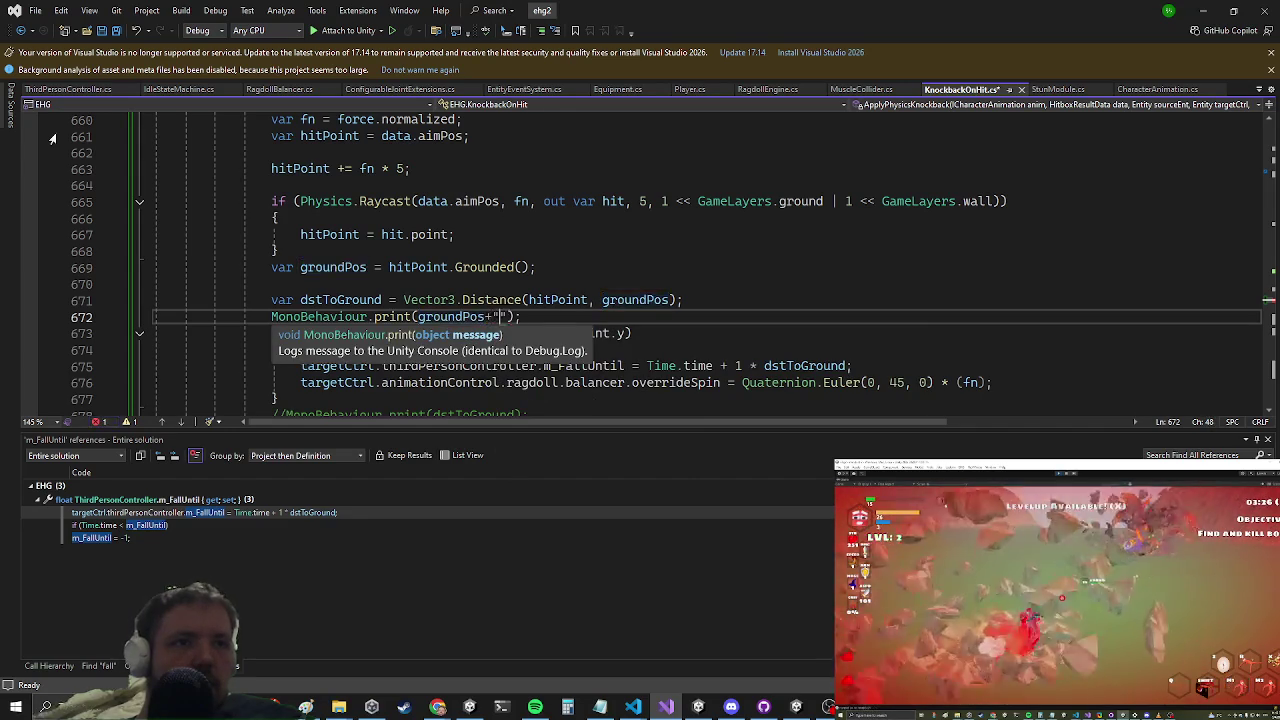
{"action": "type", "text": "+hit.point+\""}
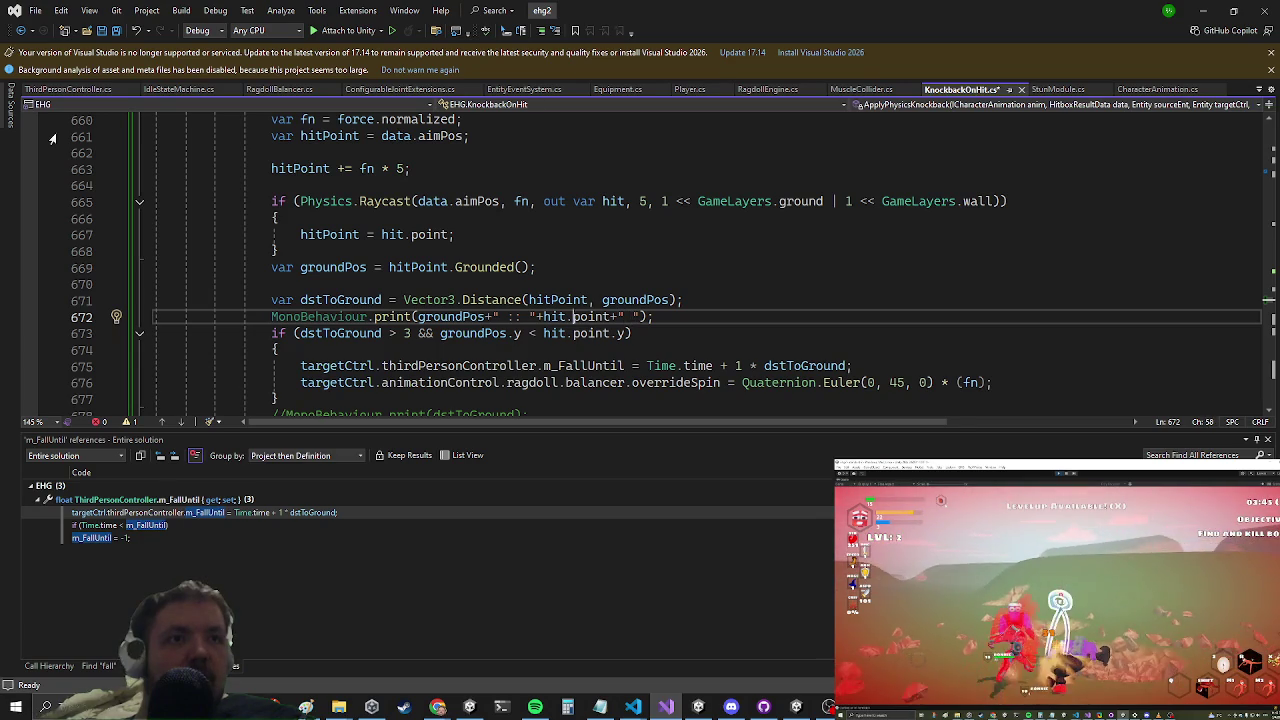
{"action": "key", "text": "BackSpace"}
{"action": "type", "text": "data"}
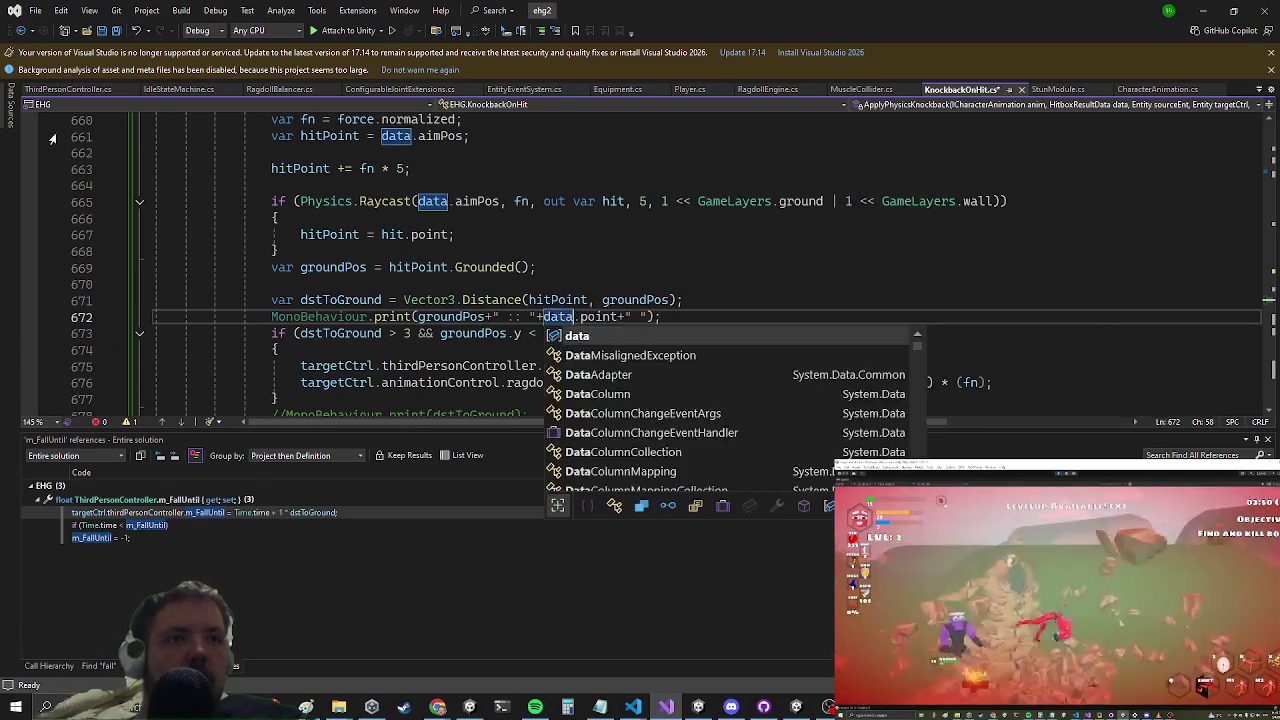
{"action": "key", "text": "Escape"}
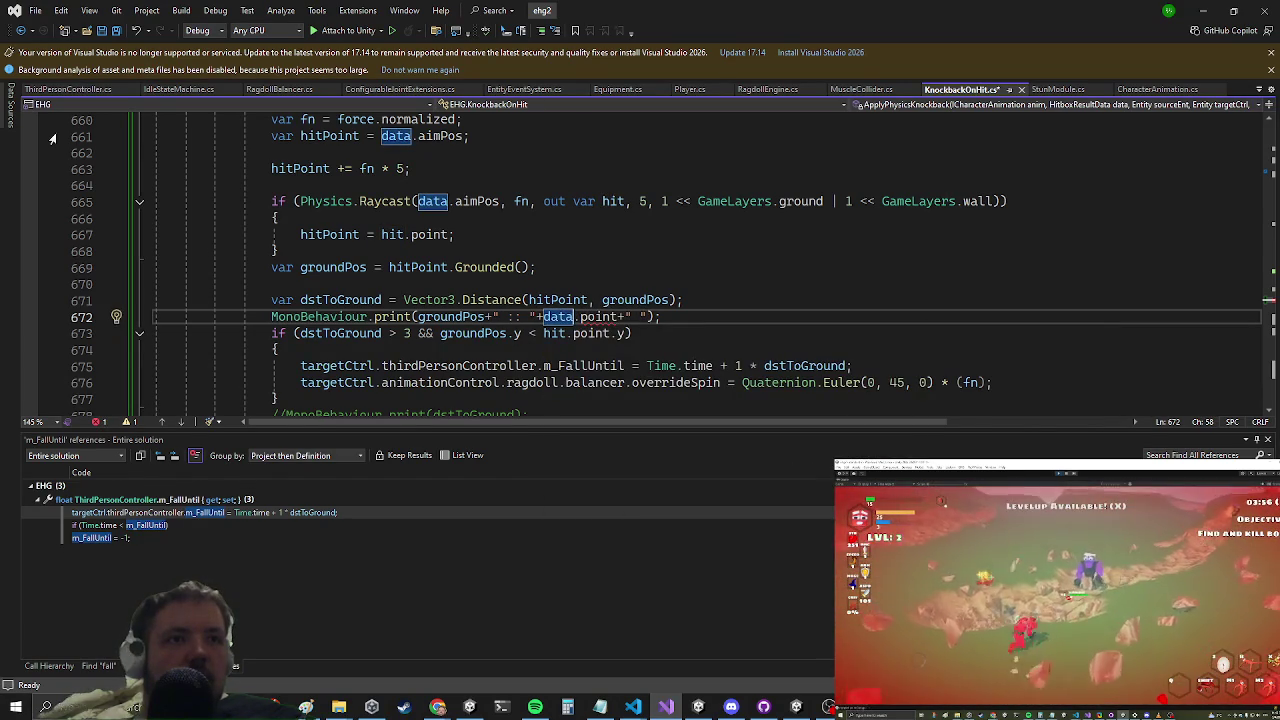
Step: Switch the fall check to hitPoint.y, comment out the print line, and resume the Unity game
{"action": "key", "text": "Up"}
{"action": "key", "text": "Down"}
{"action": "key", "text": "Down"}
{"action": "key", "text": "Up"}
{"action": "key", "text": "Up"}
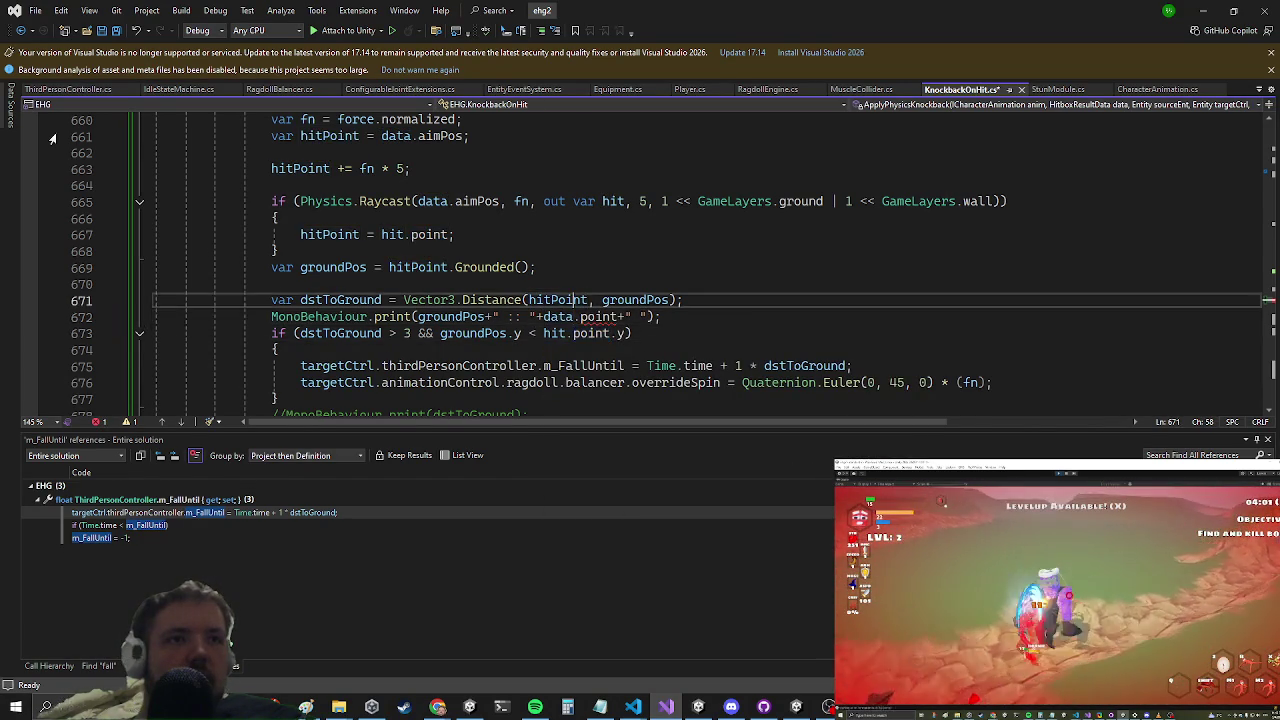
{"action": "key", "text": "Down"}
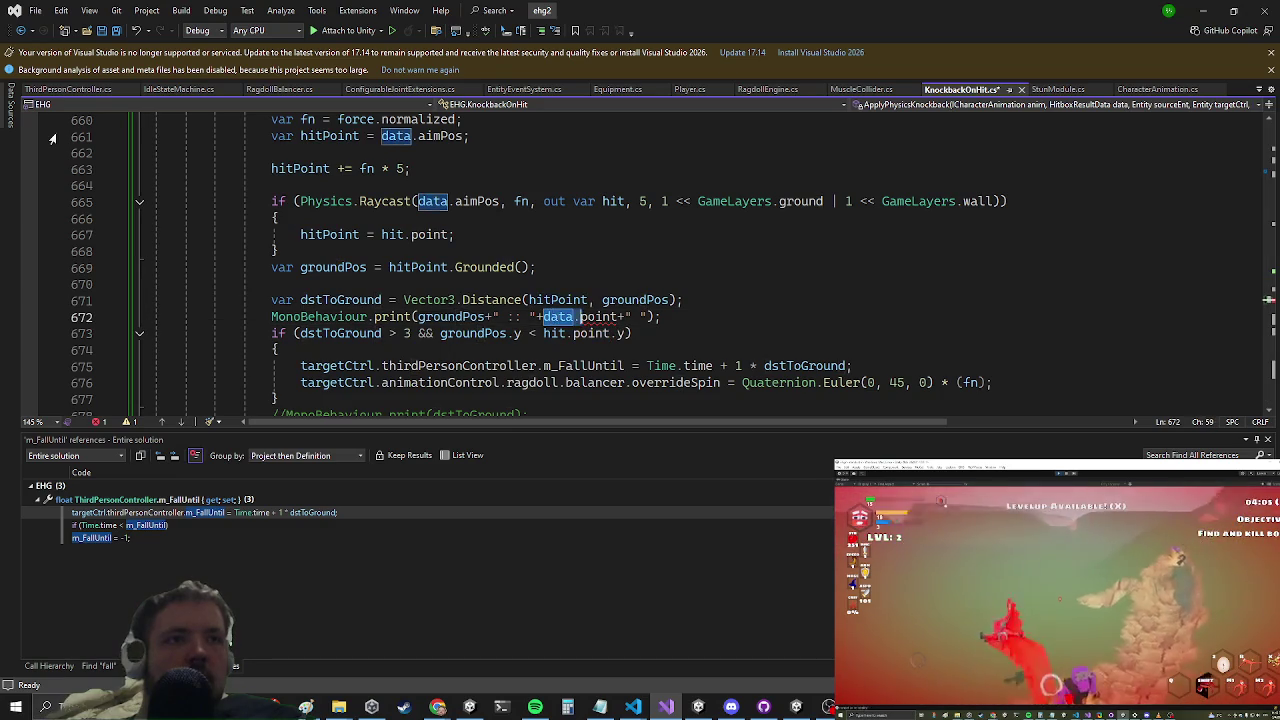
{"action": "key", "text": "Down"}
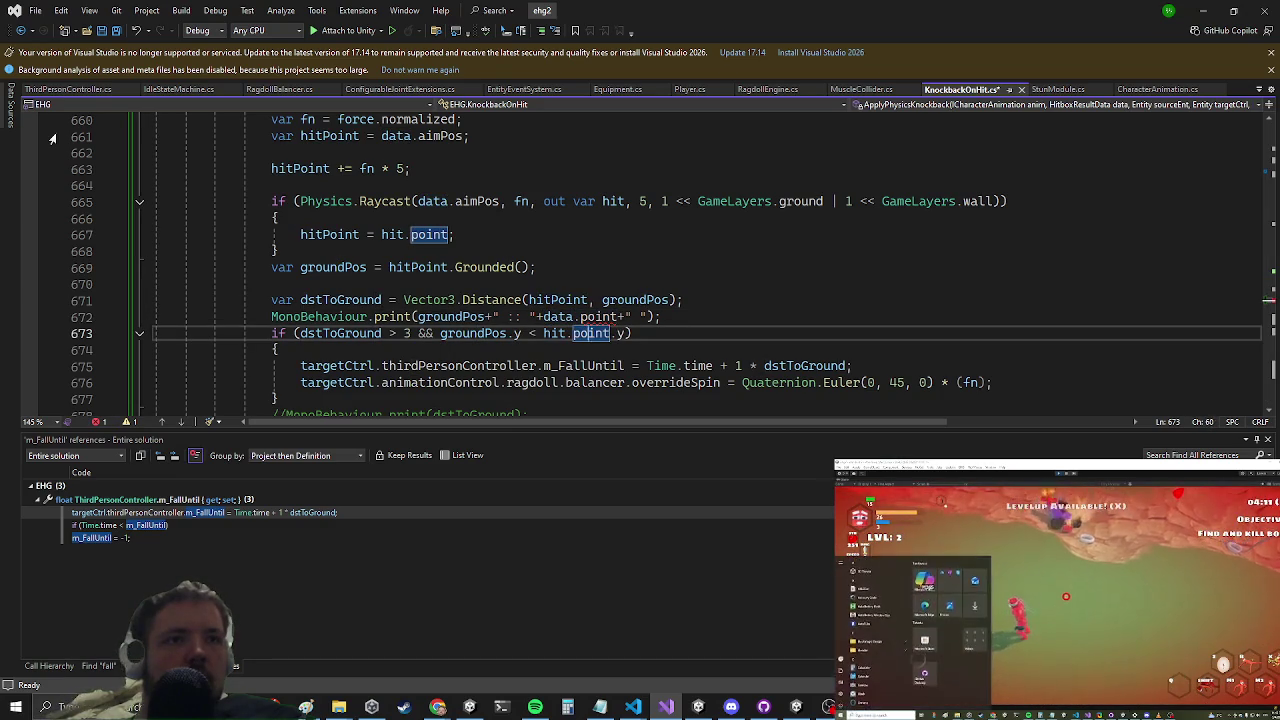
{"action": "key", "text": "Left"}
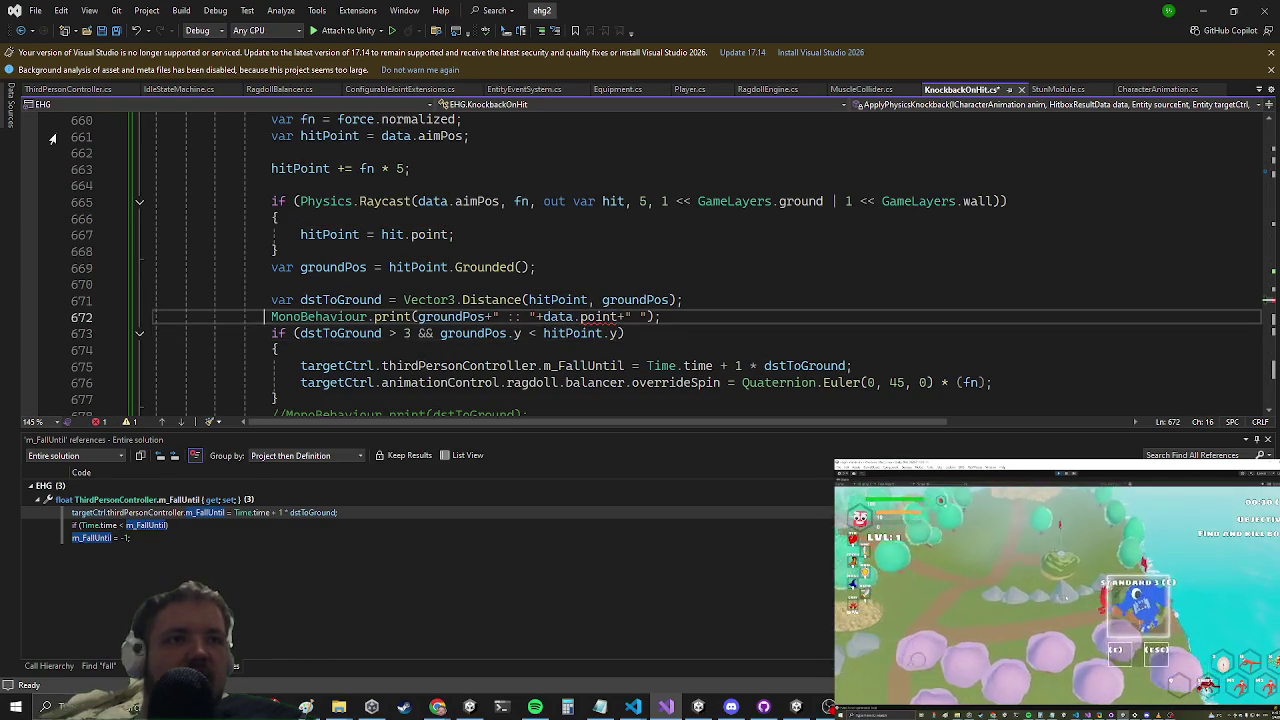
{"action": "key", "text": "Up"}
{"action": "key", "text": "ctrl+k"}
{"action": "key", "text": "ctrl+c"}
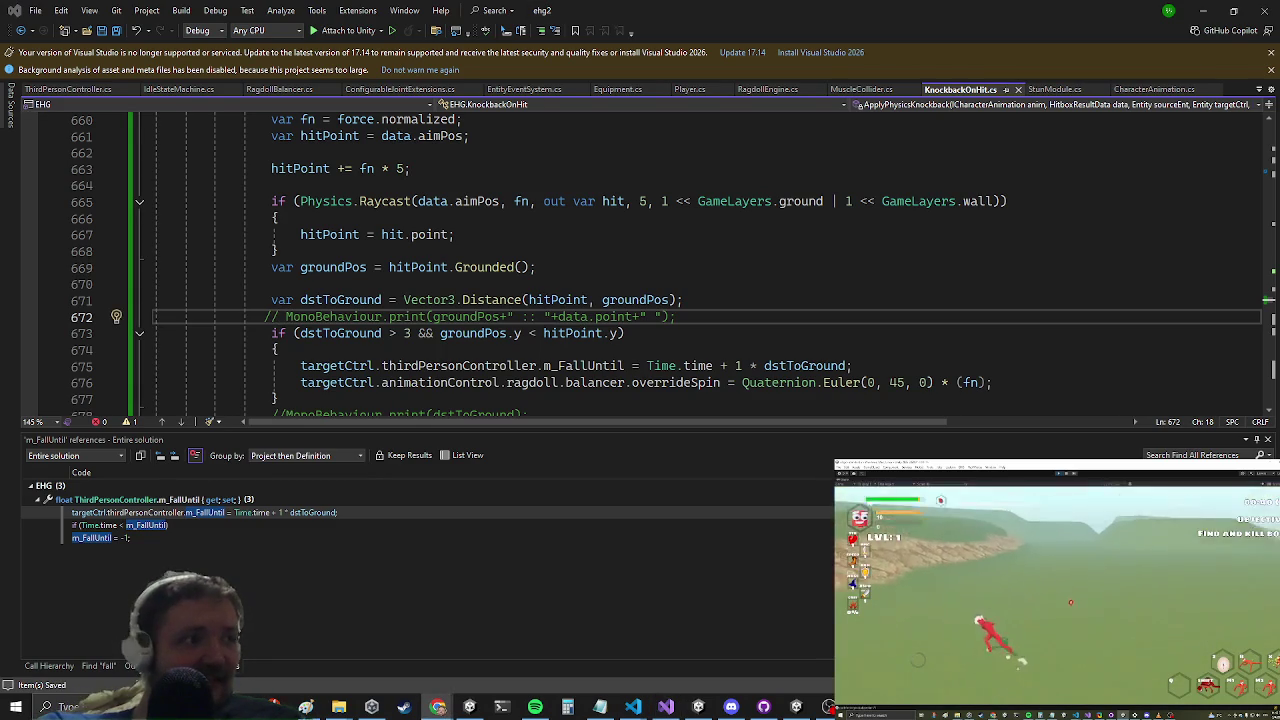
{"action": "key", "text": "alt+Tab"}
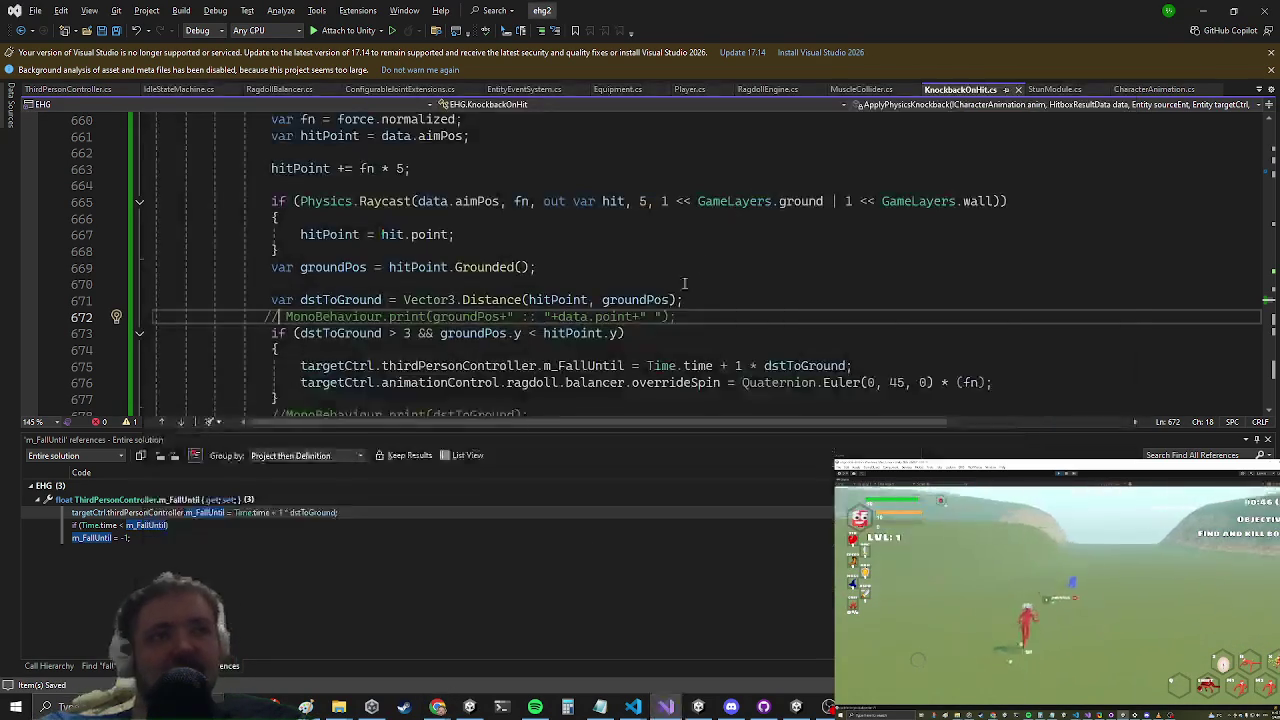
{"action": "key", "text": "alt+Tab"}
{"action": "key", "text": "Escape"}
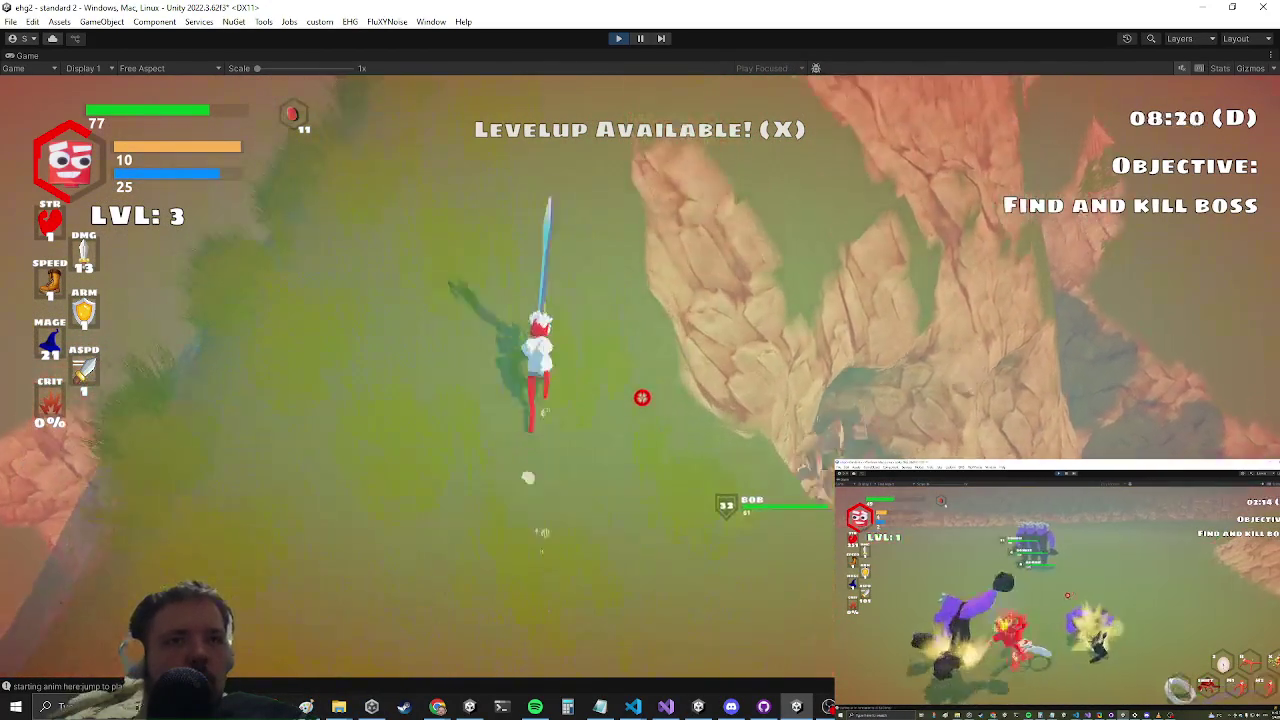
Step: Playtest the revised knockback fall until the character dies and a fresh level-1 run starts
{"action": "key", "text": "alt+Tab"}
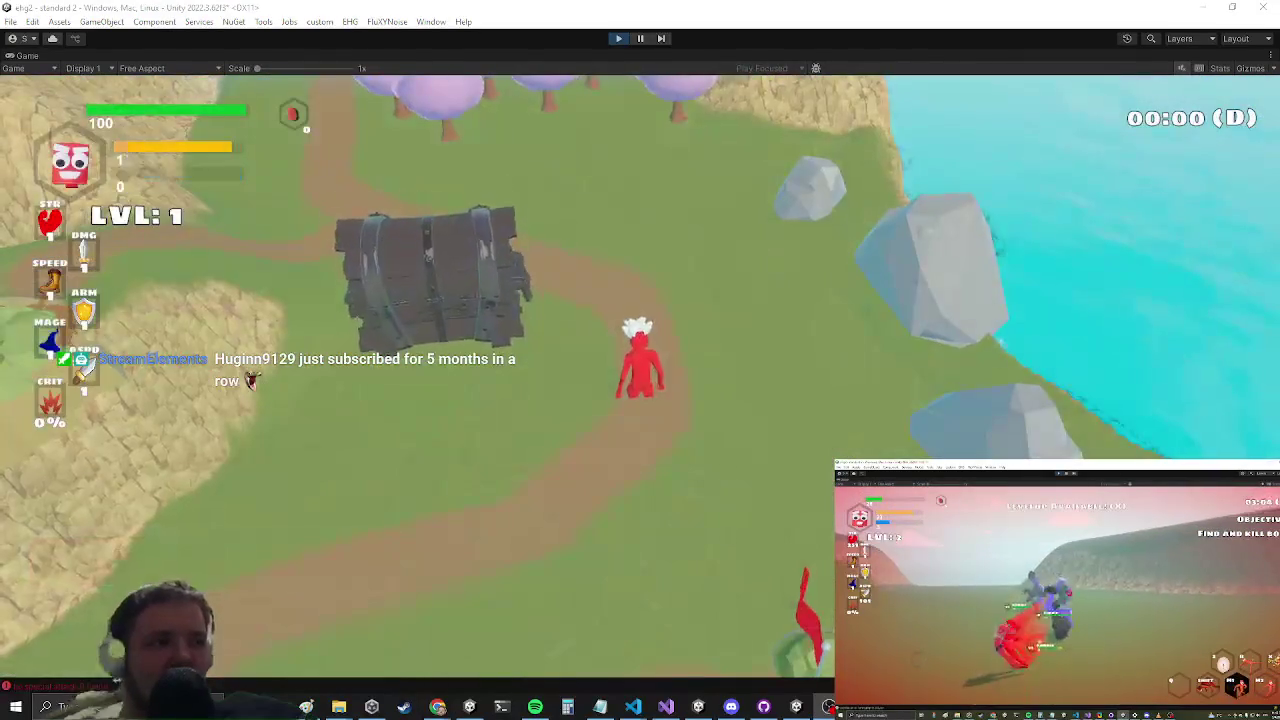
Step: Return focus to the running Game view in Unity
{"action": "key", "text": "alt+Tab"}
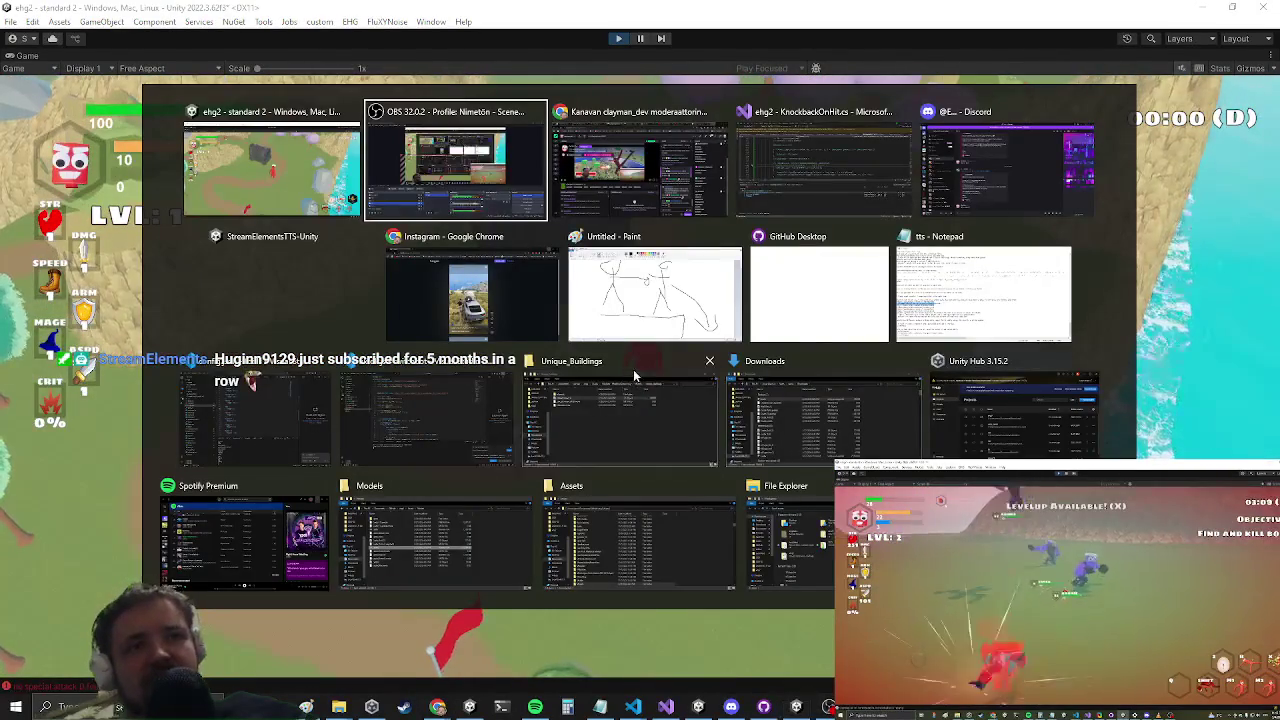
{"action": "key", "text": "alt+Tab"}
{"action": "key", "text": "Escape"}
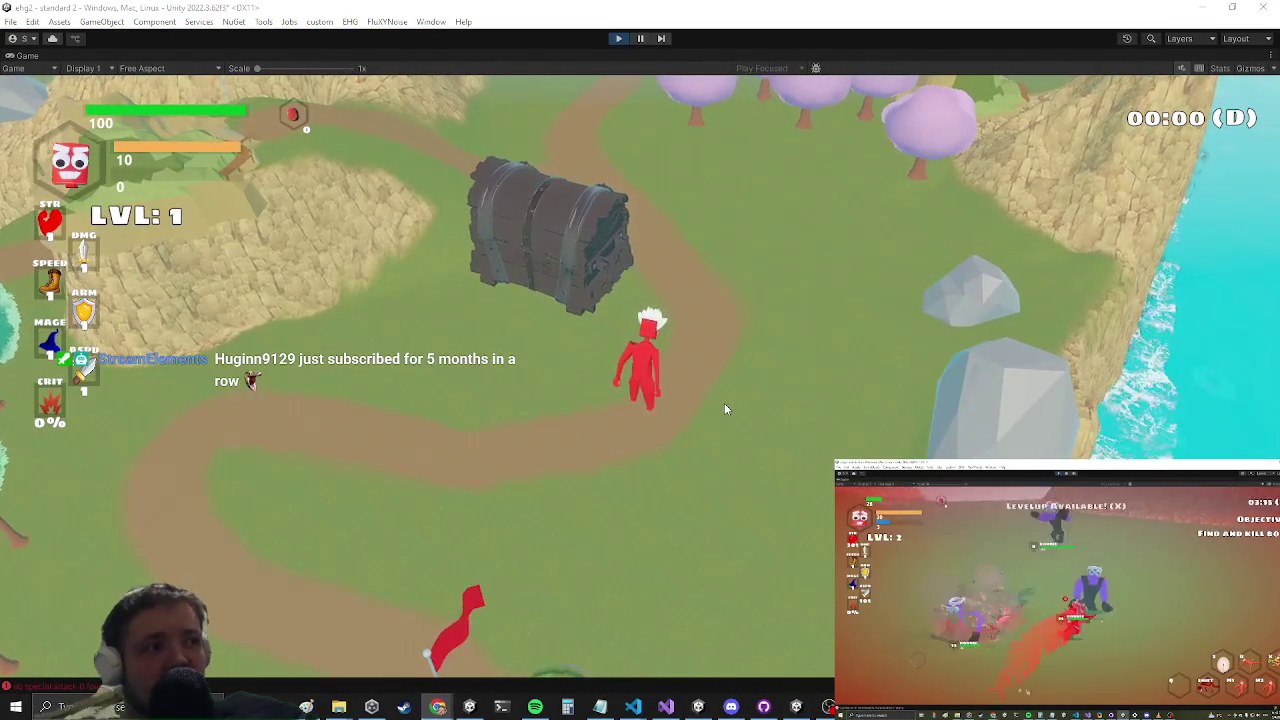
{"action": "left_click", "coordinate": [724, 403]}
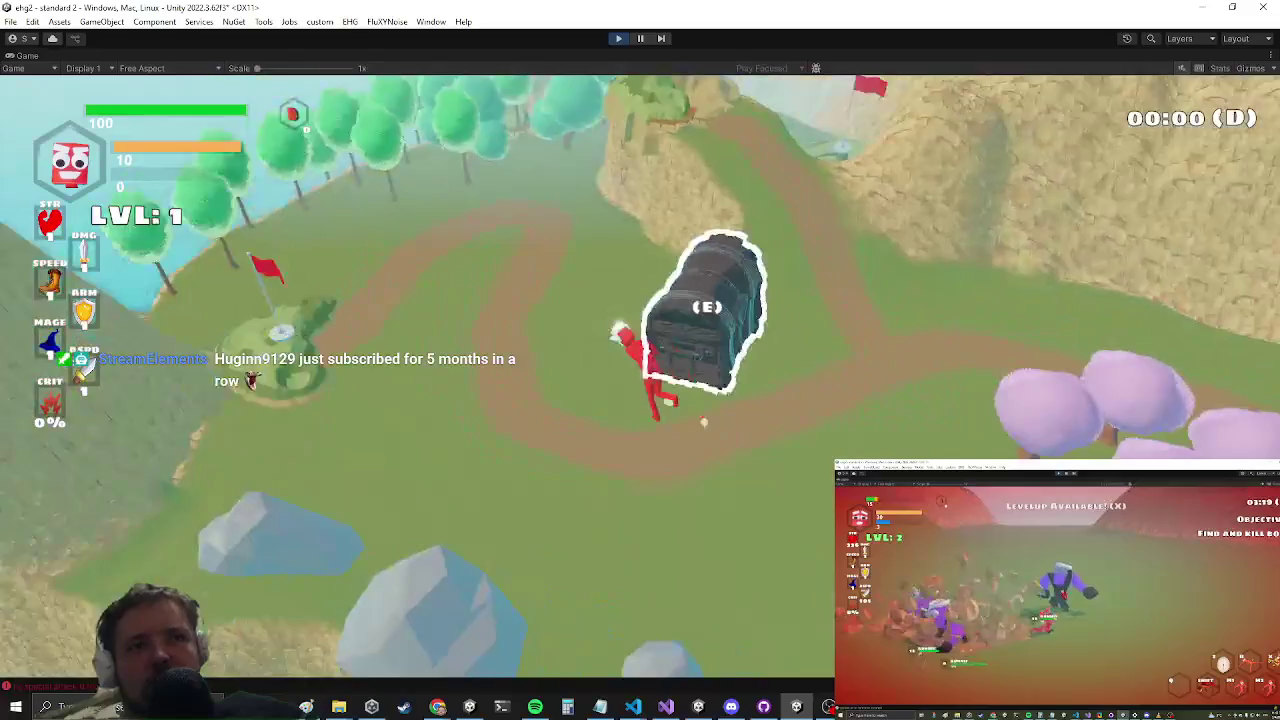
Step: Open the nearby chest and equip the Headband and sword1 from its loot
{"action": "key", "text": "e"}
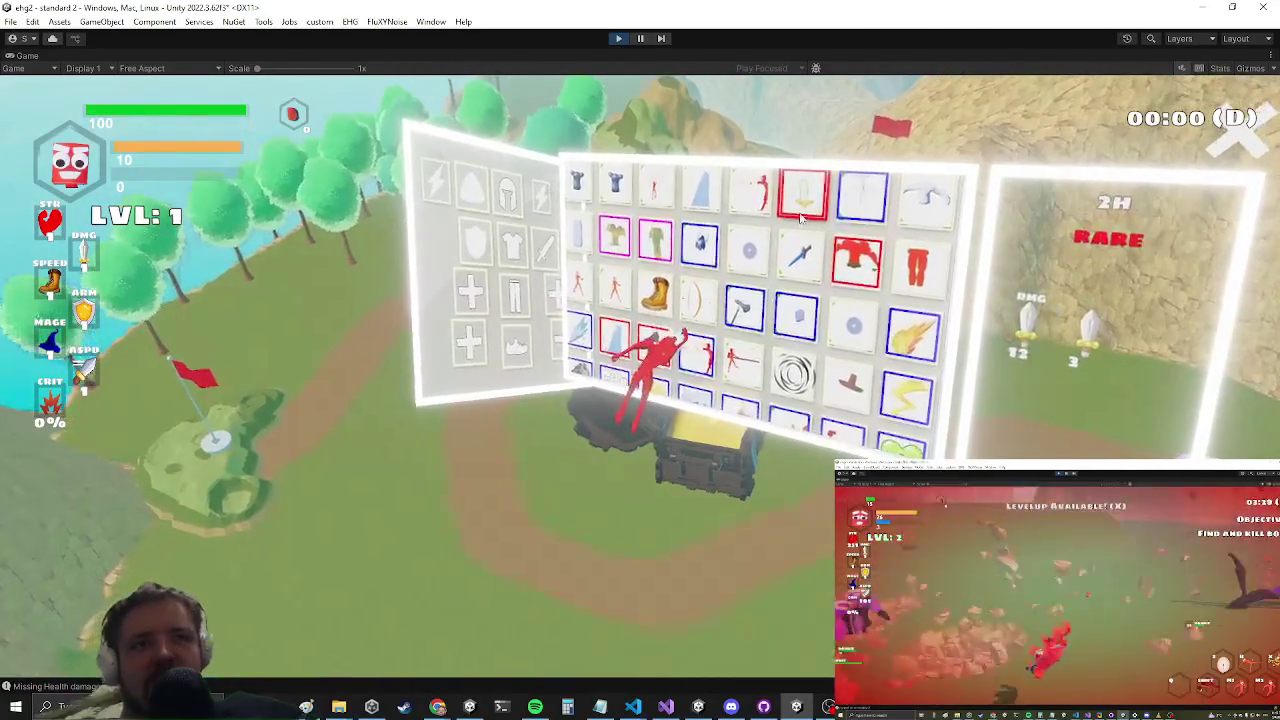
{"action": "left_click", "coordinate": [866, 183]}
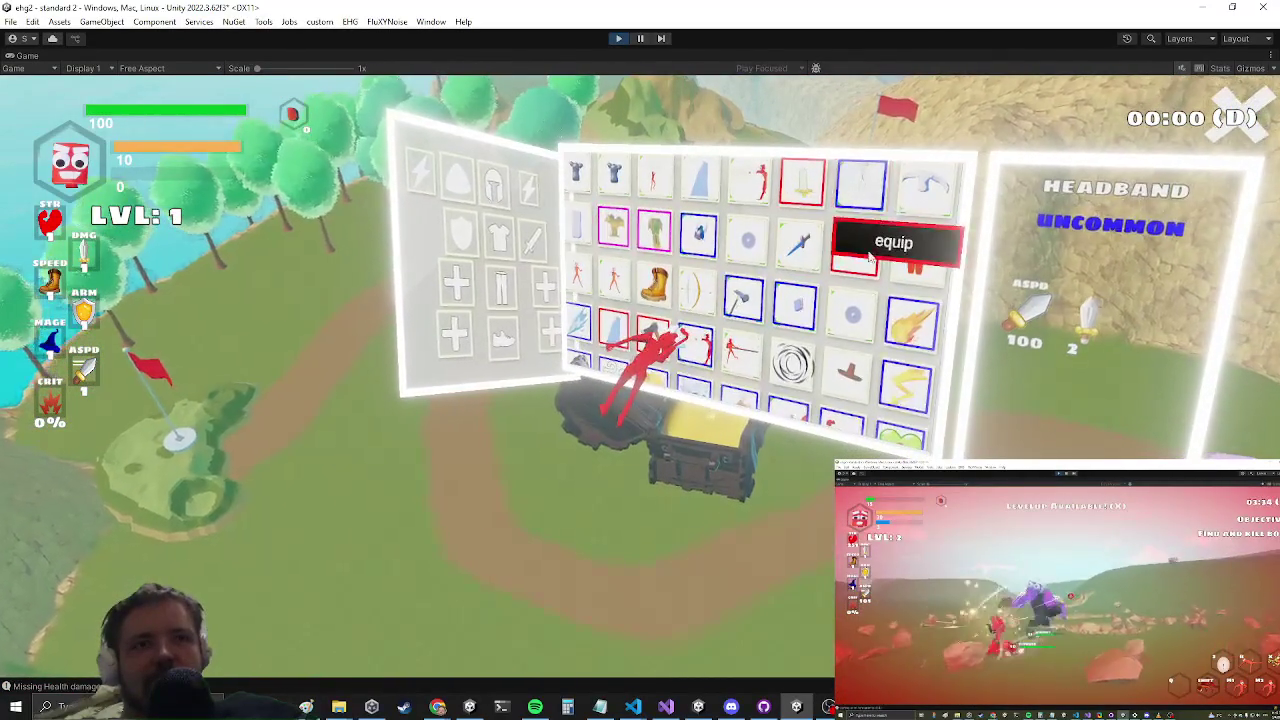
{"action": "left_click", "coordinate": [850, 245]}
{"action": "left_click", "coordinate": [805, 312]}
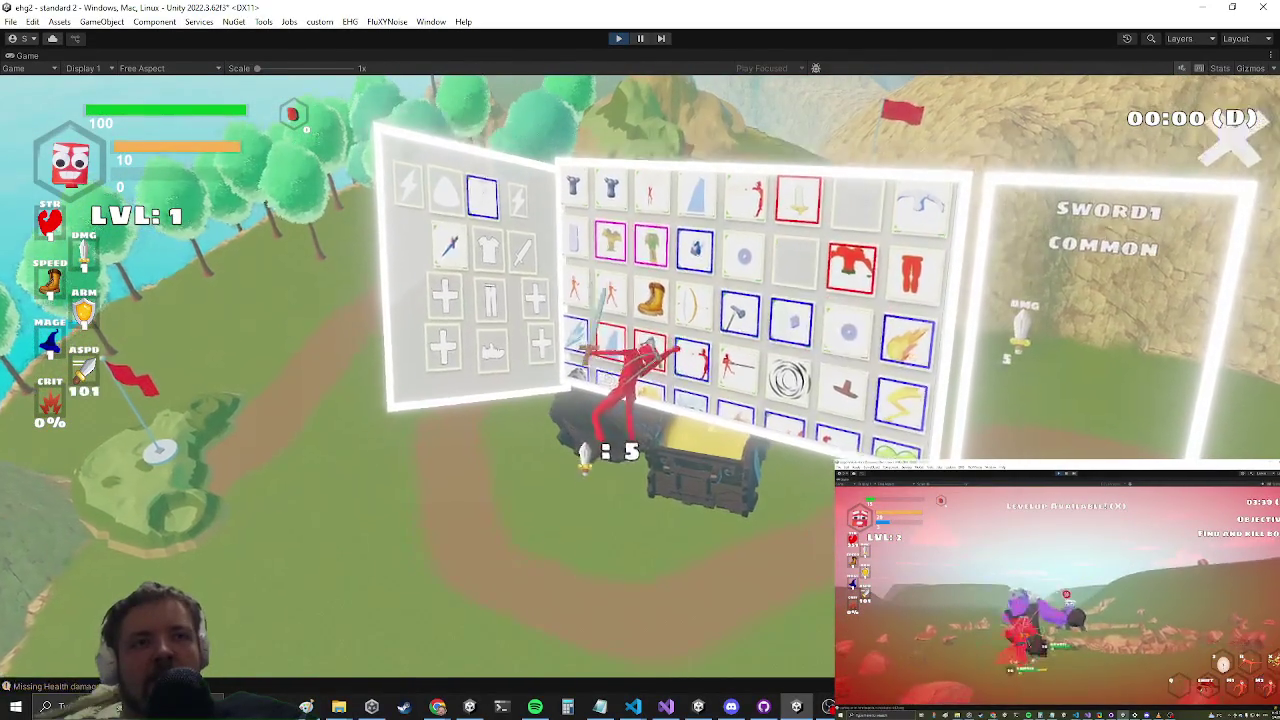